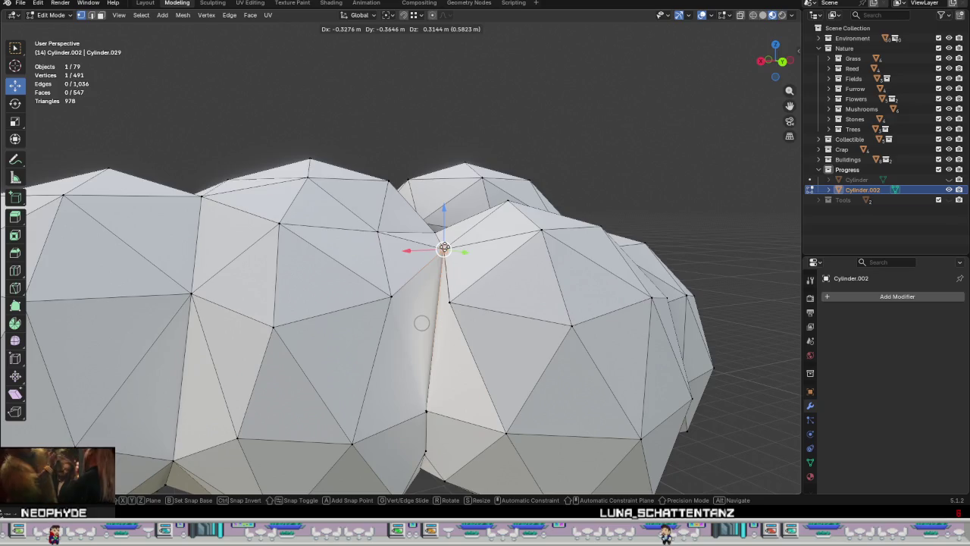
Step: Finish placing a seam vertex, then select its neighbouring vertex along the dome seam
left_click(419, 322)
mouse_move(419, 323)
middle_mouse_down()
mouse_move(395, 274)
mouse_move(457, 175)
mouse_move(415, 314)
mouse_move(430, 375)
middle_mouse_up()
scroll(415, 327, "down", 3)
scroll(395, 274, "up", 5)
scroll(395, 274, "down", 3)
scroll(416, 314, "up", 3)
left_click_drag(379, 321, 378, 322, "shift")
scroll(412, 354, "down", 3)
scroll(422, 378, "up", 3)
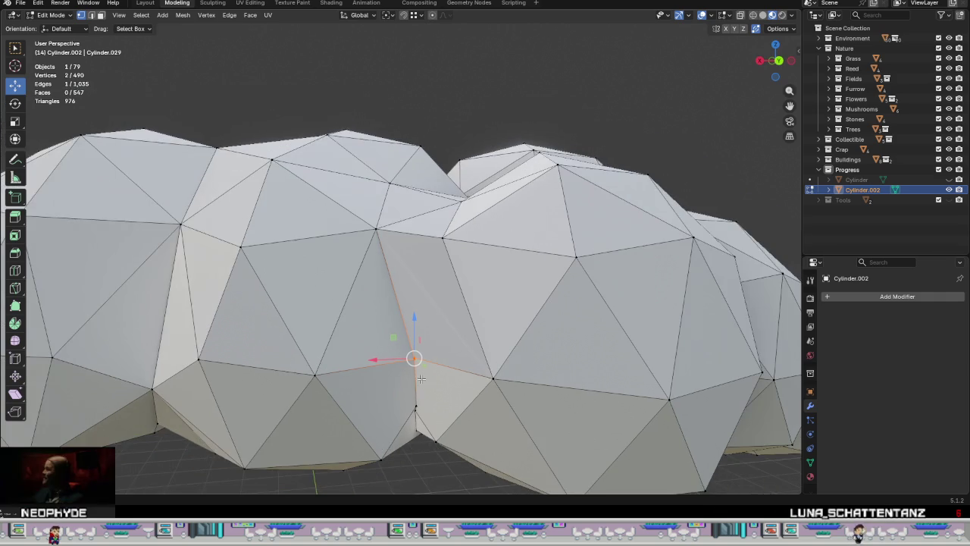
scroll(429, 377, "down", 3)
middle_click_drag(429, 376, 436, 376)
scroll(441, 375, "up", 3)
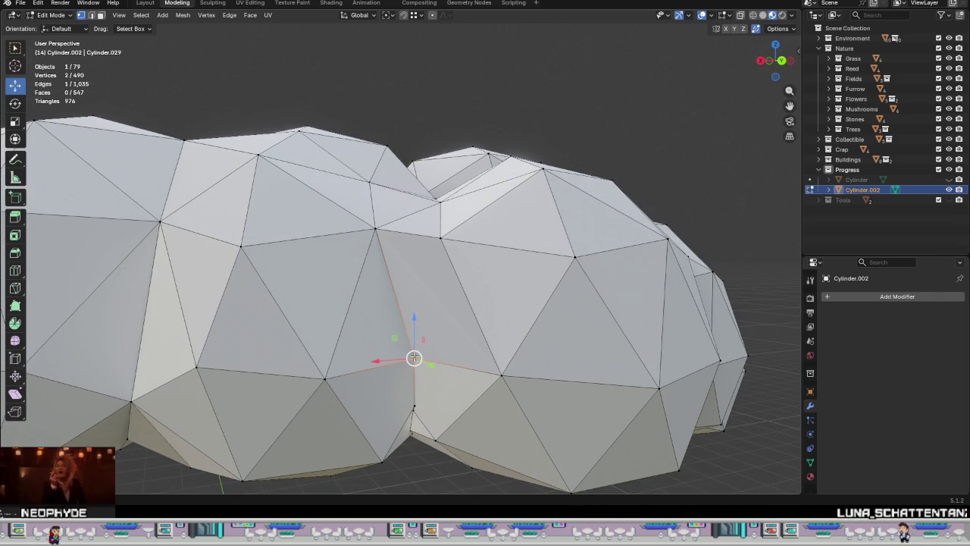
Step: Merge the two selected seam vertices and move the merged vertex into place
right_click(413, 367)
left_click(494, 368)
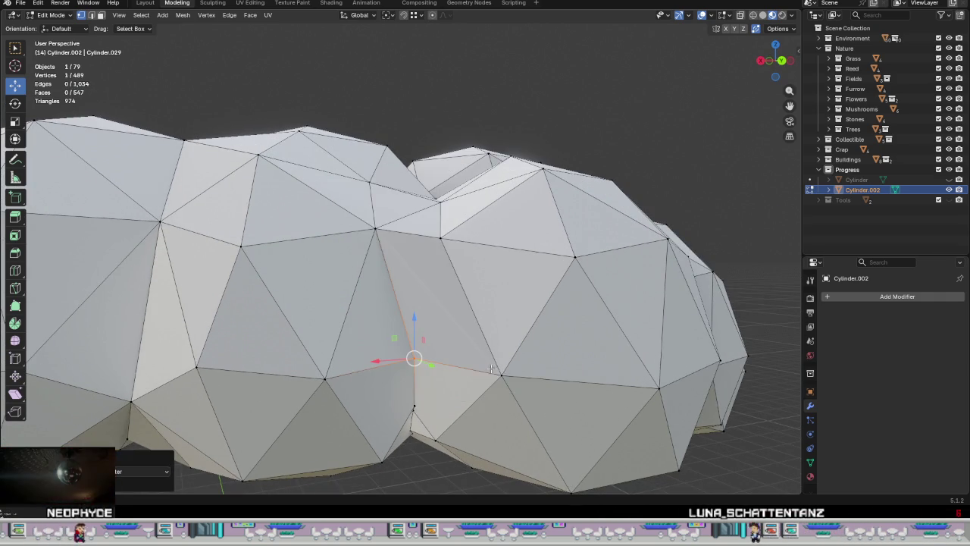
middle_click_drag(494, 369, 517, 282, "shift")
key("g")
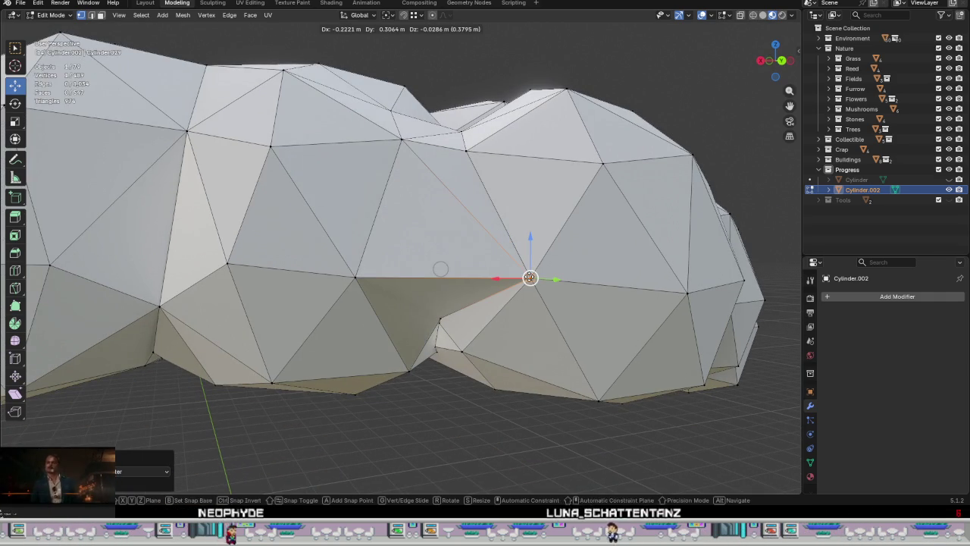
left_click(440, 269)
mouse_move(440, 269)
middle_mouse_down()
mouse_move(521, 319)
mouse_move(466, 265)
mouse_move(504, 228)
middle_mouse_up()
scroll(521, 319, "down", 5)
Step: Move another seam vertex twice, settling it further down and left
key("g")
left_click(491, 259)
scroll(507, 219, "up", 3)
scroll(507, 220, "down", 4)
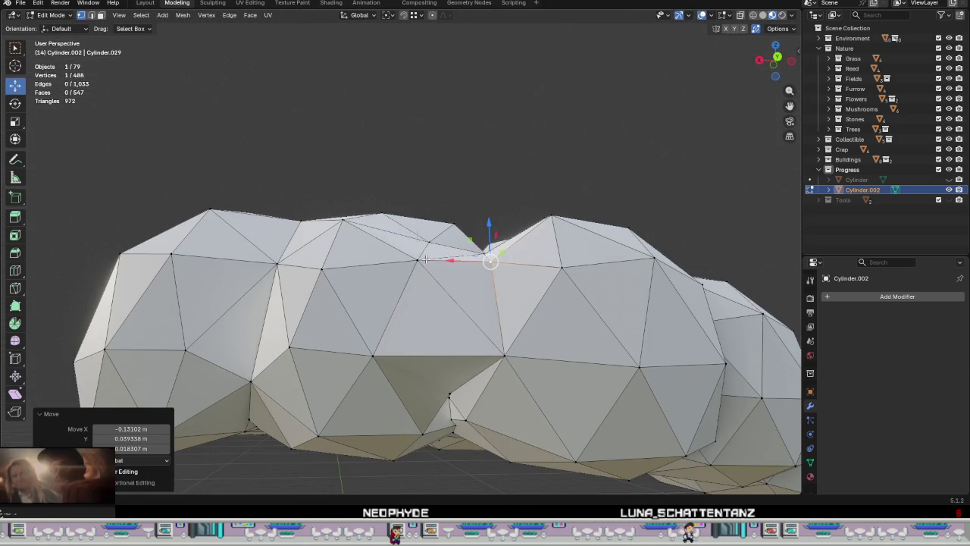
key("g")
left_click(416, 282)
middle_click_drag(416, 282, 425, 273)
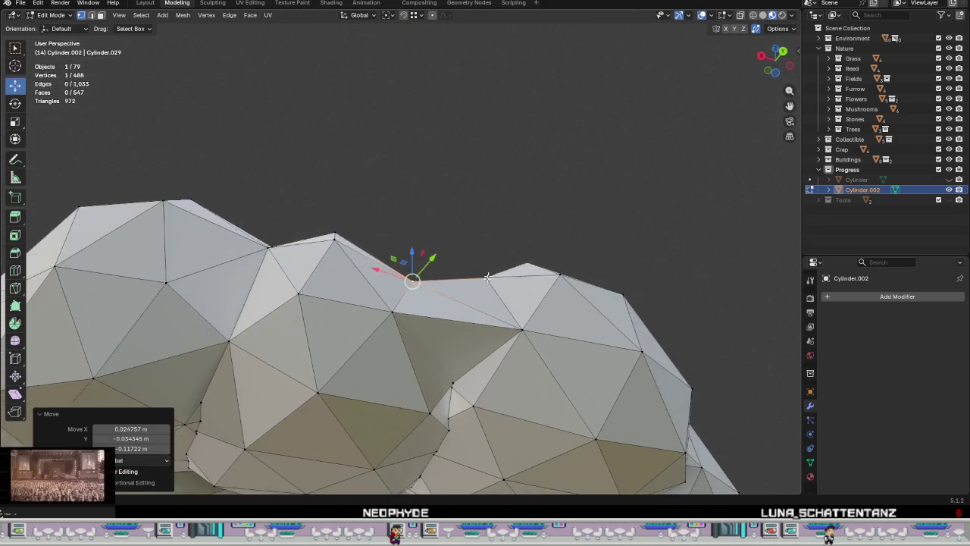
scroll(424, 273, "down", 3)
scroll(505, 342, "up", 4)
scroll(506, 343, "down", 3)
mouse_move(506, 343)
middle_mouse_down()
mouse_move(460, 249)
mouse_move(439, 357)
mouse_move(444, 418)
mouse_move(447, 296)
mouse_move(429, 344)
middle_mouse_up()
scroll(485, 303, "up", 4)
scroll(444, 316, "up", 1)
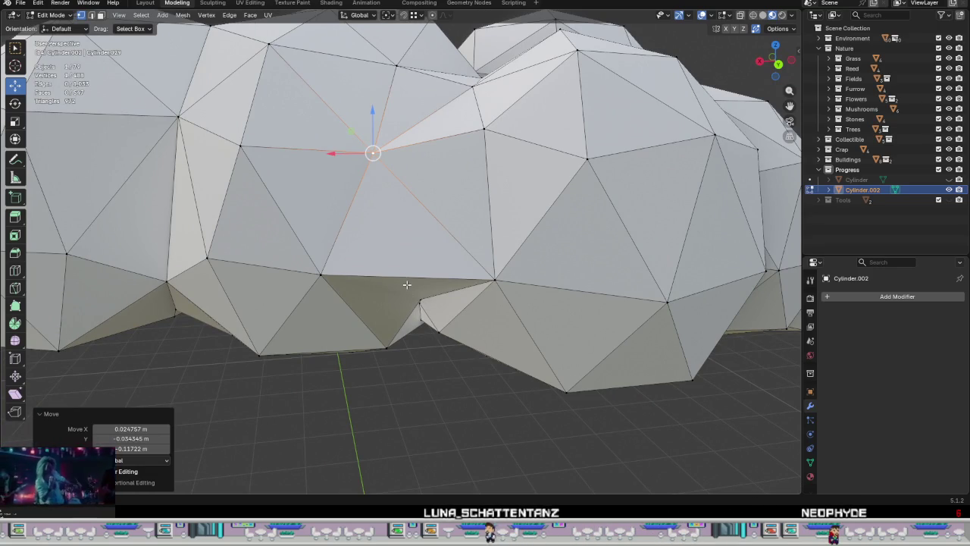
Step: Undo the recent vertex moves and inspect the remaining gaps in the seam
key("ctrl+z")
key("ctrl+z")
key("ctrl+z")
key("ctrl+z")
middle_click_drag(415, 260, 414, 262)
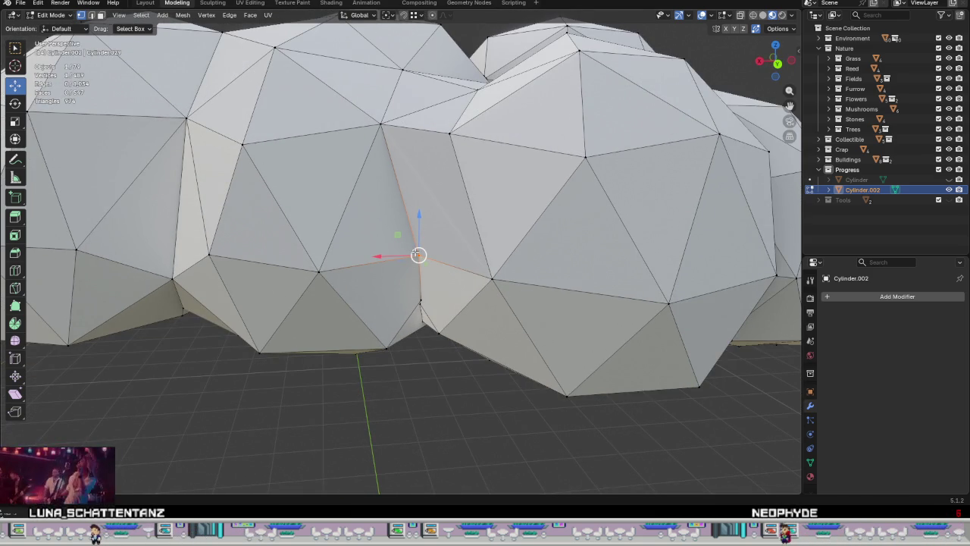
mouse_move(418, 254)
middle_mouse_down()
mouse_move(379, 270)
mouse_move(419, 258)
mouse_move(438, 335)
mouse_move(448, 304)
mouse_move(437, 290)
mouse_move(439, 207)
middle_mouse_up()
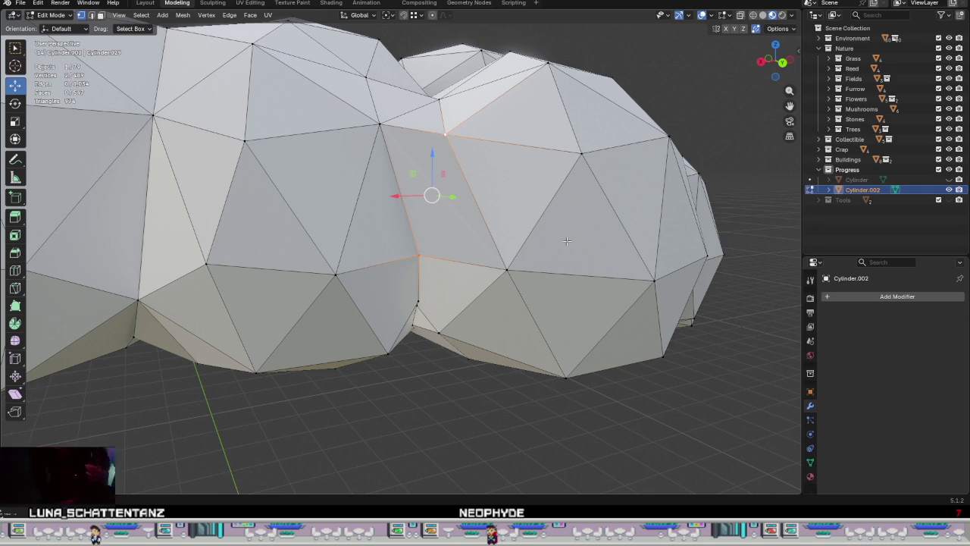
middle_click_drag(433, 195, 428, 182)
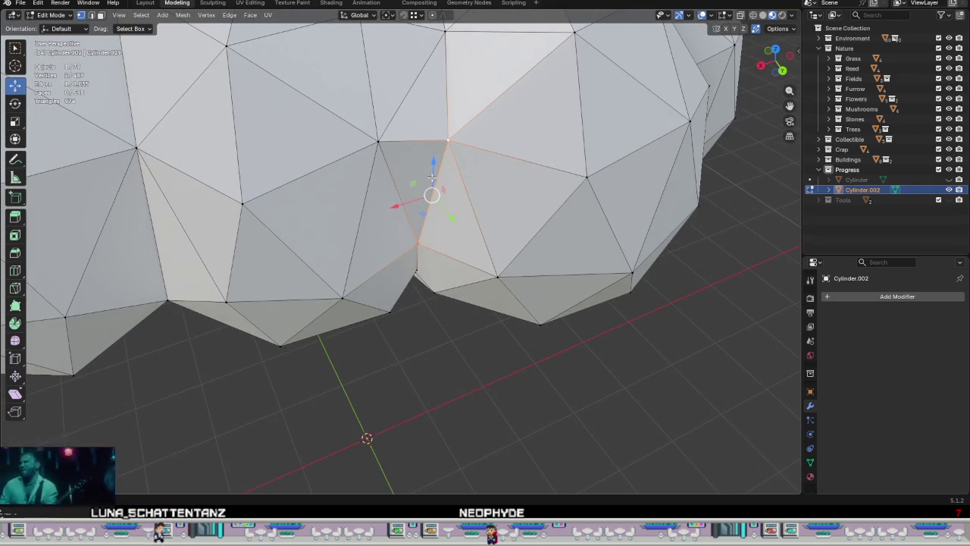
Step: Move the selected vertex leftward onto the seam line in two moves
middle_click_drag(448, 146, 424, 175)
key("g")
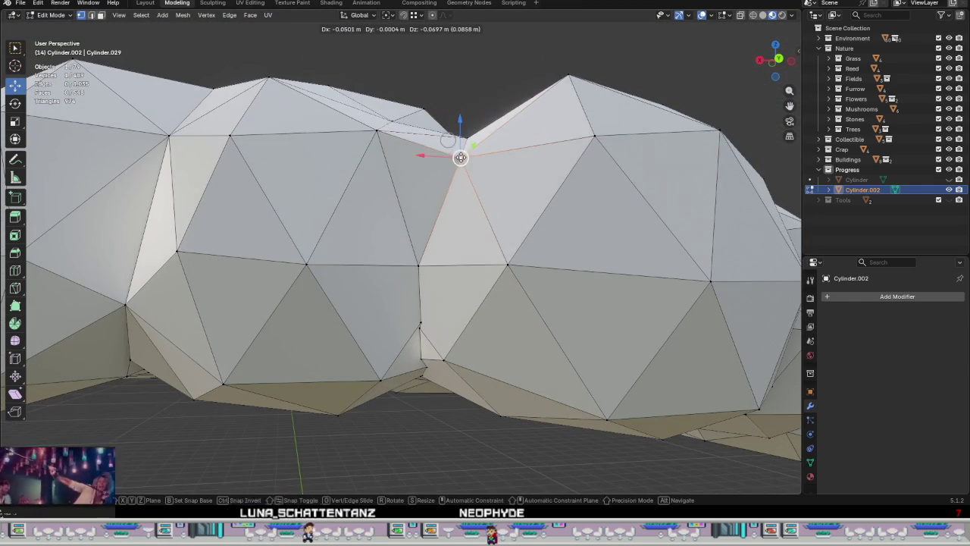
left_click(358, 140)
key("g")
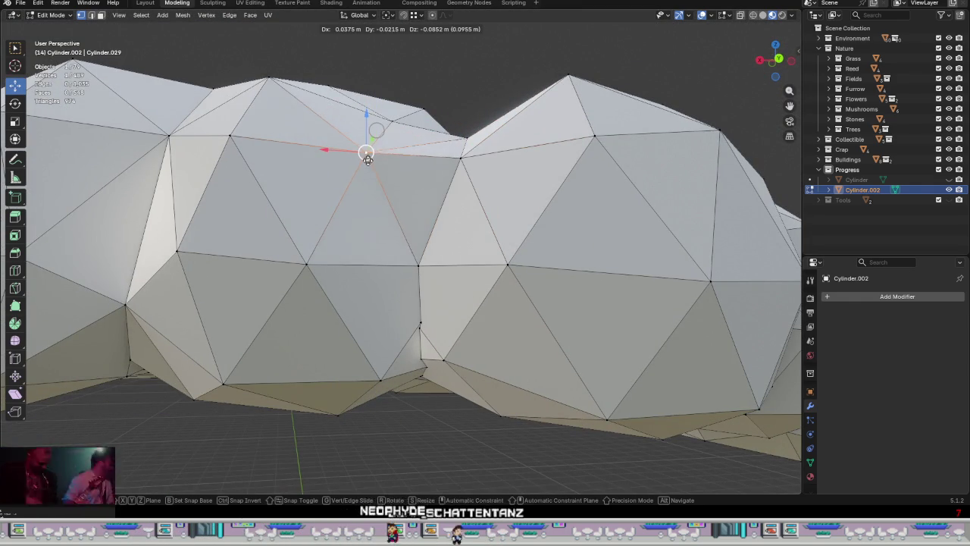
left_click(288, 135)
mouse_move(288, 135)
middle_mouse_down()
mouse_move(494, 245)
mouse_move(576, 266)
mouse_move(500, 242)
mouse_move(439, 207)
mouse_move(454, 232)
mouse_move(448, 275)
mouse_move(421, 252)
middle_mouse_up()
scroll(448, 275, "up", 2)
scroll(443, 269, "up", 1)
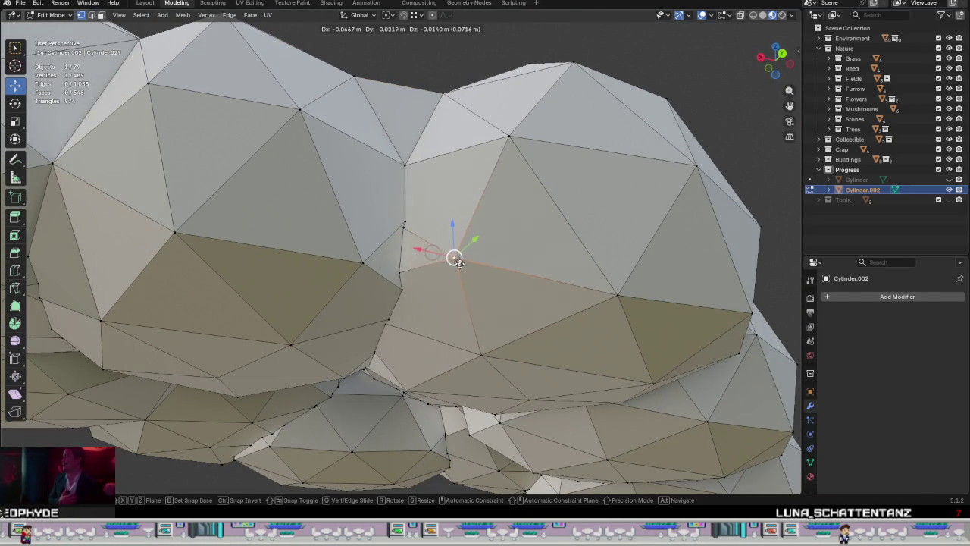
Step: Shift a lower seam vertex to the left
left_click(363, 263)
key("g")
left_click(328, 266)
mouse_move(328, 266)
middle_mouse_down()
mouse_move(399, 269)
mouse_move(375, 283)
mouse_move(394, 289)
middle_mouse_up()
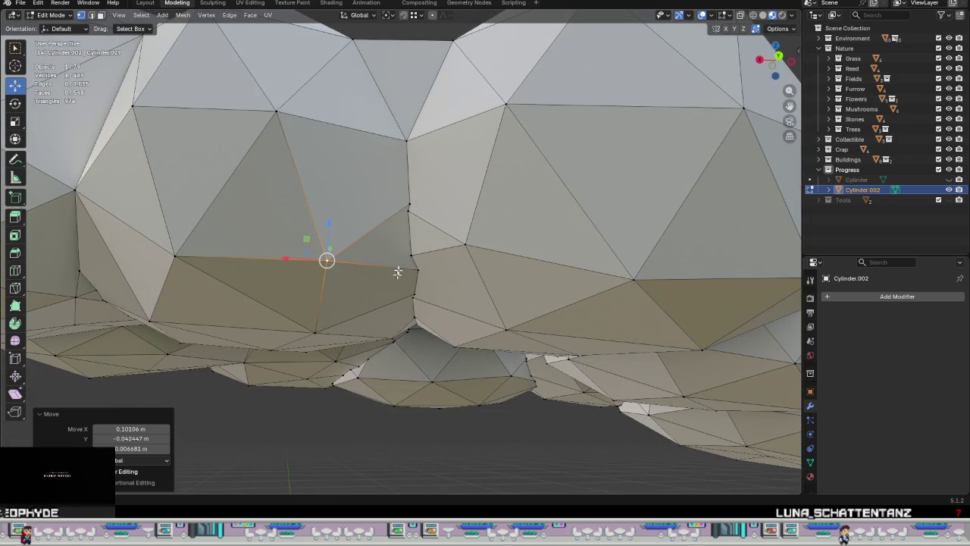
Step: Raise another seam vertex, redoing the move once for a better position
left_click(410, 201)
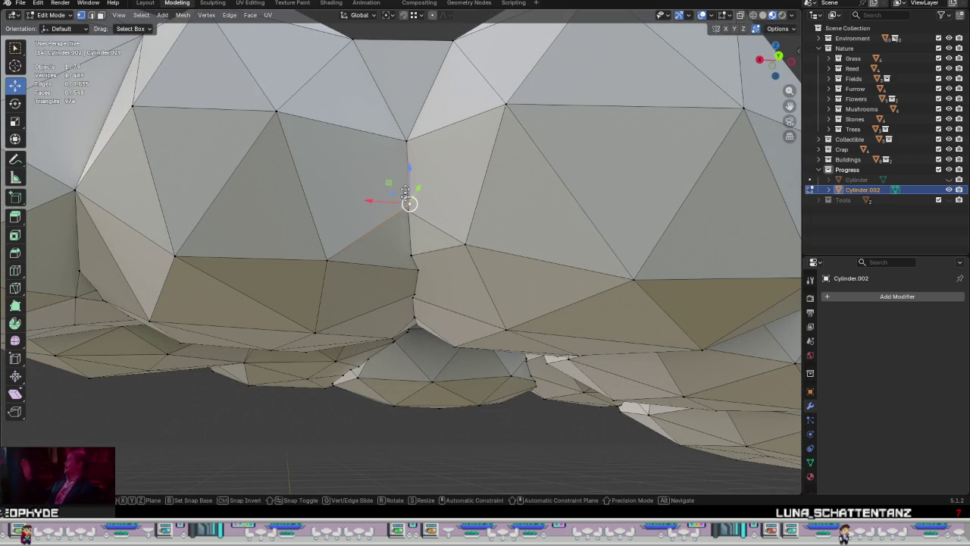
key("g")
left_click(405, 141)
key("ctrl+z")
key("g")
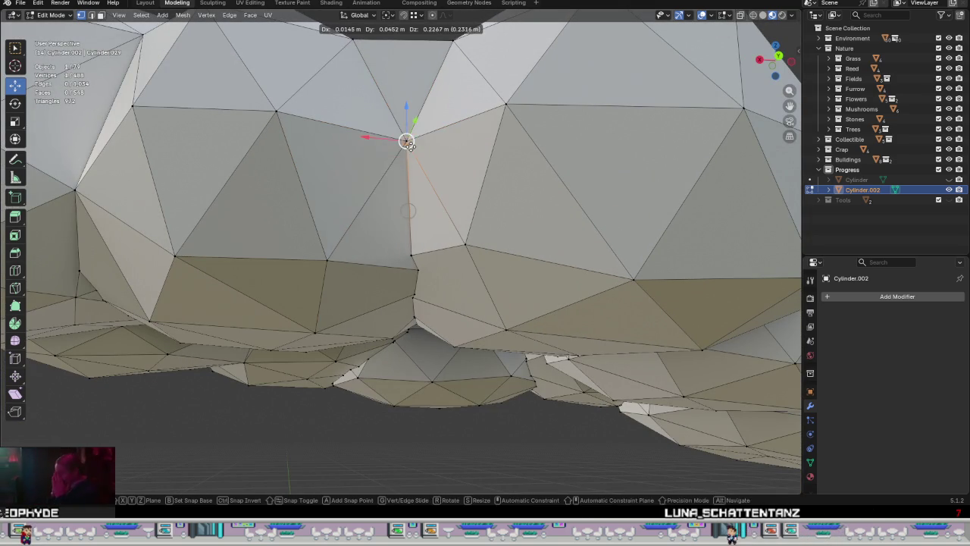
left_click(407, 143)
scroll(413, 262, "up", 2)
scroll(413, 263, "up", 2)
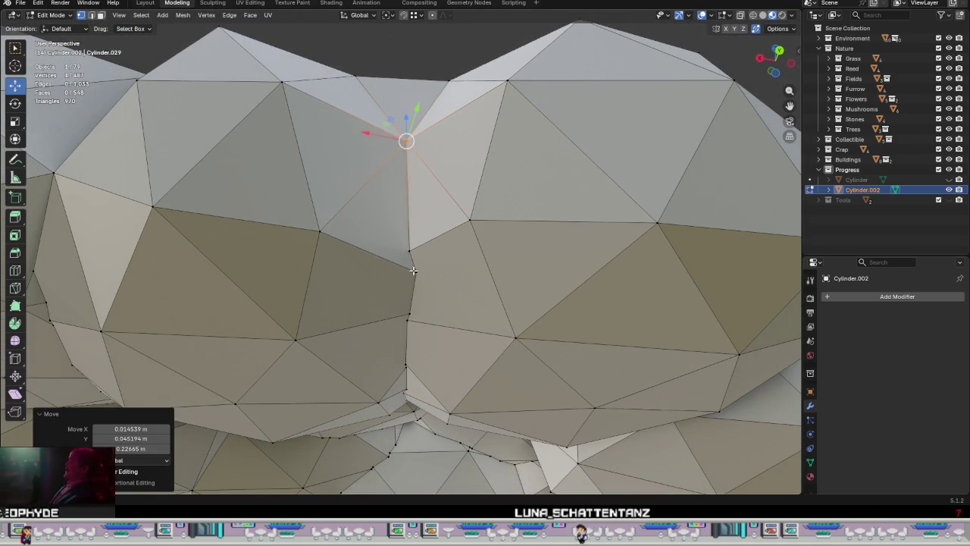
Step: Drop the next seam vertex onto its neighbour to merge them
left_click(413, 271)
mouse_move(419, 251)
middle_mouse_down()
mouse_move(448, 229)
mouse_move(409, 199)
mouse_move(406, 212)
middle_mouse_up()
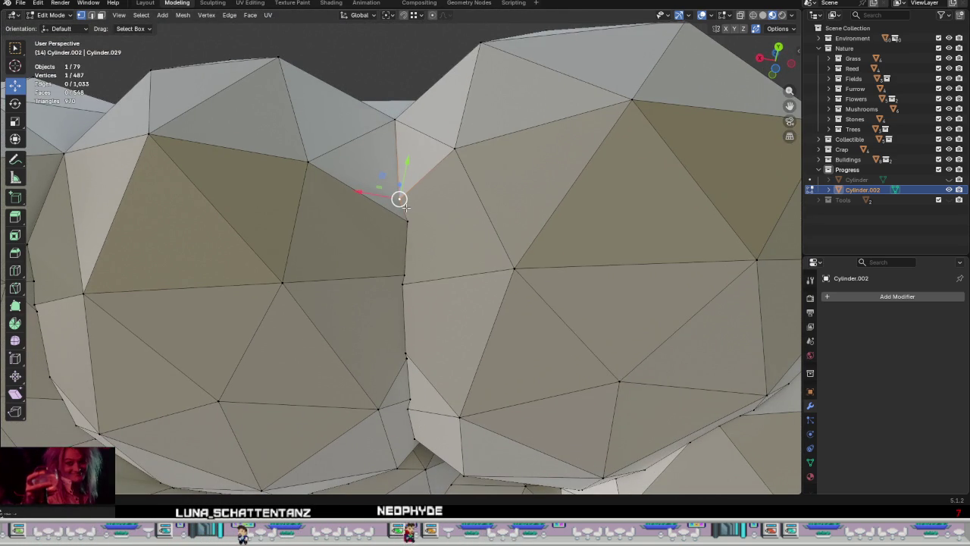
mouse_move(406, 206)
middle_mouse_down()
mouse_move(422, 260)
mouse_move(450, 249)
mouse_move(417, 265)
mouse_move(409, 326)
mouse_move(407, 226)
middle_mouse_up()
scroll(407, 226, "up", 3)
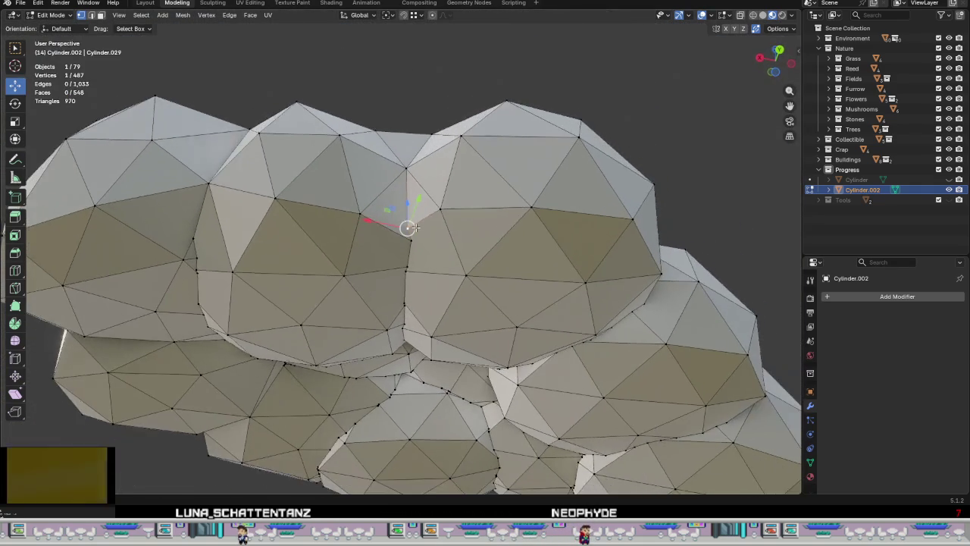
scroll(402, 225, "up", 3)
key("g")
left_click(407, 241)
mouse_move(404, 245)
middle_mouse_down()
mouse_move(371, 230)
mouse_move(425, 190)
mouse_move(439, 288)
mouse_move(437, 230)
mouse_move(424, 244)
mouse_move(421, 214)
middle_mouse_up()
Step: Snap another seam vertex onto its neighbour, then undo that merge
key("g")
left_click(439, 169)
key("ctrl+z")
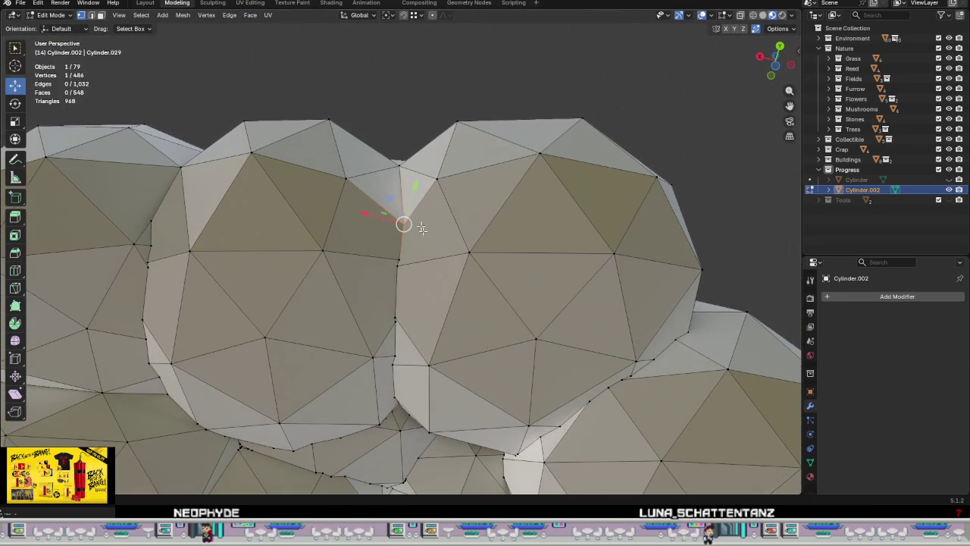
Step: Merge three clustered seam vertices into one and move it into position
left_click_drag(378, 204, 379, 206)
right_click(399, 243)
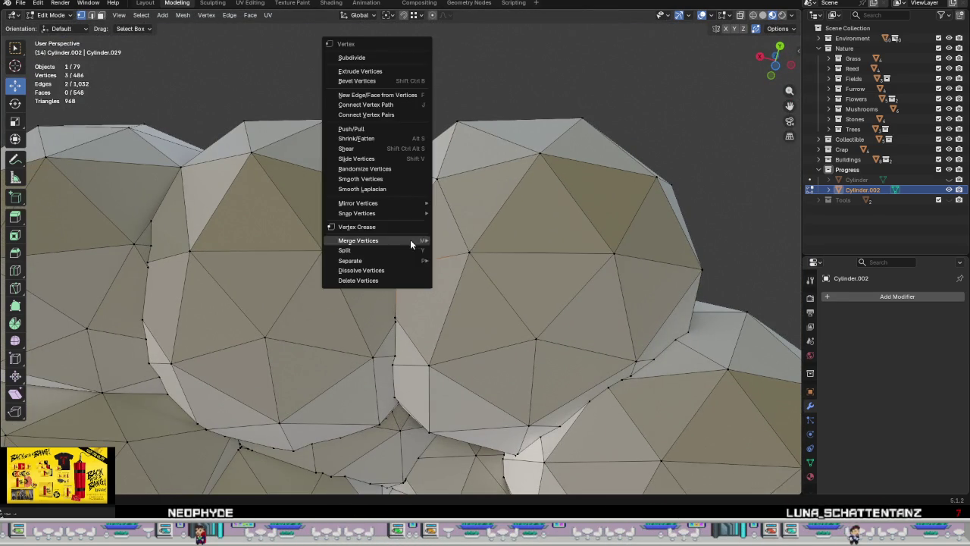
left_click(455, 240)
key("g")
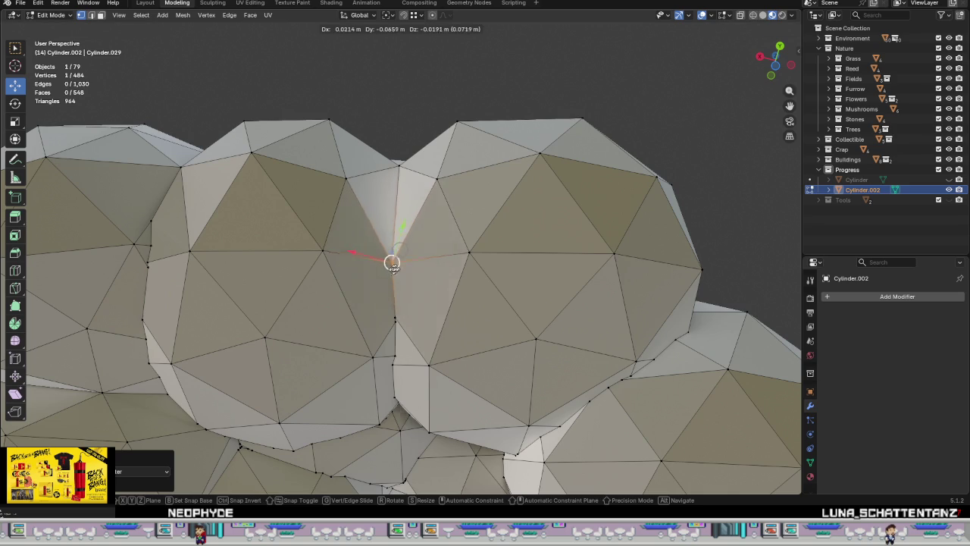
left_click(397, 261)
mouse_move(396, 261)
middle_mouse_down()
mouse_move(450, 341)
mouse_move(431, 241)
mouse_move(394, 228)
mouse_move(387, 238)
middle_mouse_up()
scroll(384, 221, "up", 2)
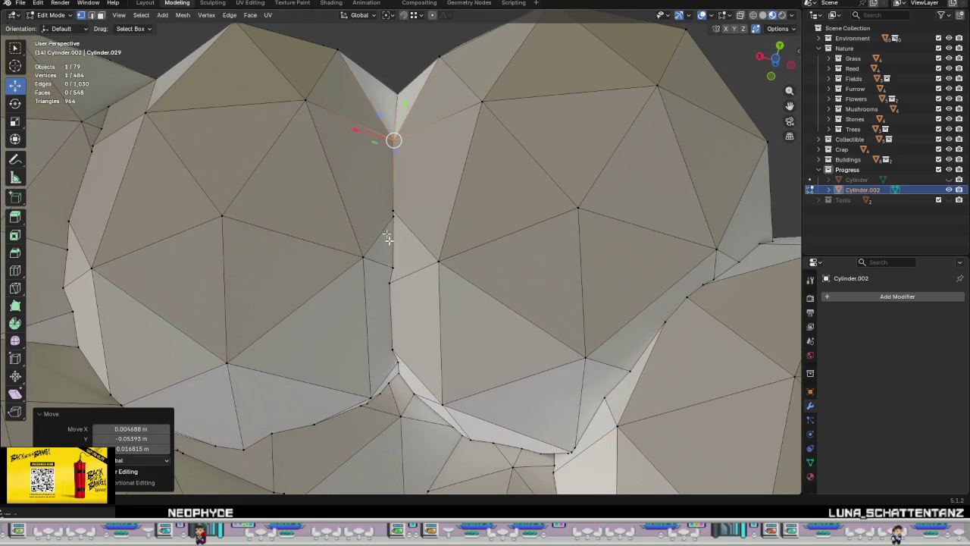
Step: Merge a vertical chain of four seam vertices at centre and shift it left
left_click(407, 287, "ctrl")
key("ctrl+v")
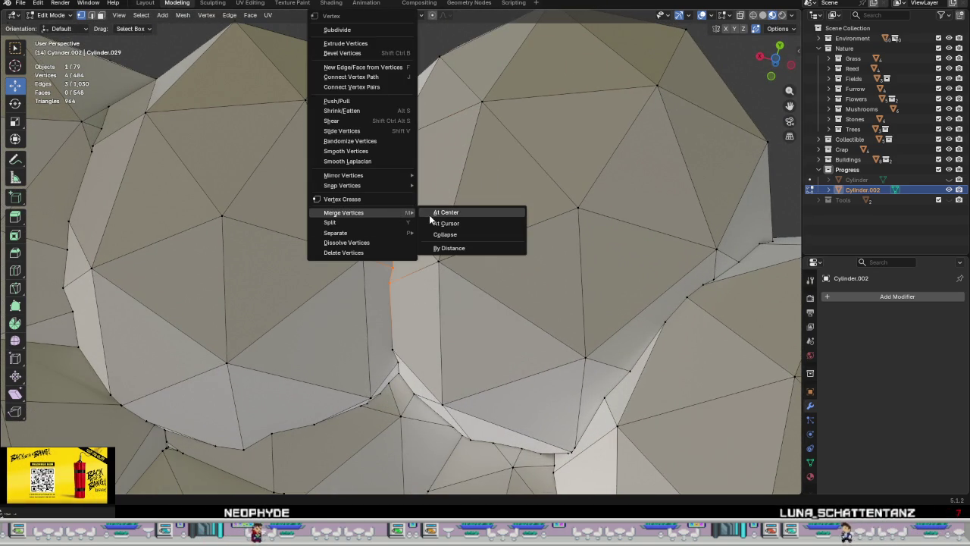
left_click(431, 213)
middle_click_drag(394, 250, 386, 255)
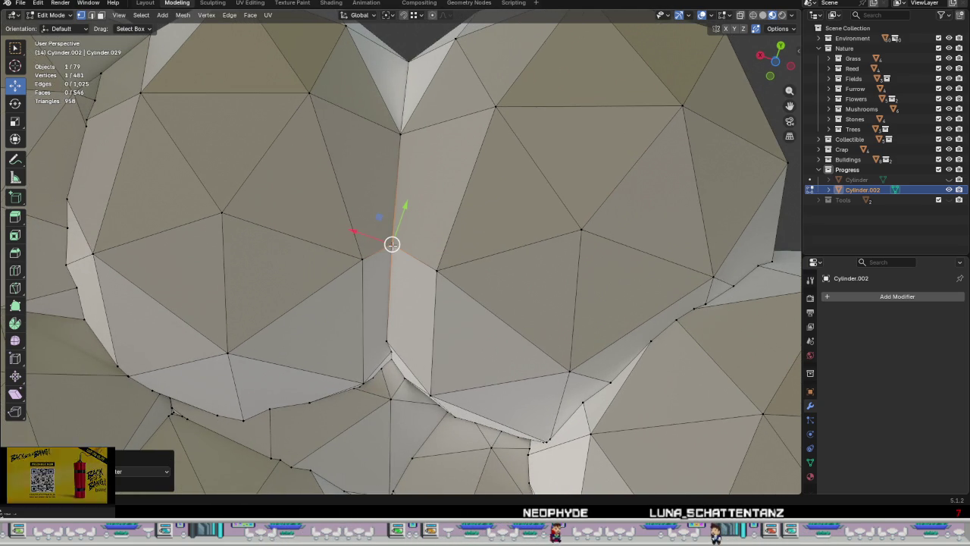
mouse_move(392, 245)
left_mouse_down()
mouse_move(328, 255)
mouse_move(464, 267)
left_mouse_up()
scroll(410, 267, "down", 3)
scroll(342, 233, "up", 3)
Step: Move a lower vertex beside the seam up into a neighbour, then undo that merge
left_click(362, 295)
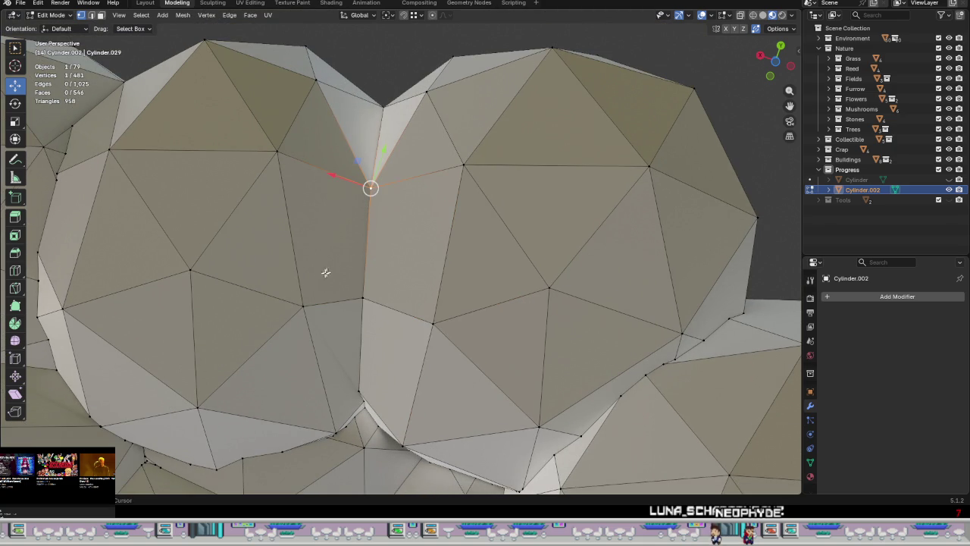
mouse_move(337, 300)
middle_mouse_down()
mouse_move(342, 372)
mouse_move(377, 364)
mouse_move(378, 247)
middle_mouse_up()
left_click(416, 310)
left_click(364, 303)
middle_click_drag(364, 304, 369, 251)
left_click_drag(369, 251, 362, 213)
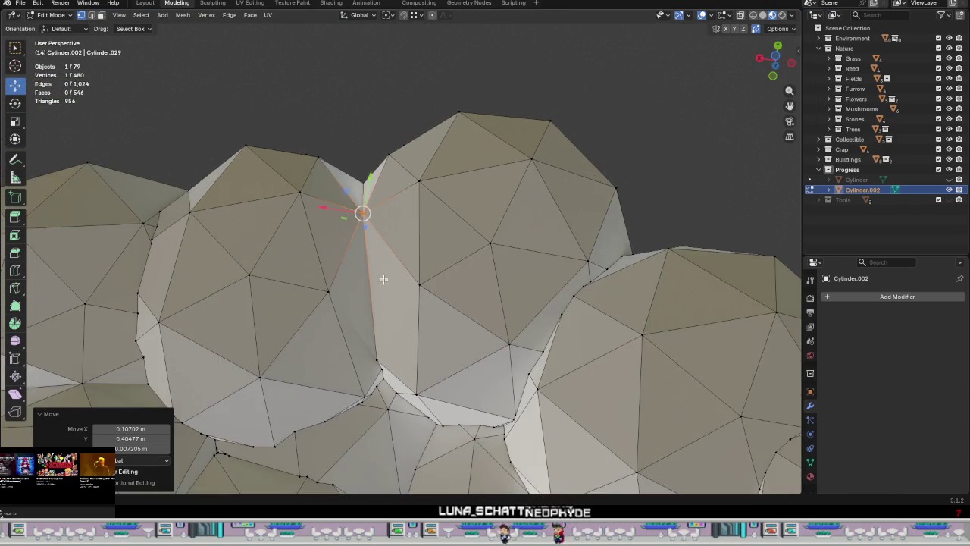
middle_click_drag(383, 280, 393, 297)
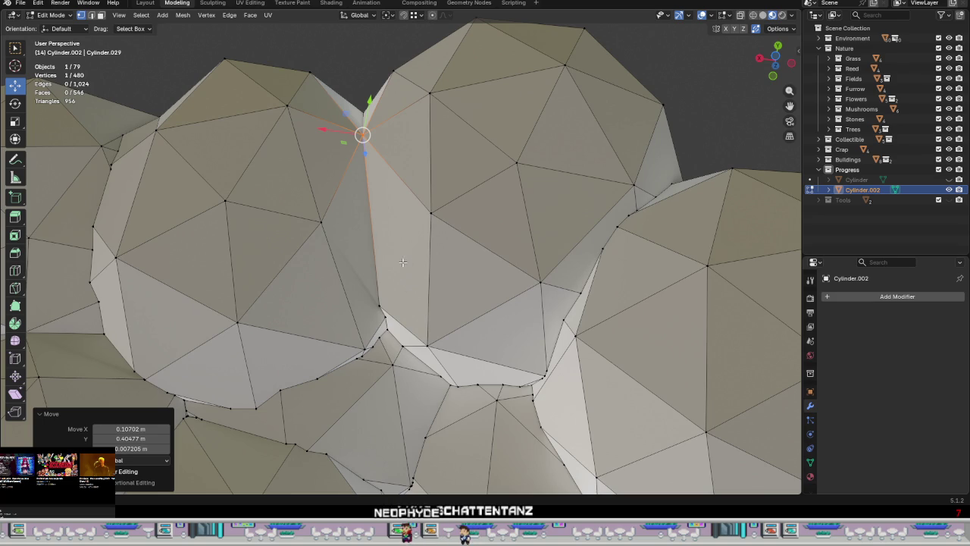
key("ctrl+z")
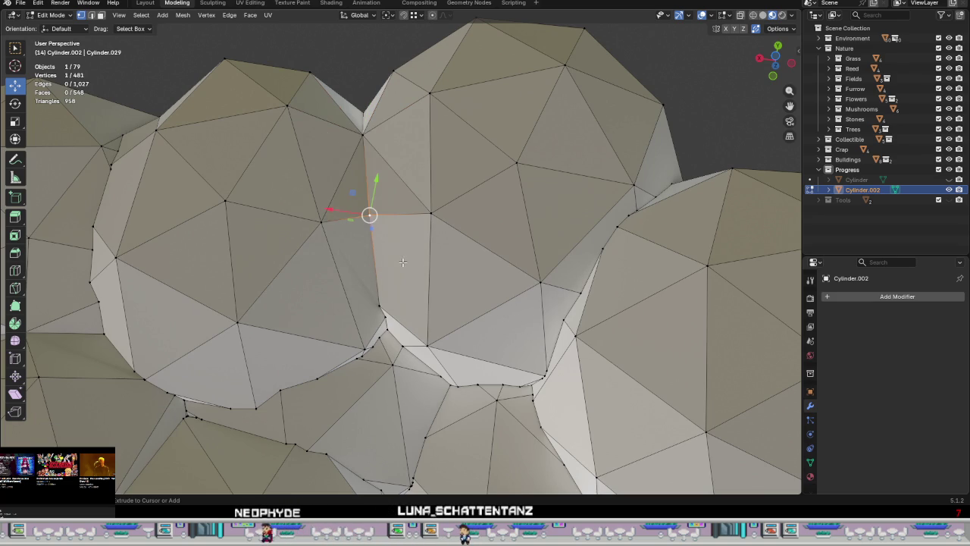
mouse_move(383, 294)
middle_mouse_down()
mouse_move(450, 372)
mouse_move(372, 416)
mouse_move(359, 464)
middle_mouse_up()
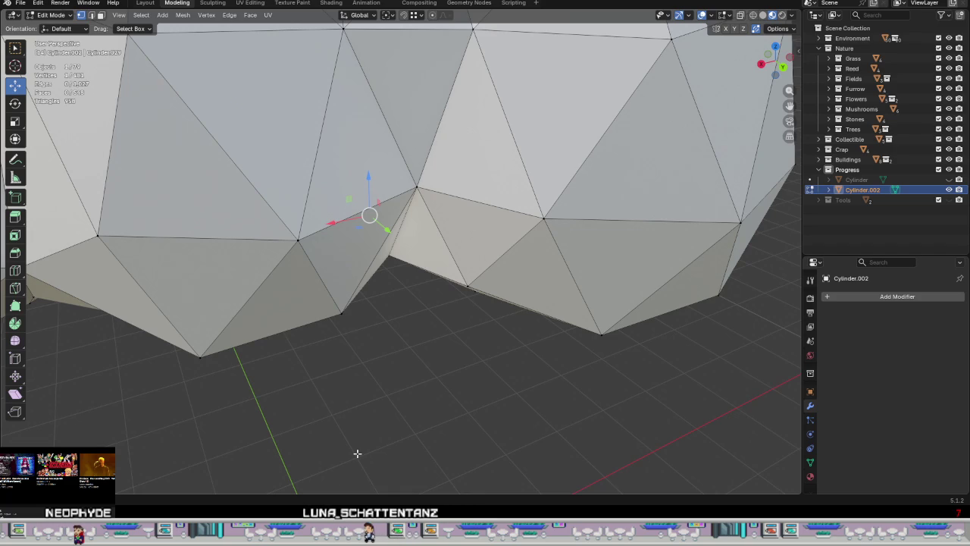
Step: Box-select the overlapping vertex cluster at the seam and merge it at centre
scroll(453, 336, "down", 1)
scroll(403, 452, "down", 6)
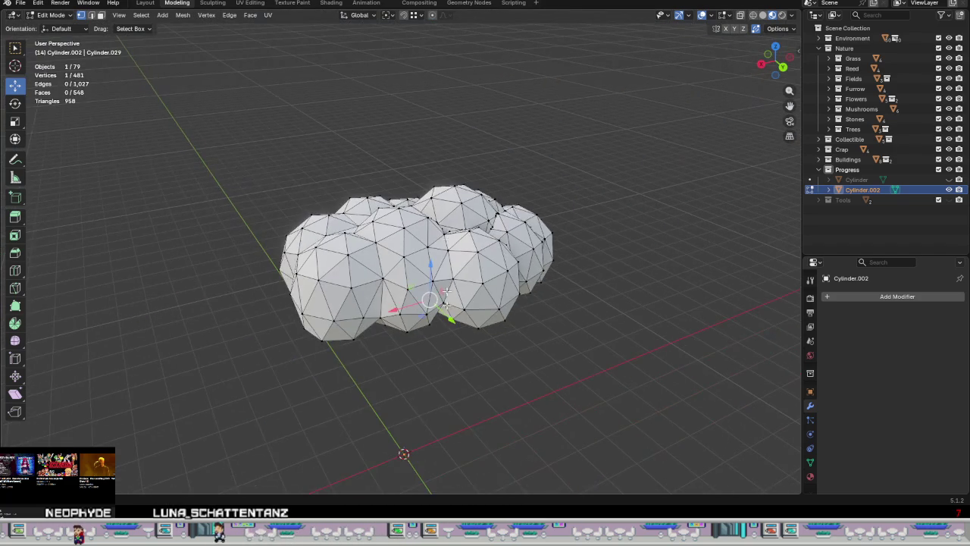
scroll(452, 196, "up", 2)
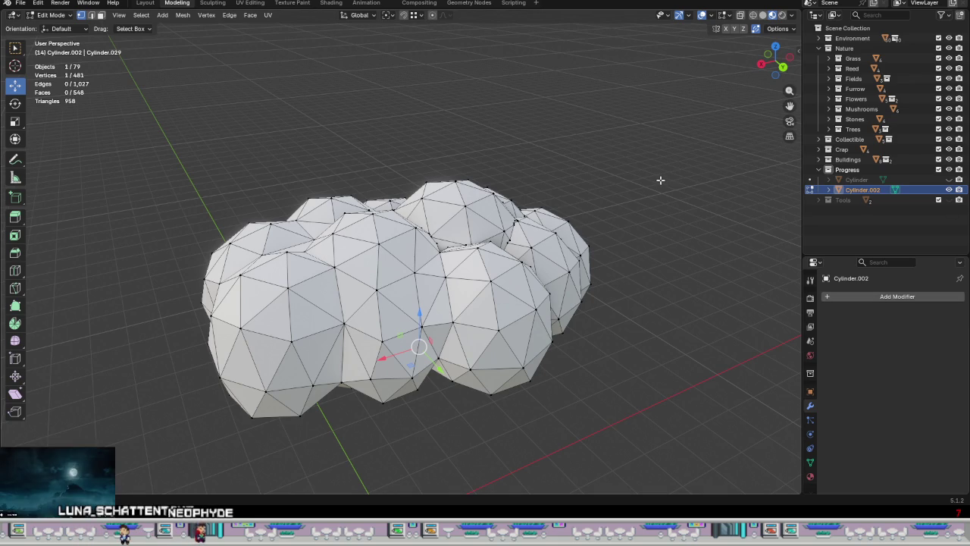
scroll(520, 286, "up", 5)
middle_click_drag(520, 286, 461, 362)
scroll(470, 346, "up", 3)
scroll(365, 300, "up", 4)
scroll(365, 300, "up", 1)
left_click_drag(379, 292, 295, 261)
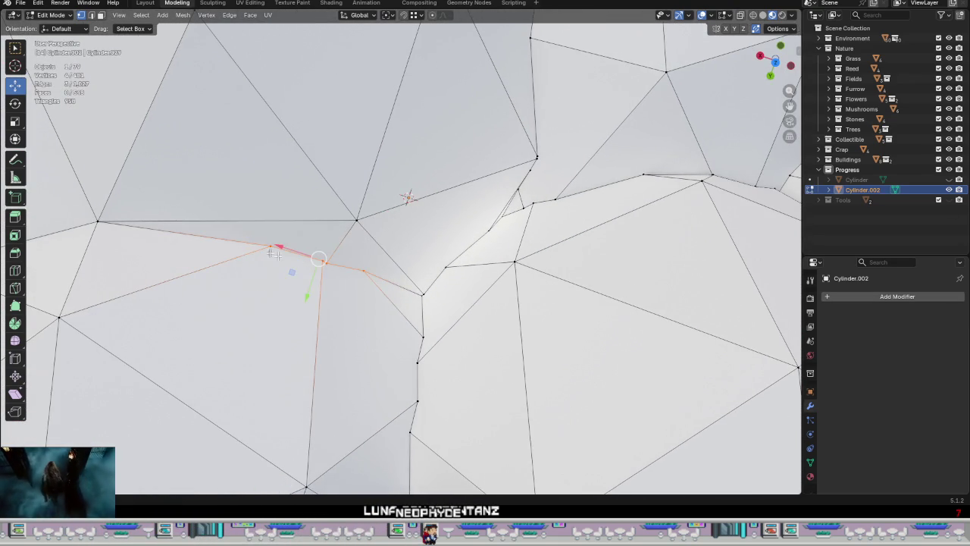
right_click(326, 278)
left_click(371, 275)
Step: Nudge the merged vertex into place in two moves and view the spheres from the side
key("g")
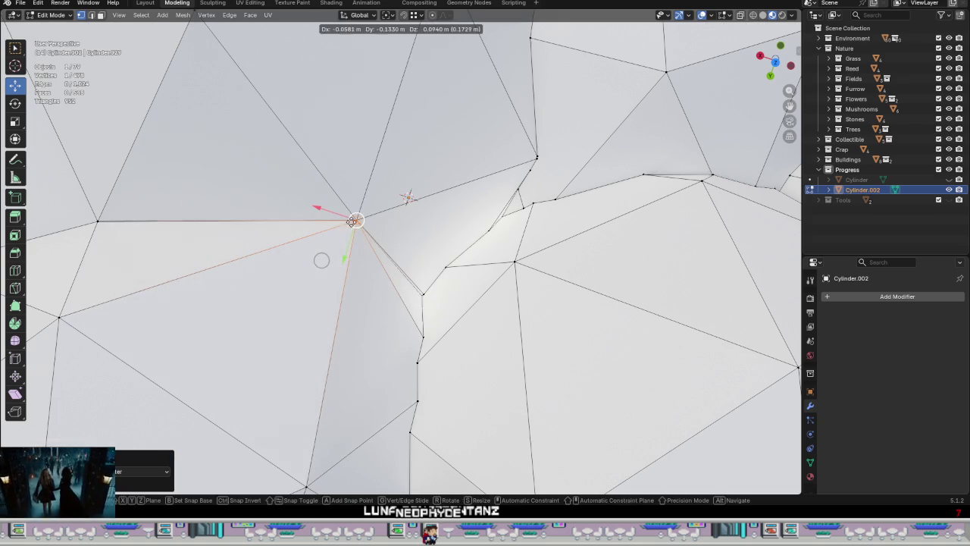
left_click(321, 260)
scroll(338, 286, "up", 2)
mouse_move(338, 286)
middle_mouse_down()
mouse_move(371, 237)
mouse_move(482, 293)
mouse_move(522, 395)
mouse_move(511, 378)
middle_mouse_up()
key("g")
left_click(372, 261)
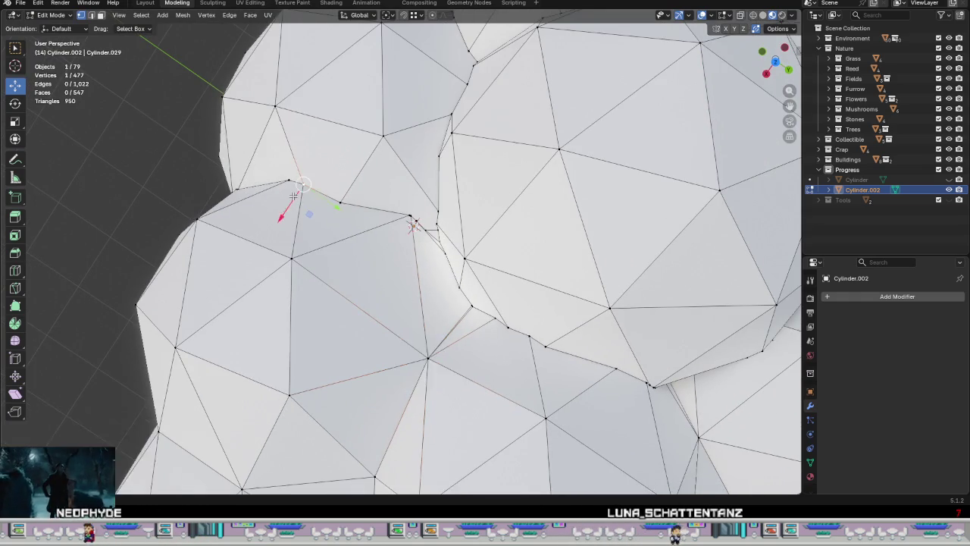
scroll(294, 197, "down", 5)
mouse_move(293, 197)
middle_mouse_down()
mouse_move(133, 107)
mouse_move(177, 115)
mouse_move(142, 86)
middle_mouse_up()
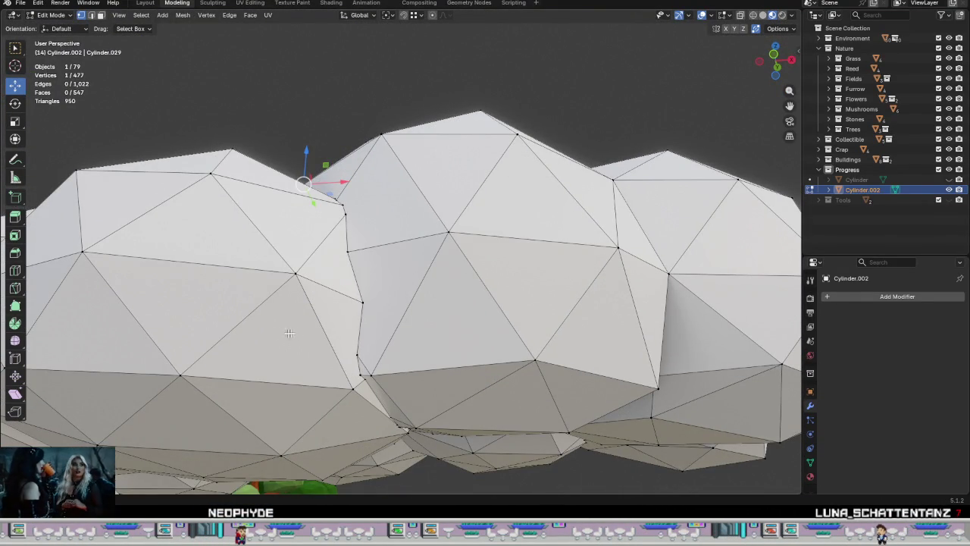
right_click(414, 397)
mouse_move(371, 398)
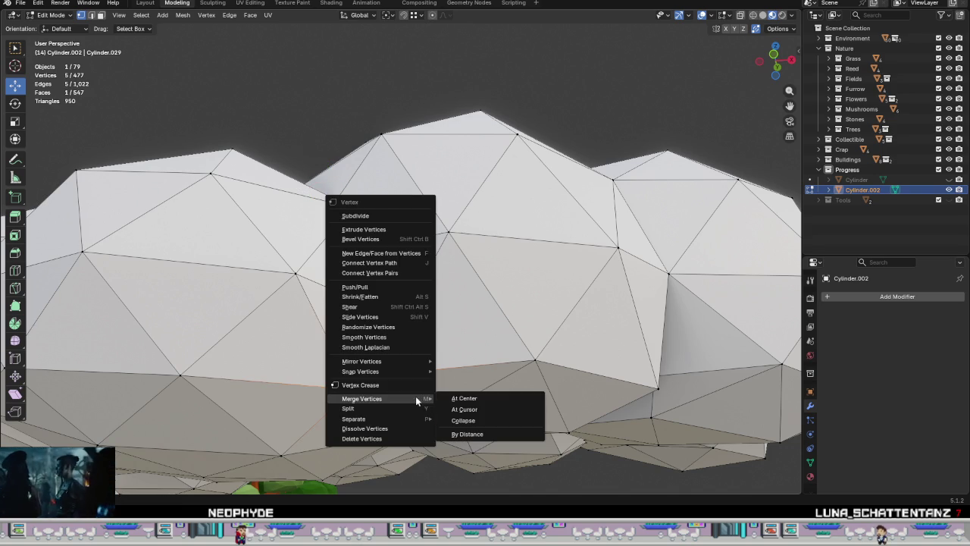
Step: Merge the five selected seam vertices into one, trying and undoing a follow-up vertex move
left_click(464, 398)
middle_click_drag(446, 398, 382, 347)
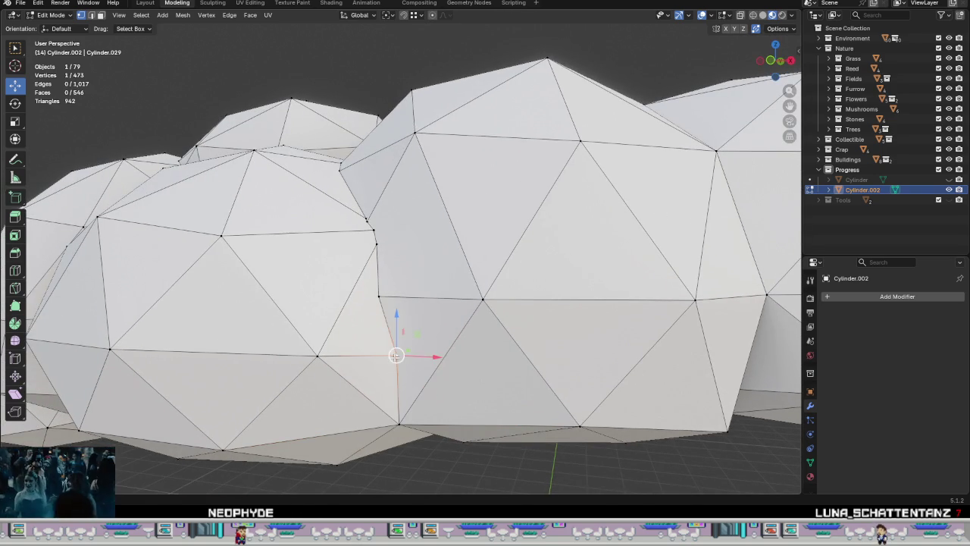
left_click_drag(396, 355, 356, 352)
middle_click_drag(392, 342, 400, 376)
key("ctrl+z")
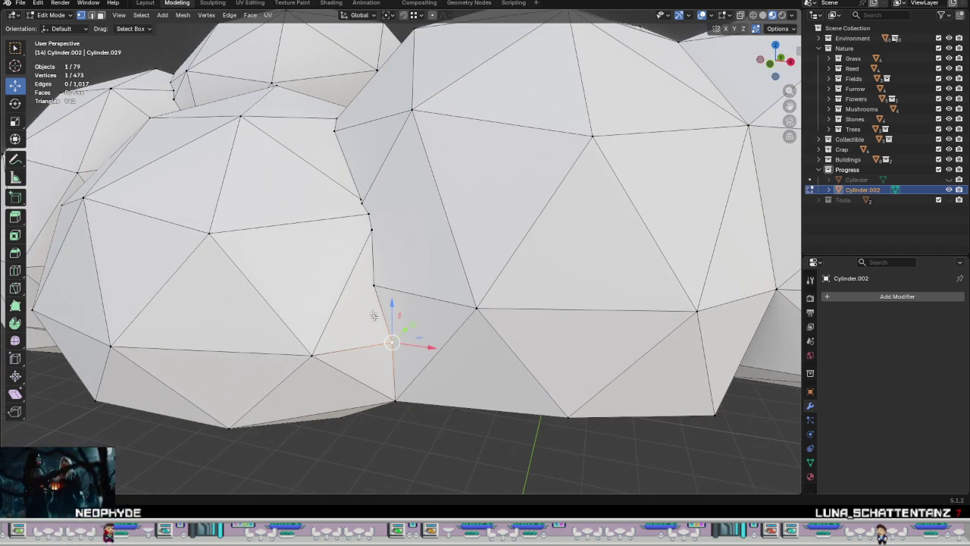
Step: Merge another five-vertex seam cluster at its centre and shift the merged vertex up-left
right_click(395, 301)
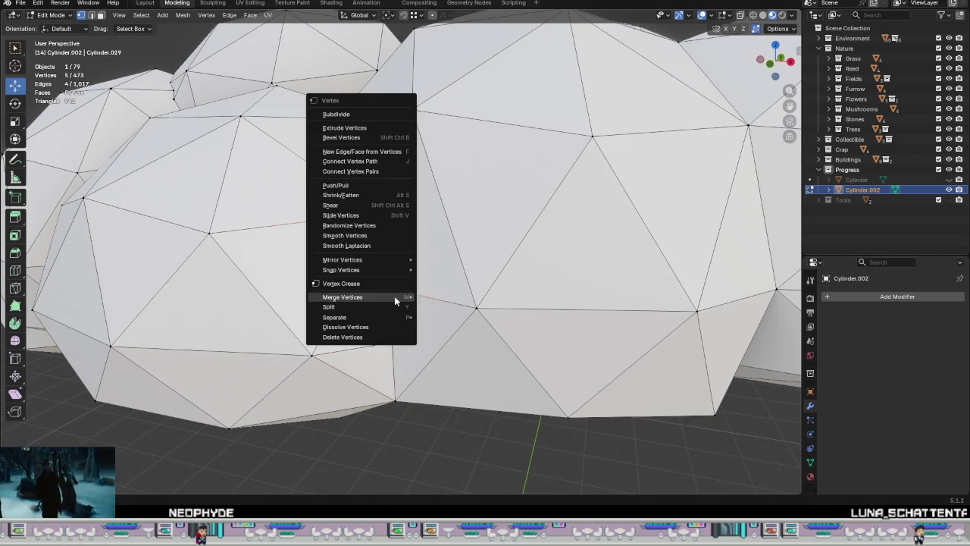
left_click(432, 297)
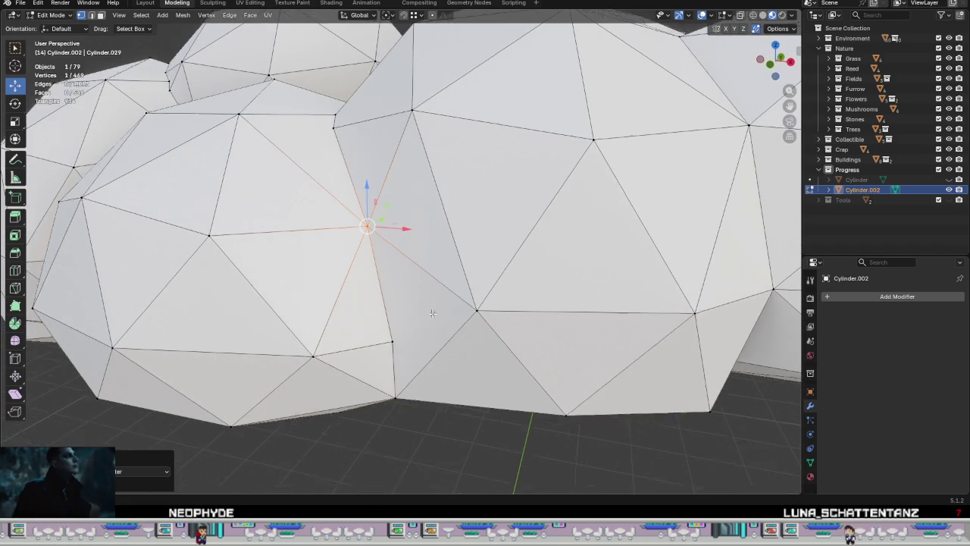
middle_click_drag(430, 312, 447, 288)
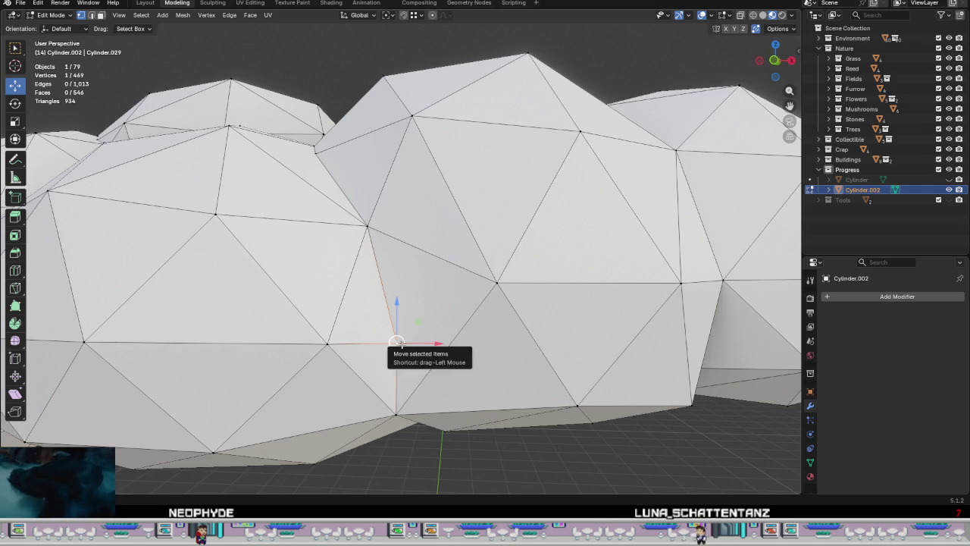
left_click_drag(399, 342, 373, 259)
mouse_move(396, 343)
middle_mouse_down()
mouse_move(386, 356)
mouse_move(444, 433)
mouse_move(409, 330)
mouse_move(351, 405)
mouse_move(441, 287)
middle_mouse_up()
Step: Merge two more seam vertex clusters at their centres
left_click_drag(332, 218, 333, 220)
right_click(402, 279)
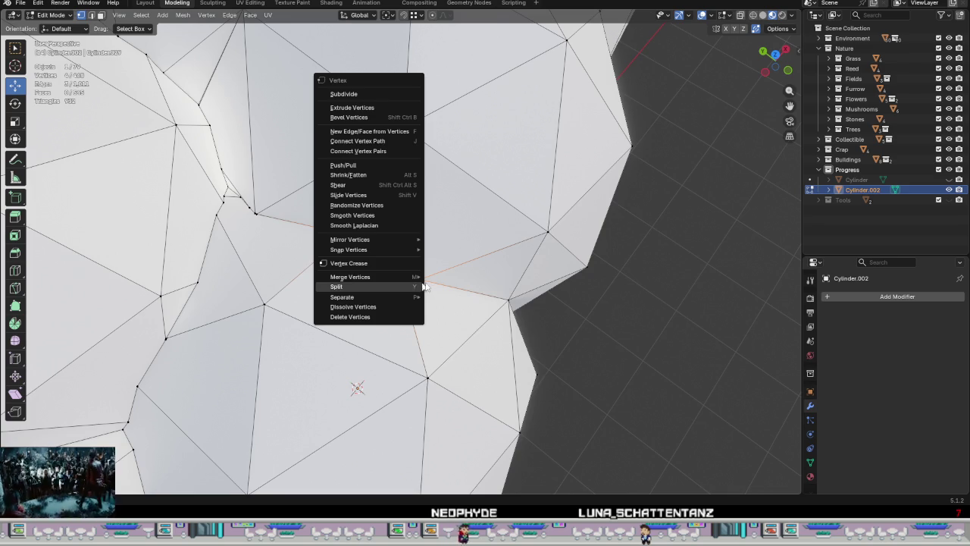
left_click(452, 276)
mouse_move(452, 276)
middle_mouse_down()
mouse_move(415, 302)
mouse_move(451, 307)
middle_mouse_up()
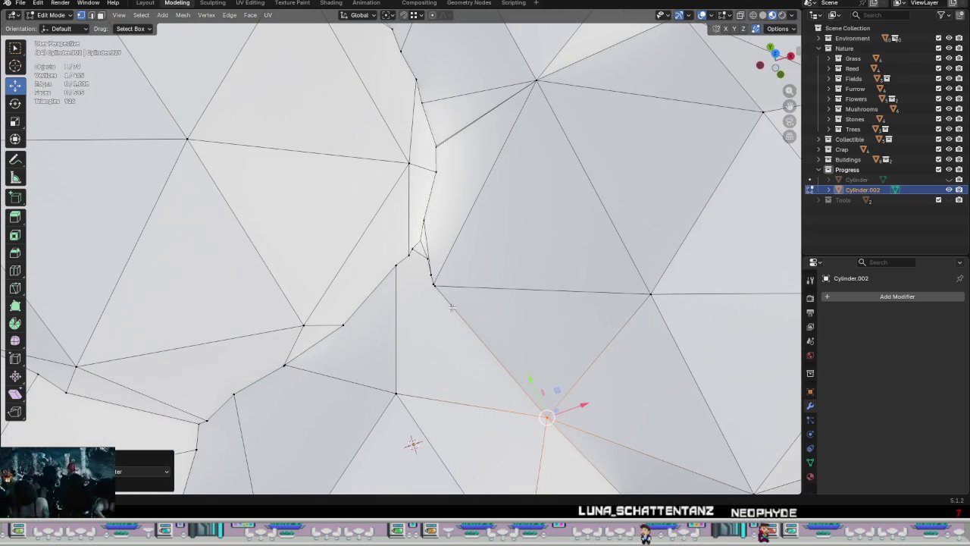
left_click_drag(387, 242, 388, 243)
right_click(478, 301)
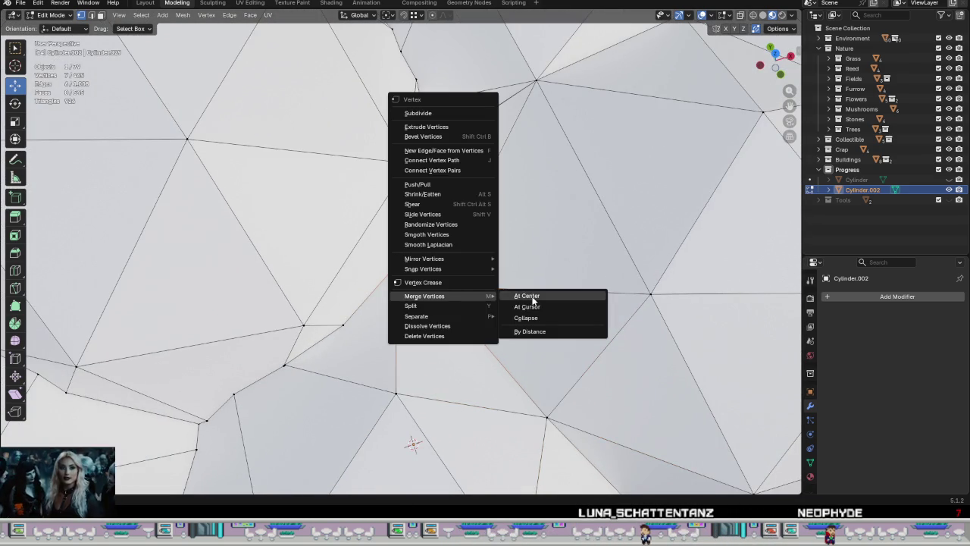
left_click(532, 297)
mouse_move(493, 285)
middle_mouse_down()
mouse_move(353, 275)
mouse_move(364, 287)
mouse_move(265, 325)
mouse_move(385, 320)
mouse_move(379, 397)
mouse_move(302, 347)
middle_mouse_up()
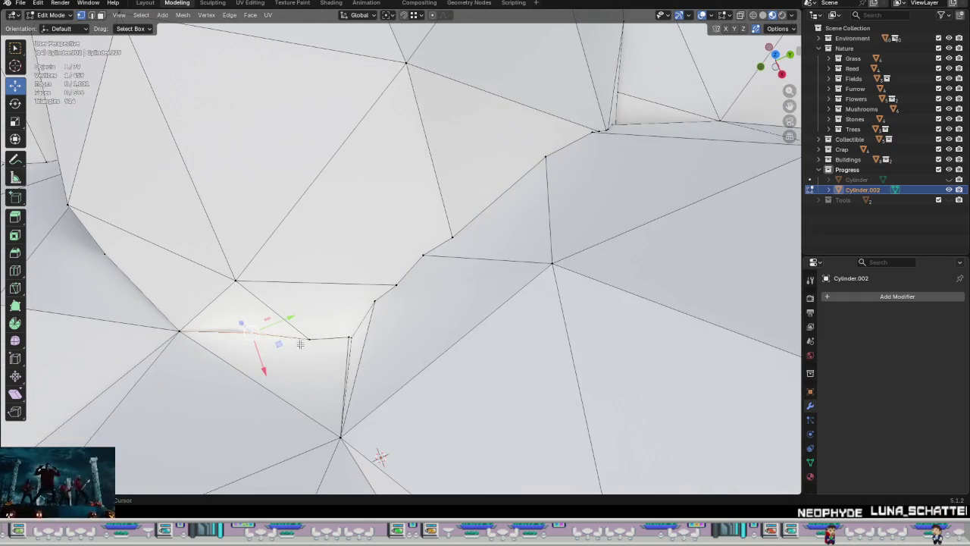
Step: Merge the next seam cluster into one vertex, testing and undoing two repositioning moves
right_click(396, 320)
left_click(485, 321)
mouse_move(379, 314)
middle_mouse_down()
mouse_move(367, 307)
mouse_move(411, 357)
mouse_move(400, 253)
mouse_move(496, 221)
mouse_move(465, 386)
mouse_move(483, 165)
mouse_move(502, 167)
mouse_move(387, 241)
mouse_move(394, 228)
mouse_move(406, 297)
middle_mouse_up()
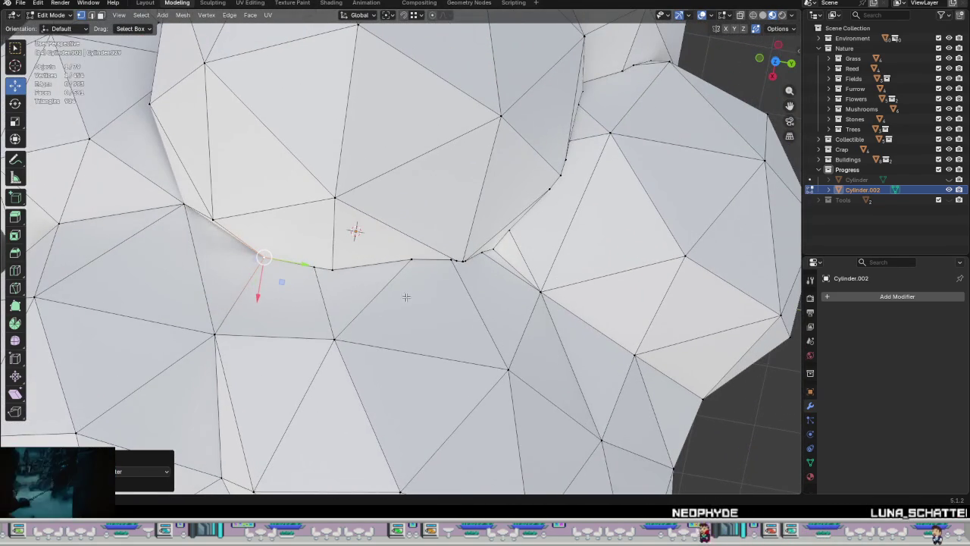
key("g")
left_click(314, 266)
key("ctrl+z")
key("g")
left_click(263, 252)
key("ctrl+z")
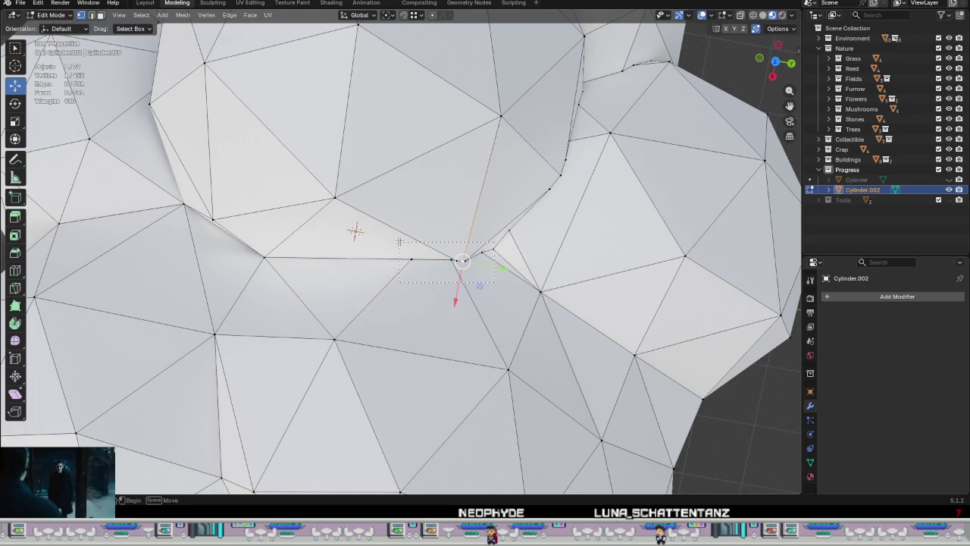
Step: Merge two further seam clusters at centre and reposition the last merged vertex
right_click(435, 282)
left_click(520, 282)
mouse_move(523, 287)
middle_mouse_down()
mouse_move(491, 241)
mouse_move(551, 243)
mouse_move(444, 259)
middle_mouse_up()
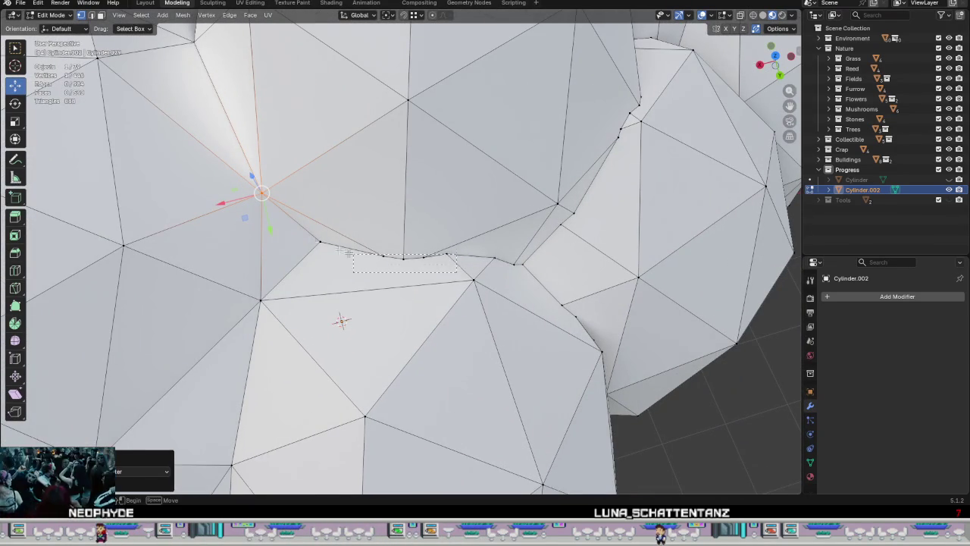
left_click_drag(457, 271, 302, 220)
right_click(402, 254)
left_click(455, 255)
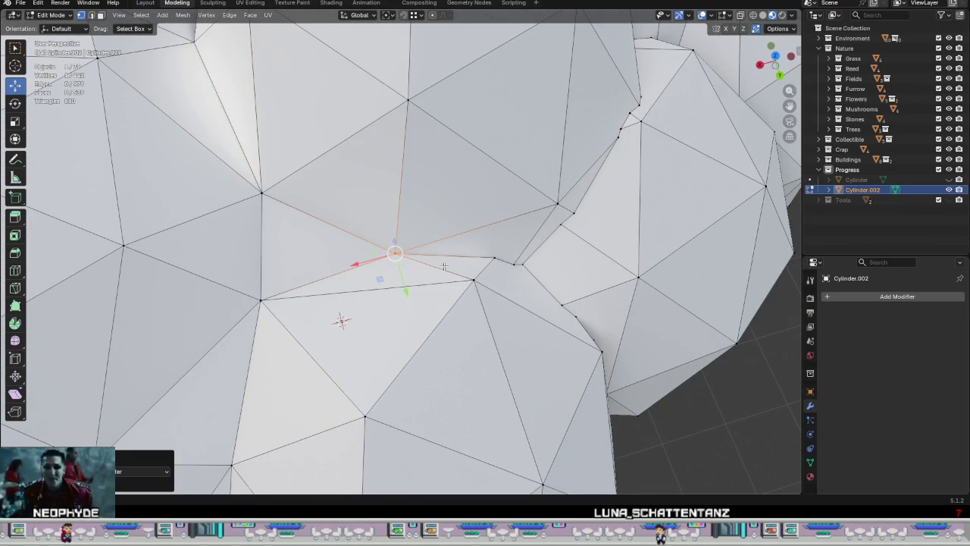
scroll(394, 251, "up", 2)
key("g")
left_click(385, 226)
mouse_move(384, 225)
middle_mouse_down()
mouse_move(439, 239)
mouse_move(394, 285)
mouse_move(475, 322)
middle_mouse_up()
Step: Merge the two neighbouring seam vertices at their centre
left_click_drag(475, 322, 332, 256)
key("ctrl+v")
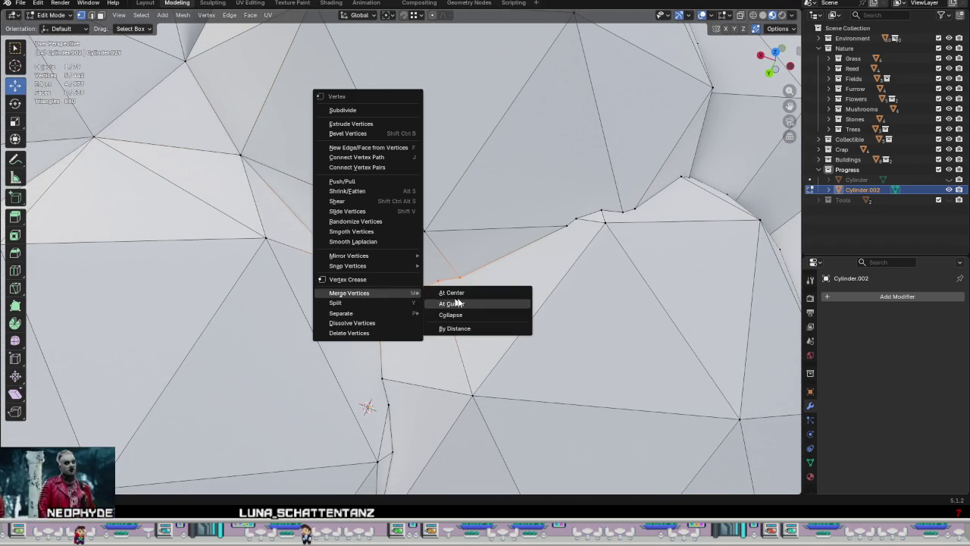
left_click(462, 294)
middle_click_drag(455, 292, 391, 255)
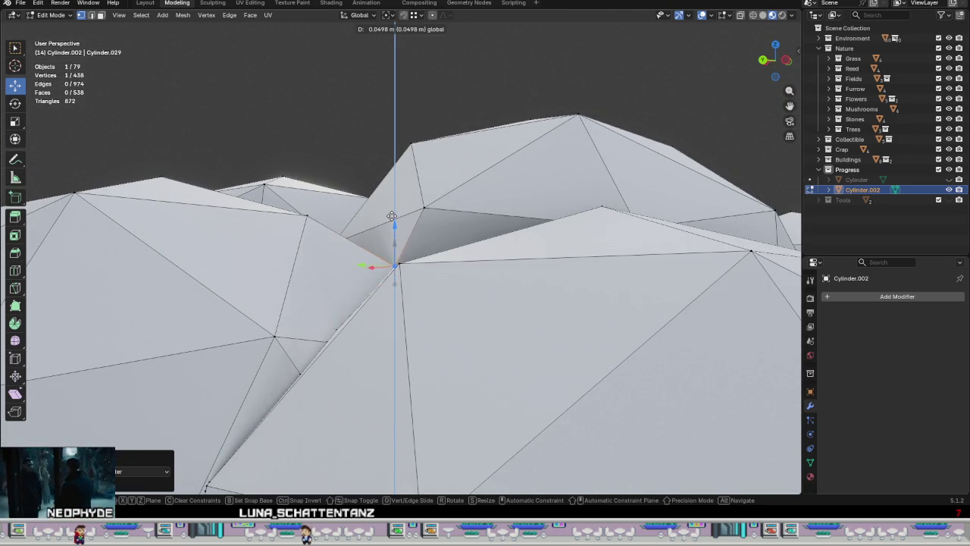
Step: Raise the stray vertex and reposition a neighbouring seam vertex into the crease
left_click(391, 217)
mouse_move(391, 217)
middle_mouse_down()
mouse_move(383, 263)
mouse_move(422, 338)
mouse_move(344, 214)
mouse_move(405, 234)
middle_mouse_up()
key("g")
left_click(379, 263)
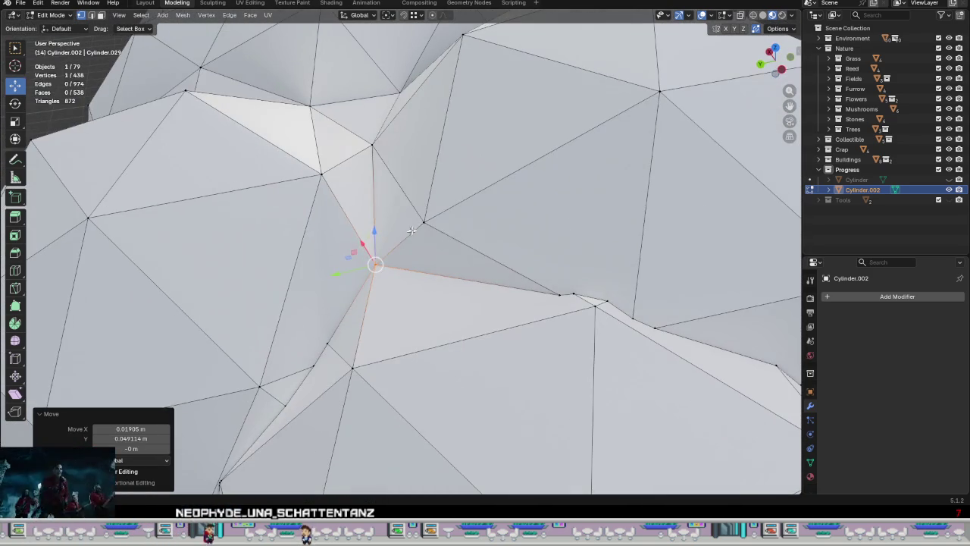
left_click(424, 237)
key("g")
left_click(457, 185)
mouse_move(457, 184)
middle_mouse_down()
mouse_move(355, 144)
mouse_move(432, 228)
mouse_move(500, 244)
mouse_move(416, 249)
mouse_move(324, 275)
middle_mouse_up()
Step: Nudge another seam vertex repeatedly until it sits in the crease
left_click(433, 229)
key("g")
left_click(434, 246)
key("g")
left_click(319, 262)
scroll(318, 262, "down", 3)
key("g")
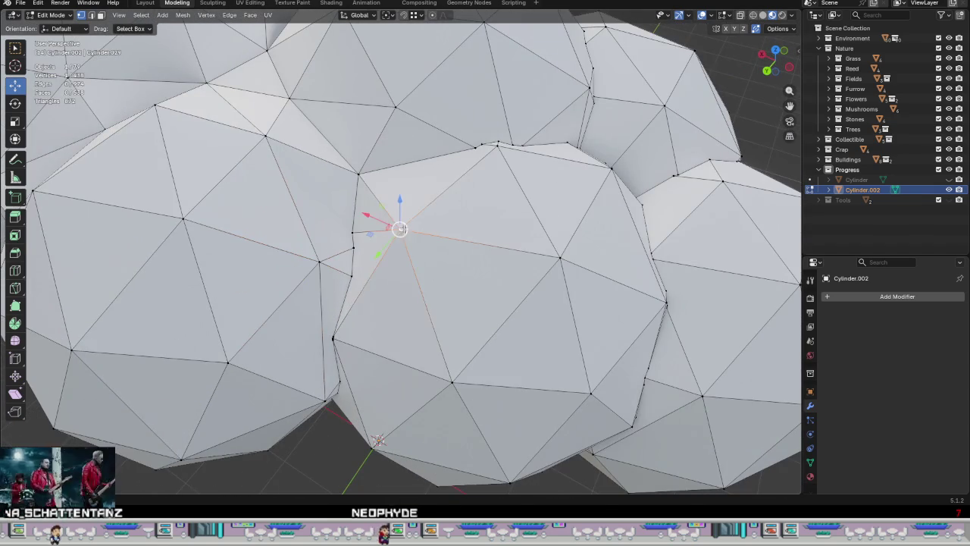
left_click(395, 246)
middle_click_drag(396, 246, 425, 272)
scroll(436, 282, "up", 2)
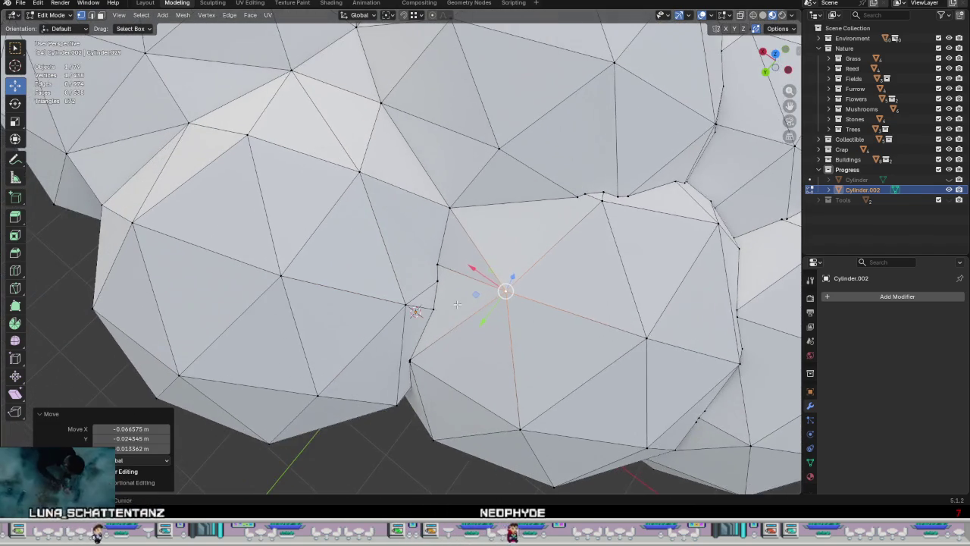
scroll(447, 290, "up", 2)
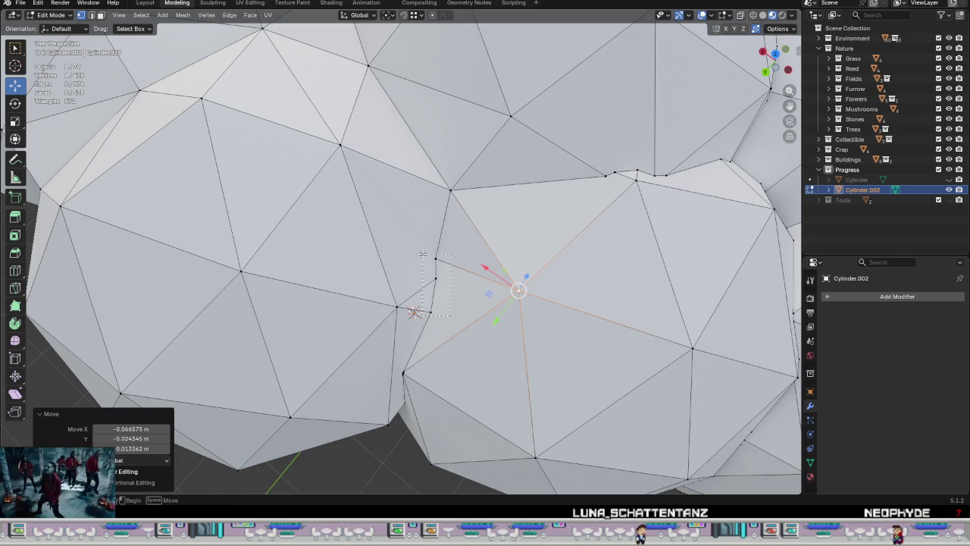
Step: Merge the vertex cluster on the crown's underside into a single point
middle_click_drag(441, 369, 408, 439)
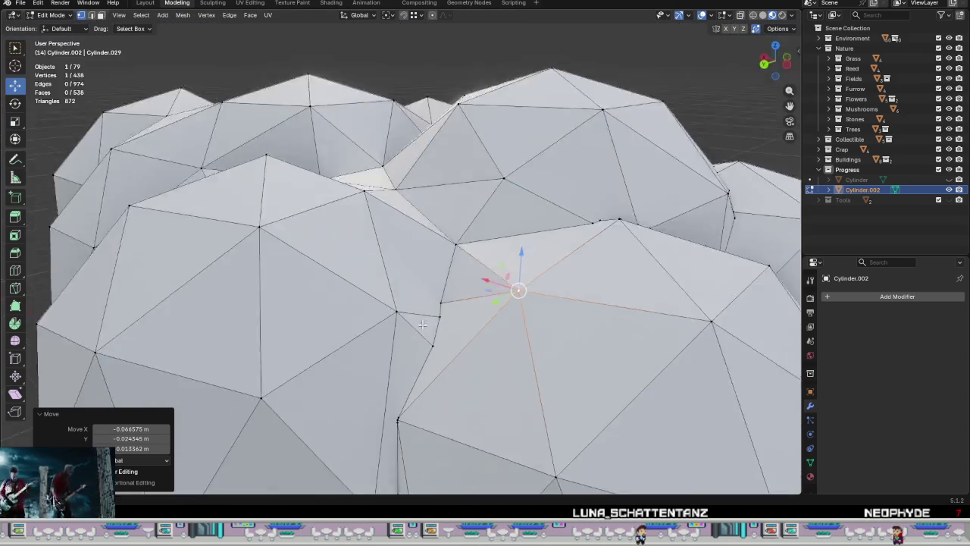
right_click(391, 408)
mouse_move(337, 408)
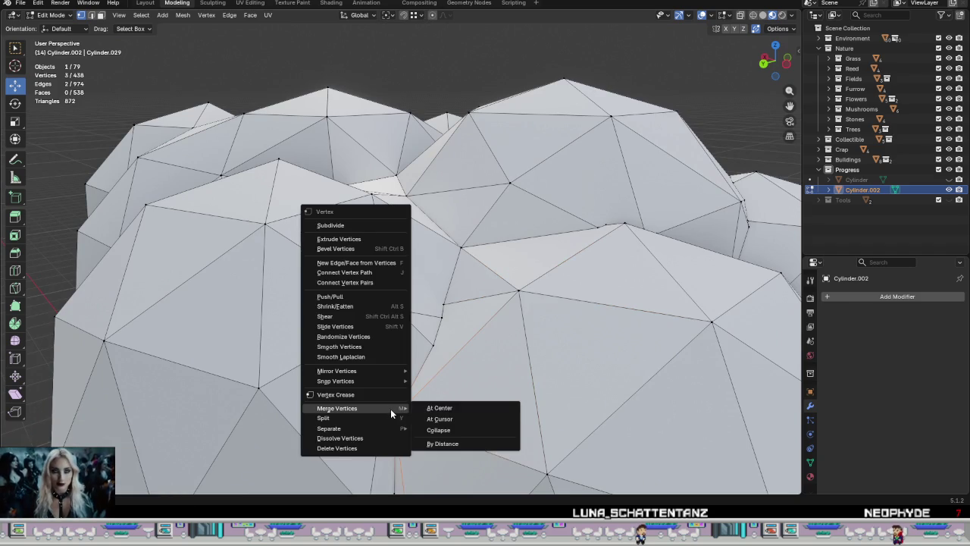
left_click(435, 417)
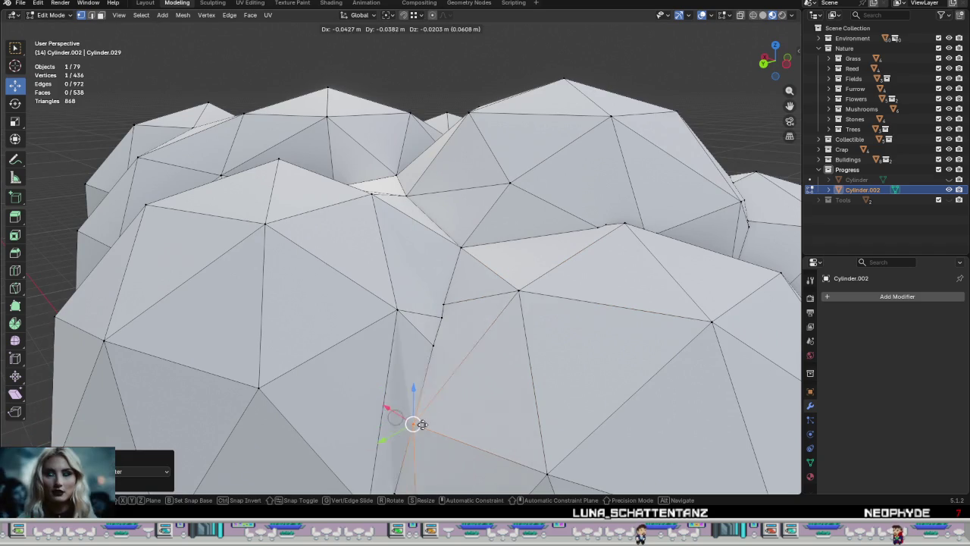
left_click(437, 425)
middle_click_drag(431, 424, 428, 260)
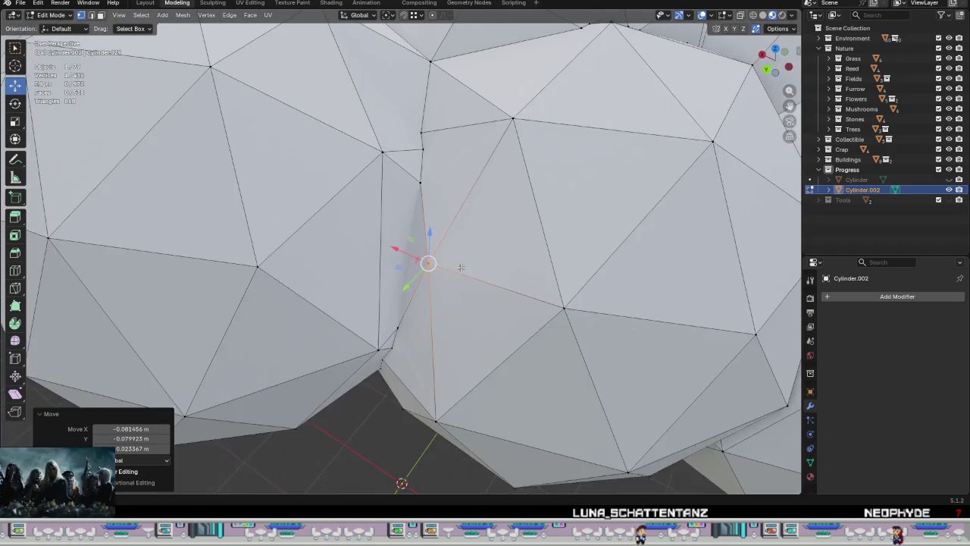
scroll(428, 260, "down", 2)
scroll(428, 260, "down", 2)
scroll(428, 260, "down", 2)
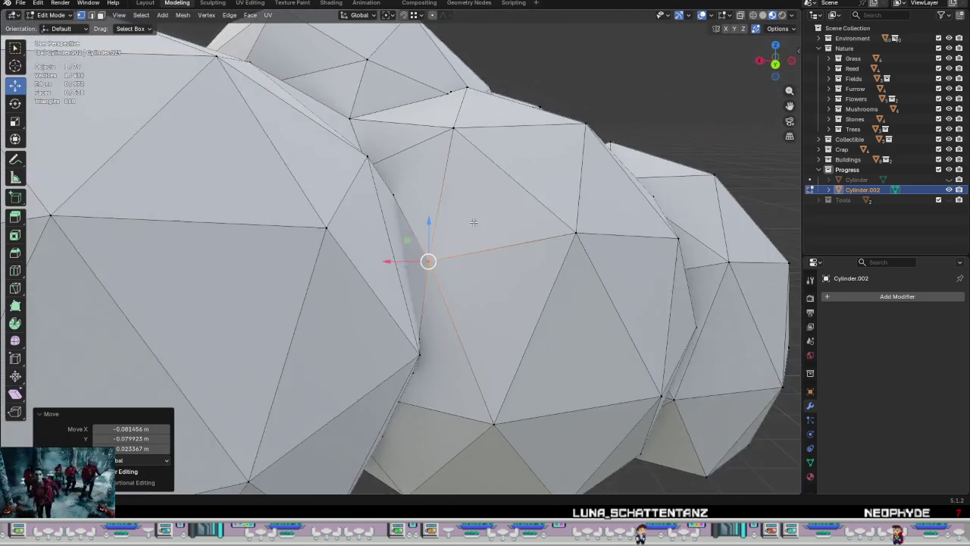
scroll(431, 250, "up", 6)
mouse_move(432, 243)
middle_mouse_down("shift")
mouse_move(444, 363)
mouse_move(432, 364)
middle_mouse_up("shift")
scroll(413, 421, "down", 2)
Step: Move the merged vertex up into the gap between the domes
key("g")
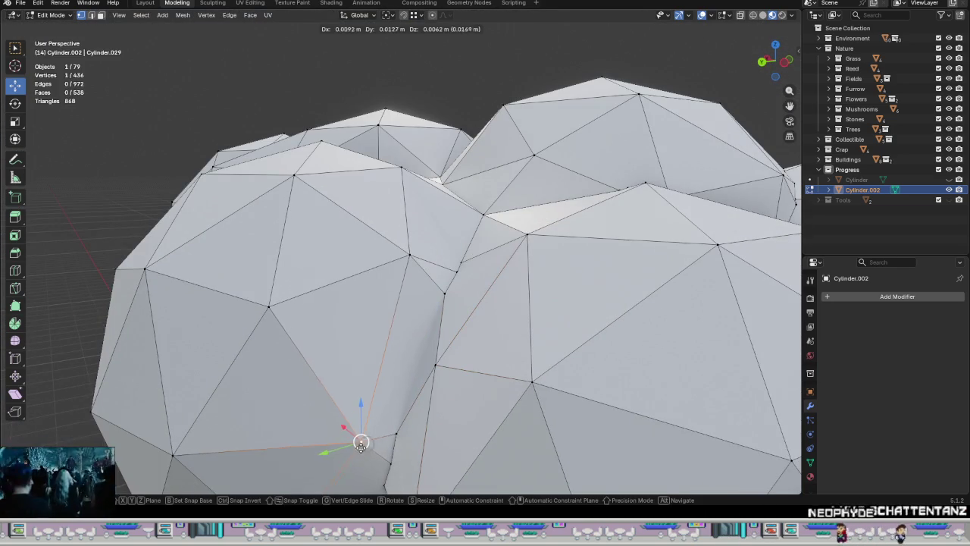
left_click(345, 443)
scroll(345, 443, "up", 2)
scroll(467, 345, "up", 1)
scroll(467, 346, "up", 2)
key("g")
left_click(452, 367)
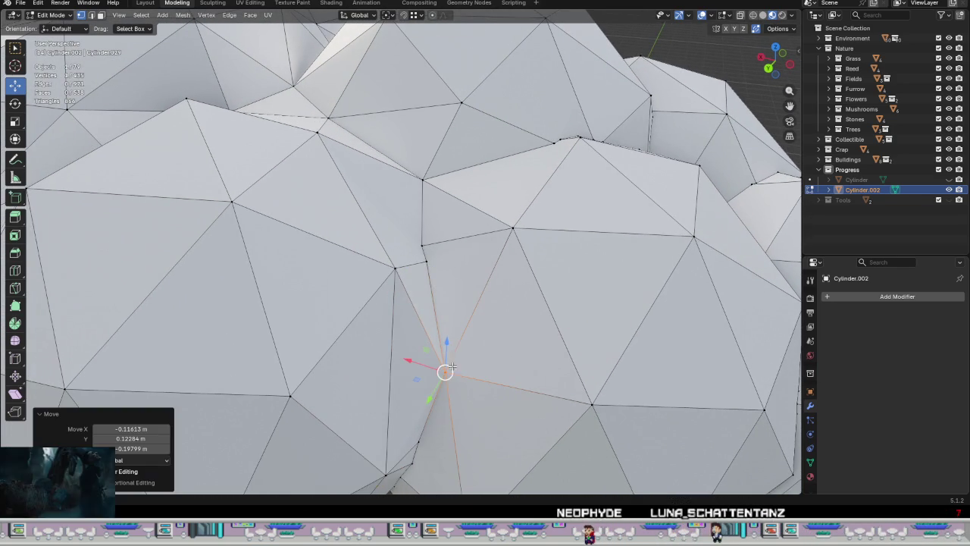
Step: Pull the vertex higher up the seam into the crease, retrying until placed
left_click(427, 263)
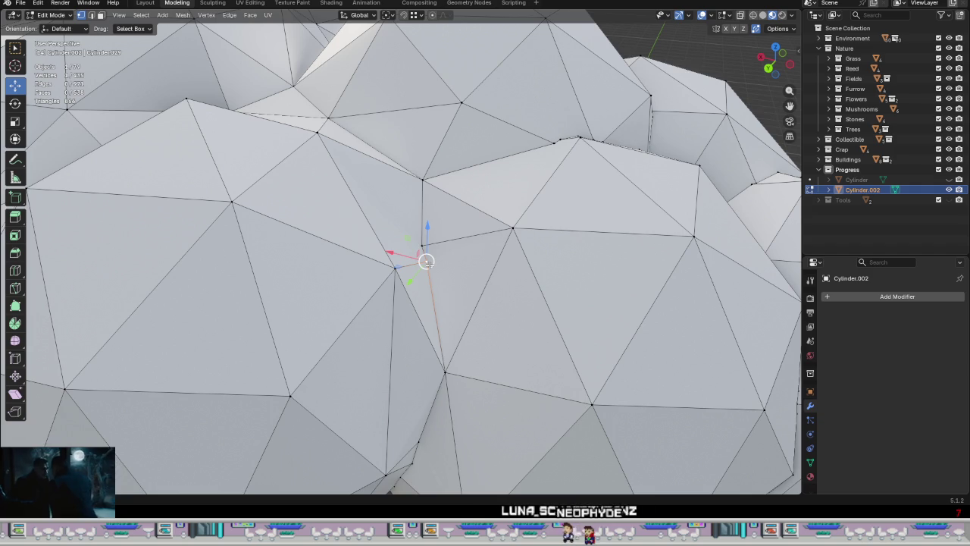
key("g")
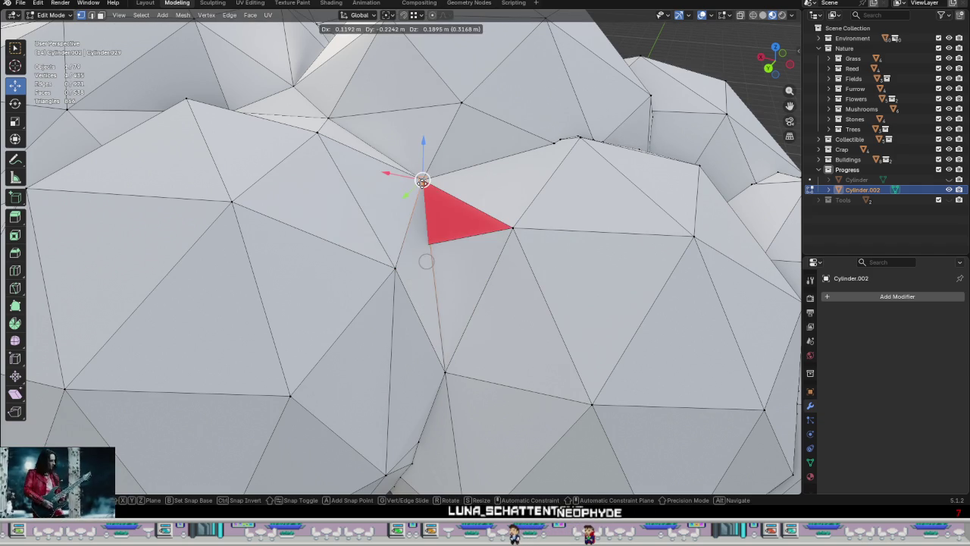
left_click(428, 256)
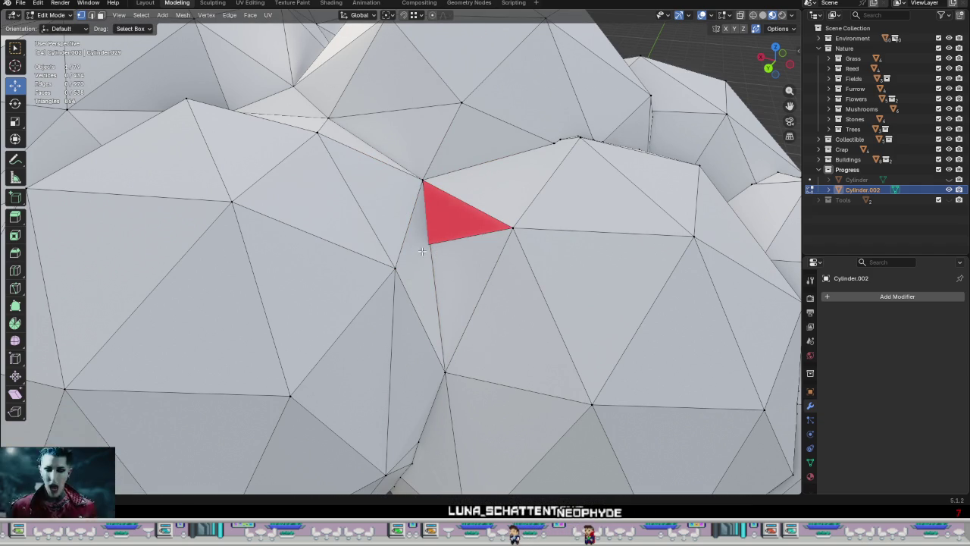
key("g")
left_click(421, 168)
key("ctrl+z")
key("g")
left_click(432, 256)
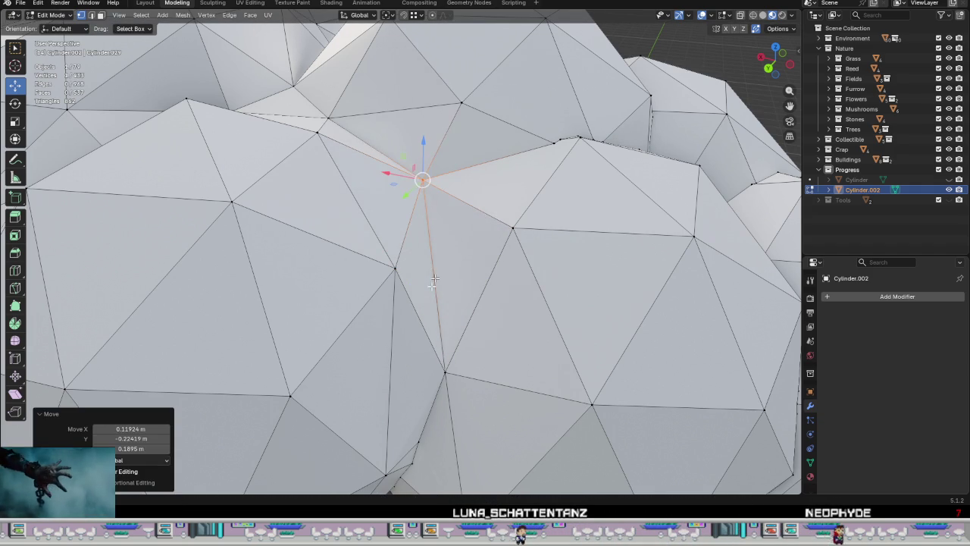
Step: Fine-tune the vertex position and check the whole dome cluster
middle_click_drag(397, 281, 409, 356)
key("g")
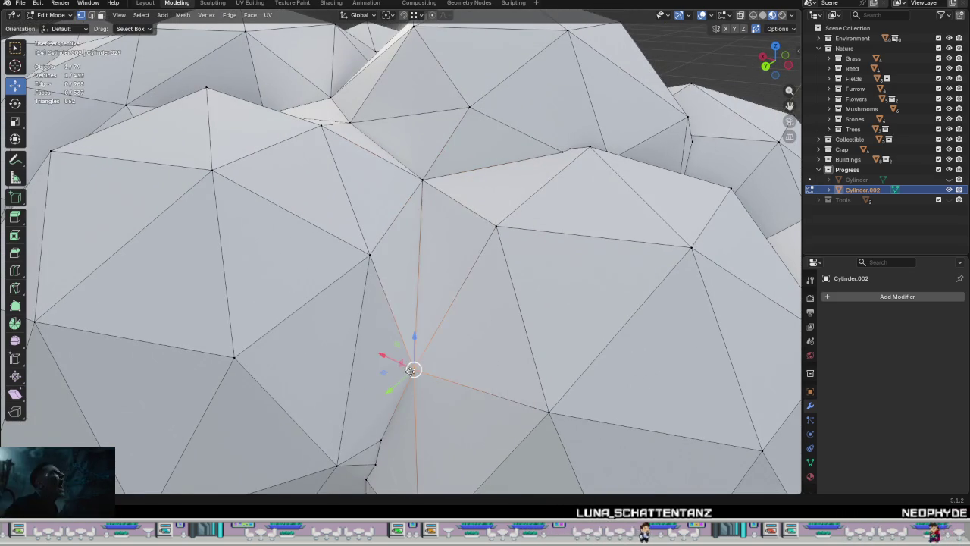
left_click(417, 351)
scroll(416, 352, "down", 4)
mouse_move(416, 352)
middle_mouse_down()
mouse_move(450, 367)
mouse_move(438, 268)
mouse_move(420, 269)
mouse_move(425, 286)
middle_mouse_up()
scroll(438, 268, "up", 4)
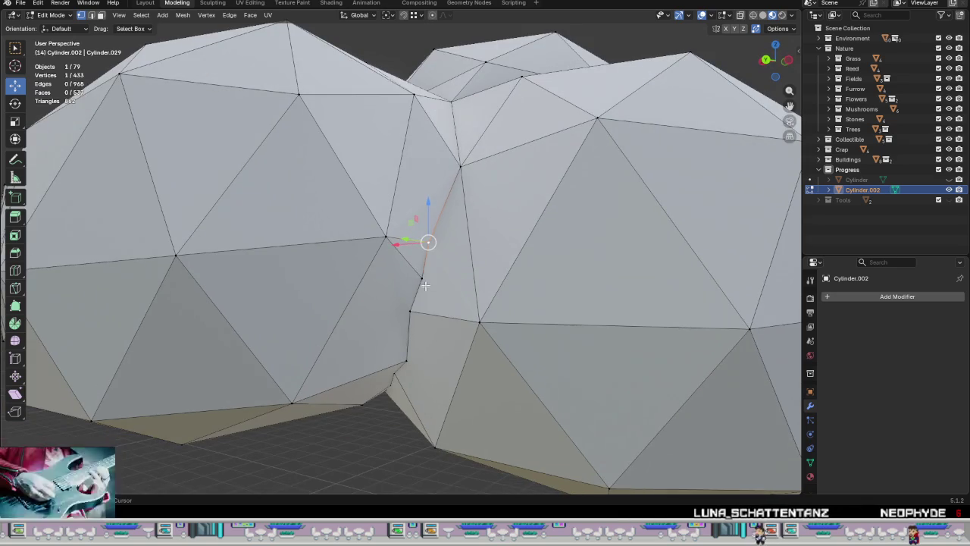
Step: Merge the selected seam vertices at centre and snap a stray vertex onto its neighbour
right_click(455, 323)
left_click(519, 324)
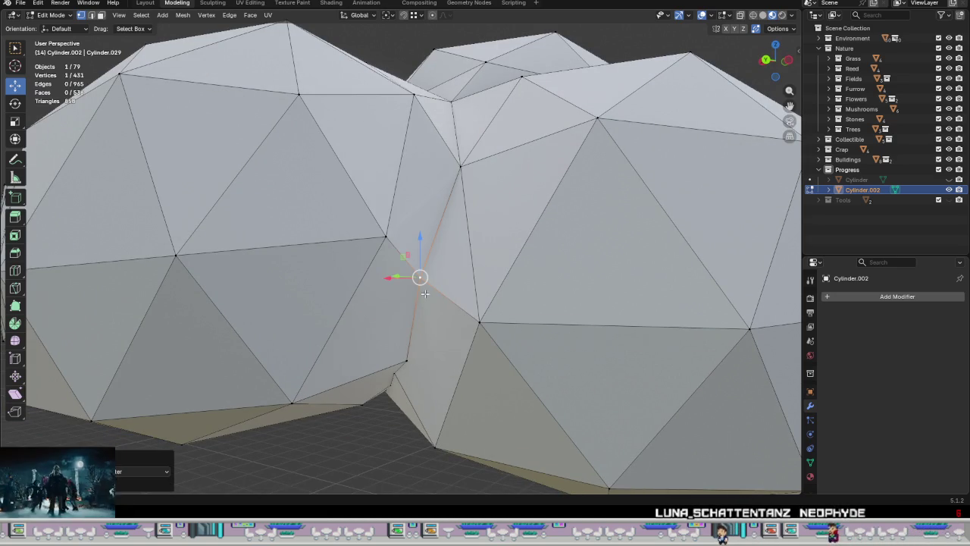
middle_click_drag(428, 288, 439, 280)
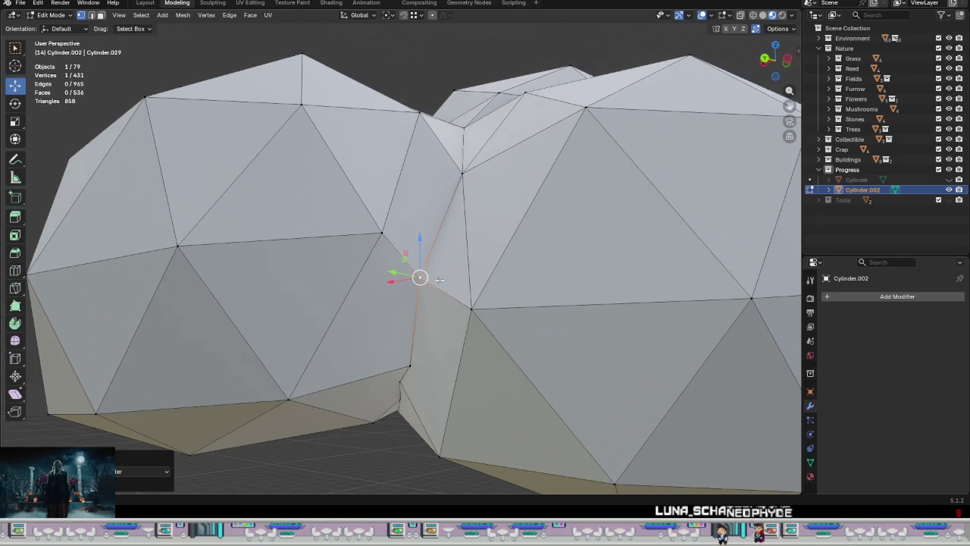
left_click(385, 233)
mouse_move(385, 234)
middle_mouse_down()
mouse_move(450, 244)
mouse_move(452, 292)
mouse_move(477, 272)
middle_mouse_up()
scroll(477, 272, "down", 3)
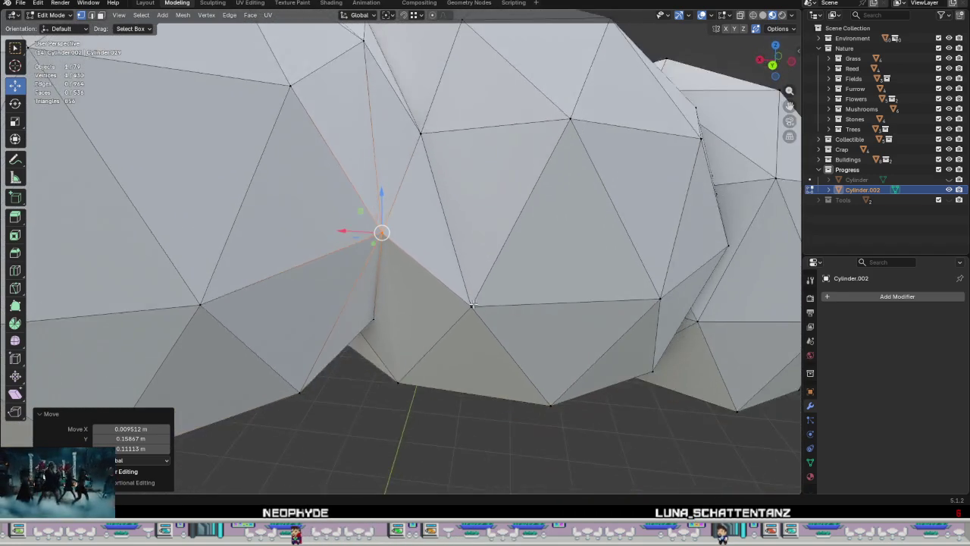
Step: Leave Edit Mode to inspect the whole crown, then return to vertex editing
key("Tab")
scroll(427, 299, "down", 5)
scroll(426, 298, "down", 3)
mouse_move(432, 327)
middle_mouse_down()
mouse_move(470, 303)
mouse_move(444, 284)
mouse_move(433, 321)
mouse_move(440, 367)
mouse_move(448, 288)
mouse_move(457, 295)
middle_mouse_up()
scroll(475, 253, "up", 2)
key("Tab")
scroll(476, 243, "up", 5)
mouse_move(462, 213)
middle_mouse_down()
mouse_move(485, 278)
mouse_move(464, 271)
middle_mouse_up()
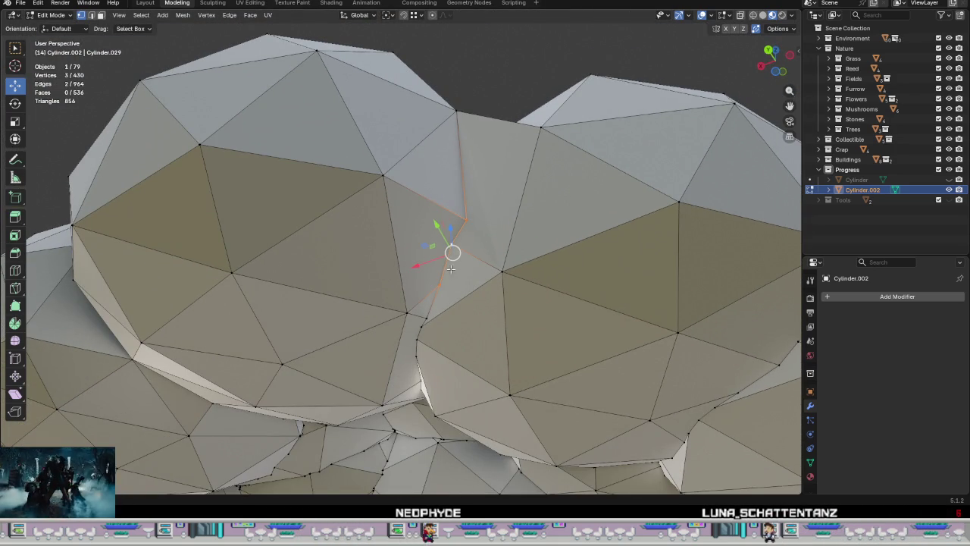
Step: Merge three seam vertices into one and reposition it, then undo that attempt
left_click_drag(450, 269, 443, 302)
right_click(443, 303)
mouse_move(389, 298)
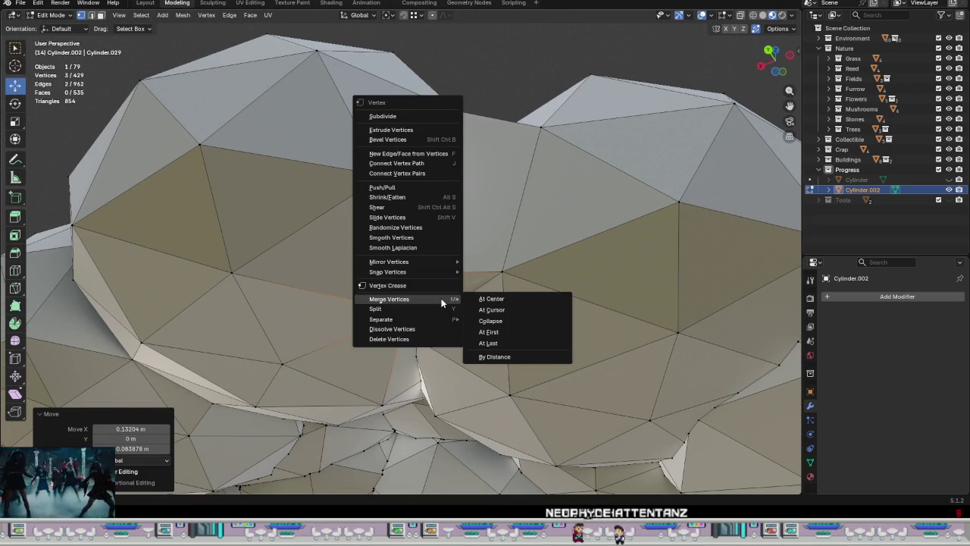
left_click(493, 301)
key("g")
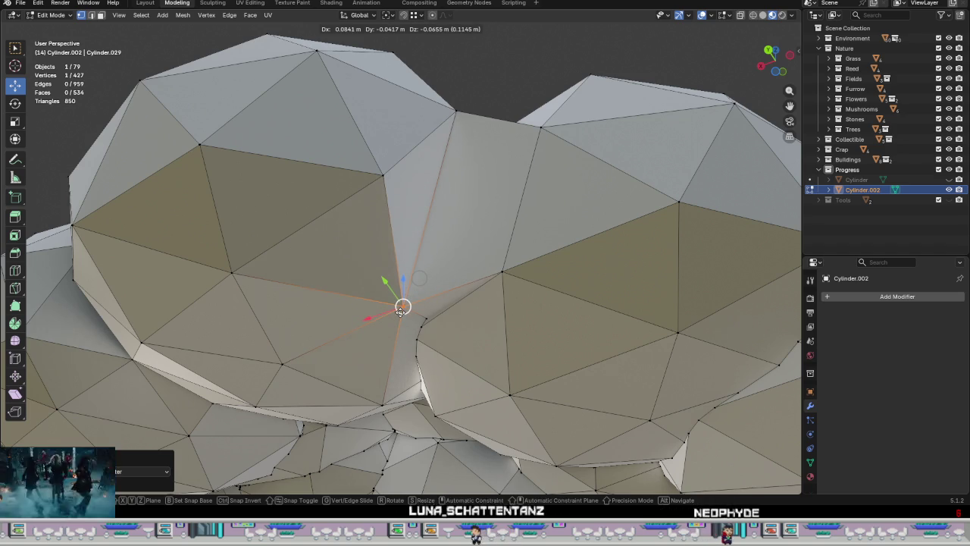
left_click(402, 311)
mouse_move(402, 311)
middle_mouse_down()
mouse_move(417, 330)
mouse_move(465, 301)
middle_mouse_up()
scroll(417, 330, "down", 3)
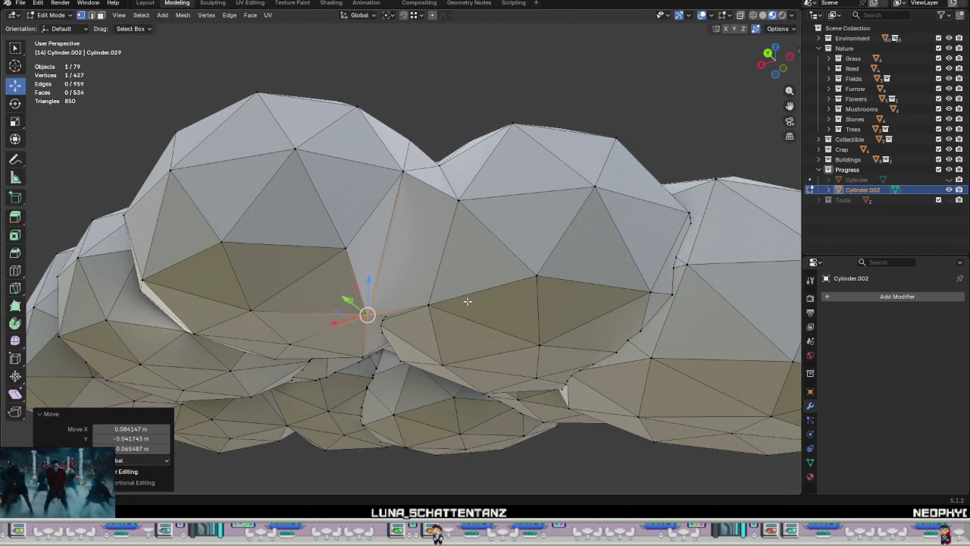
key("ctrl+z")
key("ctrl+z")
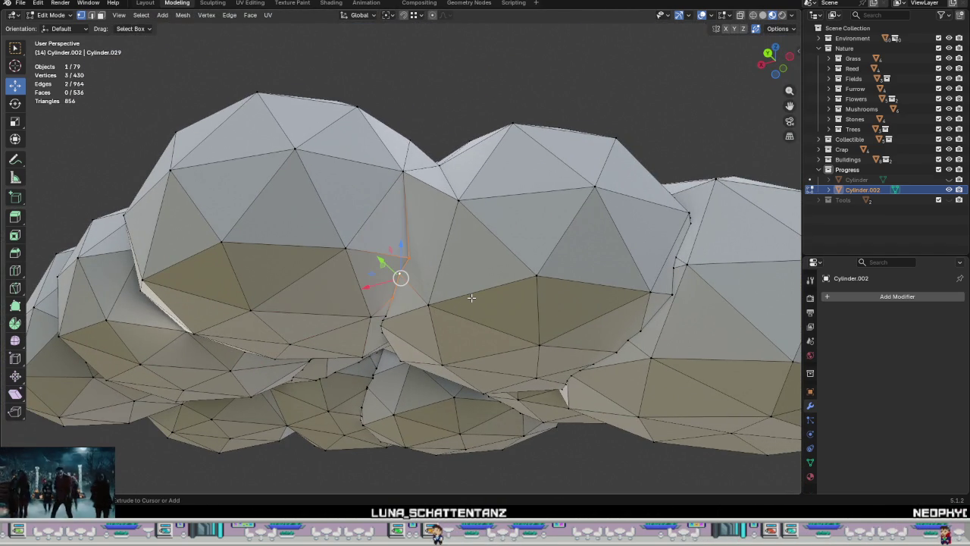
Step: Merge the selected seam vertices into one and pull it up into the crease
right_click(443, 303)
left_click(486, 298)
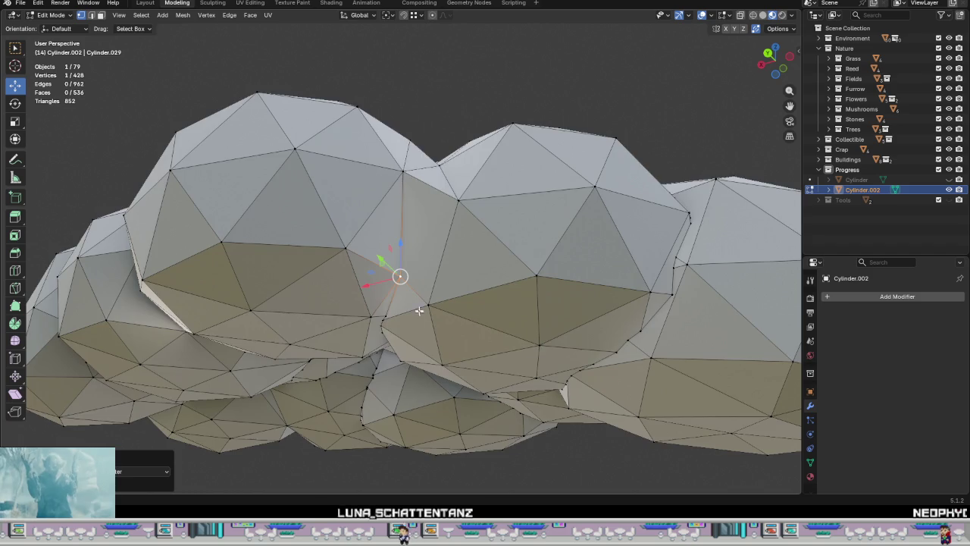
scroll(415, 283, "up", 2)
scroll(415, 283, "up", 2)
mouse_move(400, 275)
left_mouse_down()
mouse_move(410, 258)
mouse_move(389, 217)
left_mouse_up()
mouse_move(382, 206)
middle_mouse_down()
mouse_move(414, 332)
mouse_move(454, 273)
middle_mouse_up()
Step: Merge a second pair of seam vertices and move the result onto its neighbour
left_click(464, 206, "shift")
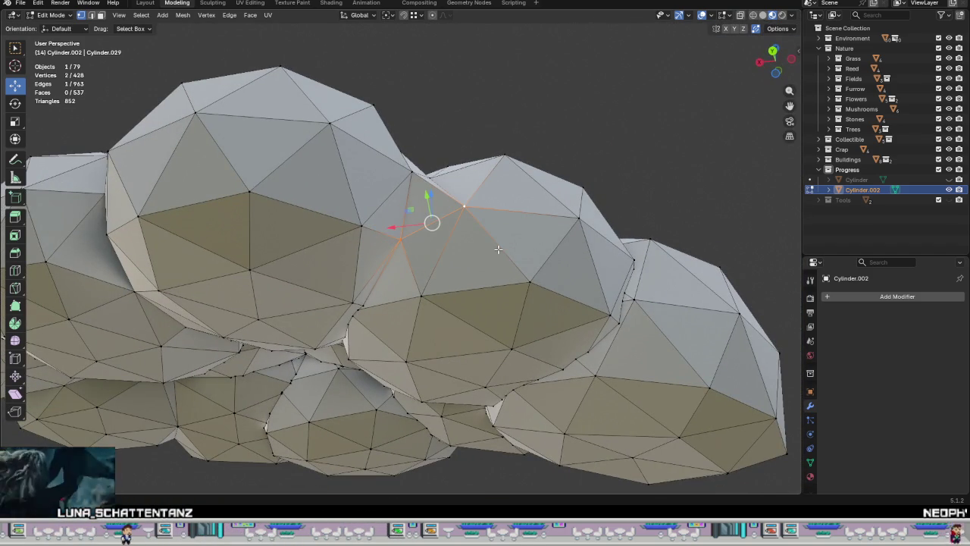
scroll(385, 282, "up", 2)
scroll(386, 282, "up", 1)
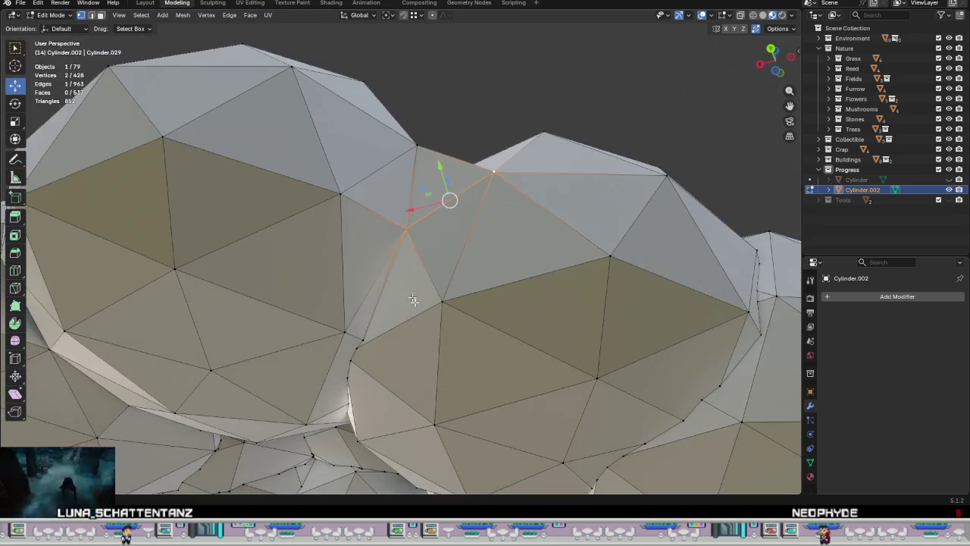
scroll(405, 283, "up", 2)
middle_click_drag(389, 273, 396, 261)
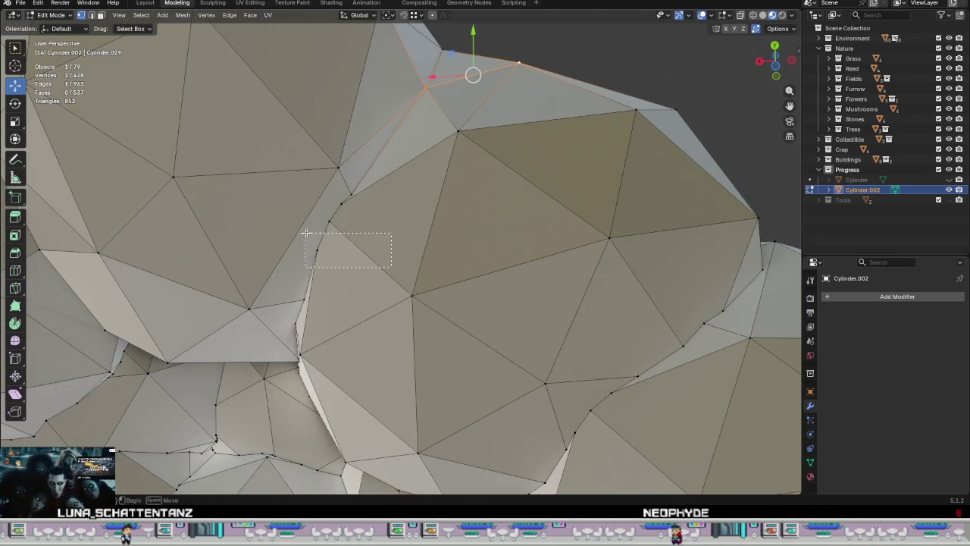
right_click(387, 240)
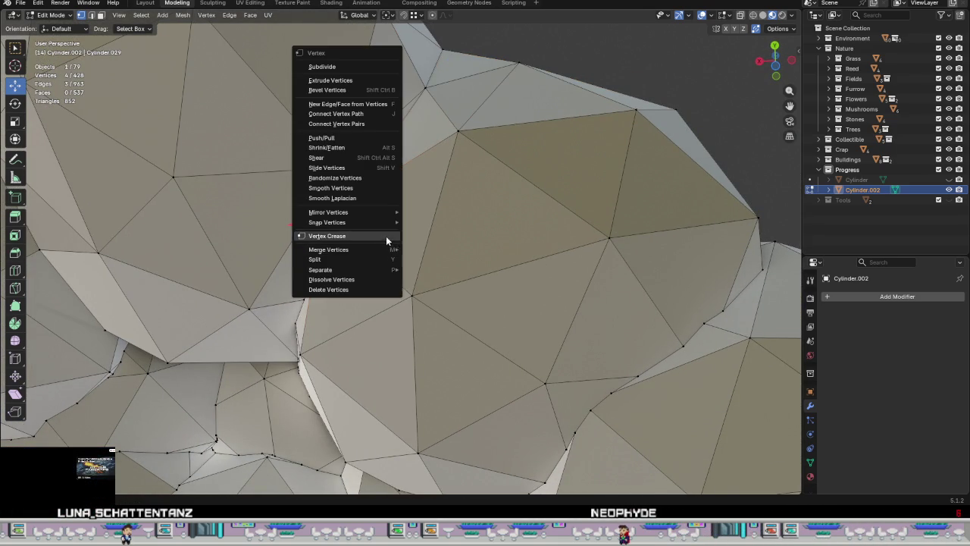
left_click(429, 259)
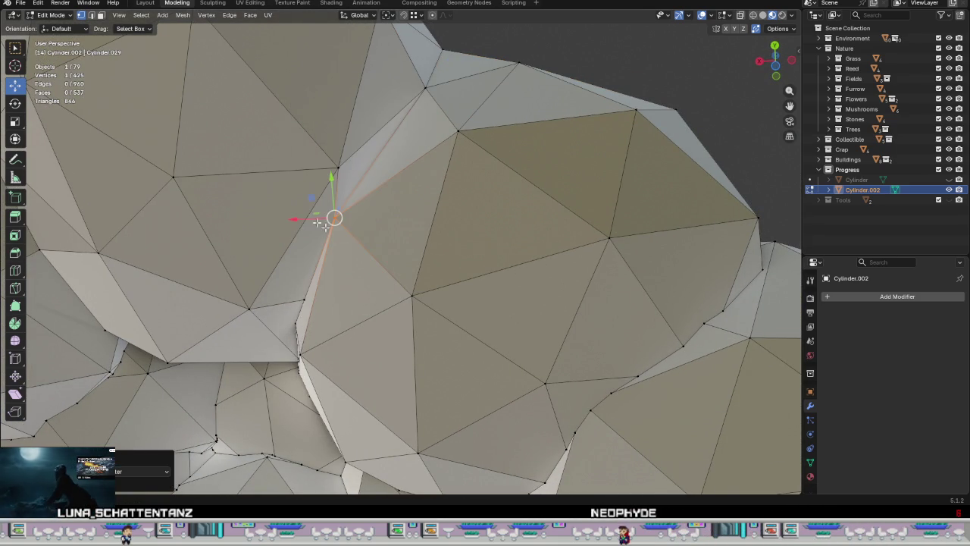
key("g")
left_click(336, 165)
Step: Merge another two seam vertices into one and adjust the vertex positions
mouse_move(401, 234)
middle_mouse_down()
mouse_move(357, 216)
mouse_move(355, 199)
mouse_move(405, 329)
mouse_move(379, 326)
mouse_move(403, 206)
mouse_move(433, 219)
mouse_move(392, 327)
mouse_move(445, 257)
mouse_move(451, 335)
mouse_move(432, 217)
mouse_move(303, 256)
mouse_move(363, 227)
mouse_move(462, 210)
mouse_move(440, 195)
mouse_move(509, 194)
middle_mouse_up()
scroll(462, 211, "up", 3)
left_click(443, 193)
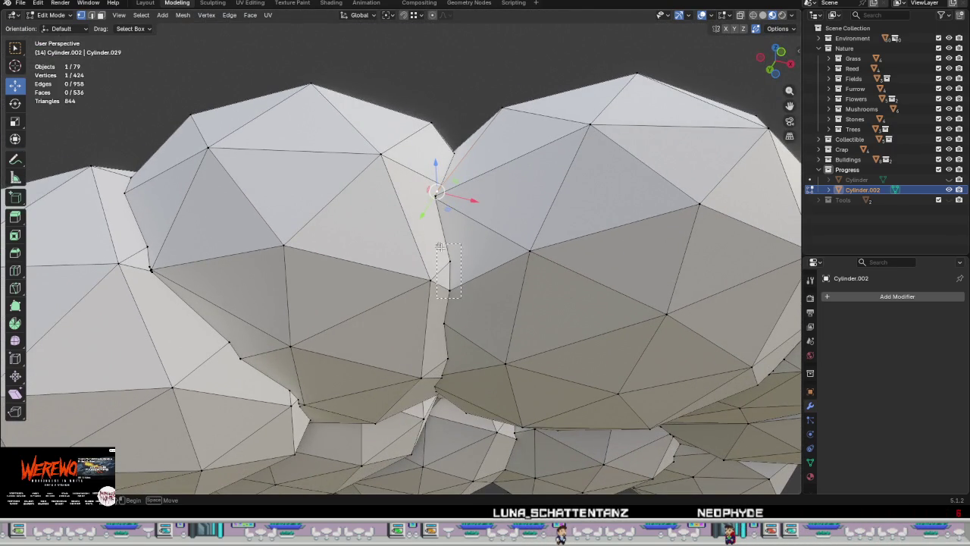
left_click_drag(437, 243, 437, 244)
right_click(462, 278)
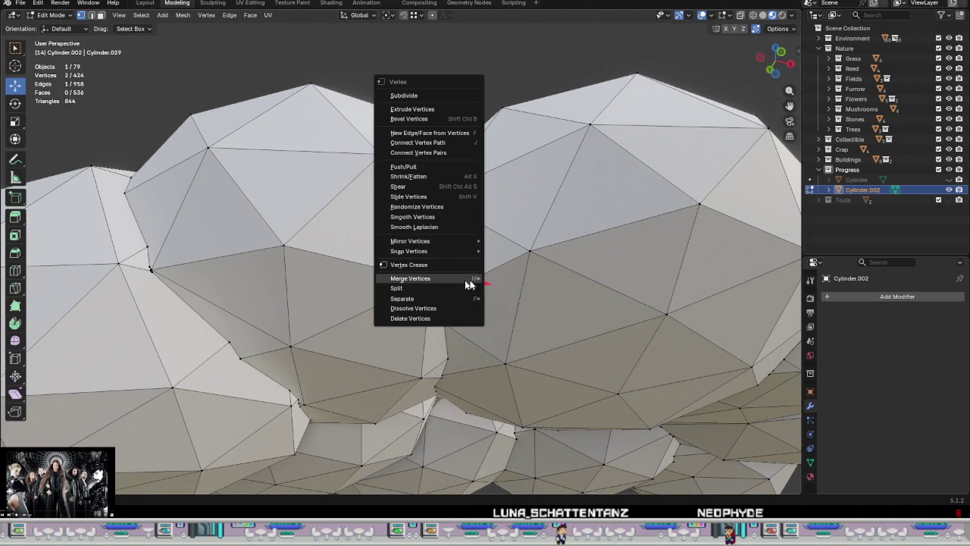
left_click(491, 279)
left_click(433, 279)
key("g")
left_click(432, 282)
mouse_move(431, 281)
middle_mouse_down()
mouse_move(488, 266)
mouse_move(471, 237)
middle_mouse_up()
Step: Merge overlapping seam vertices at centre and nudge the merged vertex slightly right
left_click_drag(430, 157, 429, 158)
right_click(429, 157)
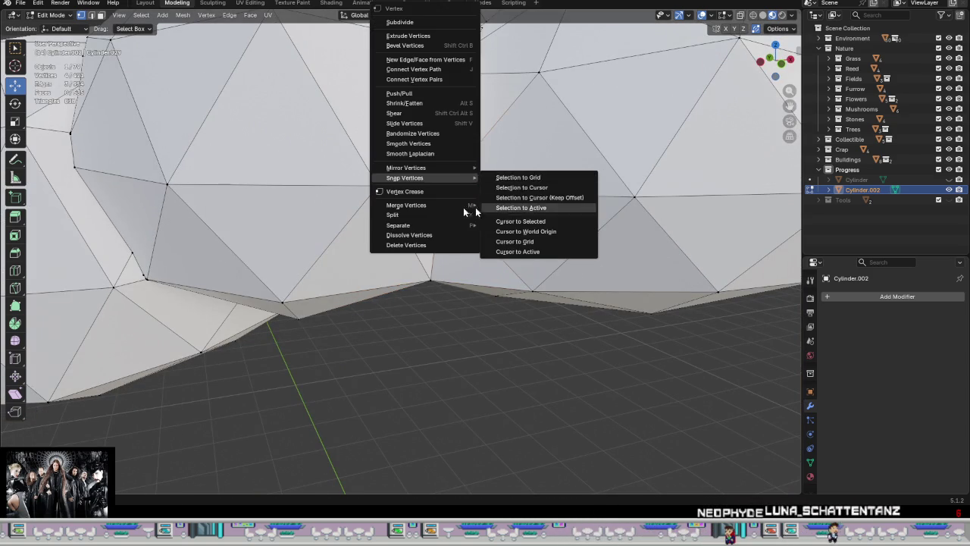
left_click(514, 207)
middle_click_drag(523, 207, 406, 250)
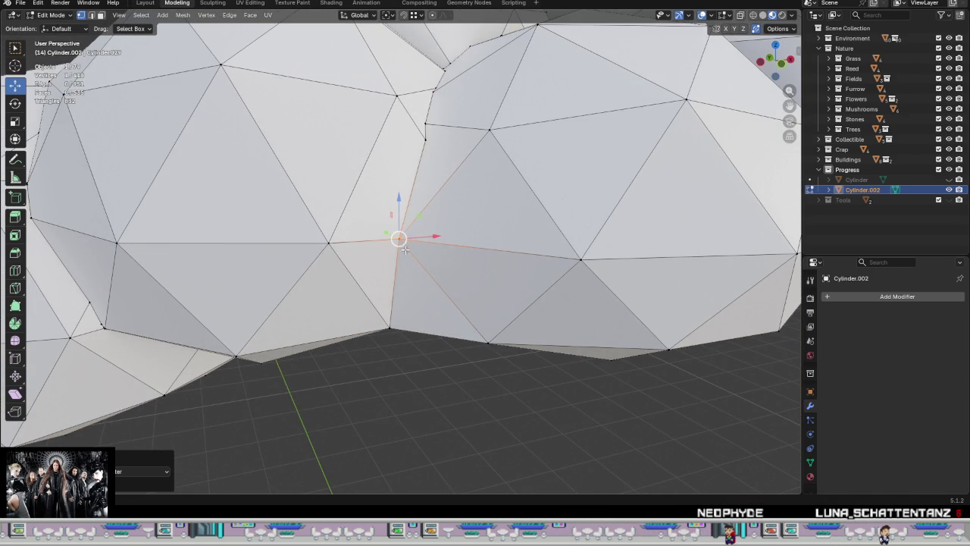
left_click_drag(400, 238, 428, 235)
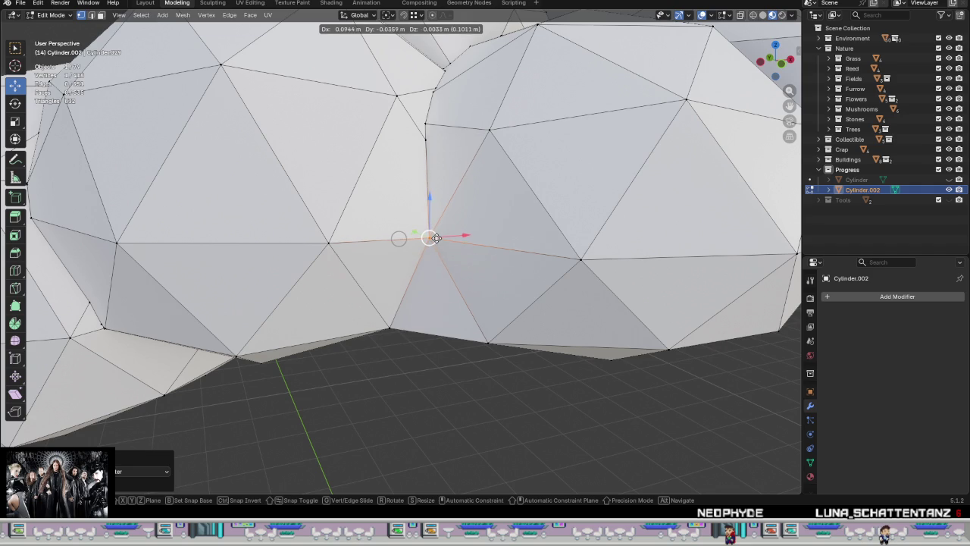
left_click(436, 238)
middle_click_drag(436, 238, 442, 287)
scroll(440, 232, "up", 3)
scroll(440, 232, "up", 2)
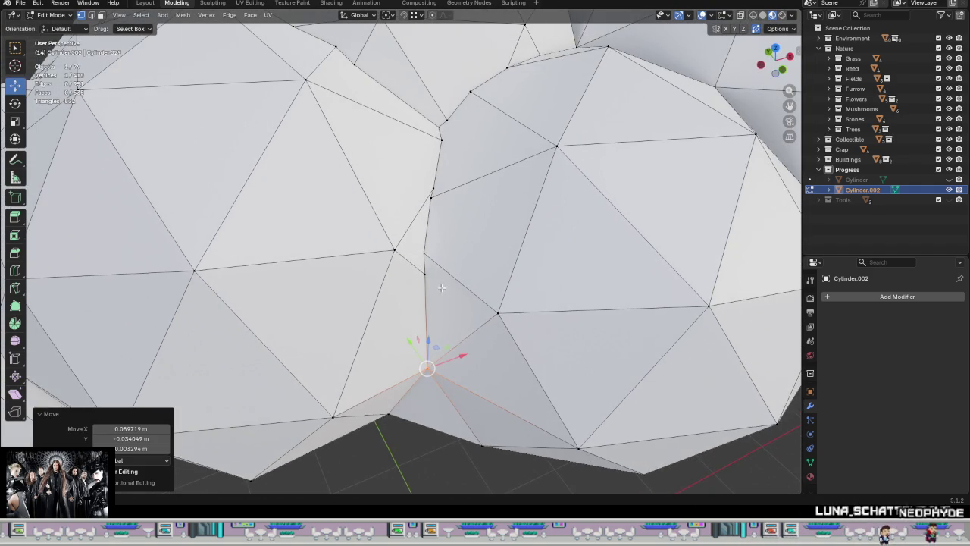
Step: Merge the upper vertex pair at centre, shift it left, and select the lower seam vertices
left_click_drag(421, 180, 421, 181, "shift")
key("ctrl+v")
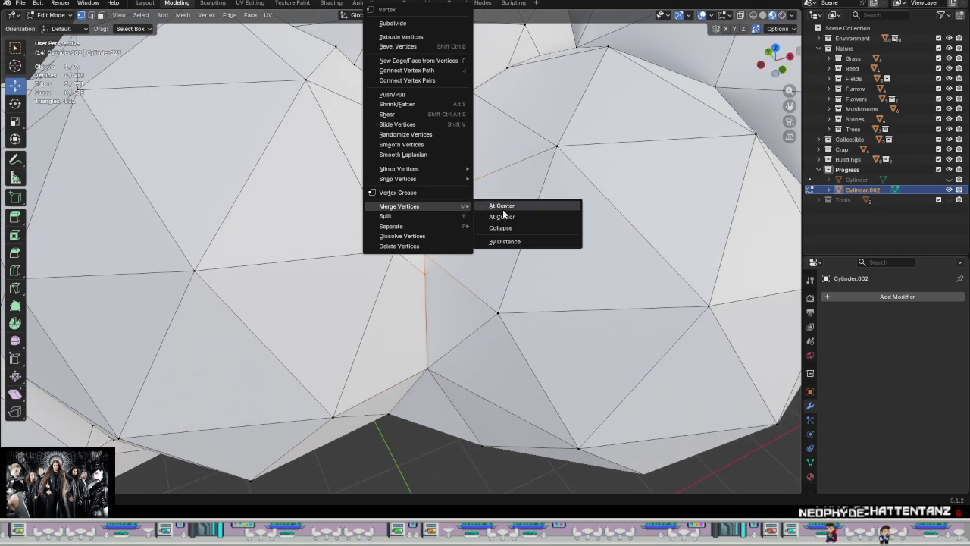
left_click(502, 206)
scroll(502, 206, "down", 3)
middle_click_drag(501, 206, 445, 222)
left_click_drag(433, 223, 387, 230)
mouse_move(386, 229)
middle_mouse_down()
mouse_move(483, 190)
mouse_move(455, 220)
mouse_move(454, 212)
mouse_move(384, 248)
mouse_move(435, 312)
middle_mouse_up()
left_click_drag(410, 318, 345, 276)
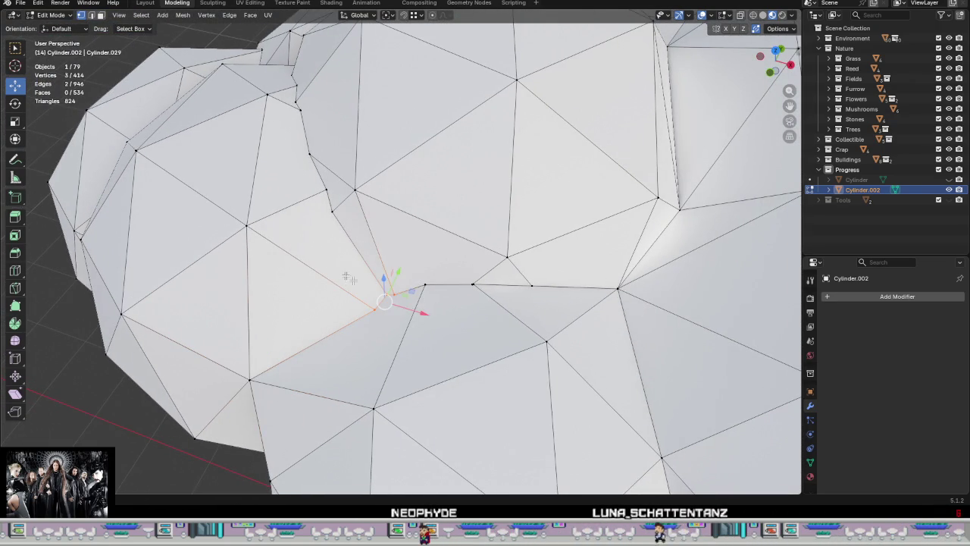
Step: Merge four seam vertices into one, shift it down-left, and weld an edge vertex to its neighbour
right_click(424, 300)
left_click(496, 301)
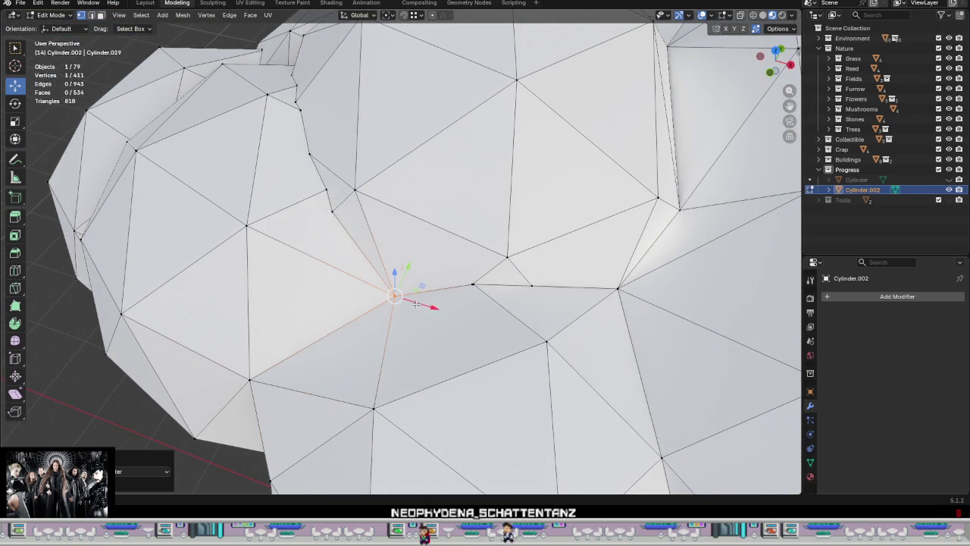
middle_click_drag(497, 302, 410, 302)
left_click_drag(395, 296, 378, 307)
middle_click_drag(512, 292, 525, 313)
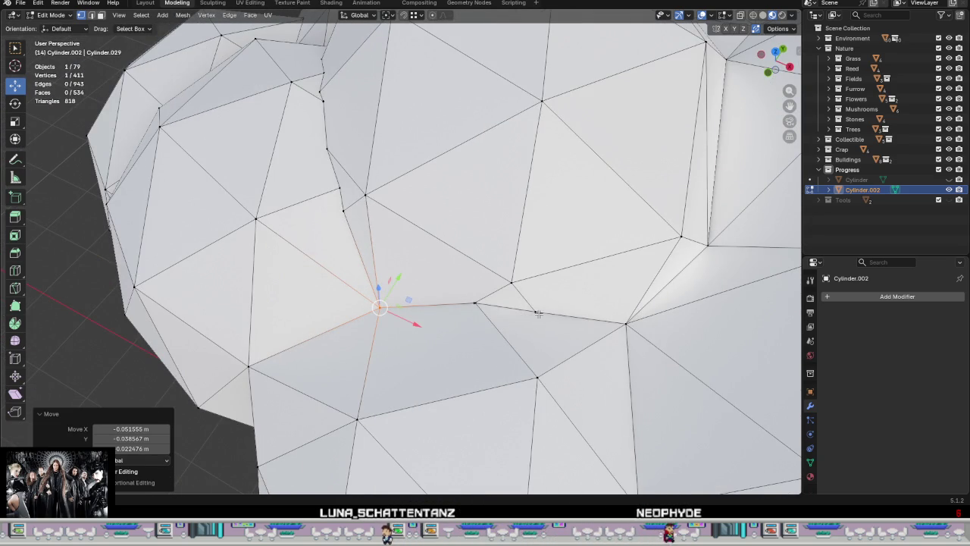
left_click(536, 312)
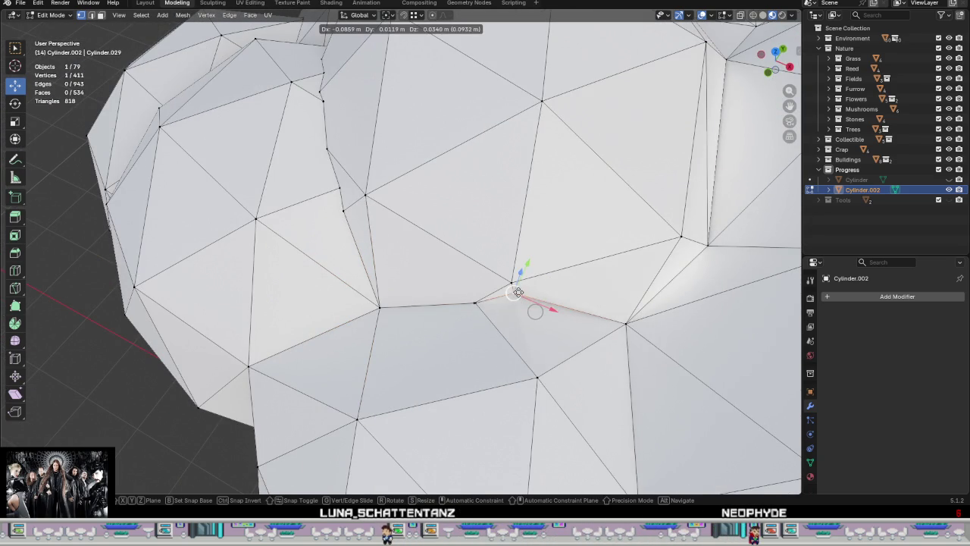
left_click(626, 323)
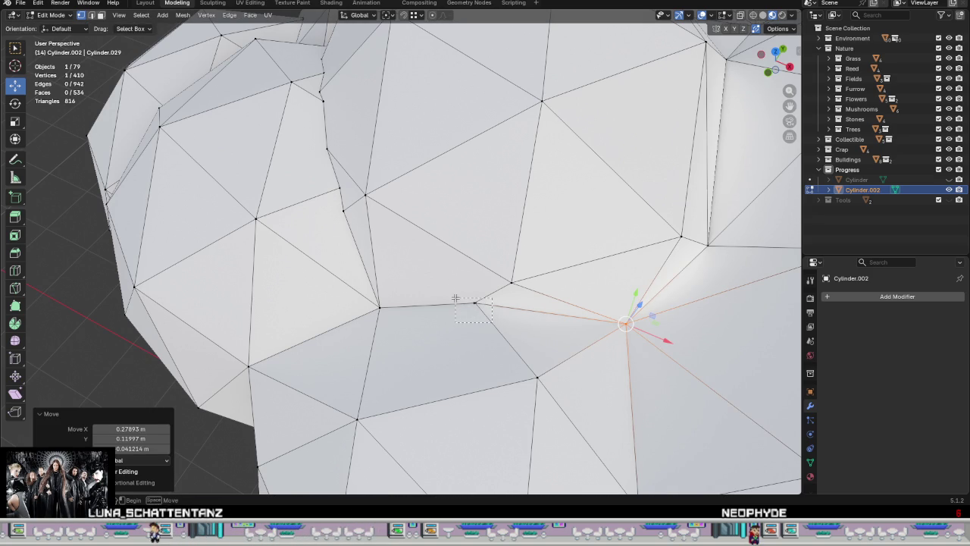
Step: Snap the seam's right-end vertex onto its neighbour and merge the pair at centre
left_click_drag(454, 298, 456, 299)
key("g")
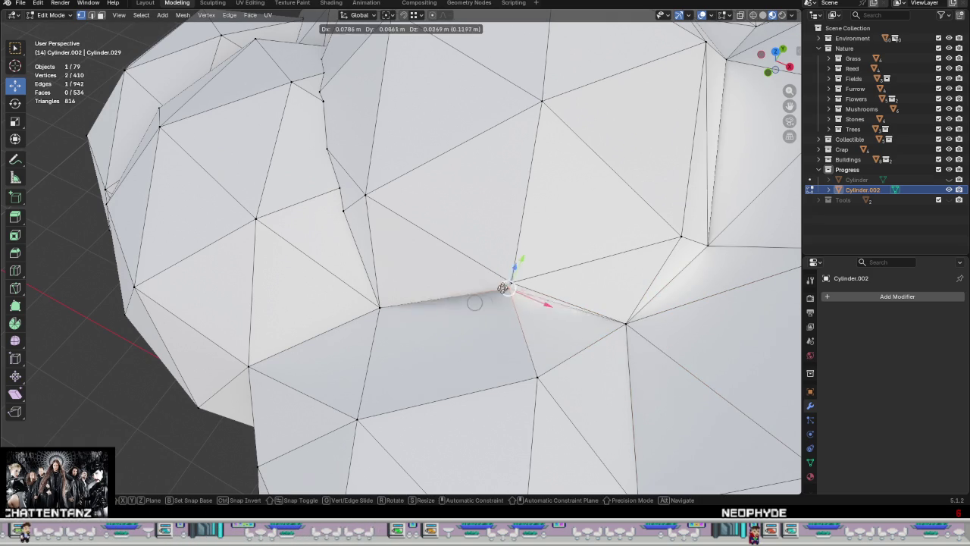
left_click(504, 283)
right_click(528, 314)
mouse_move(476, 313)
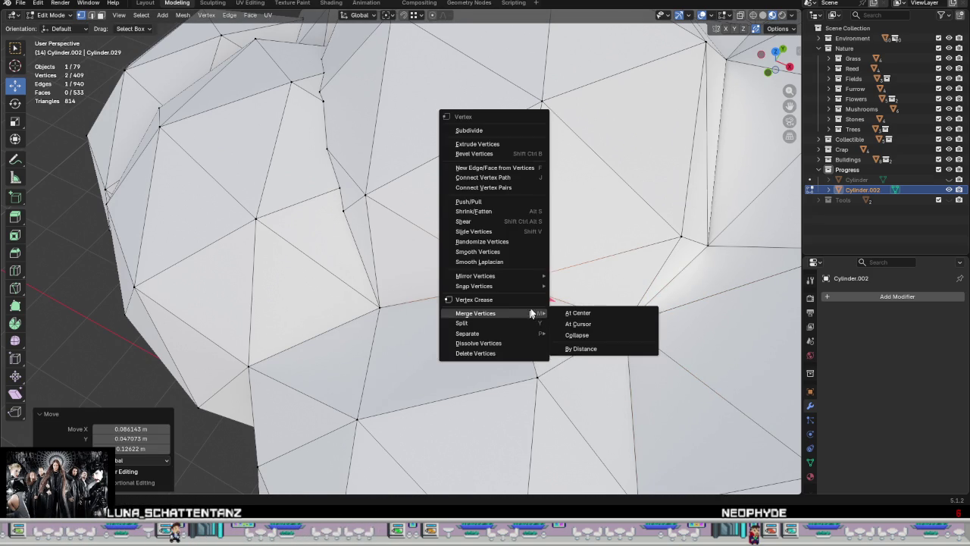
left_click(578, 311)
key("g")
right_click(506, 264)
Step: Clear the selection and move a vertex up and left along another seam
mouse_move(484, 286)
middle_mouse_down()
mouse_move(510, 222)
mouse_move(510, 248)
mouse_move(504, 238)
middle_mouse_up()
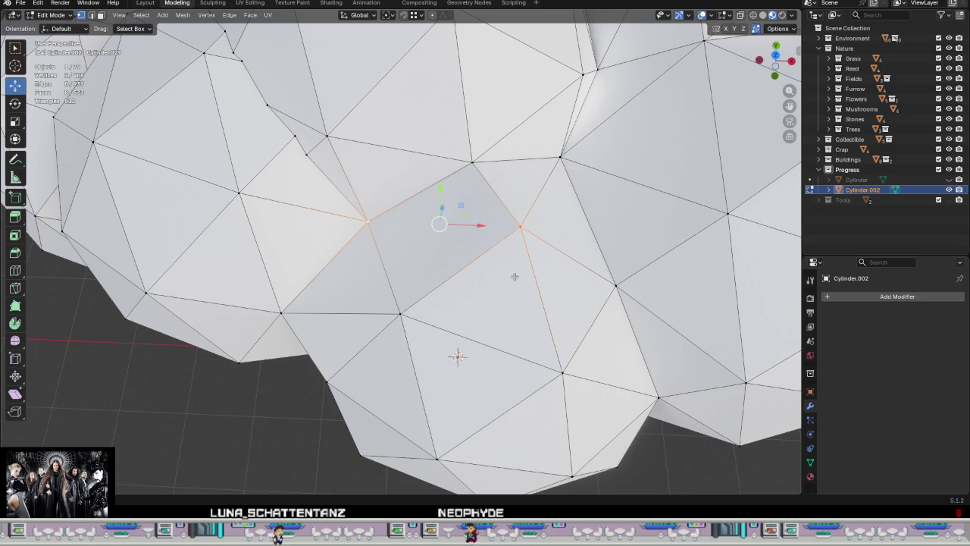
key("alt+a")
scroll(510, 277, "down", 2)
mouse_move(515, 275)
middle_mouse_down()
mouse_move(412, 225)
mouse_move(359, 234)
mouse_move(379, 273)
mouse_move(624, 217)
mouse_move(420, 263)
middle_mouse_up()
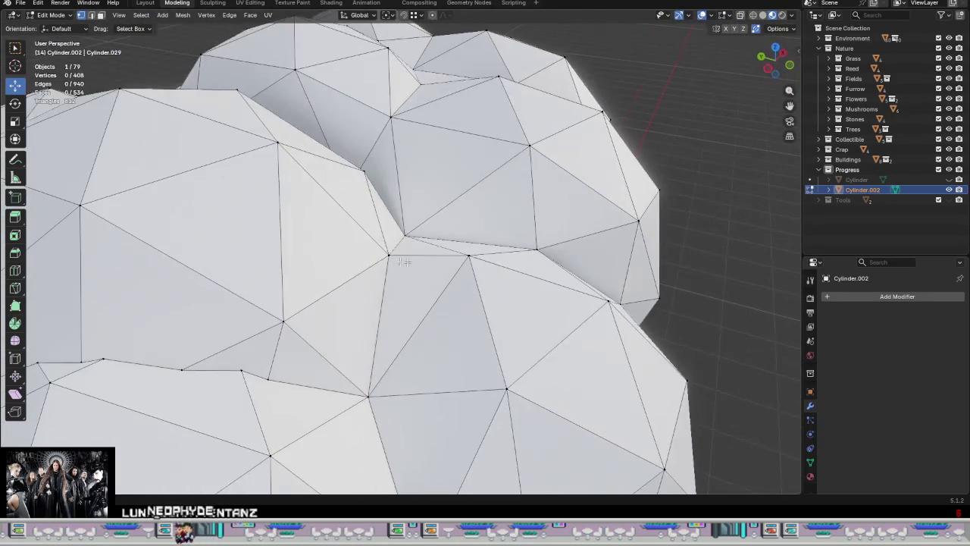
left_click_drag(395, 259, 371, 241)
mouse_move(372, 241)
middle_mouse_down()
mouse_move(384, 298)
mouse_move(460, 318)
mouse_move(454, 331)
middle_mouse_up()
Step: Check the whole crown outside Edit Mode, then confirm the vertex's new position
key("Tab")
scroll(401, 311, "down", 5)
key("Tab")
scroll(449, 279, "up", 5)
middle_click_drag(449, 279, 463, 336)
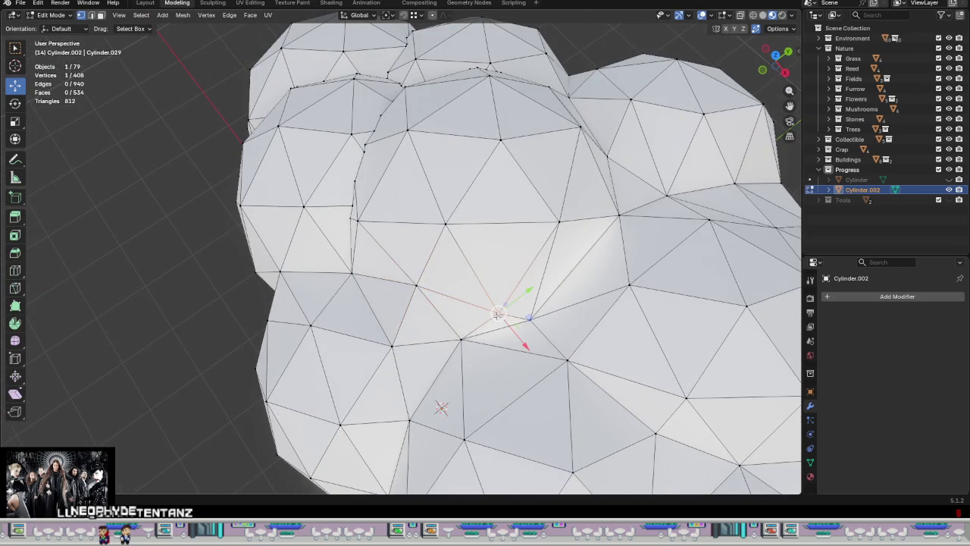
left_click(441, 408)
Step: Reposition two more seam vertices on the crown's underside to smooth the join
middle_click_drag(441, 408, 595, 328)
left_click(588, 340)
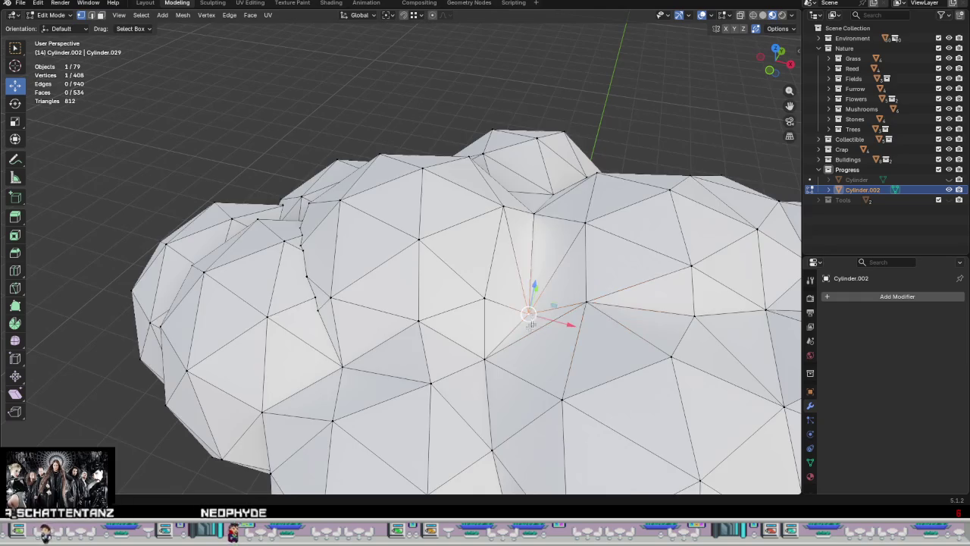
middle_click_drag(533, 317, 545, 282)
left_click(531, 250)
mouse_move(531, 250)
middle_mouse_down()
mouse_move(440, 467)
mouse_move(440, 450)
mouse_move(533, 350)
mouse_move(371, 282)
middle_mouse_up()
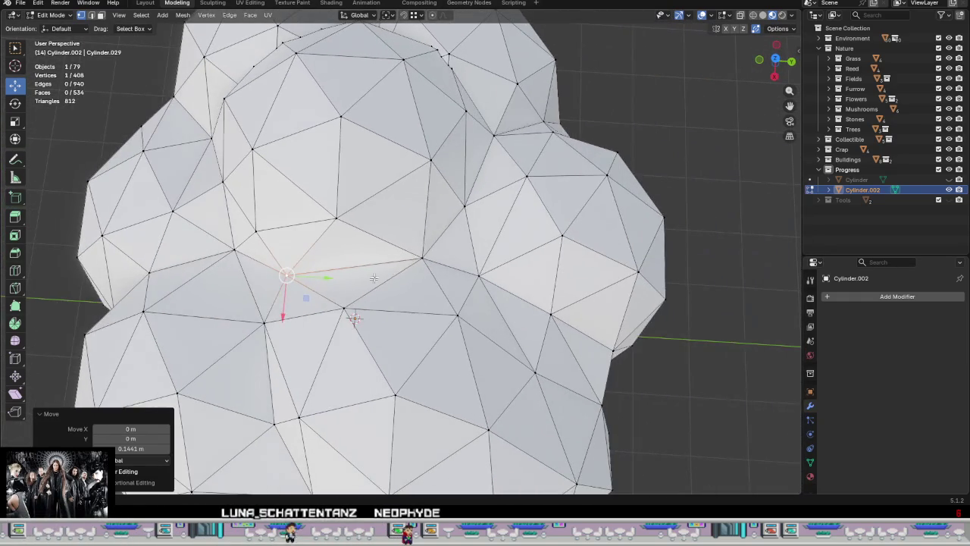
mouse_move(421, 259)
middle_mouse_down()
mouse_move(404, 202)
mouse_move(519, 236)
mouse_move(486, 220)
mouse_move(514, 257)
middle_mouse_up()
key("g")
left_click(423, 259)
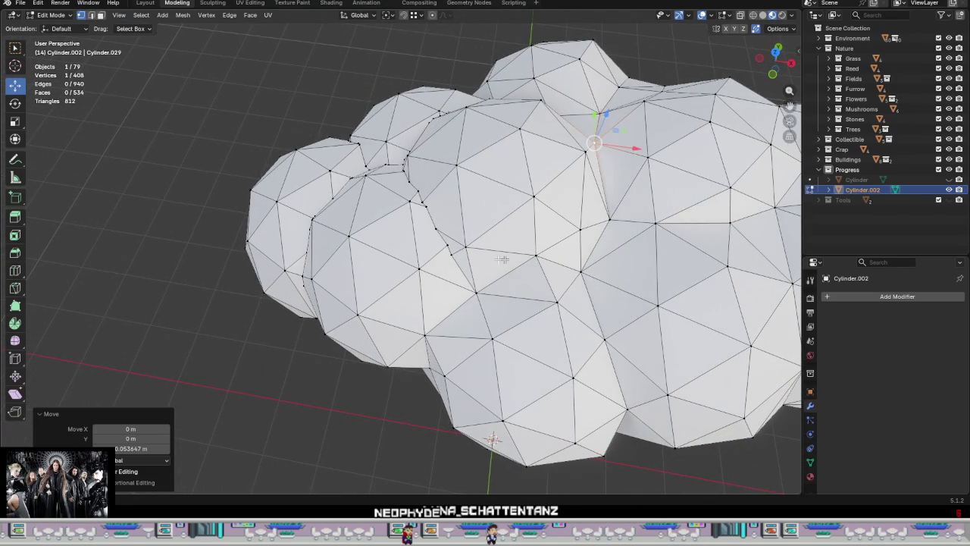
Step: Merge the picked seam vertices at centre and weld the result onto its neighbour
left_click(466, 247)
scroll(466, 250, "up", 3)
scroll(481, 261, "up", 3)
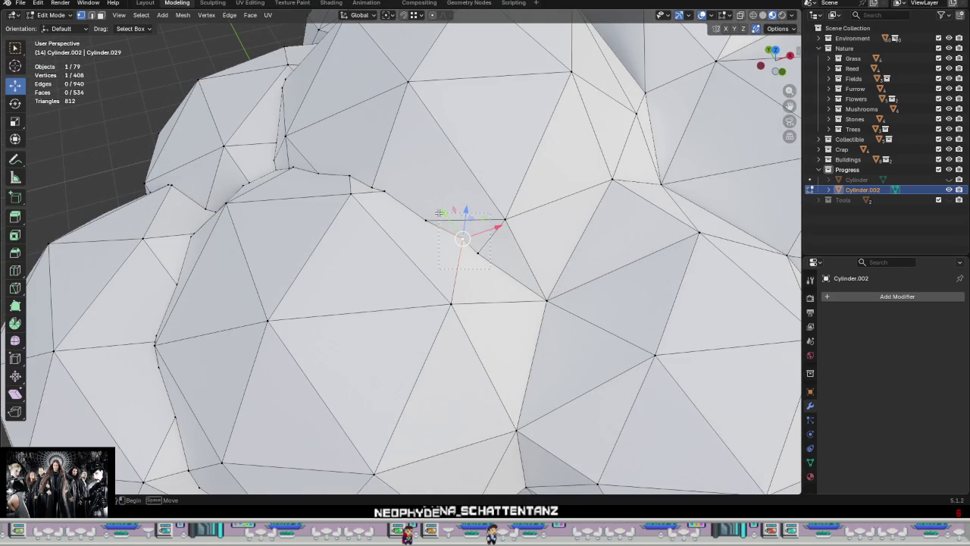
right_click(443, 237)
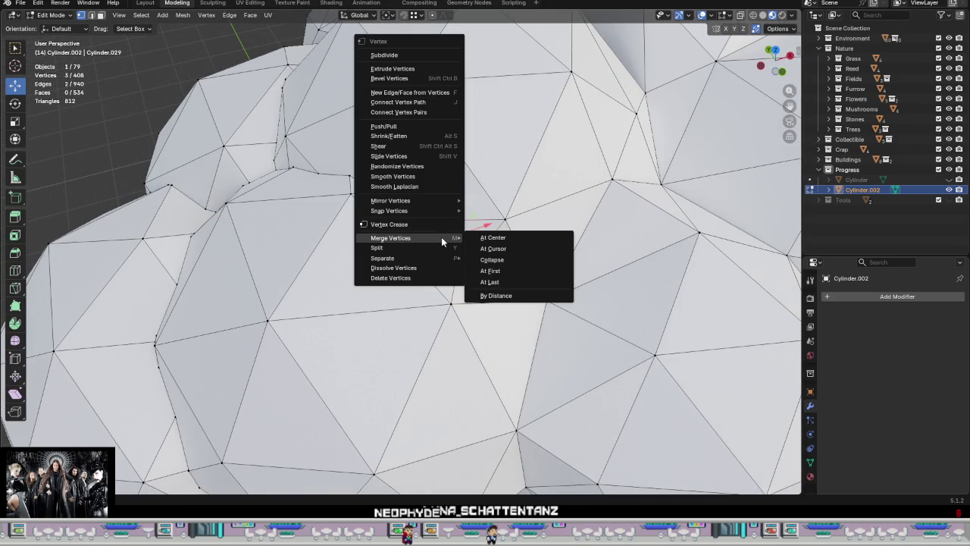
left_click(477, 237)
left_click_drag(457, 238, 501, 226)
mouse_move(501, 226)
middle_mouse_down()
mouse_move(598, 283)
mouse_move(492, 444)
mouse_move(549, 314)
middle_mouse_up()
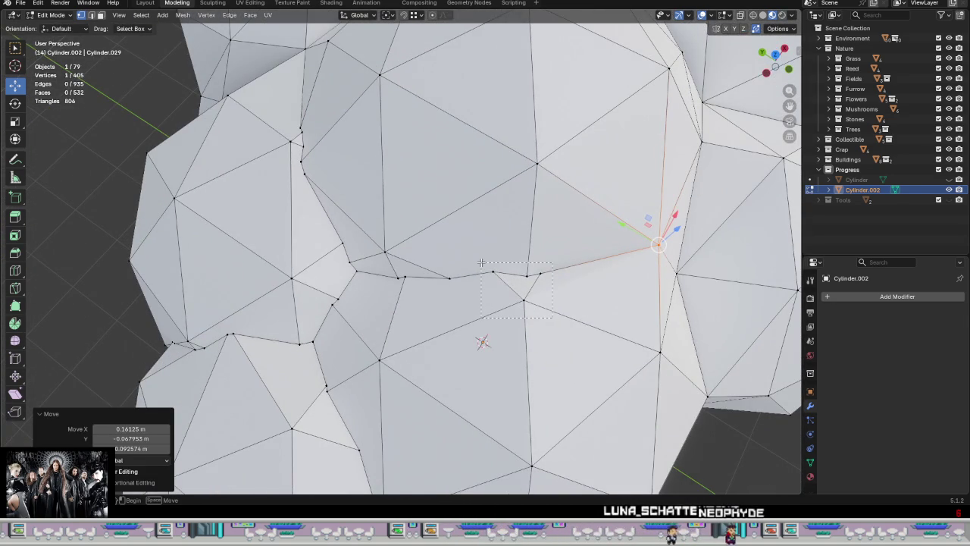
Step: Box-select a cluster of five seam vertices and merge them into one
left_click_drag(553, 317, 455, 264)
right_click(541, 315)
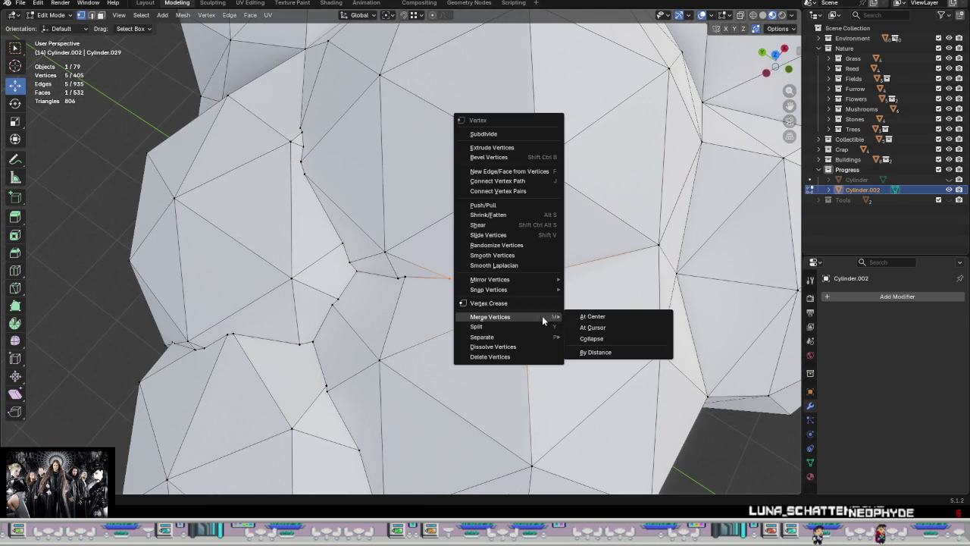
left_click(622, 318)
mouse_move(556, 320)
middle_mouse_down()
mouse_move(569, 293)
mouse_move(638, 264)
mouse_move(607, 273)
middle_mouse_up()
scroll(599, 275, "up", 2)
scroll(591, 277, "up", 2)
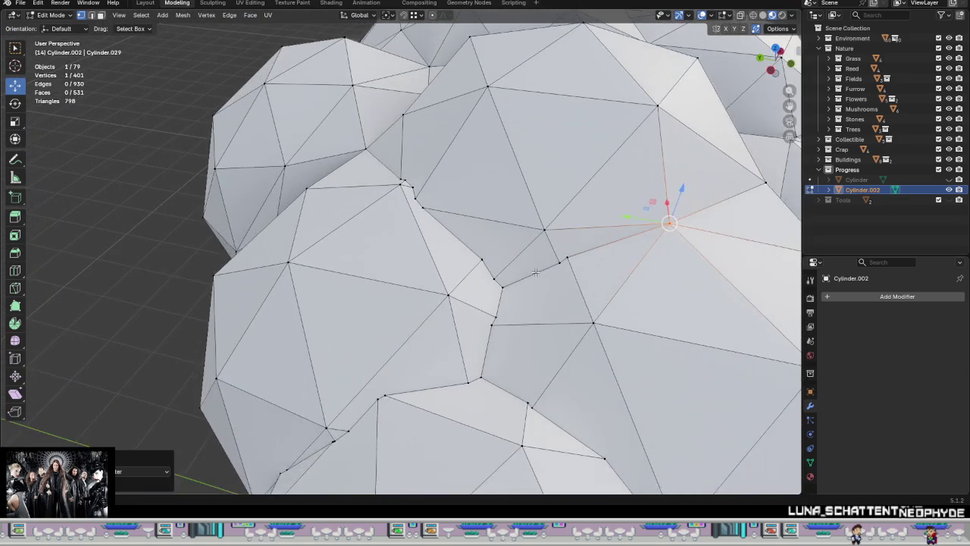
scroll(584, 280, "up", 1)
Step: Merge two seam vertices and drop the result onto its neighbour to weld them
right_click(610, 277)
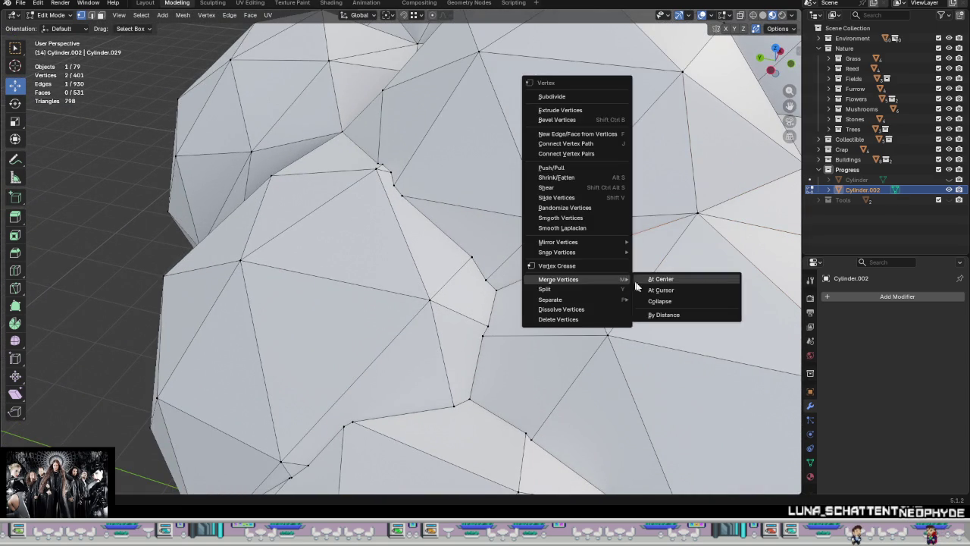
left_click(659, 277)
key("g")
left_click(569, 253)
mouse_move(569, 253)
middle_mouse_down()
mouse_move(501, 336)
mouse_move(483, 278)
mouse_move(477, 295)
mouse_move(444, 318)
mouse_move(466, 305)
mouse_move(478, 313)
mouse_move(492, 297)
mouse_move(495, 317)
middle_mouse_up()
Step: Select the seven vertices at the next seam and bring up their vertex actions
scroll(466, 306, "down", 5)
scroll(466, 305, "down", 3)
scroll(492, 296, "up", 3)
scroll(492, 297, "up", 3)
left_click_drag(403, 249, 404, 250)
right_click(421, 259)
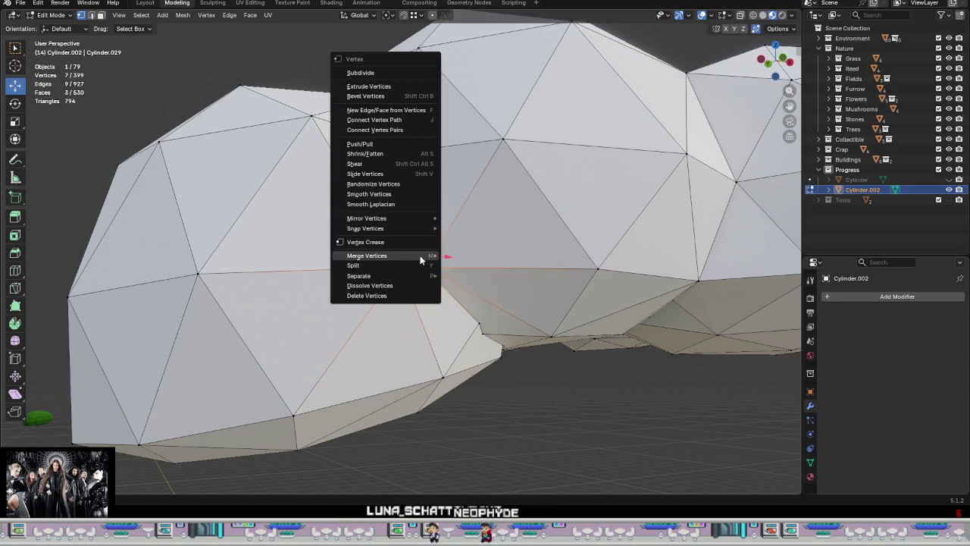
Step: Merge the seven-vertex cluster and a two-vertex seam pair, then weld a vertex onto its neighbour
left_click(458, 260)
middle_click_drag(417, 262, 451, 267)
scroll(444, 263, "up", 2)
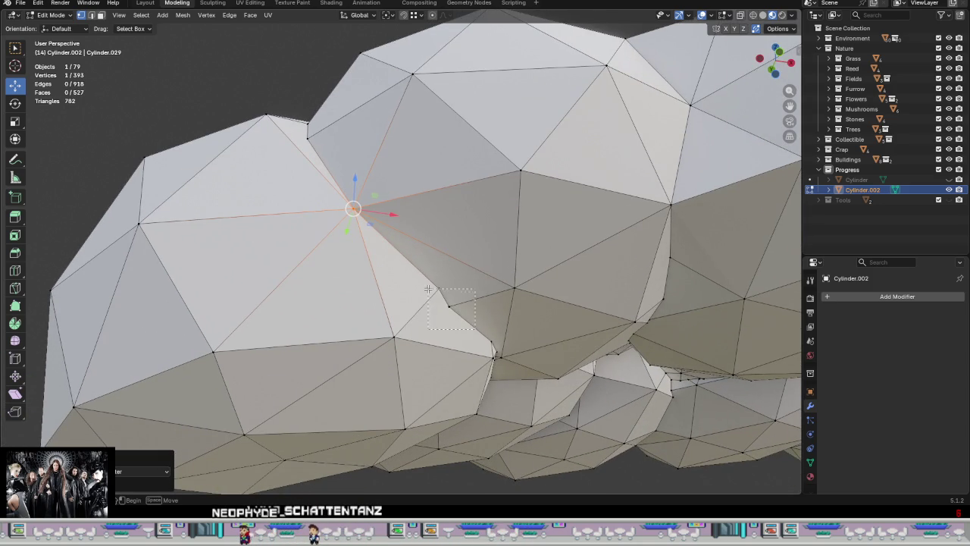
right_click(440, 295)
left_click_drag(420, 279, 514, 288)
left_click(507, 297)
middle_click_drag(561, 311, 496, 323)
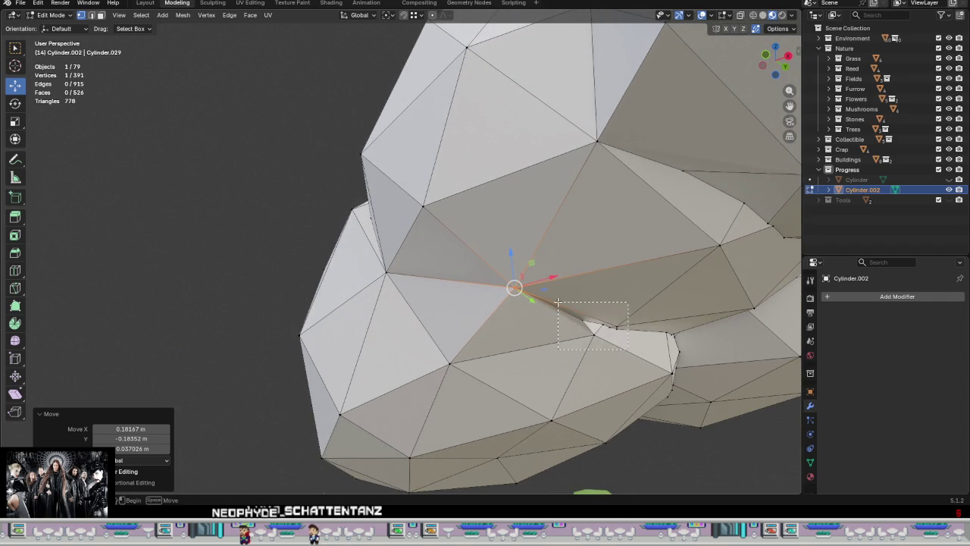
Step: Merge a six-vertex seam cluster and a five-vertex cluster, each at centre
left_click_drag(558, 302, 587, 320)
right_click(587, 320)
left_click(631, 322)
mouse_move(632, 322)
middle_mouse_down()
mouse_move(671, 322)
mouse_move(622, 378)
middle_mouse_up()
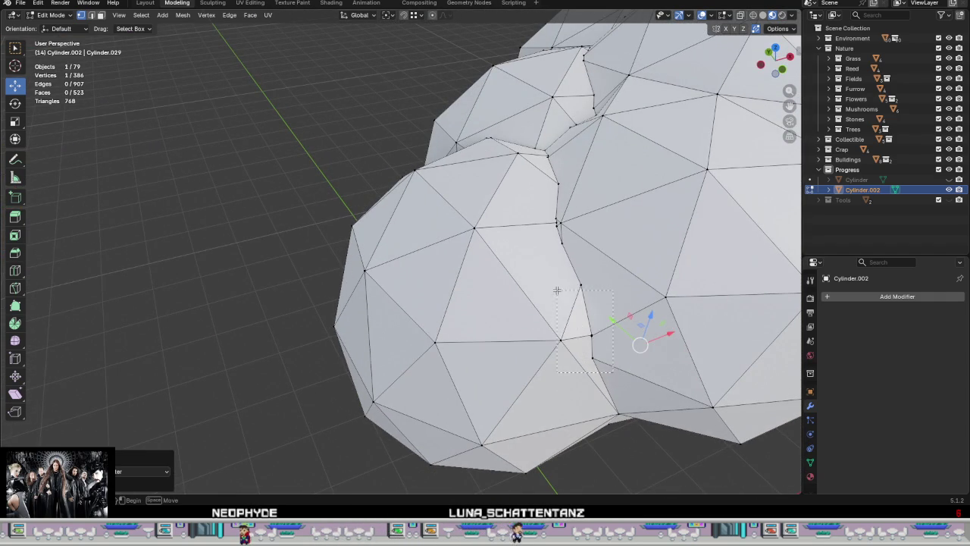
right_click(561, 340)
left_click(606, 280)
mouse_move(606, 281)
middle_mouse_down()
mouse_move(639, 311)
mouse_move(565, 267)
middle_mouse_up()
Step: Merge the next seam cluster and a vertex pair, dropping the result onto a neighbour
left_click_drag(527, 213, 531, 215)
right_click(538, 217)
left_click(584, 213)
middle_click_drag(583, 214, 644, 246)
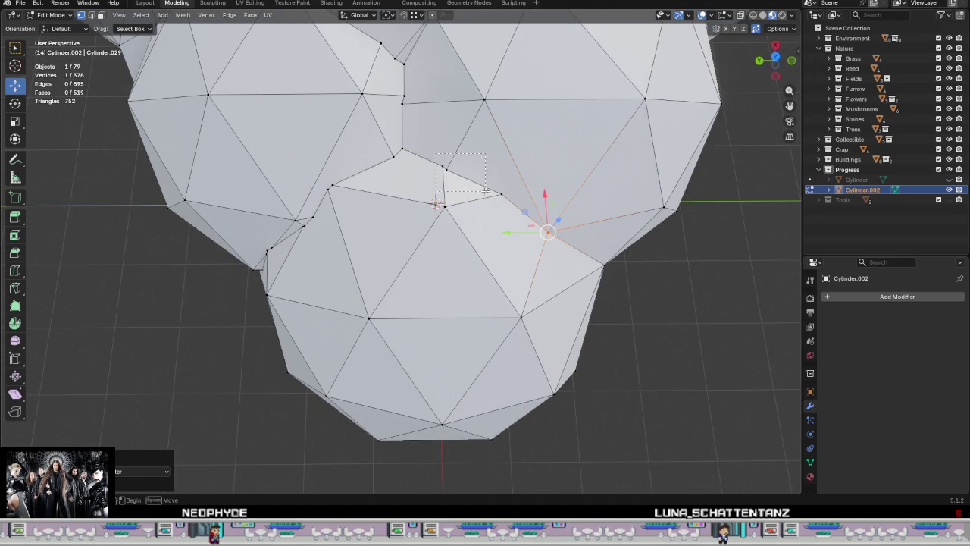
right_click(515, 197)
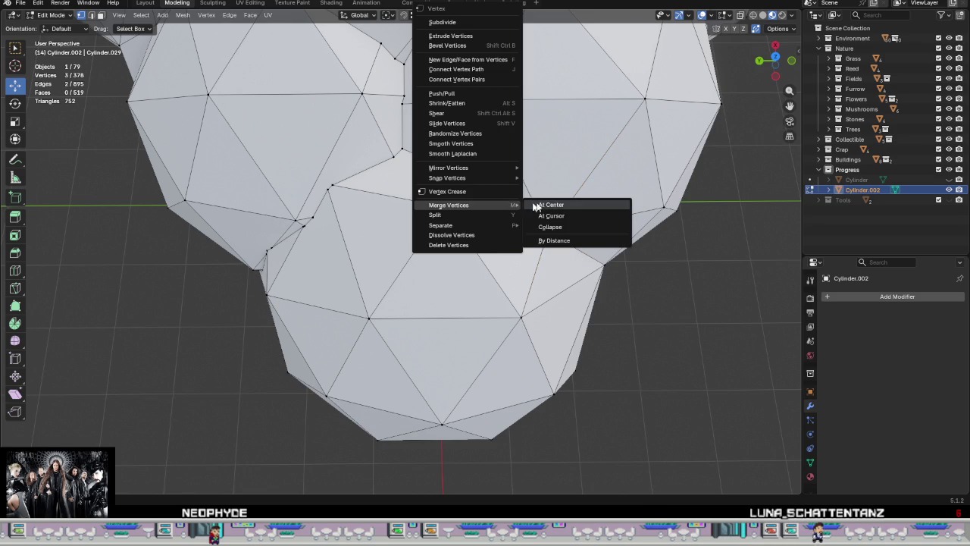
left_click(542, 205)
key("g")
left_click(445, 207)
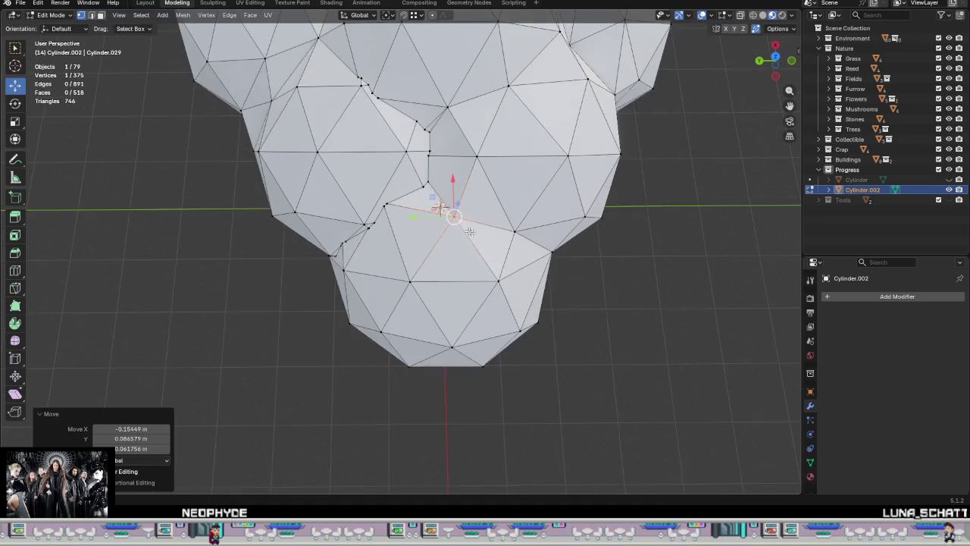
mouse_move(445, 207)
middle_mouse_down()
mouse_move(386, 125)
mouse_move(440, 163)
mouse_move(485, 250)
mouse_move(506, 334)
mouse_move(485, 303)
middle_mouse_up()
key("Tab")
key("Tab")
Step: Merge two more seam clusters at centre, nudging each merged vertex into place
scroll(500, 318, "up", 6)
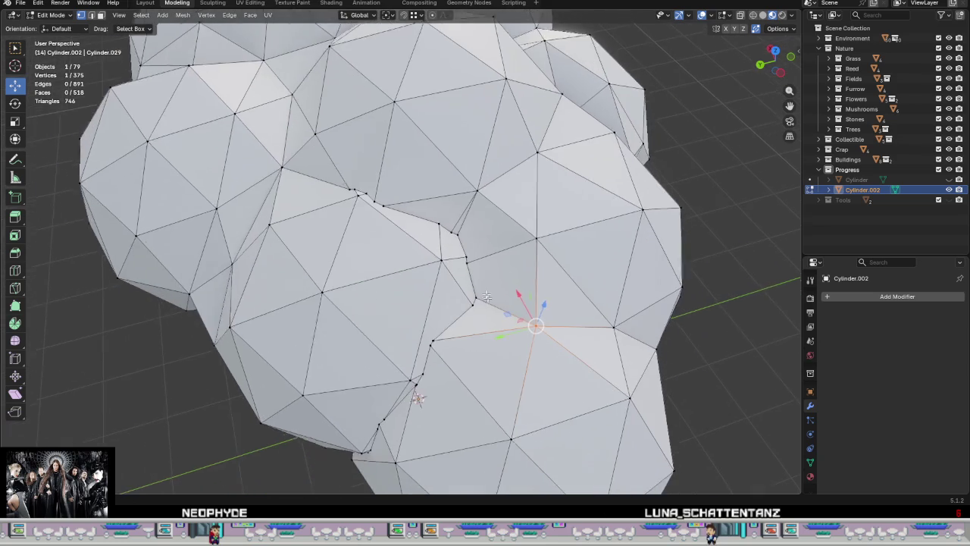
scroll(470, 273, "up", 2)
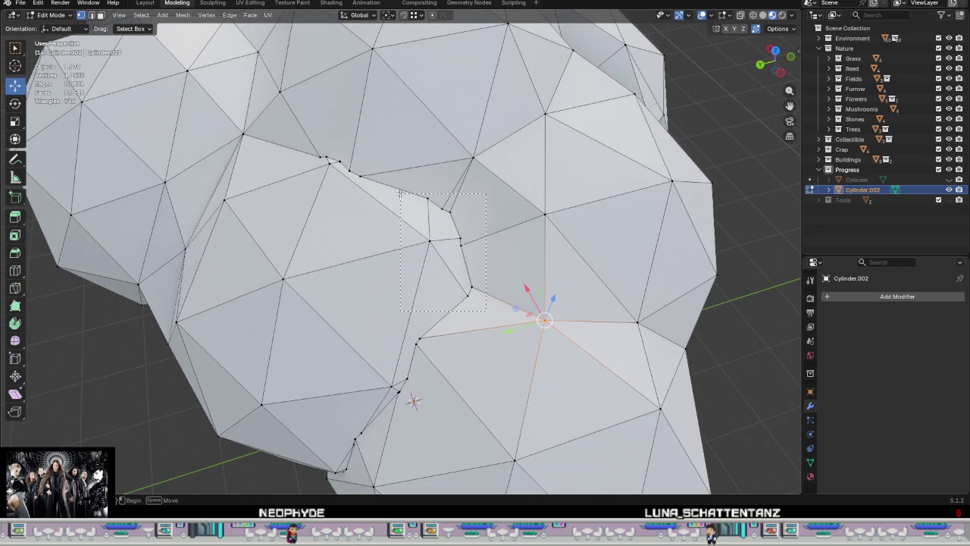
right_click(450, 260)
left_click(510, 261)
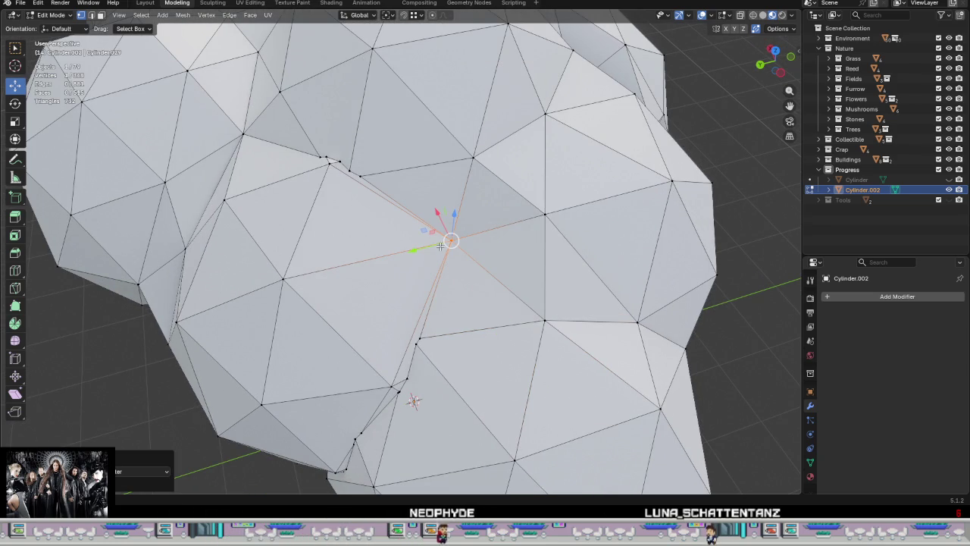
left_click_drag(446, 242, 427, 250)
middle_click_drag(479, 271, 396, 253)
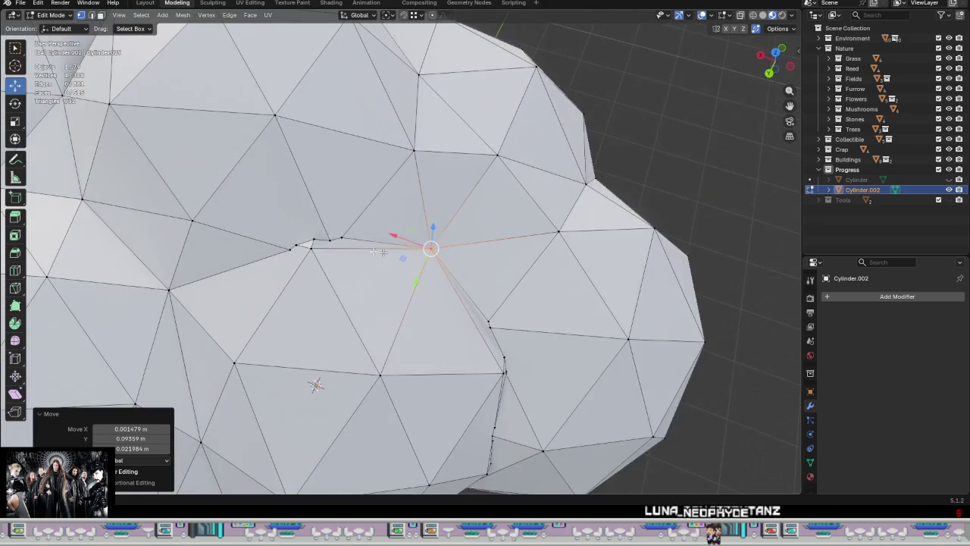
mouse_move(305, 244)
left_mouse_down()
mouse_move(291, 237)
mouse_move(306, 244)
left_mouse_up()
right_click(288, 219)
left_click(325, 227)
middle_click_drag(305, 244, 479, 305)
Step: Collapse the next group of seam vertices into a single vertex
left_click_drag(479, 305, 429, 267)
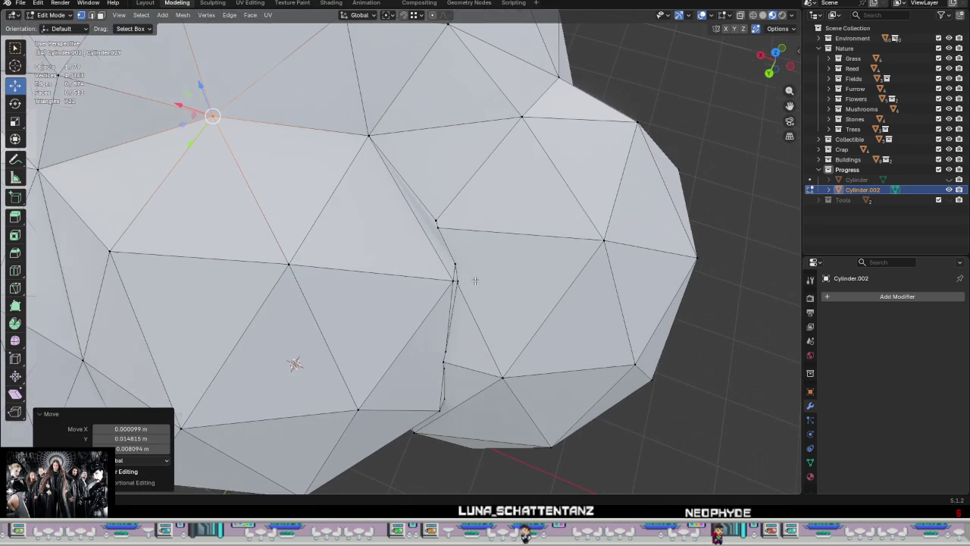
right_click(379, 218)
left_click(457, 219)
mouse_move(457, 218)
middle_mouse_down()
mouse_move(472, 243)
mouse_move(447, 229)
mouse_move(462, 226)
middle_mouse_up()
scroll(472, 243, "down", 5)
Step: Merge the selected seam vertices at centre and move the merged vertex up-right
scroll(463, 226, "down", 3)
scroll(466, 223, "up", 3)
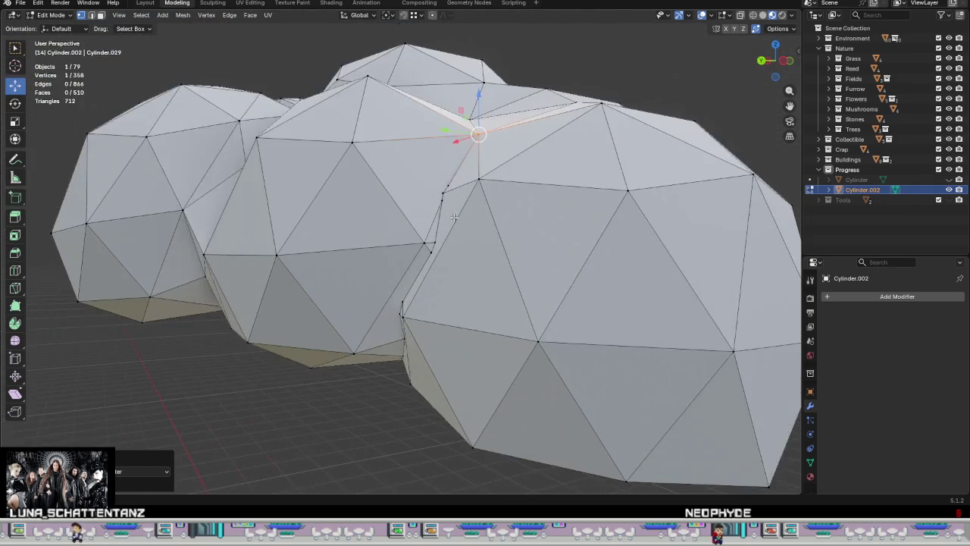
scroll(467, 223, "up", 3)
scroll(467, 223, "down", 3)
scroll(475, 229, "up", 3)
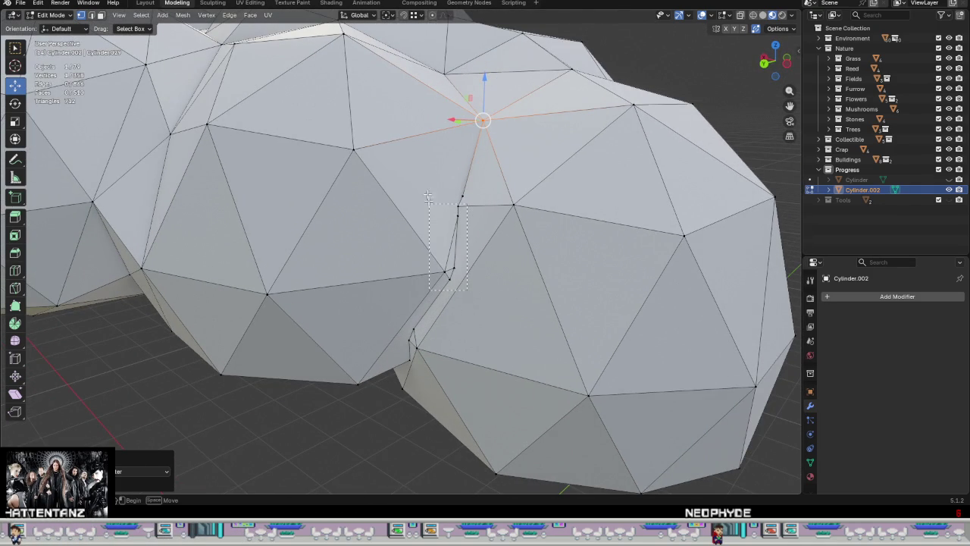
right_click(444, 254)
left_click(526, 253)
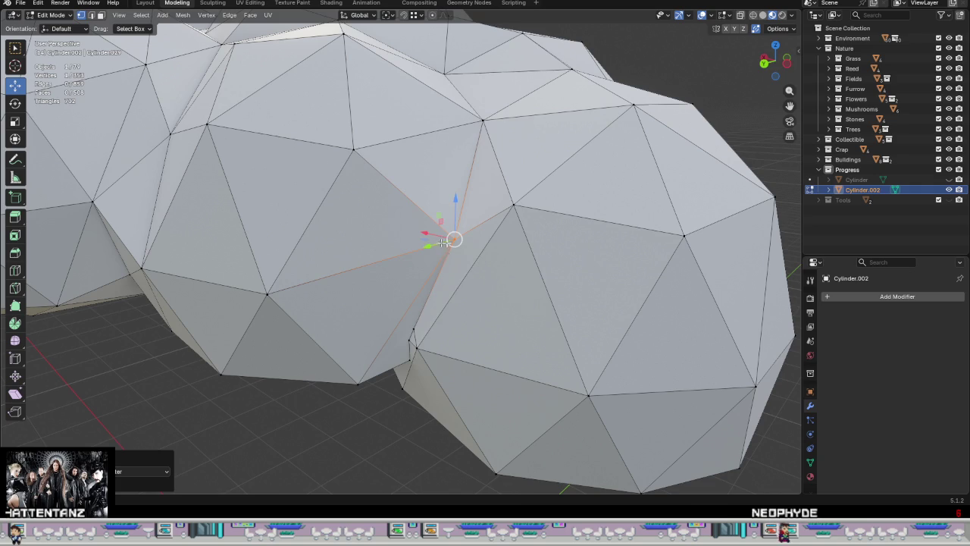
key("g")
left_click(416, 256)
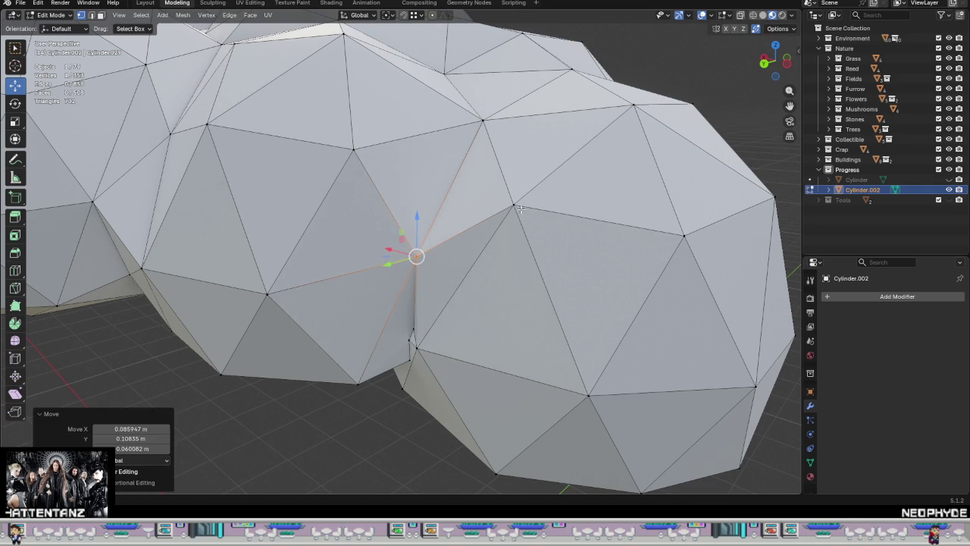
key("g")
left_click(522, 219)
Step: Weld a seam cluster on the crown's underside and reposition the merged vertex
middle_click_drag(522, 219, 514, 235)
scroll(513, 235, "down", 2)
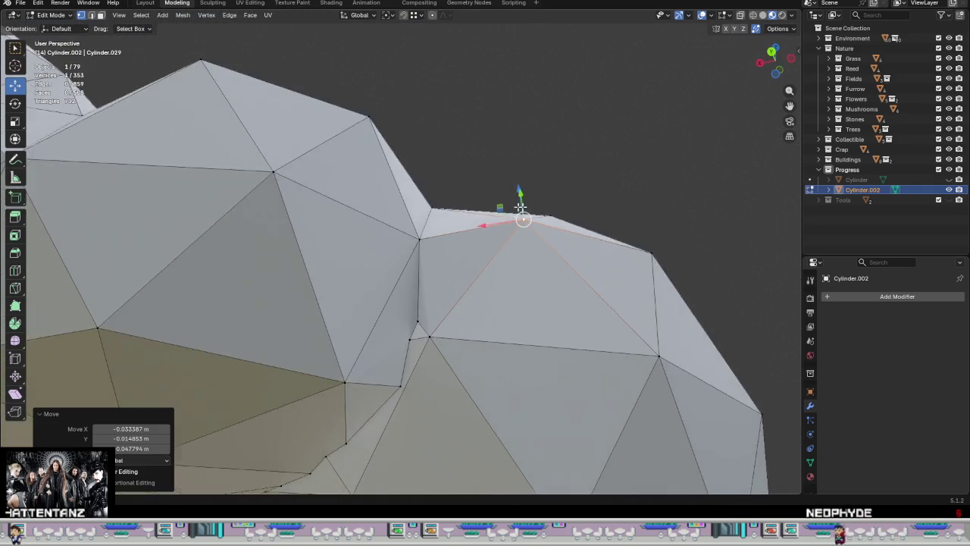
middle_click_drag(473, 329, 532, 181)
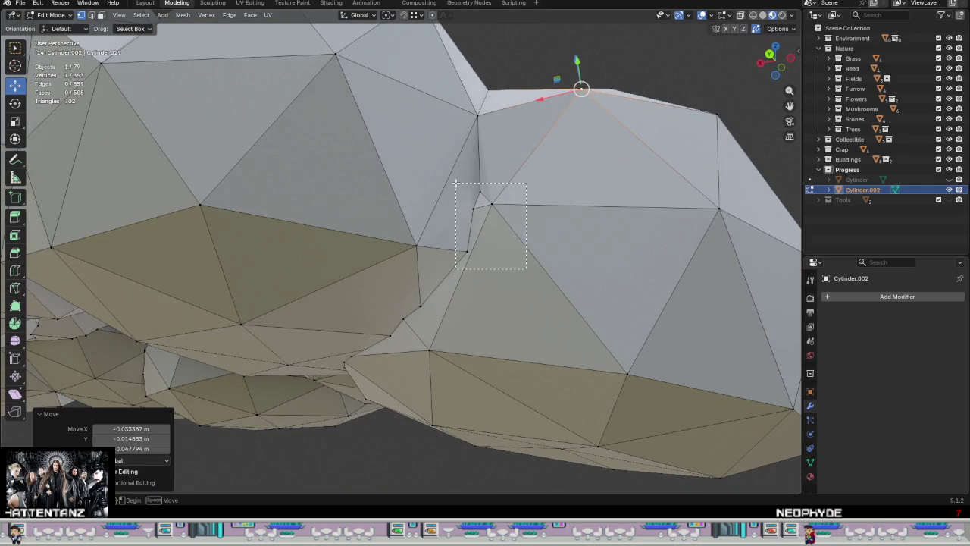
left_click_drag(458, 183, 459, 185)
right_click(478, 249)
left_click(530, 244)
key("g")
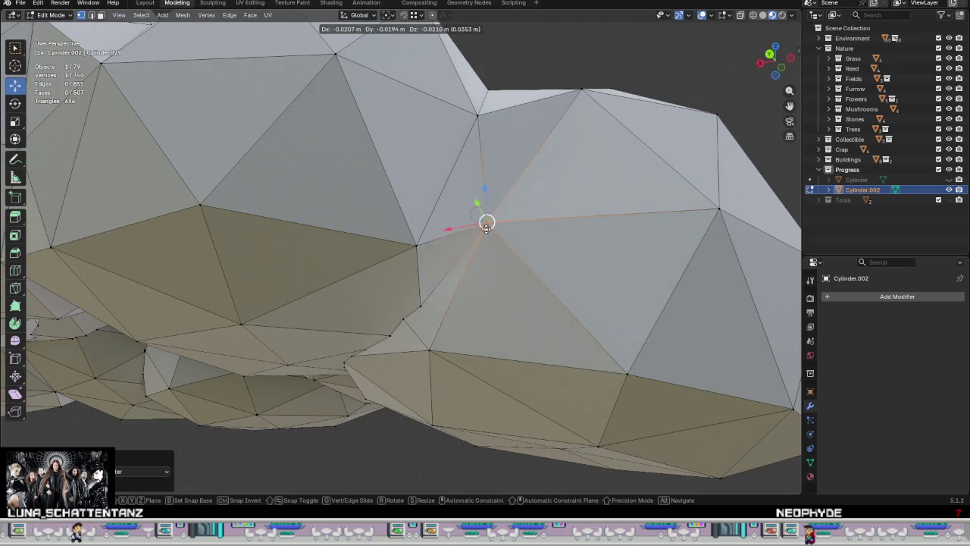
left_click(512, 240)
Step: Leave Edit Mode to compare the crown with the scene's trees, then return to Edit Mode
mouse_move(513, 240)
middle_mouse_down()
mouse_move(485, 287)
mouse_move(515, 240)
mouse_move(459, 303)
mouse_move(544, 310)
mouse_move(552, 327)
mouse_move(571, 292)
mouse_move(545, 258)
mouse_move(574, 199)
mouse_move(485, 273)
mouse_move(374, 251)
mouse_move(502, 307)
mouse_move(495, 391)
mouse_move(362, 366)
middle_mouse_up()
scroll(460, 303, "down", 3)
scroll(459, 304, "down", 2)
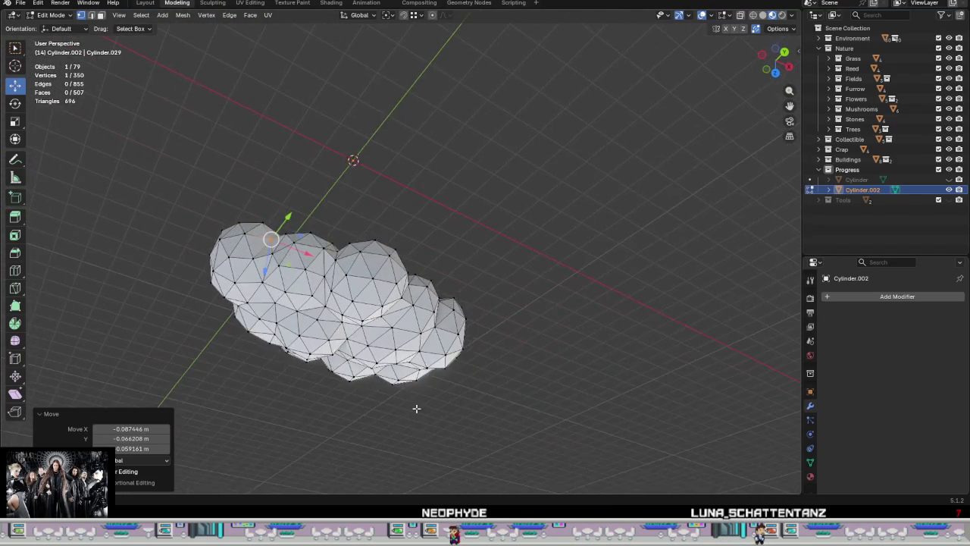
middle_click_drag(416, 408, 444, 378)
key("Tab")
mouse_move(496, 341)
middle_mouse_down()
mouse_move(569, 327)
mouse_move(591, 359)
mouse_move(543, 286)
mouse_move(444, 206)
mouse_move(455, 182)
middle_mouse_up()
key("Tab")
mouse_move(389, 311)
middle_mouse_down()
mouse_move(401, 401)
mouse_move(447, 326)
mouse_move(490, 166)
mouse_move(502, 184)
mouse_move(541, 130)
middle_mouse_up()
Step: Merge a seam vertex cluster at centre and move the merged vertex into place
scroll(401, 401, "up", 3)
scroll(401, 405, "up", 2)
scroll(428, 387, "down", 3)
scroll(536, 340, "up", 4)
scroll(545, 329, "up", 2)
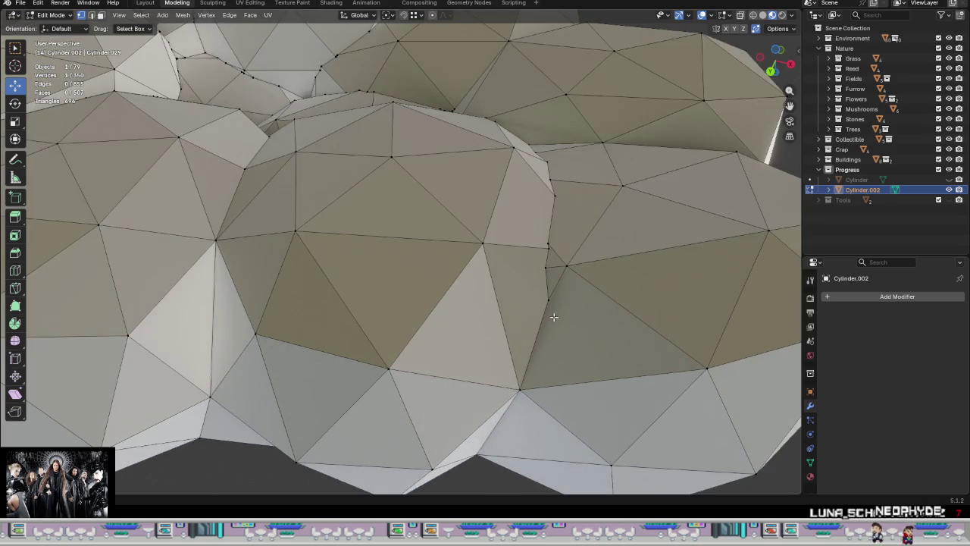
middle_click_drag(577, 313, 440, 311)
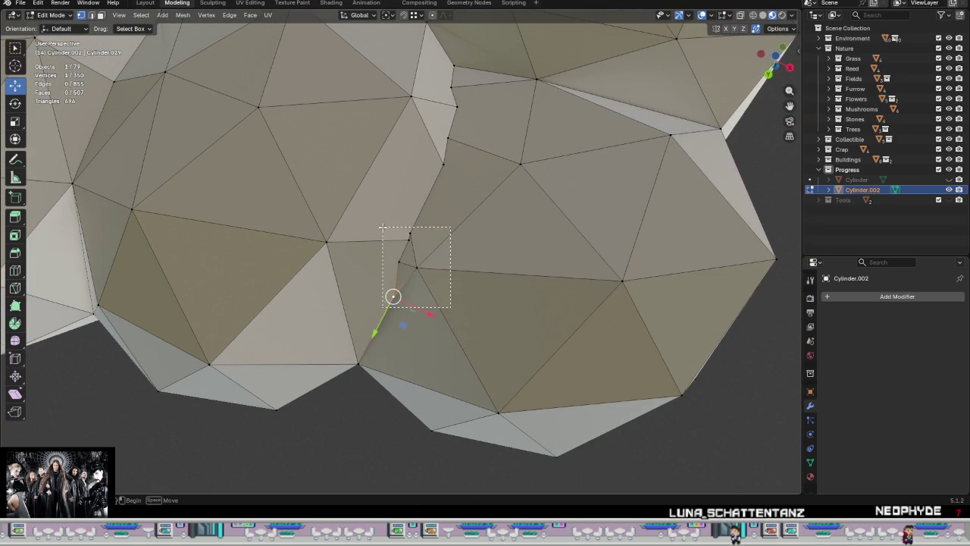
left_click_drag(450, 307, 383, 227)
right_click(429, 276)
left_click(506, 282)
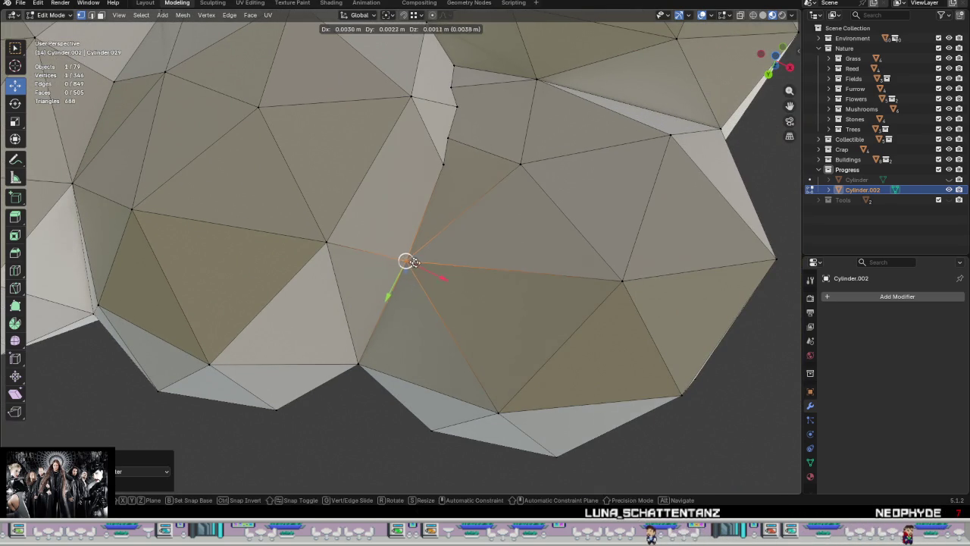
left_click_drag(407, 260, 427, 270)
Step: Merge four seam vertices, reposition them, and drop another vertex onto its neighbour
mouse_move(426, 271)
middle_mouse_down()
mouse_move(431, 304)
mouse_move(349, 463)
middle_mouse_up()
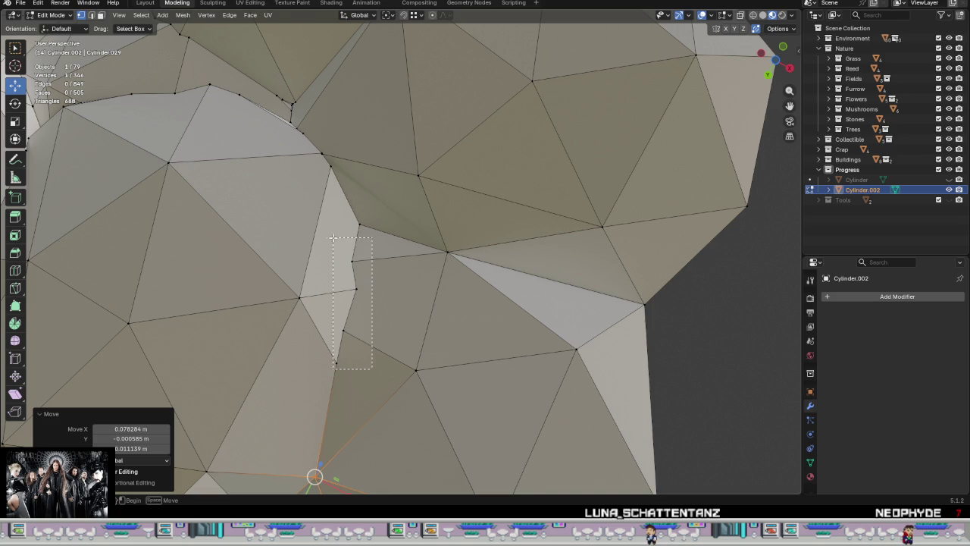
left_click_drag(333, 237, 333, 237)
right_click(342, 309)
mouse_move(311, 272)
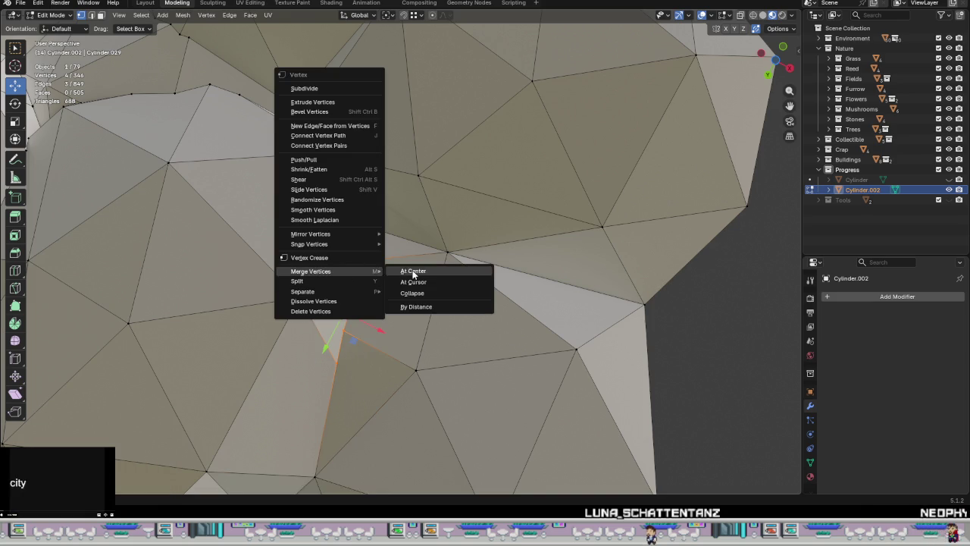
left_click(413, 271)
key("g")
left_click(397, 303)
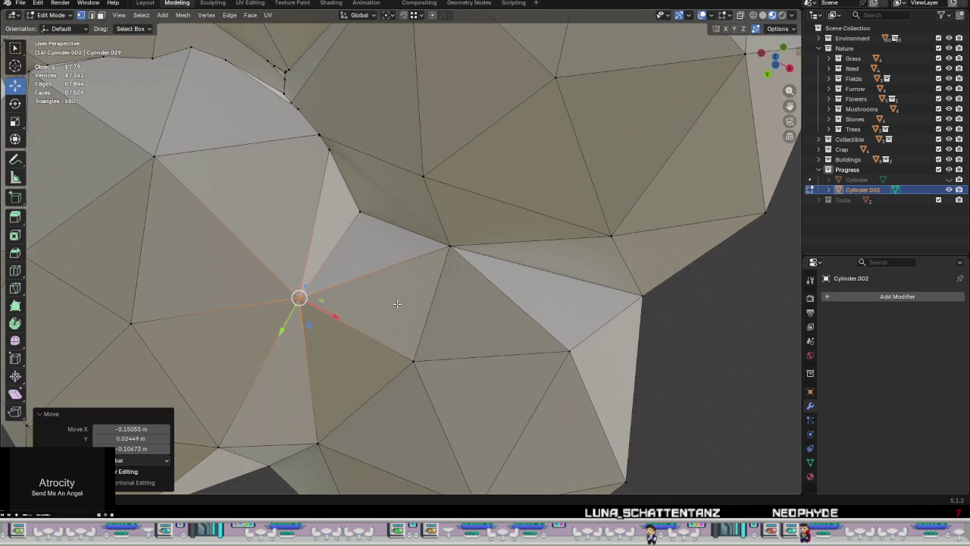
middle_click_drag(412, 306, 463, 305, "shift")
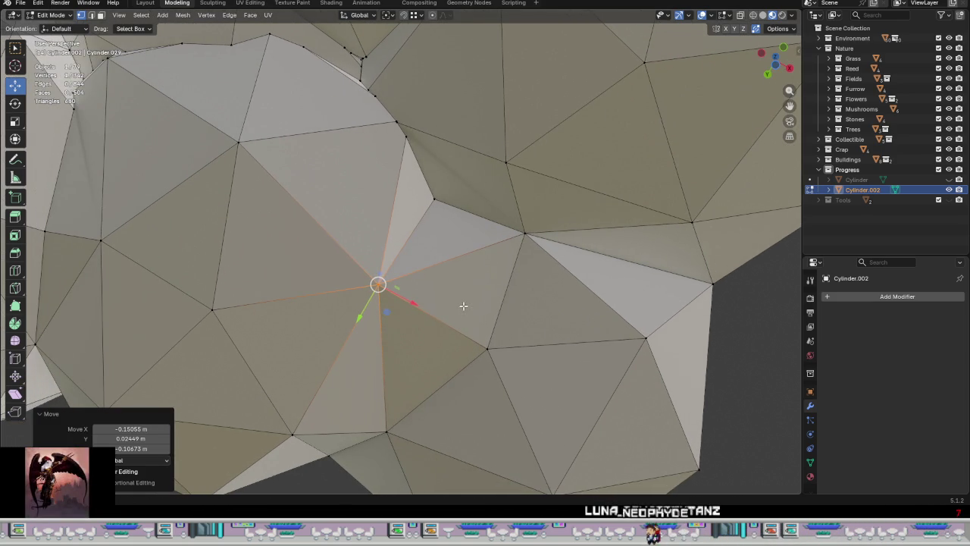
middle_click_drag(453, 272, 448, 362, "shift")
key("g")
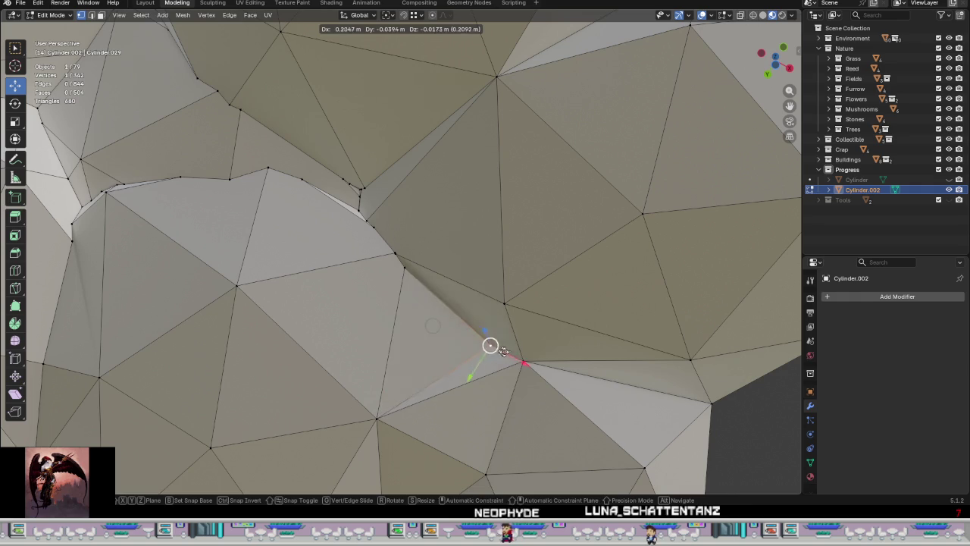
left_click(514, 356)
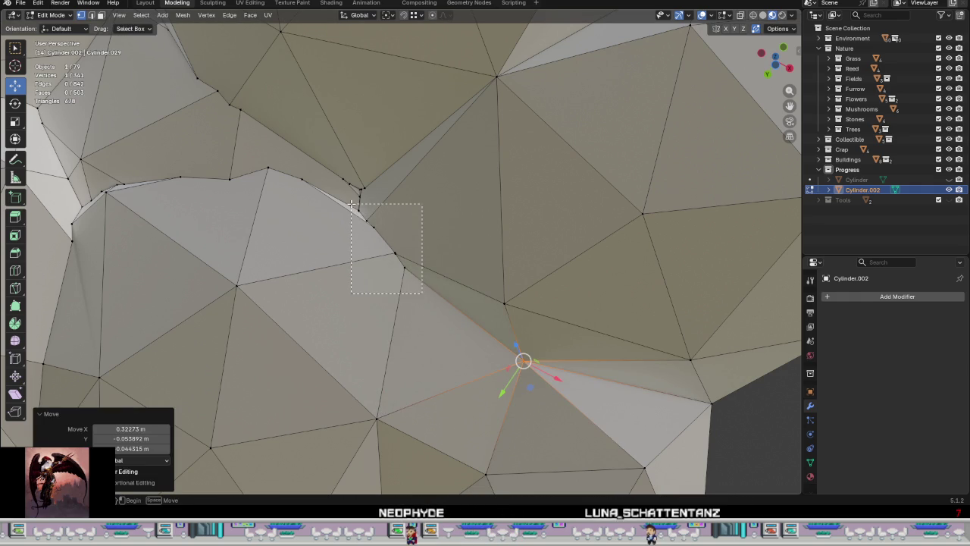
Step: Merge the seven crowded seam vertices into one and reposition it
left_click_drag(423, 294, 351, 204)
right_click(386, 251)
left_click(439, 253)
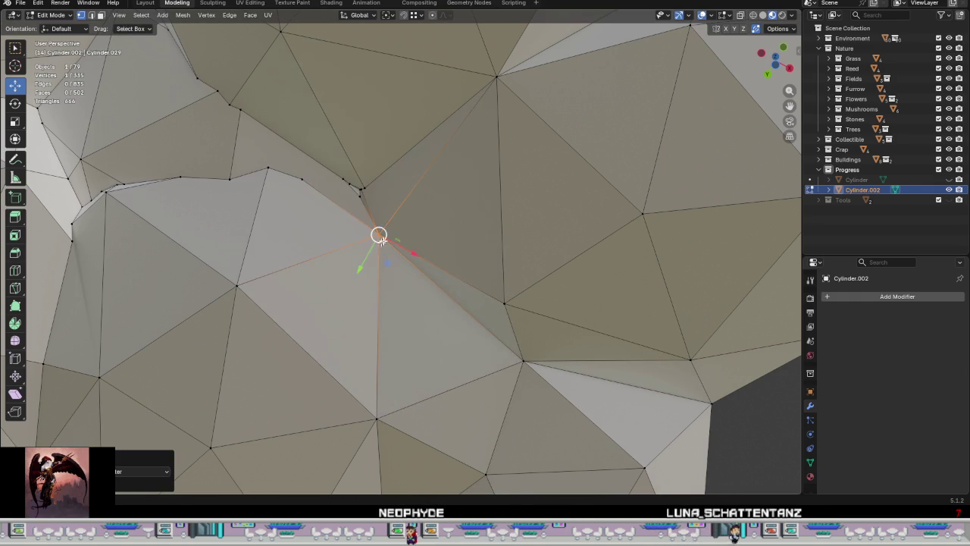
key("g")
left_click(498, 301)
mouse_move(499, 302)
middle_mouse_down()
mouse_move(427, 322)
mouse_move(448, 333)
mouse_move(464, 296)
middle_mouse_up()
key("g")
left_click(531, 304)
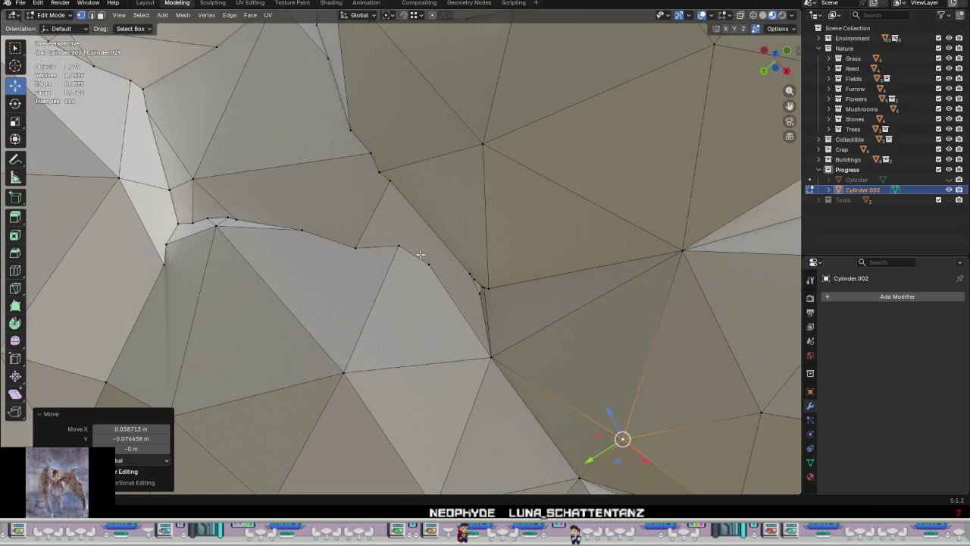
Step: Merge two small seam clusters at centre and snap a vertex onto its lower neighbour
left_click_drag(489, 294, 489, 295)
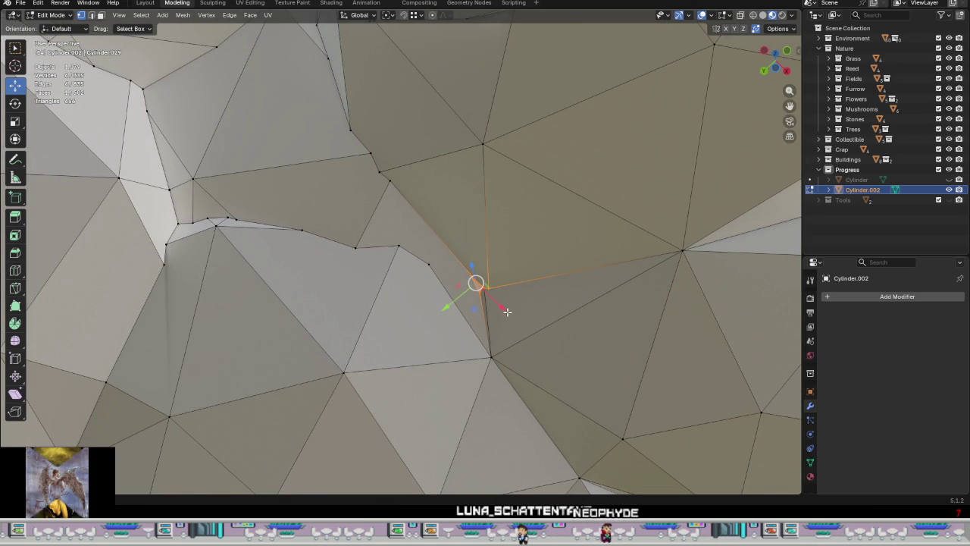
right_click(508, 311)
left_click(553, 311)
mouse_move(543, 322)
middle_mouse_down()
mouse_move(529, 296)
mouse_move(533, 265)
middle_mouse_up()
left_click_drag(460, 288, 472, 310)
right_click(472, 309)
left_click(553, 309)
mouse_move(563, 309)
middle_mouse_down()
mouse_move(459, 340)
mouse_move(455, 273)
mouse_move(498, 162)
mouse_move(526, 144)
mouse_move(528, 266)
mouse_move(568, 305)
mouse_move(550, 269)
mouse_move(539, 275)
middle_mouse_up()
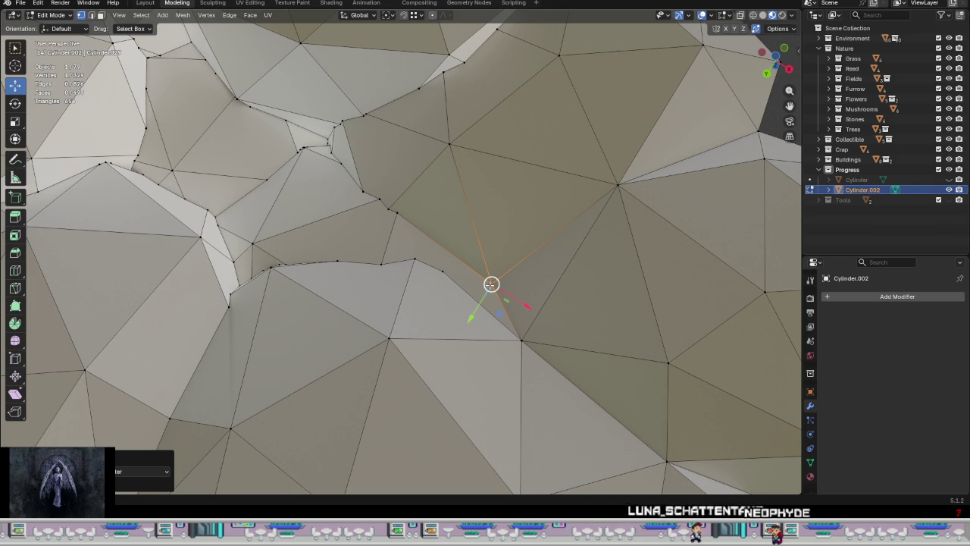
left_click_drag(492, 284, 561, 382)
mouse_move(564, 362)
middle_mouse_down()
mouse_move(501, 342)
mouse_move(612, 347)
middle_mouse_up()
Step: Merge the crowded seam vertices and move the merged vertex to its final position
left_click_drag(470, 273, 461, 256)
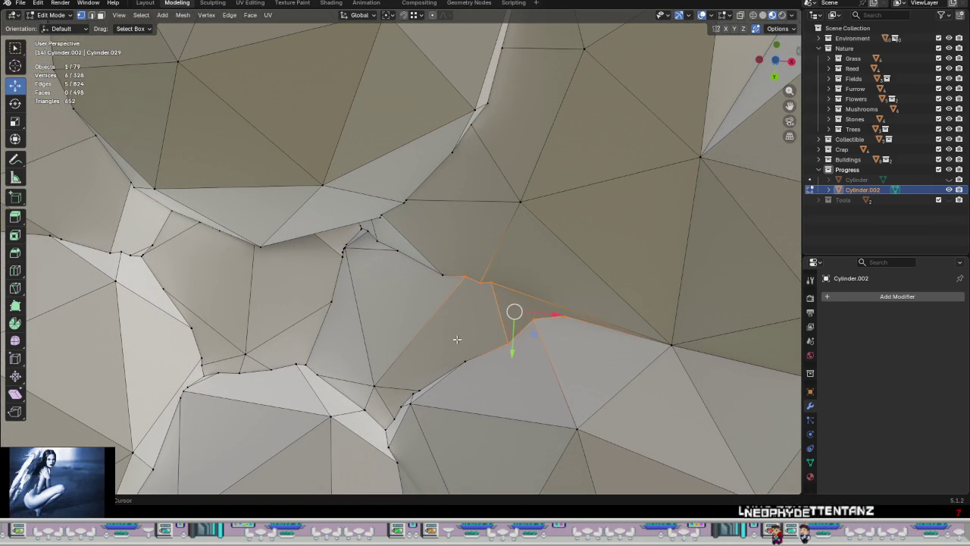
right_click(529, 387)
left_click(595, 388)
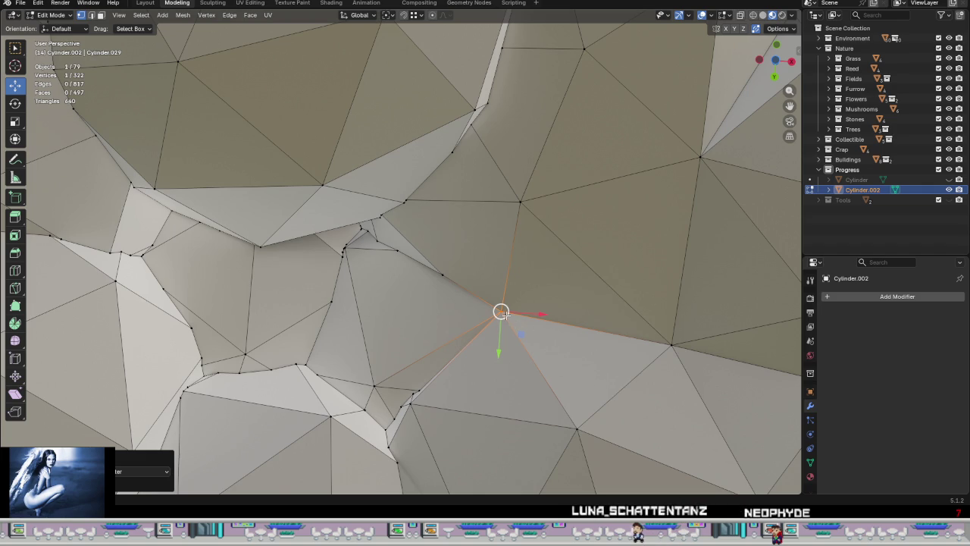
left_click_drag(503, 313, 501, 318)
mouse_move(459, 338)
middle_mouse_down()
mouse_move(463, 301)
mouse_move(433, 359)
mouse_move(528, 93)
mouse_move(520, 270)
mouse_move(480, 296)
mouse_move(472, 336)
middle_mouse_up()
key("g")
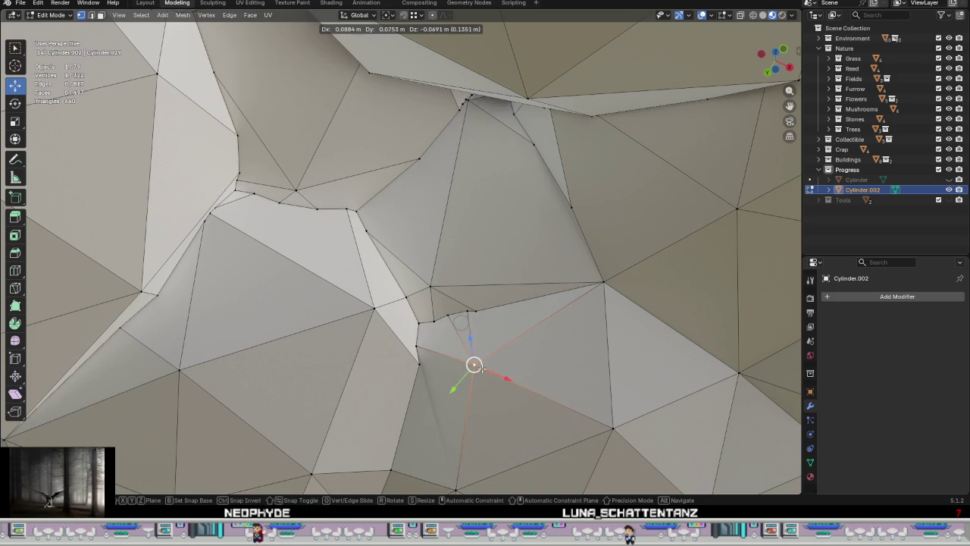
left_click(481, 367)
key("g")
left_click(327, 331)
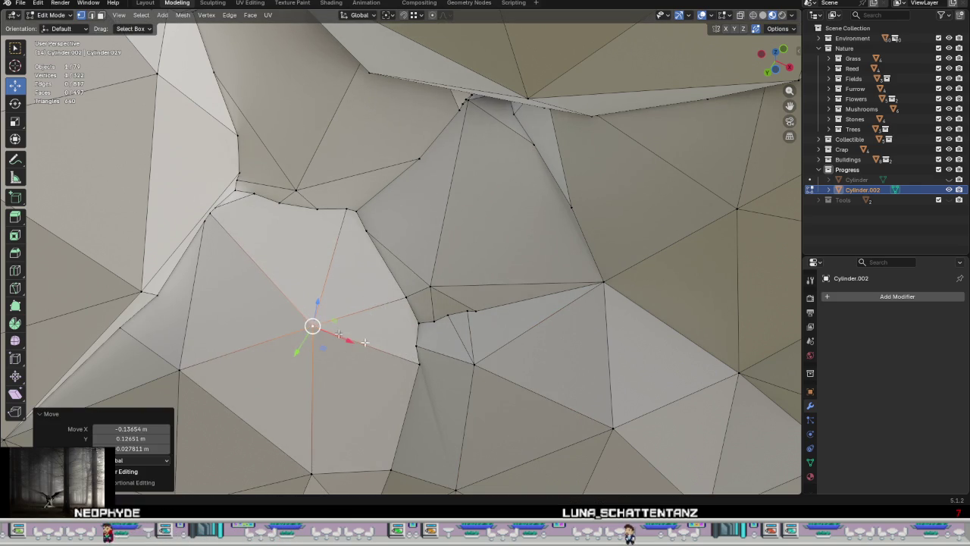
Step: Snap two stray vertices onto the vertices below them, welding each pair
mouse_move(492, 372)
middle_mouse_down()
mouse_move(477, 364)
mouse_move(512, 232)
middle_mouse_up()
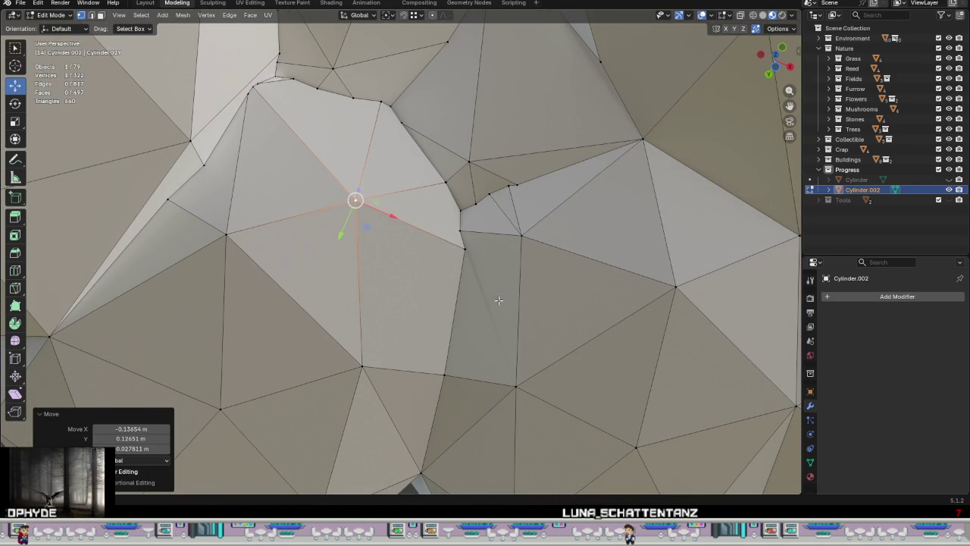
left_click(471, 262)
key("g")
left_click(520, 386)
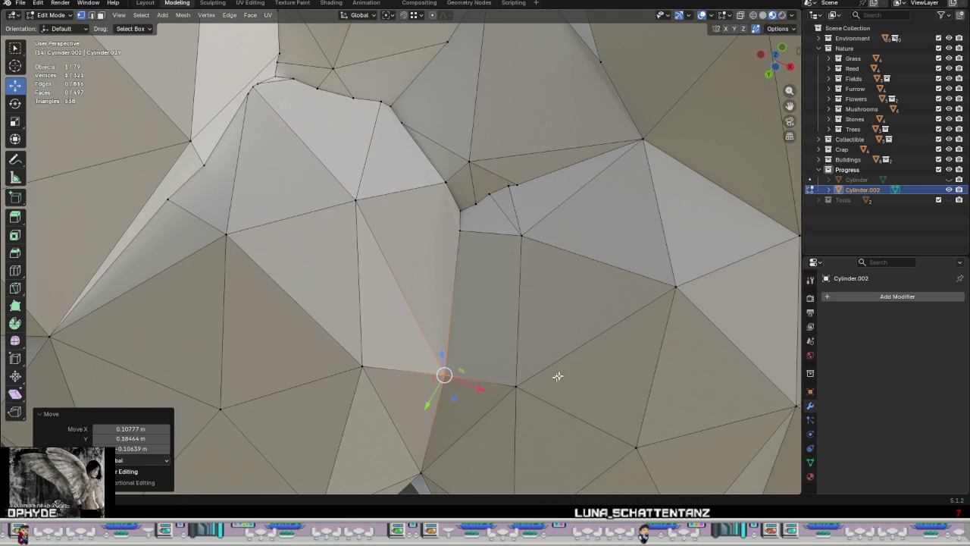
left_click(460, 230)
key("g")
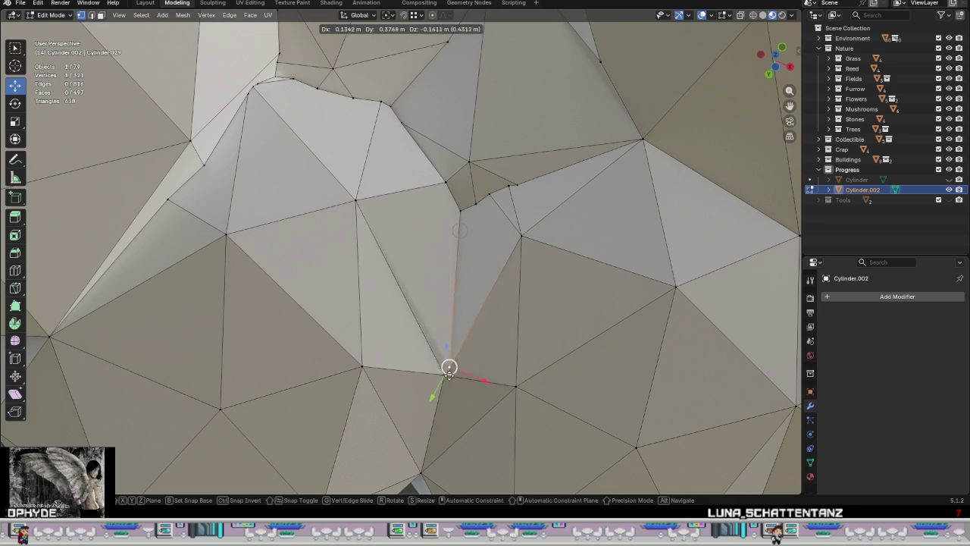
left_click(444, 371)
middle_click_drag(497, 297, 444, 336)
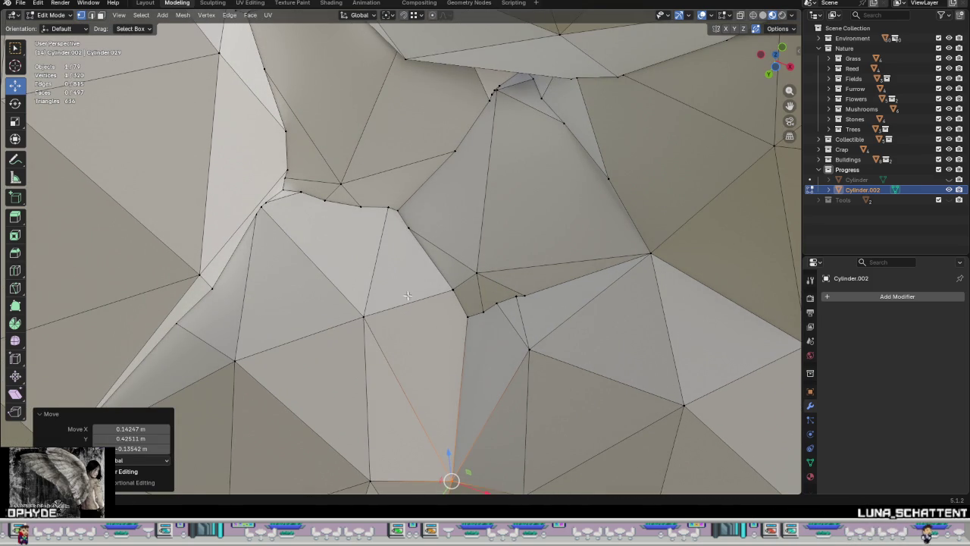
Step: Merge the next seam cluster at its centre, then drop the merged vertex onto a neighbour
middle_click_drag(417, 254, 438, 289, "shift")
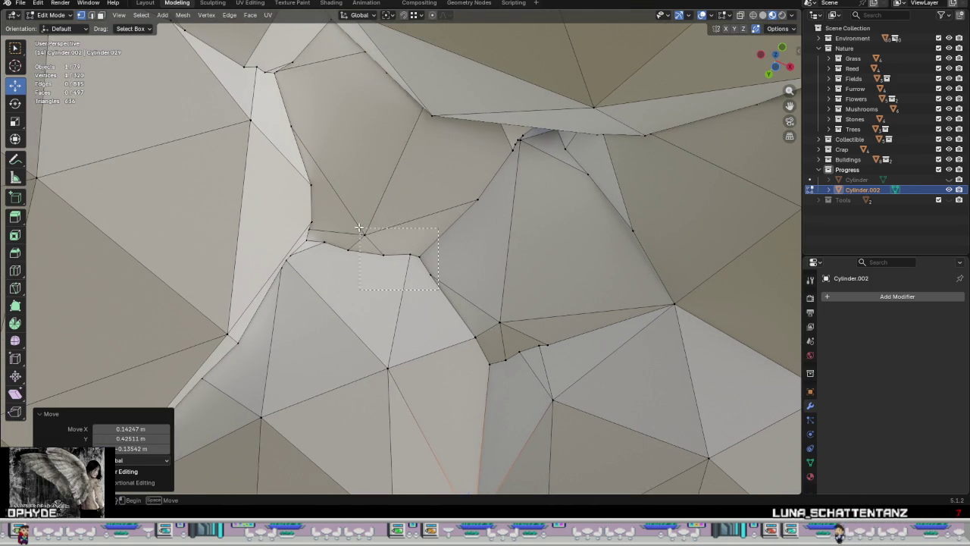
left_click_drag(333, 222, 334, 222)
right_click(379, 270)
left_click(498, 269)
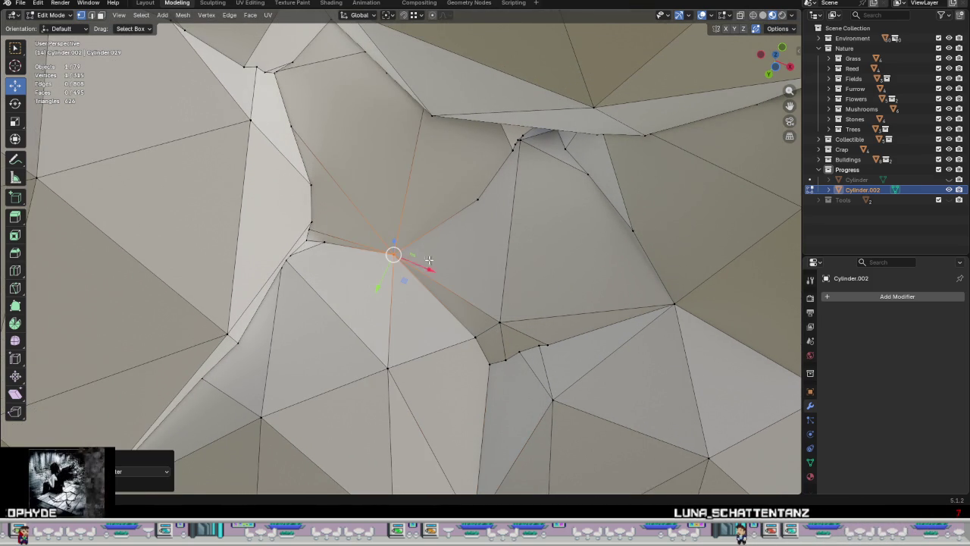
key("g")
left_click(392, 226)
key("g")
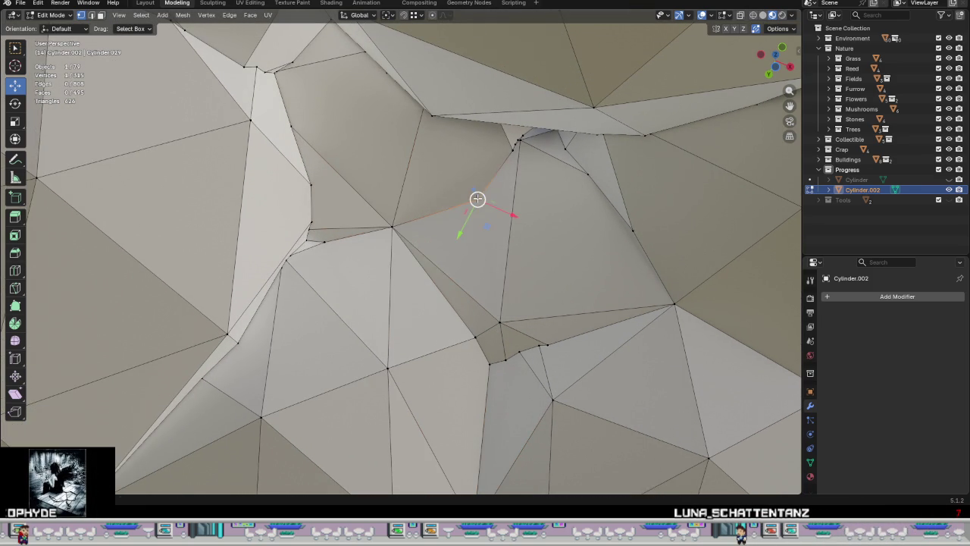
left_click(400, 235)
Step: Reposition another seam vertex, then merge a crowded cluster at its centre and move it into place
mouse_move(494, 273)
middle_mouse_down()
mouse_move(504, 251)
mouse_move(476, 250)
mouse_move(541, 277)
mouse_move(455, 275)
mouse_move(482, 325)
middle_mouse_up()
key("g")
left_click(499, 264)
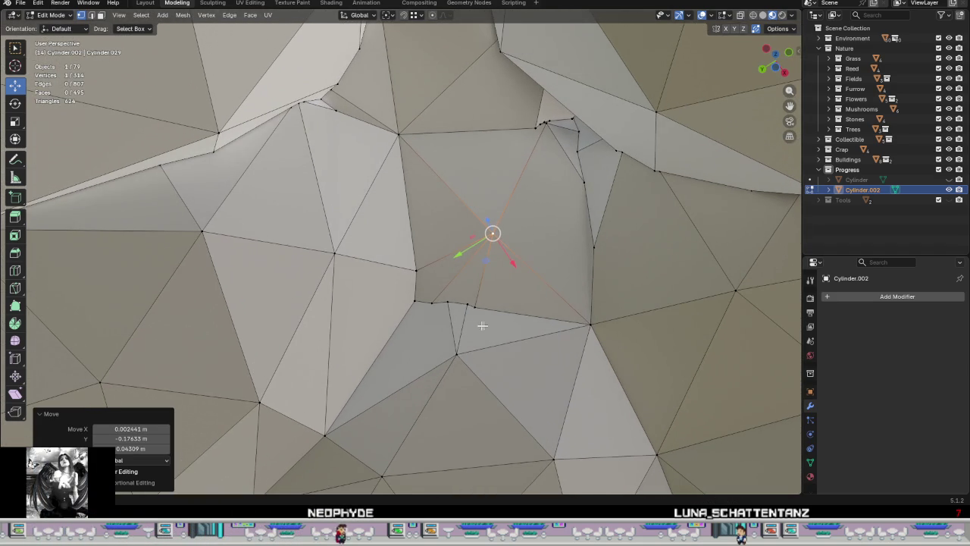
left_click_drag(403, 265, 403, 265)
right_click(441, 312)
left_click(522, 311)
key("g")
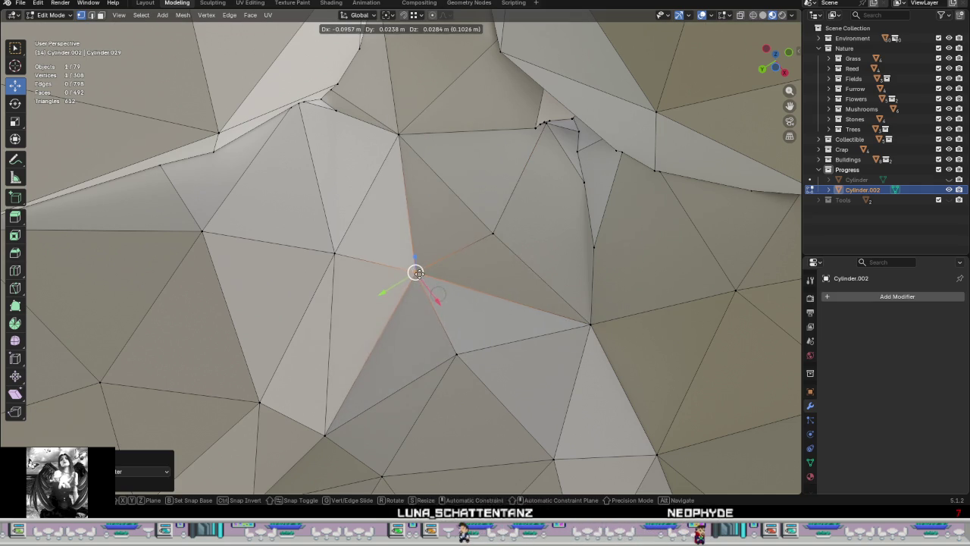
left_click(419, 279)
Step: Nudge the merged vertex, then orbit and zoom to check the tighter seams at 308 vertices
middle_click_drag(457, 356, 432, 305)
left_click_drag(431, 305, 466, 377)
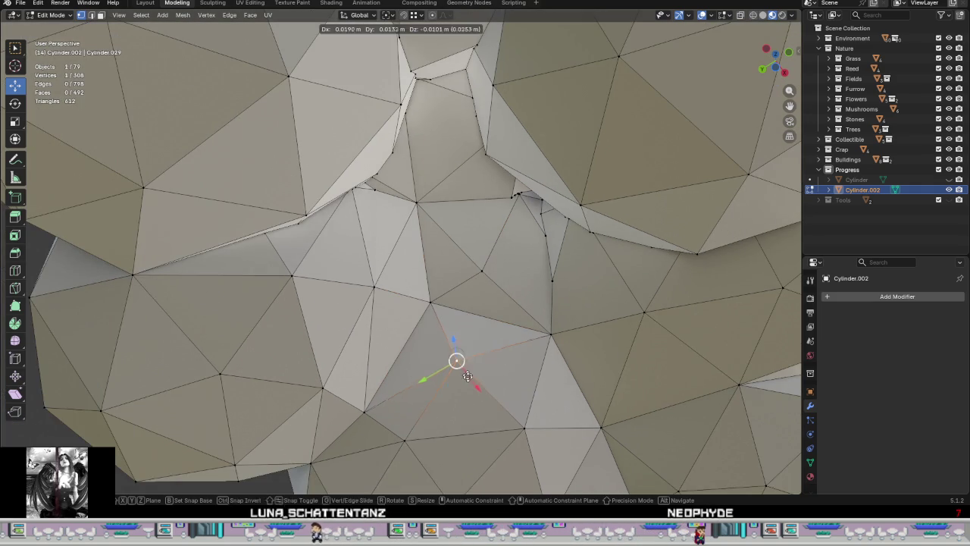
middle_click_drag(445, 348, 420, 297)
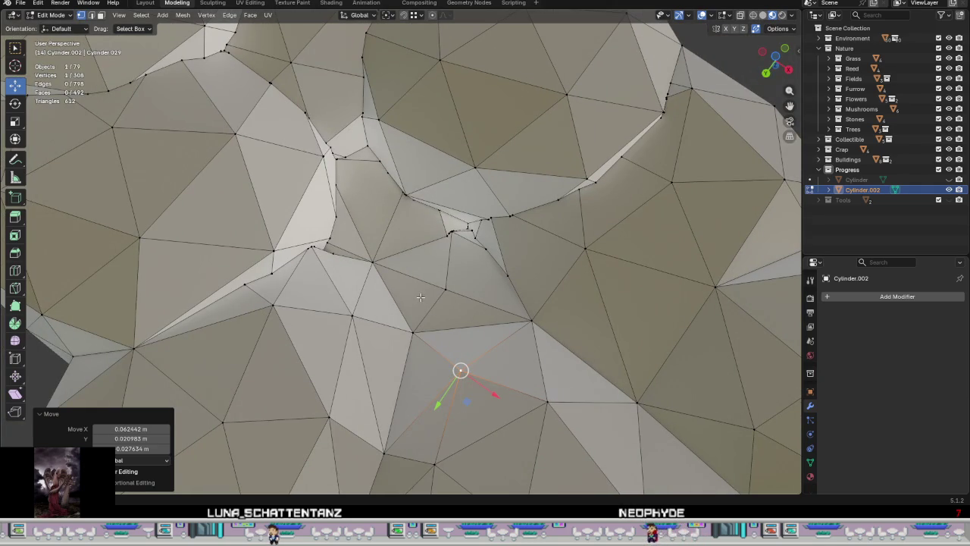
mouse_move(590, 316)
middle_mouse_down()
mouse_move(559, 306)
mouse_move(636, 332)
mouse_move(483, 309)
mouse_move(744, 319)
mouse_move(736, 266)
mouse_move(568, 318)
mouse_move(364, 250)
mouse_move(440, 263)
mouse_move(500, 288)
middle_mouse_up()
scroll(636, 331, "down", 10)
scroll(482, 308, "up", 6)
scroll(546, 312, "up", 2)
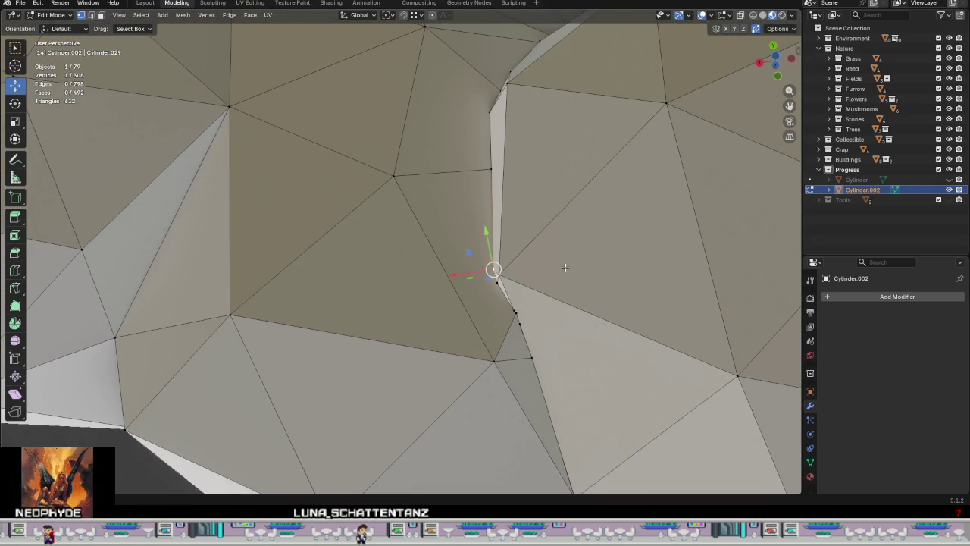
right_click(543, 380)
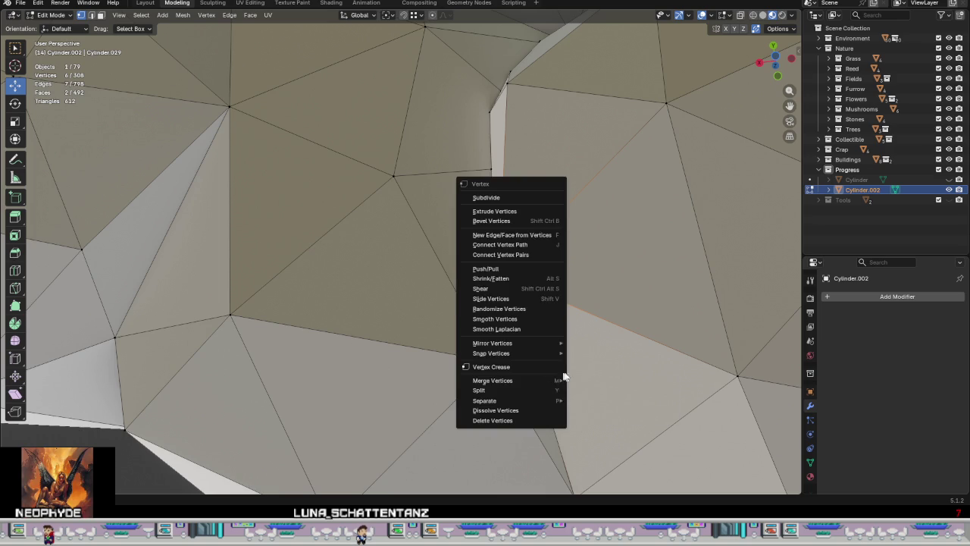
left_click(608, 378)
left_click_drag(506, 295, 549, 273)
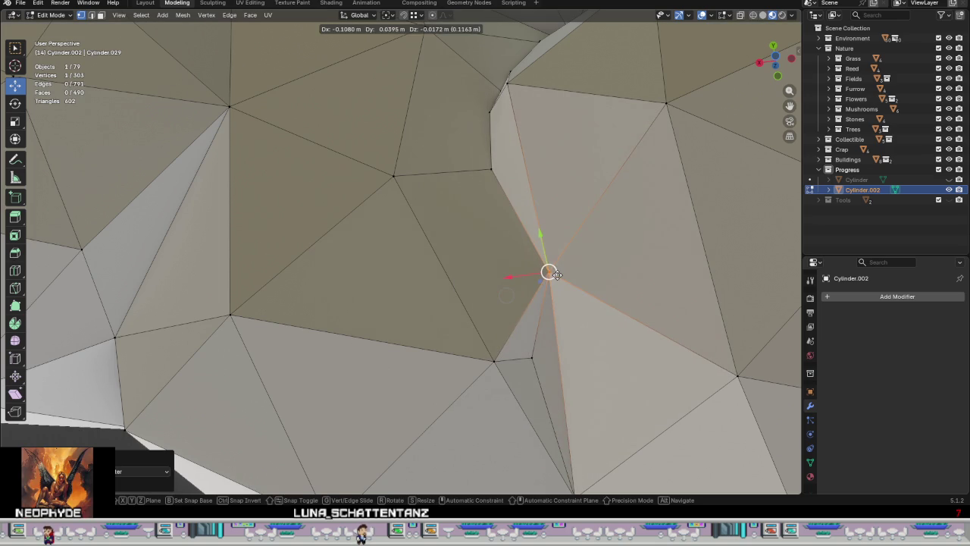
left_click(531, 357)
left_click_drag(533, 357, 425, 360)
scroll(428, 362, "down", 2)
scroll(447, 356, "down", 2)
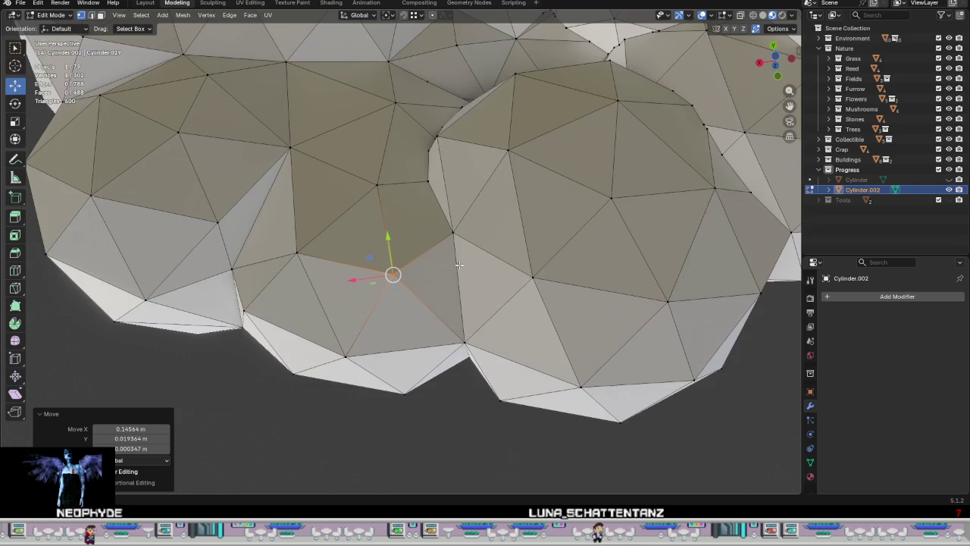
middle_click_drag(459, 264, 606, 403, "shift")
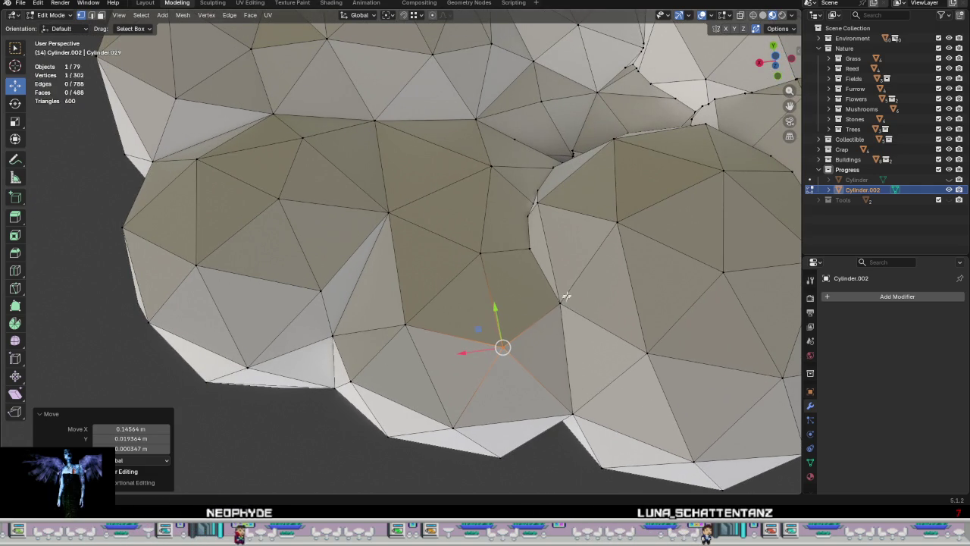
middle_click_drag(538, 300, 613, 305)
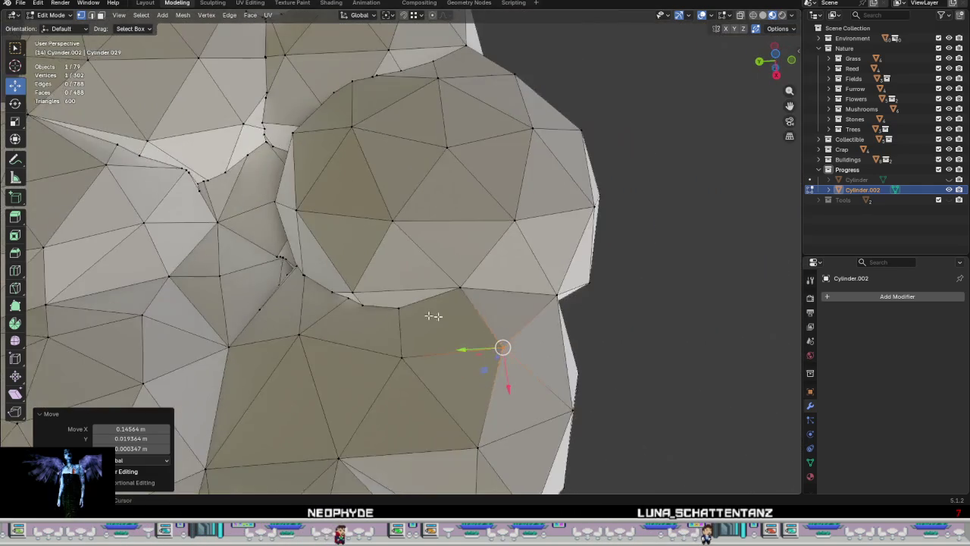
scroll(614, 306, "up", 2)
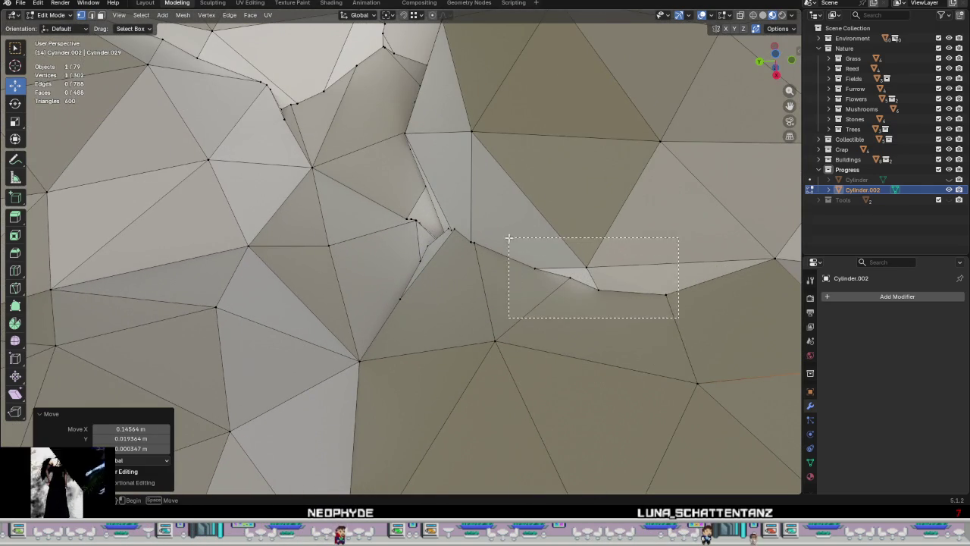
Step: Merge the first seam cluster at centre, adjusting the merge type in the operator panel
left_click_drag(508, 238, 508, 239)
right_click(606, 286)
left_click(663, 288)
key("KP_Decimal")
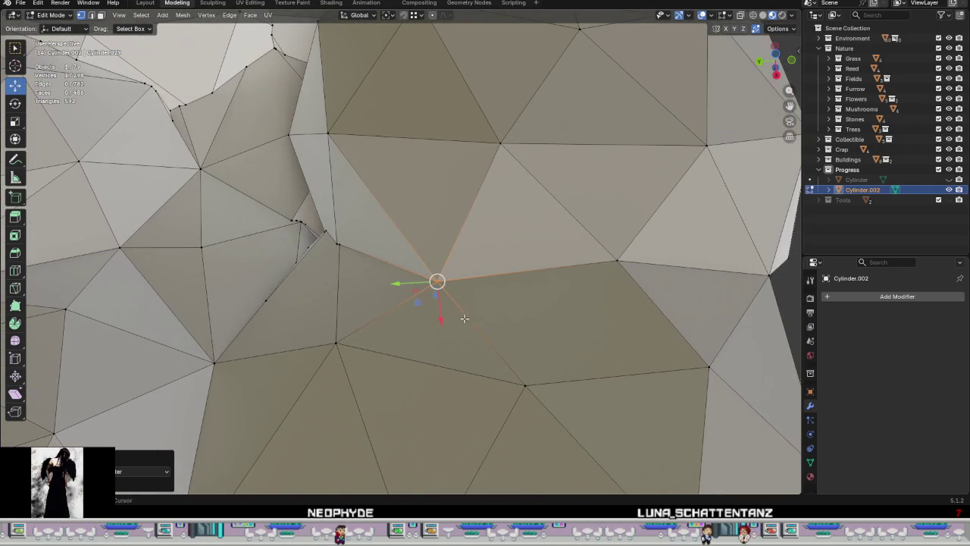
left_click(144, 472)
left_click(140, 440)
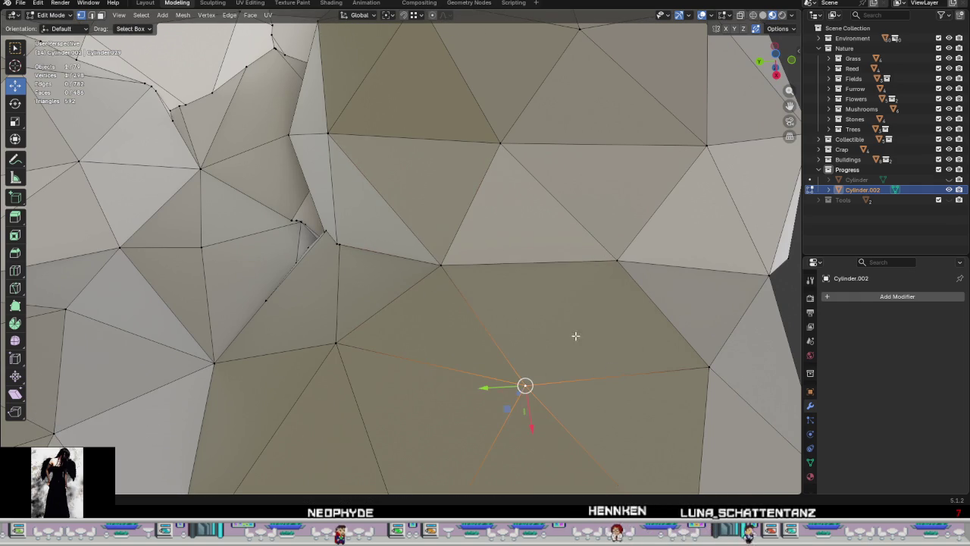
left_click(614, 269, "shift")
mouse_move(615, 324)
middle_mouse_down()
mouse_move(566, 323)
mouse_move(589, 264)
mouse_move(599, 330)
middle_mouse_up()
left_click(566, 317)
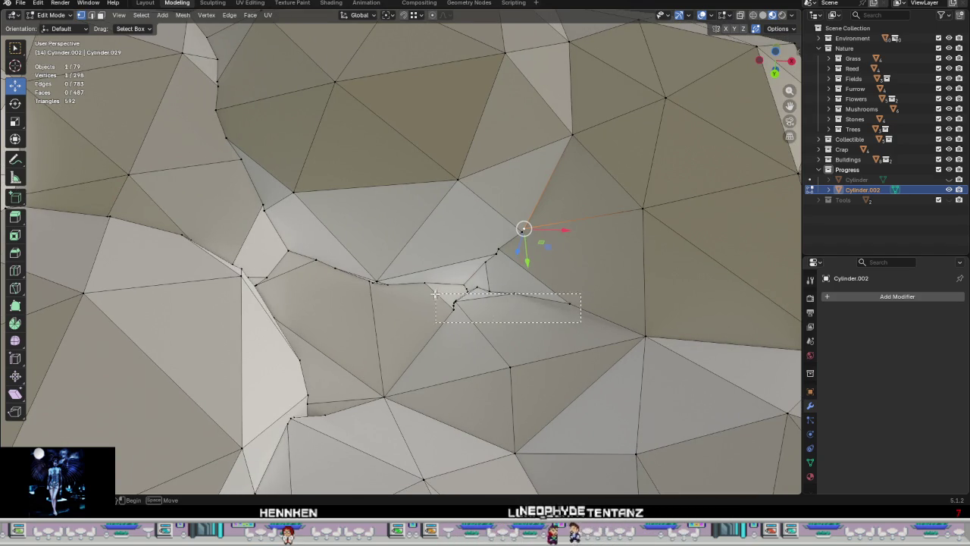
Step: Merge the tangle of seam vertices at their centre and check the result
middle_click_drag(471, 261, 466, 254)
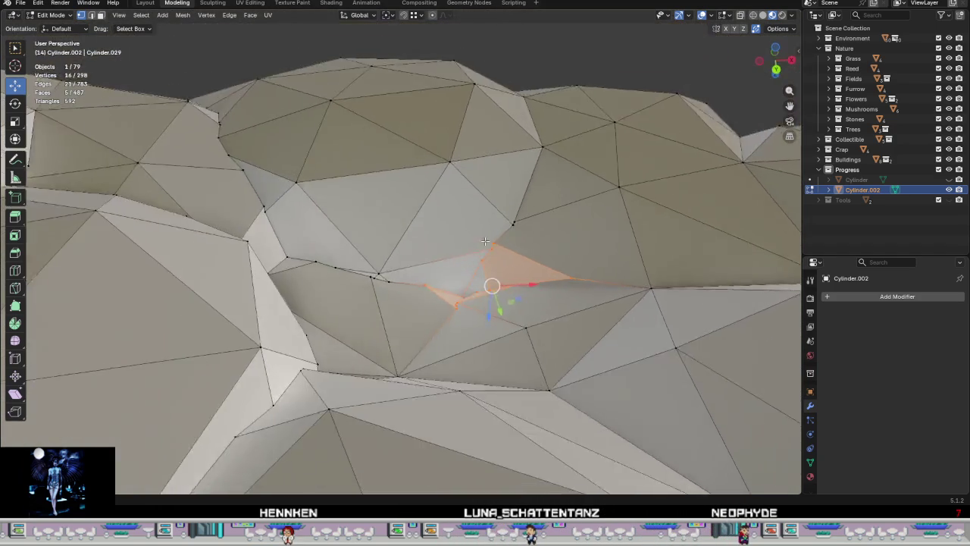
right_click(466, 254)
mouse_move(425, 250)
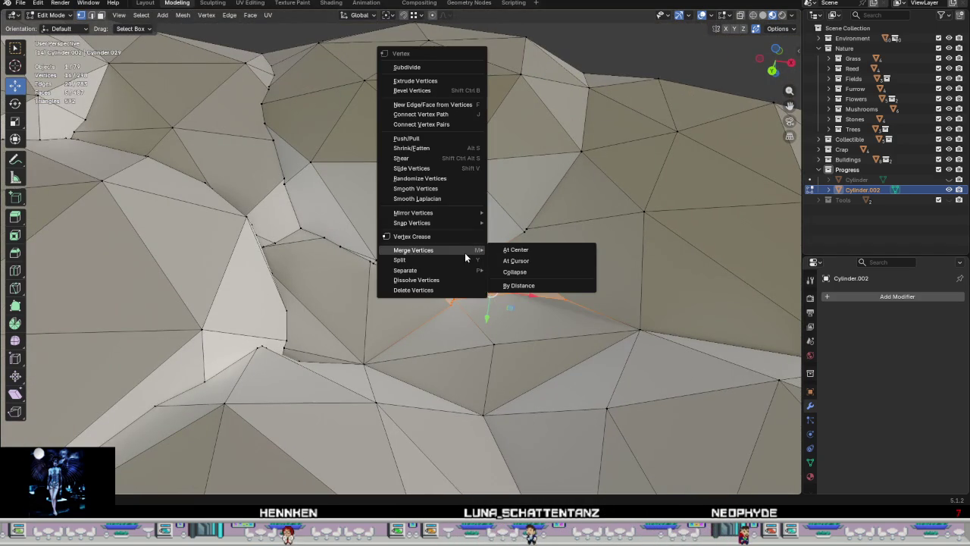
left_click(523, 251)
middle_click_drag(523, 261, 506, 291)
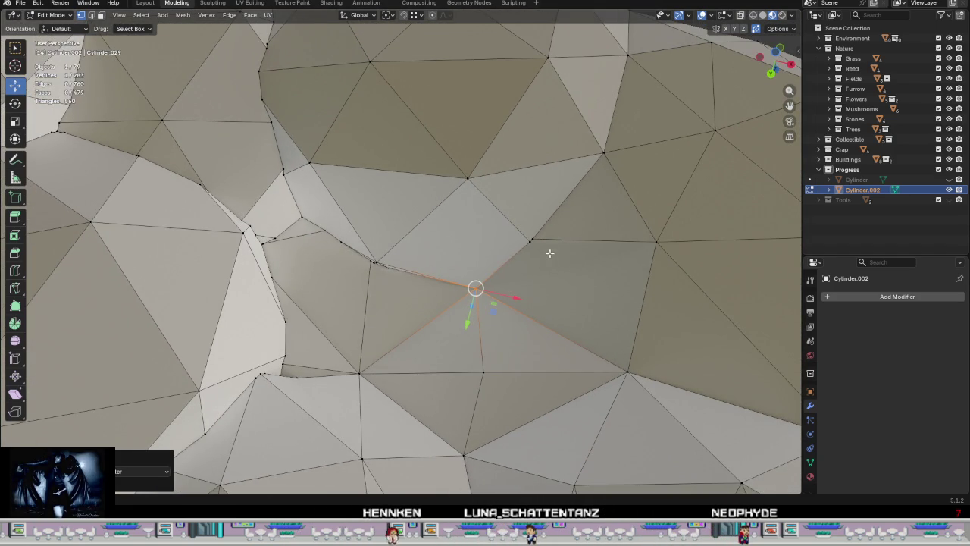
Step: Merge the two vertices bunched at the crease and move the merged point into place
left_click_drag(510, 235, 513, 250)
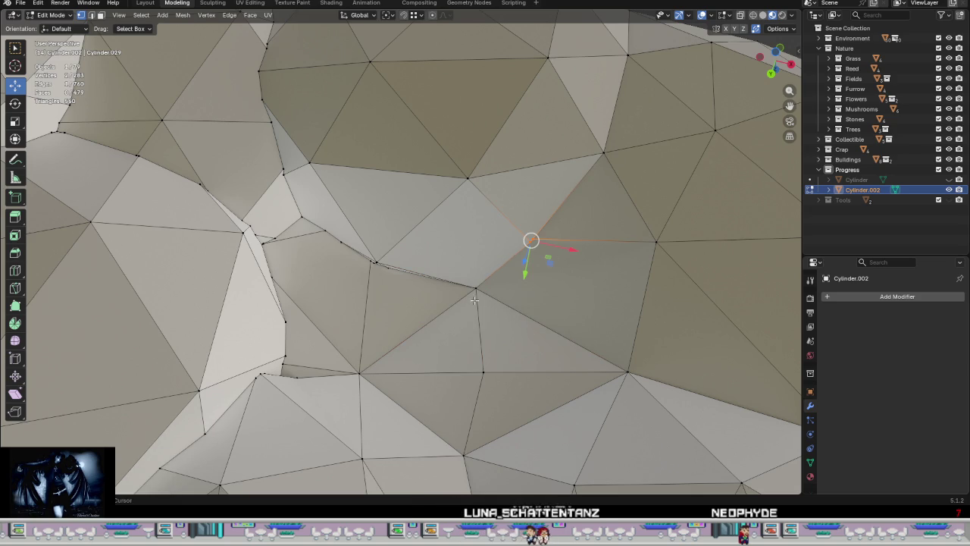
right_click(533, 310)
left_click(585, 312)
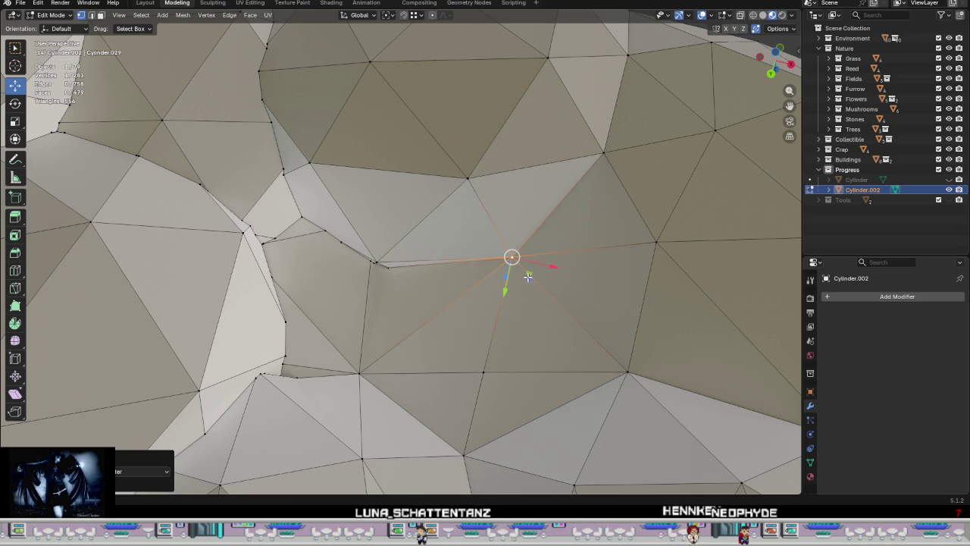
key("g")
left_click(505, 284)
mouse_move(505, 285)
middle_mouse_down()
mouse_move(536, 306)
mouse_move(488, 395)
mouse_move(551, 371)
middle_mouse_up()
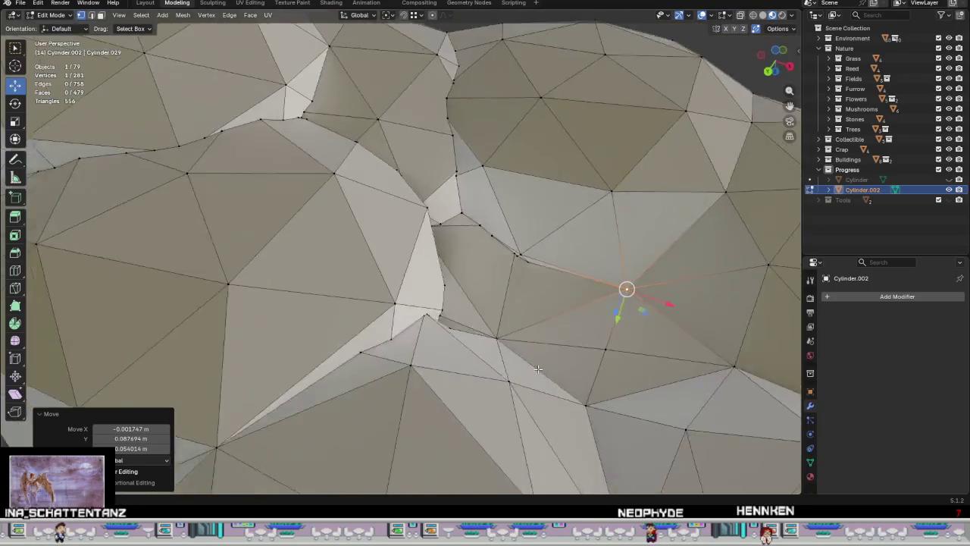
scroll(551, 371, "up", 1)
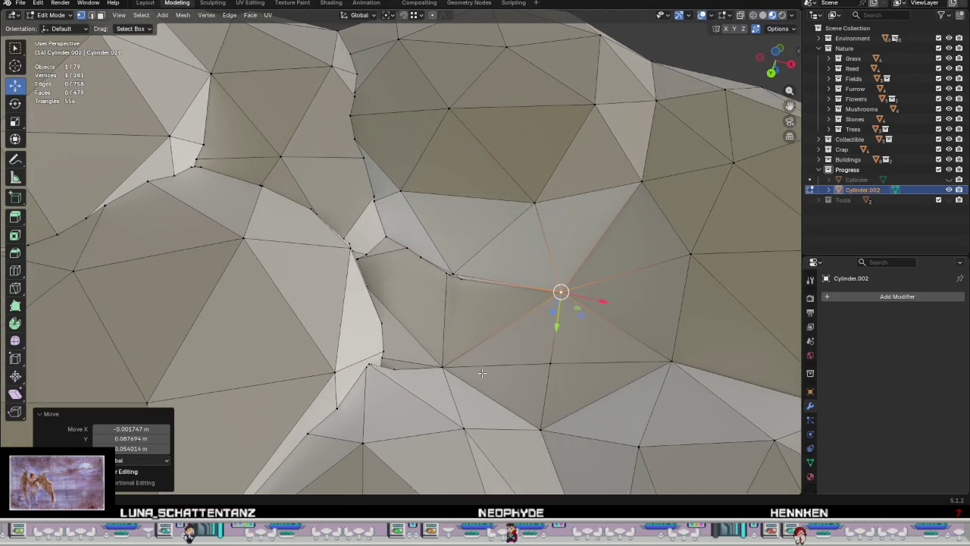
scroll(515, 337, "up", 1)
scroll(471, 295, "up", 1)
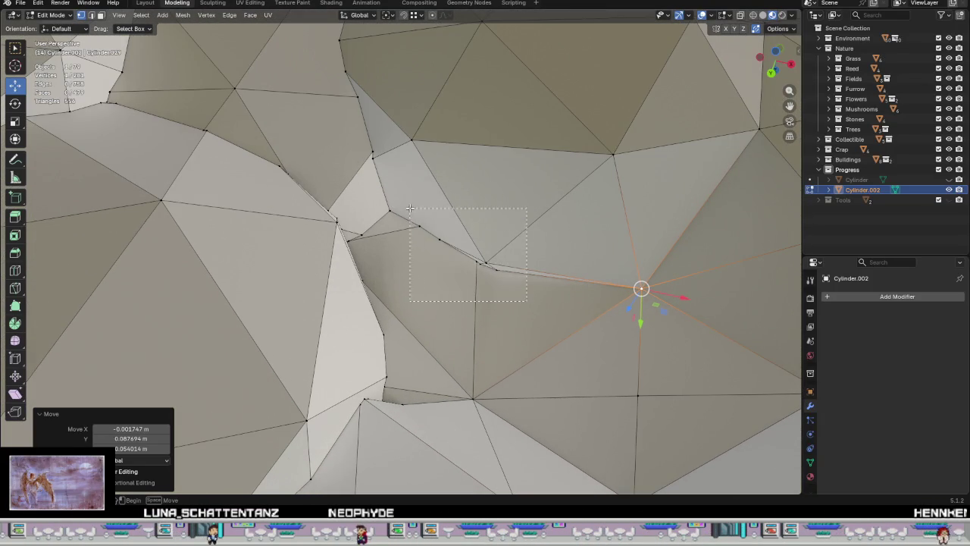
Step: Merge the fold vertices at centre, then weld two corner vertices onto their neighbours
left_click_drag(412, 216, 413, 216)
right_click(470, 267)
left_click(547, 266)
key("g")
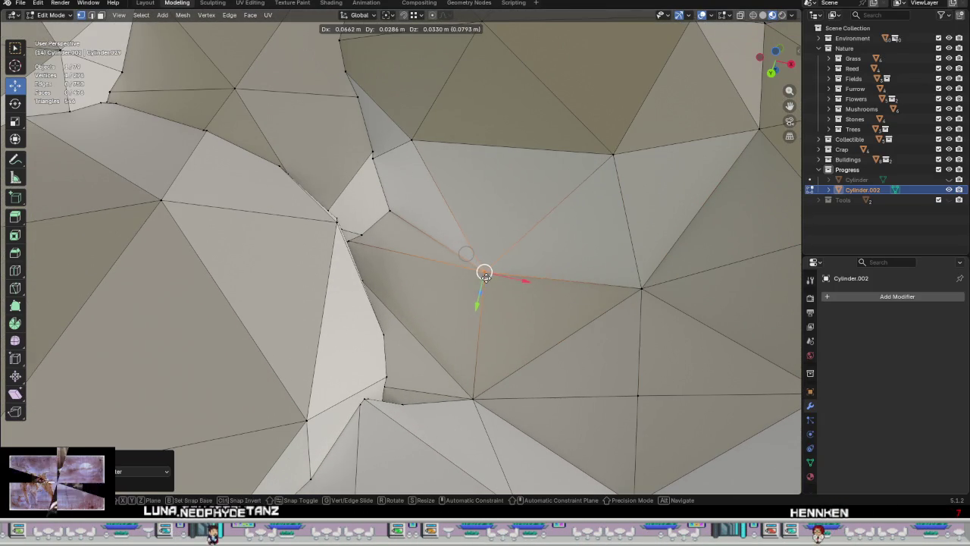
left_click(485, 277)
mouse_move(524, 310)
middle_mouse_down()
mouse_move(428, 264)
mouse_move(450, 295)
middle_mouse_up()
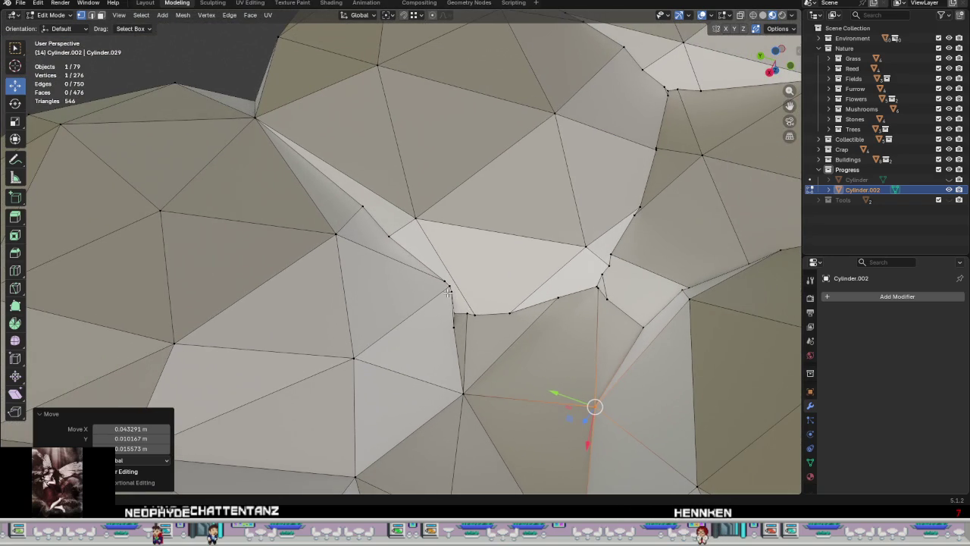
left_click(364, 214)
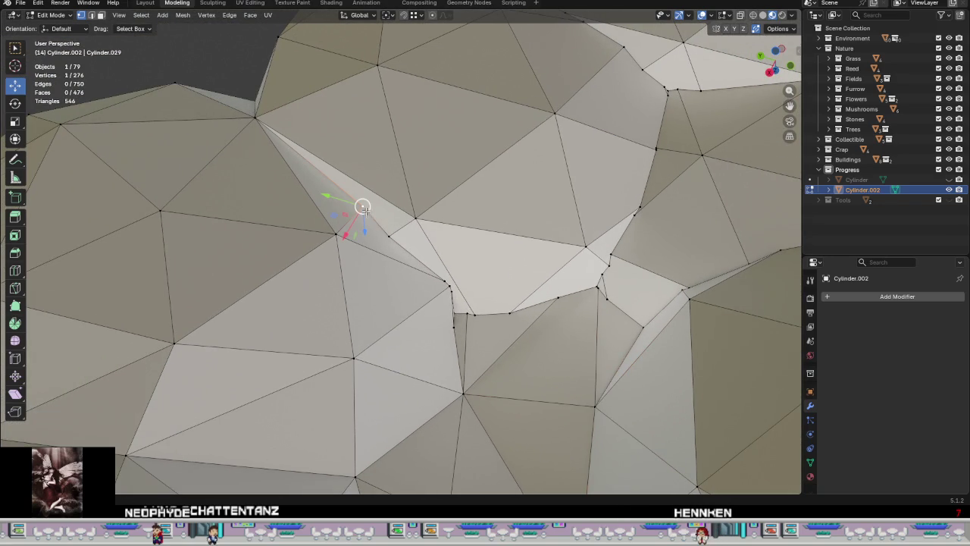
key("g")
left_click(415, 217)
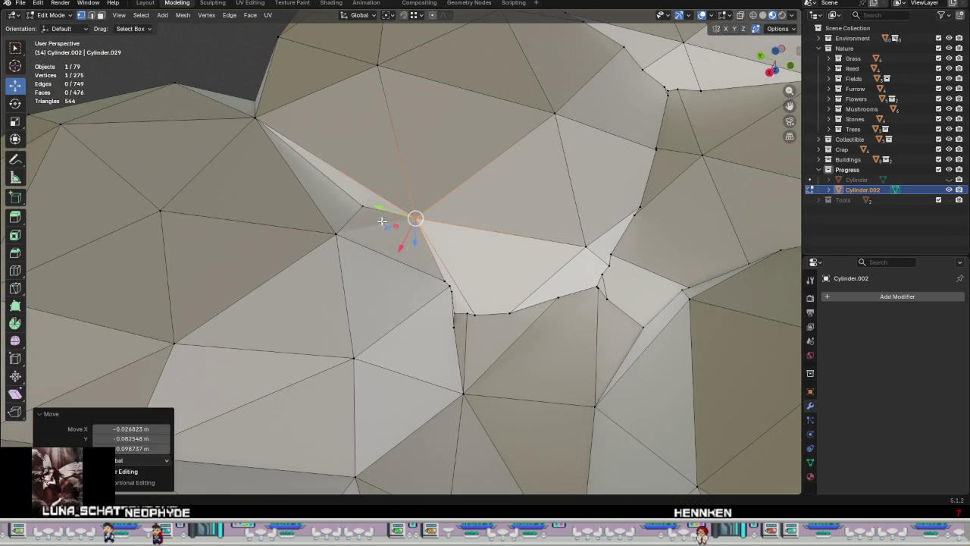
key("g")
left_click(420, 211)
scroll(466, 322, "up", 1)
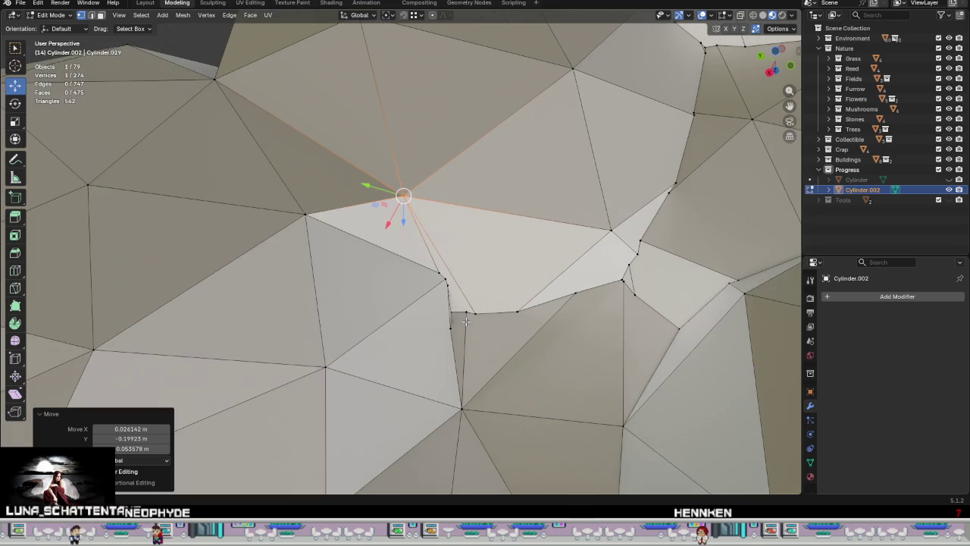
Step: Merge seven seam-edge vertices into one, snap it onto a neighbour, and return to Object Mode at 267 vertices
left_click_drag(411, 251, 410, 252)
middle_click_drag(424, 273, 481, 308)
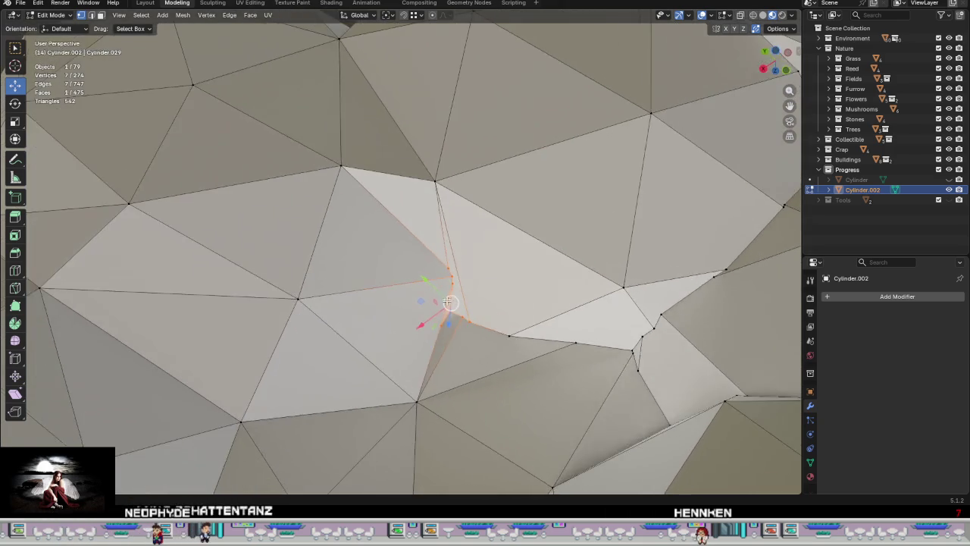
right_click(481, 307)
left_click(554, 312)
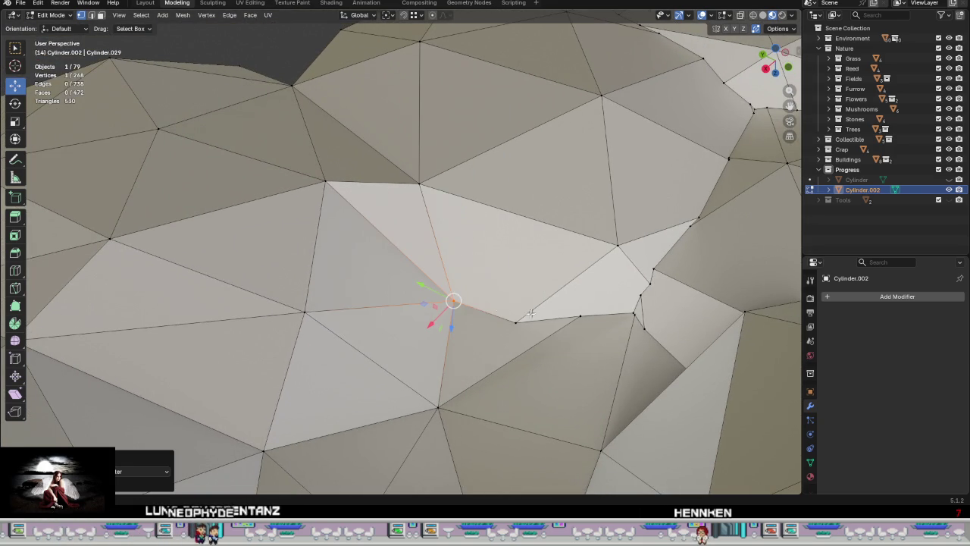
left_click_drag(453, 300, 431, 290)
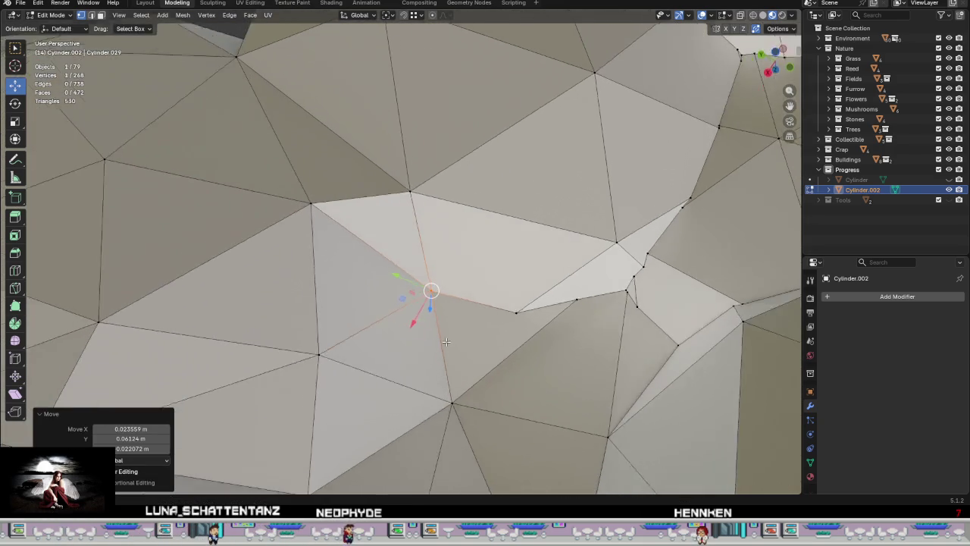
middle_click_drag(431, 290, 474, 313)
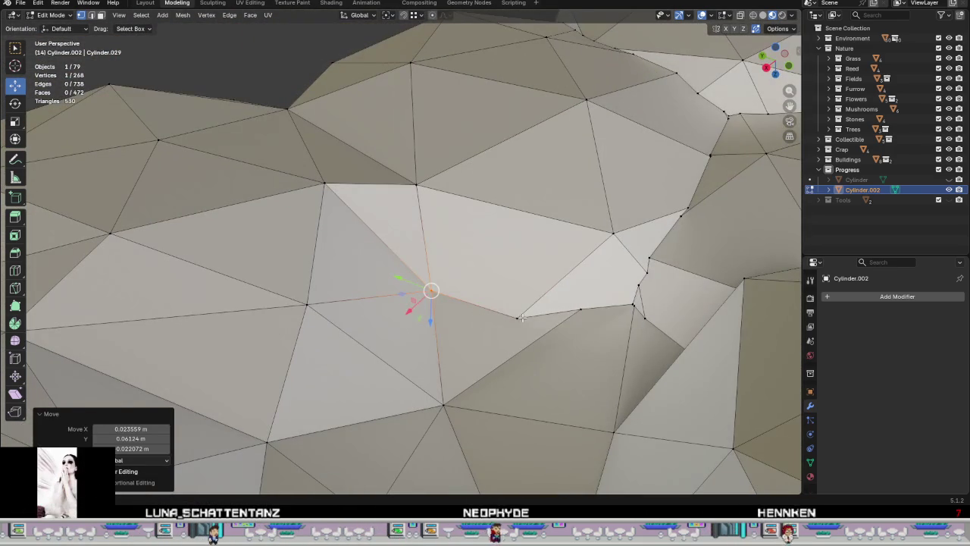
mouse_move(522, 319)
middle_mouse_down()
mouse_move(500, 345)
mouse_move(399, 334)
mouse_move(518, 315)
mouse_move(406, 265)
middle_mouse_up()
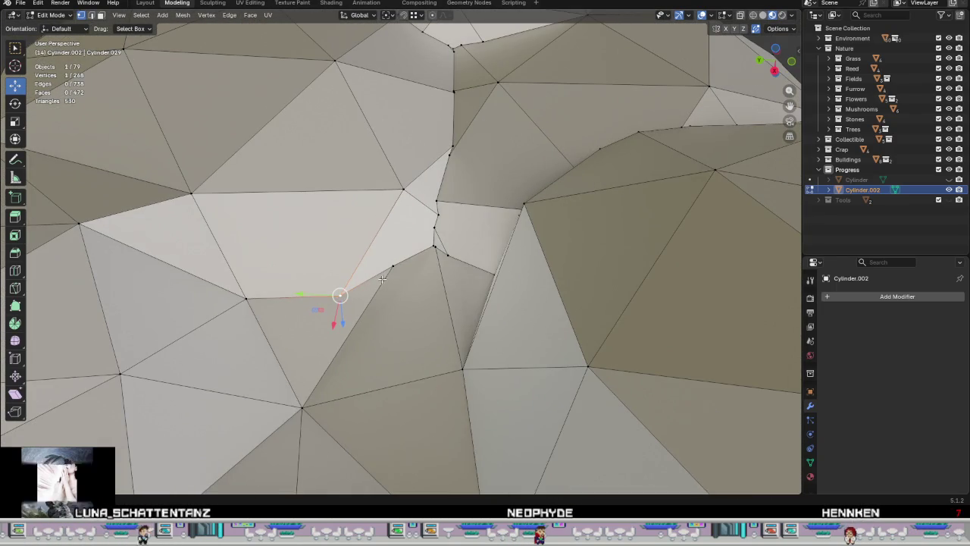
left_click_drag(393, 265, 340, 294)
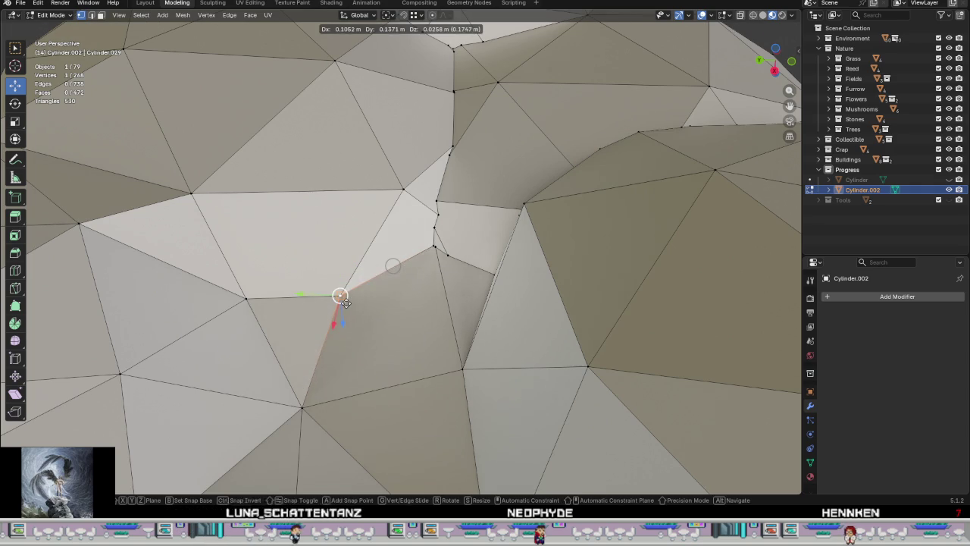
mouse_move(341, 295)
middle_mouse_down()
mouse_move(428, 336)
mouse_move(342, 301)
middle_mouse_up()
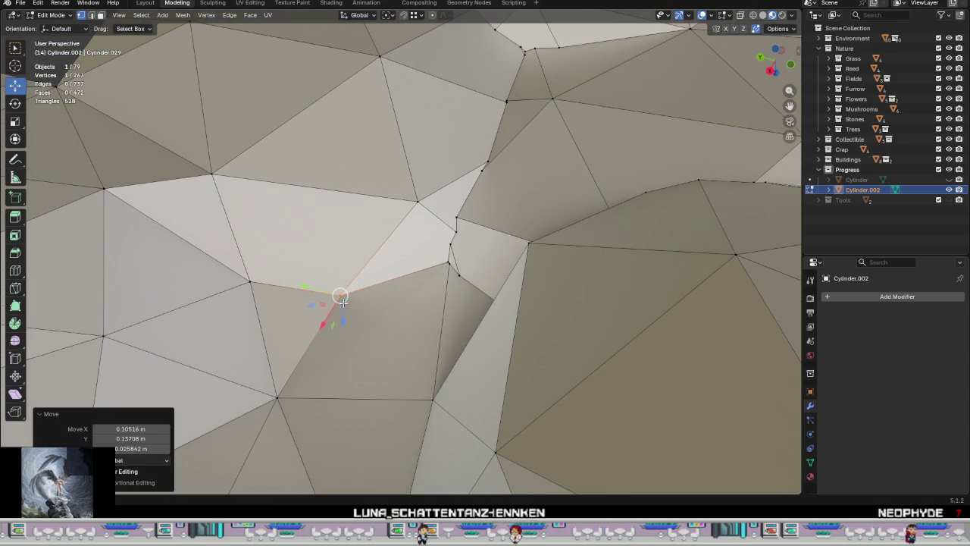
left_click(209, 170, "shift")
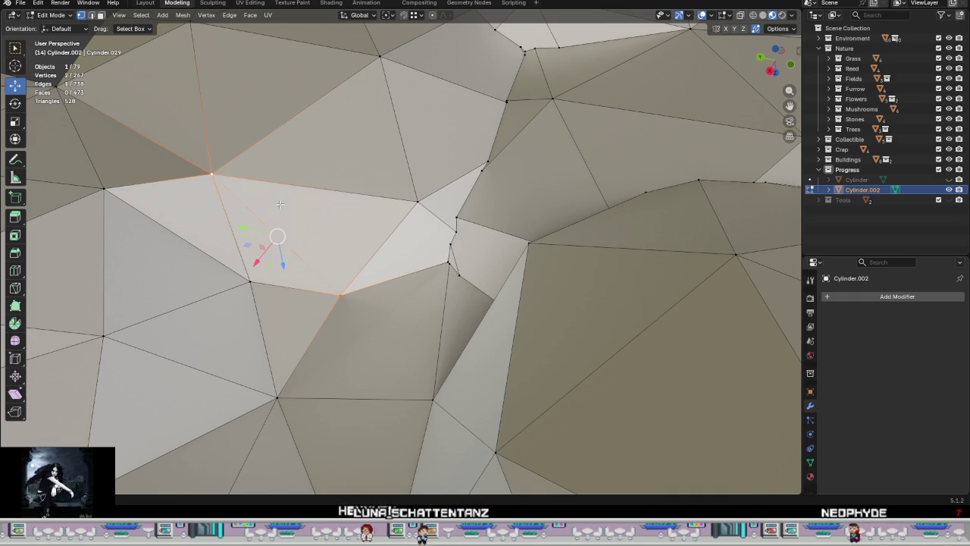
mouse_move(365, 302)
middle_mouse_down()
mouse_move(488, 298)
mouse_move(359, 294)
mouse_move(395, 318)
middle_mouse_up()
key("Tab")
Step: Back in Edit Mode, merge the crowded seam vertices at their centre
scroll(491, 302, "down", 5)
key("Tab")
scroll(433, 354, "up", 2)
scroll(434, 354, "up", 1)
middle_click_drag(433, 354, 531, 390)
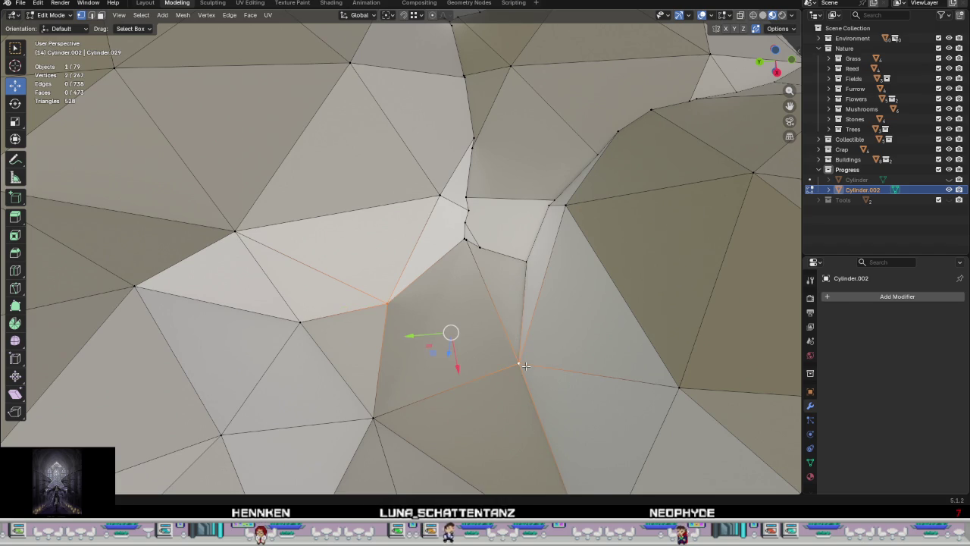
mouse_move(486, 353)
middle_mouse_down()
mouse_move(500, 357)
mouse_move(459, 340)
mouse_move(374, 350)
mouse_move(372, 341)
middle_mouse_up()
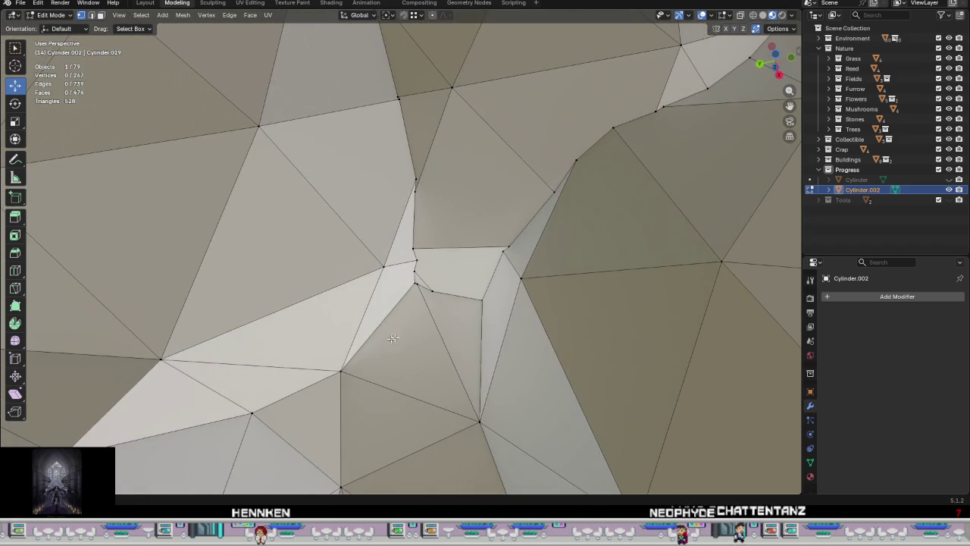
left_click_drag(463, 307, 367, 183)
right_click(432, 279)
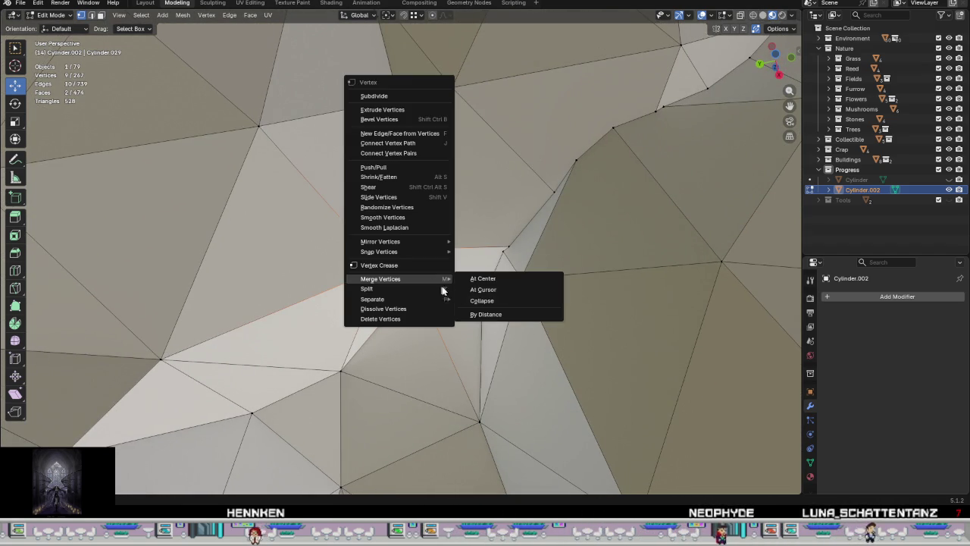
left_click(472, 282)
Step: Slide the merged vertex along the seam, then merge two more and weld them onto a neighbour
middle_click_drag(405, 293, 413, 258)
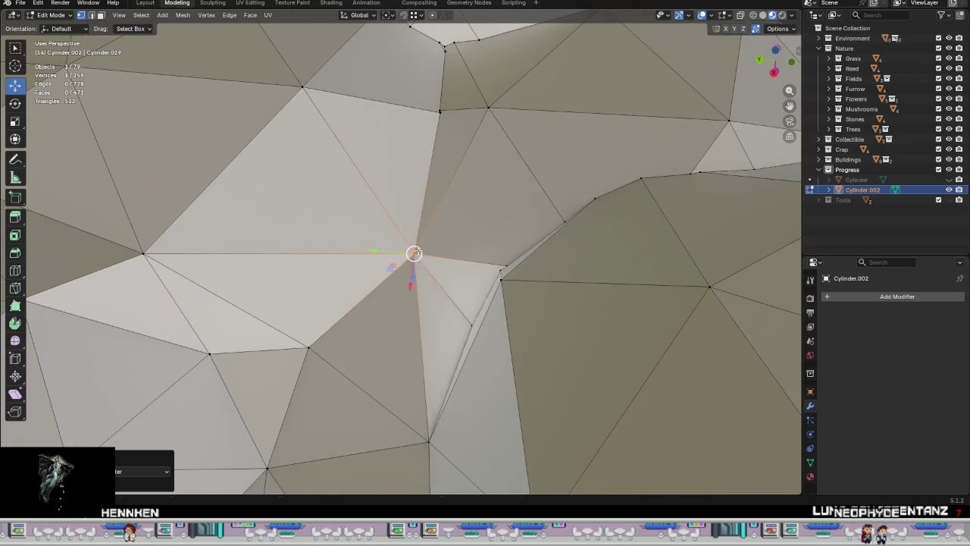
left_click_drag(413, 255, 376, 250)
middle_click_drag(376, 250, 513, 356)
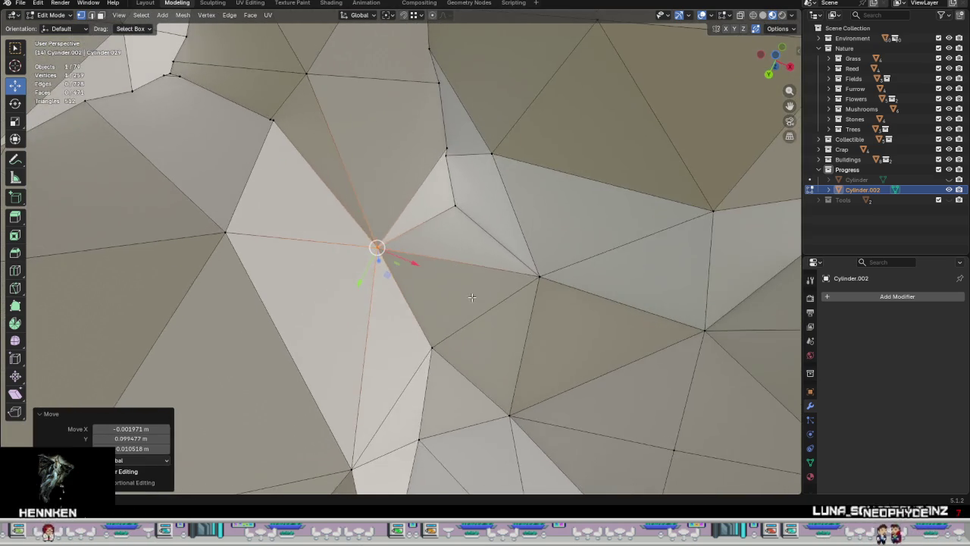
mouse_move(503, 346)
left_mouse_down("shift")
mouse_move(443, 279)
mouse_move(514, 296)
left_mouse_up("shift")
right_click(471, 315)
left_click(523, 317)
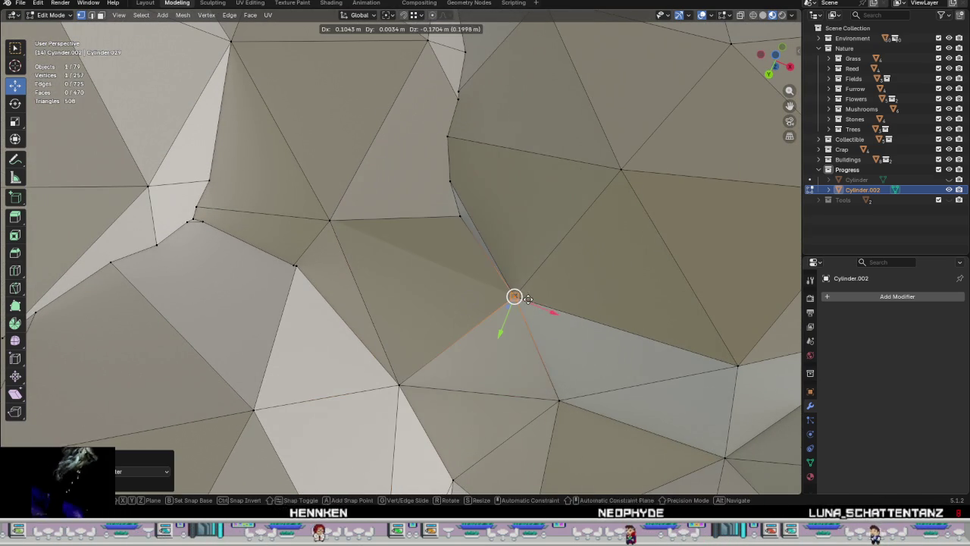
middle_click_drag(514, 297, 464, 290)
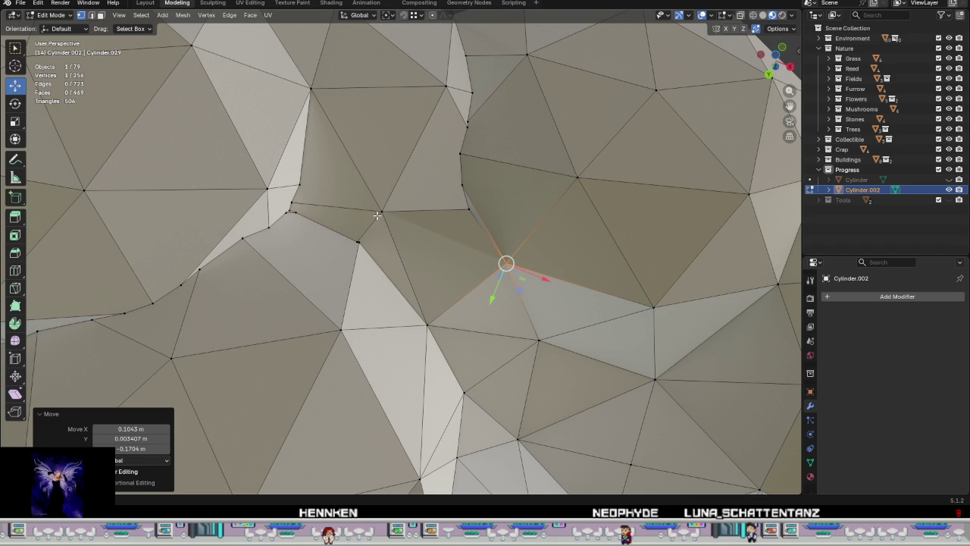
Step: Merge three seam vertices at the 3D cursor and reposition the point, reaching 254 vertices
left_click_drag(414, 263, 338, 188, "shift")
right_click(400, 243)
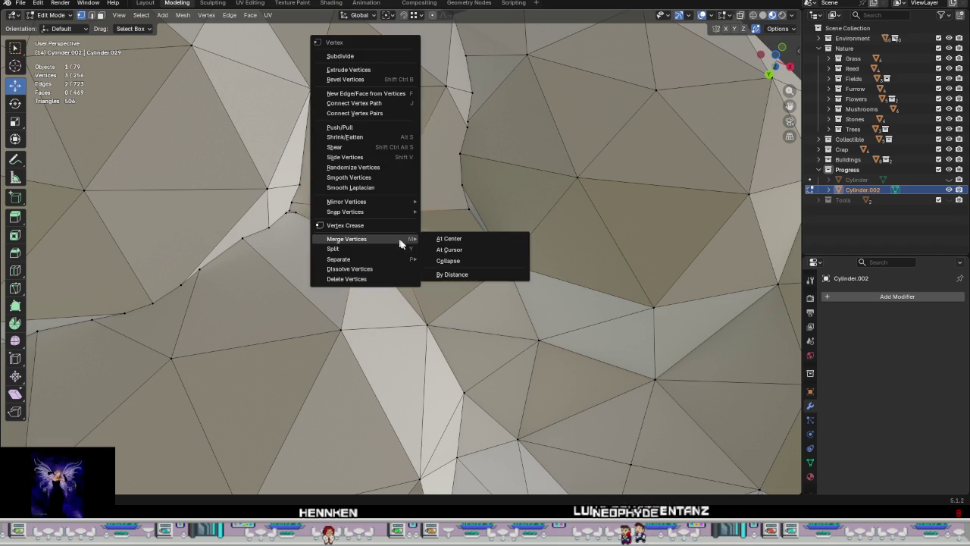
left_click(463, 248)
middle_click_drag(429, 284, 382, 223)
key("g")
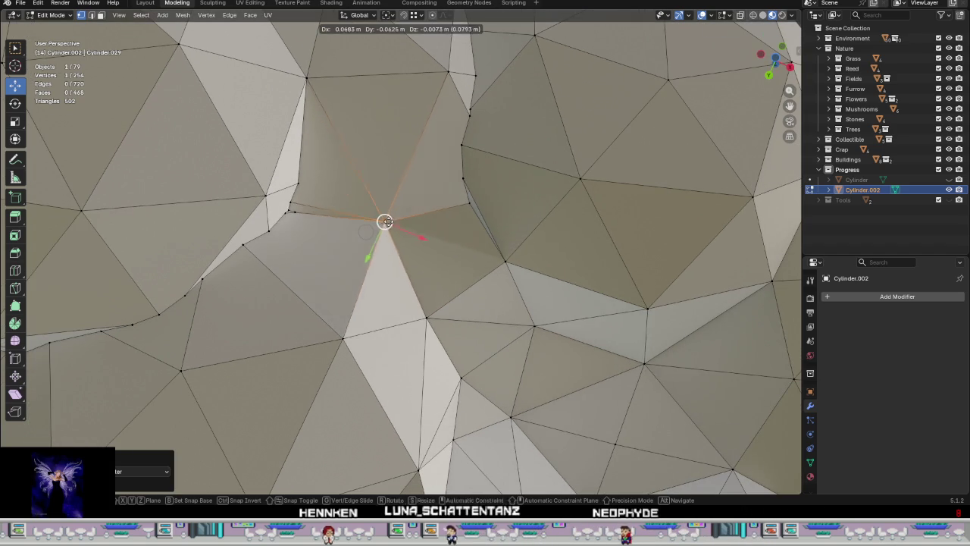
left_click(392, 223)
scroll(394, 228, "down", 3)
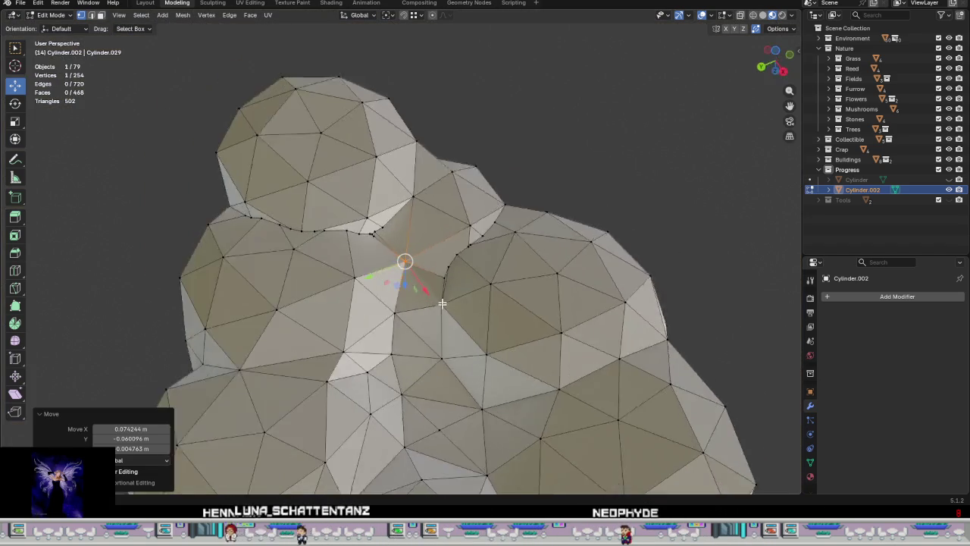
Step: Pull a lower seam vertex upward into the crease between the crown spheres
scroll(442, 307, "up", 2)
scroll(442, 306, "up", 2)
scroll(455, 318, "up", 2)
scroll(482, 306, "up", 3)
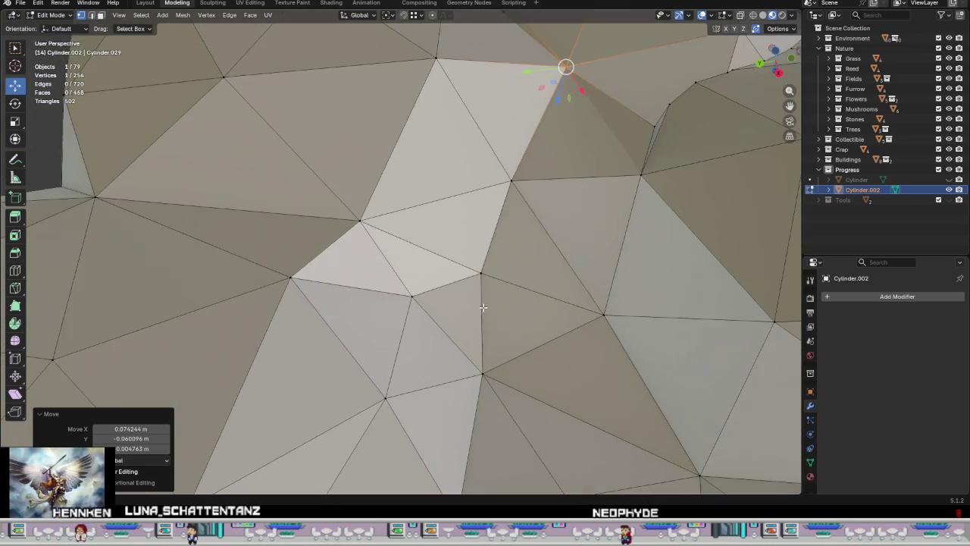
middle_click_drag(456, 331, 367, 281)
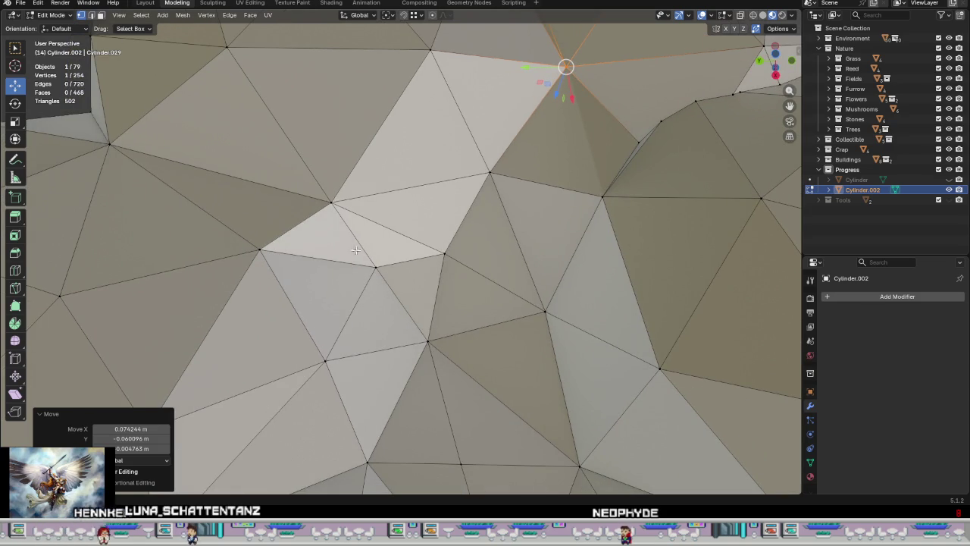
left_click_drag(383, 291, 437, 286)
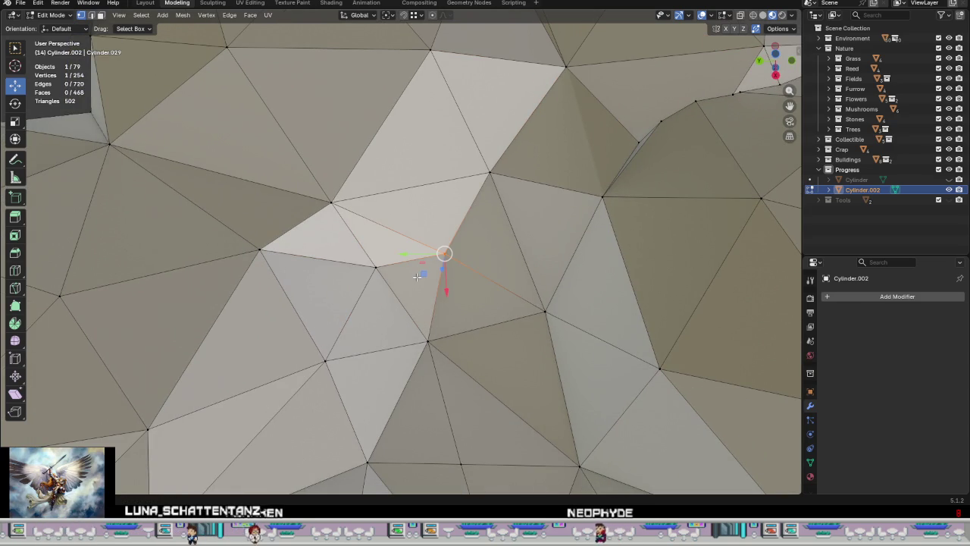
middle_click_drag(420, 265, 351, 291)
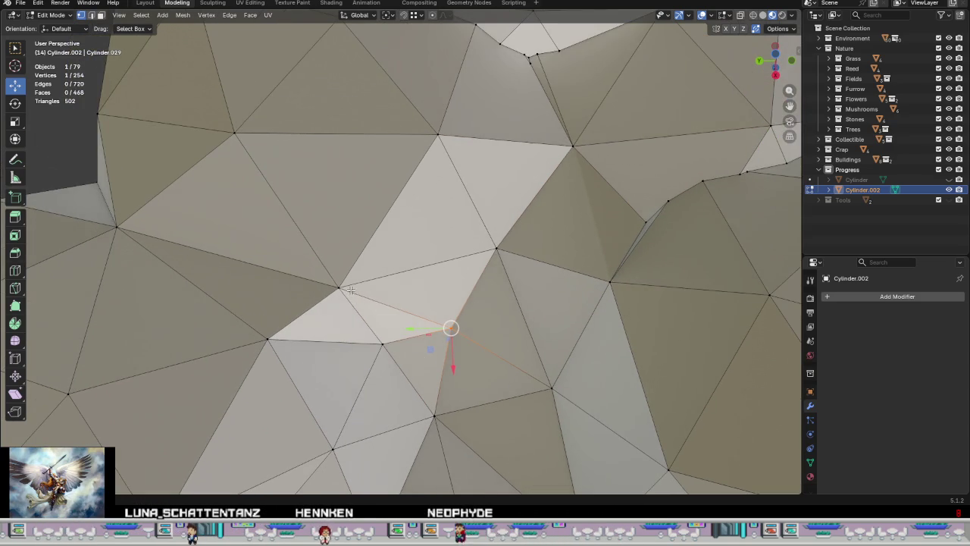
left_click_drag(338, 288, 346, 255)
mouse_move(346, 257)
middle_mouse_down()
mouse_move(492, 337)
mouse_move(418, 289)
mouse_move(384, 341)
mouse_move(403, 299)
mouse_move(466, 326)
mouse_move(416, 307)
middle_mouse_up()
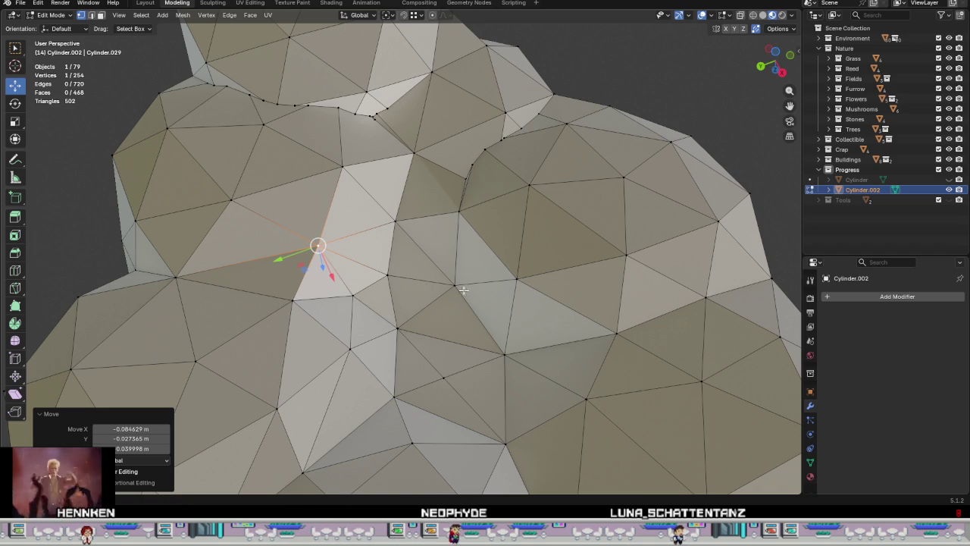
Step: From a lower tilted view, box-select the next vertex cluster and bring up the Vertex menu
mouse_move(456, 263)
middle_mouse_down()
mouse_move(462, 281)
mouse_move(490, 265)
mouse_move(484, 276)
mouse_move(496, 275)
mouse_move(487, 273)
middle_mouse_up()
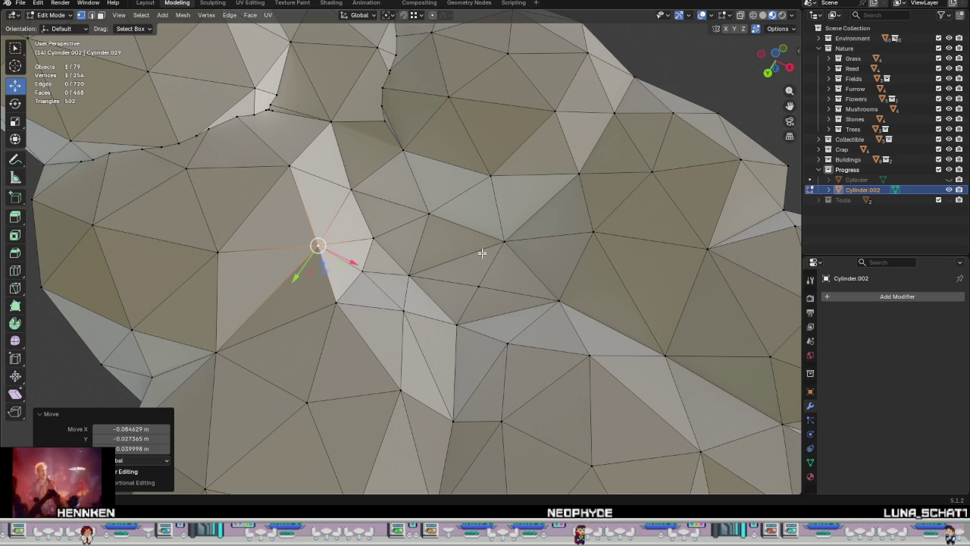
mouse_move(478, 267)
middle_mouse_down()
mouse_move(478, 14)
mouse_move(472, 321)
mouse_move(401, 329)
mouse_move(402, 256)
mouse_move(444, 245)
mouse_move(434, 212)
middle_mouse_up()
left_click_drag(384, 131, 384, 130)
right_click(430, 254)
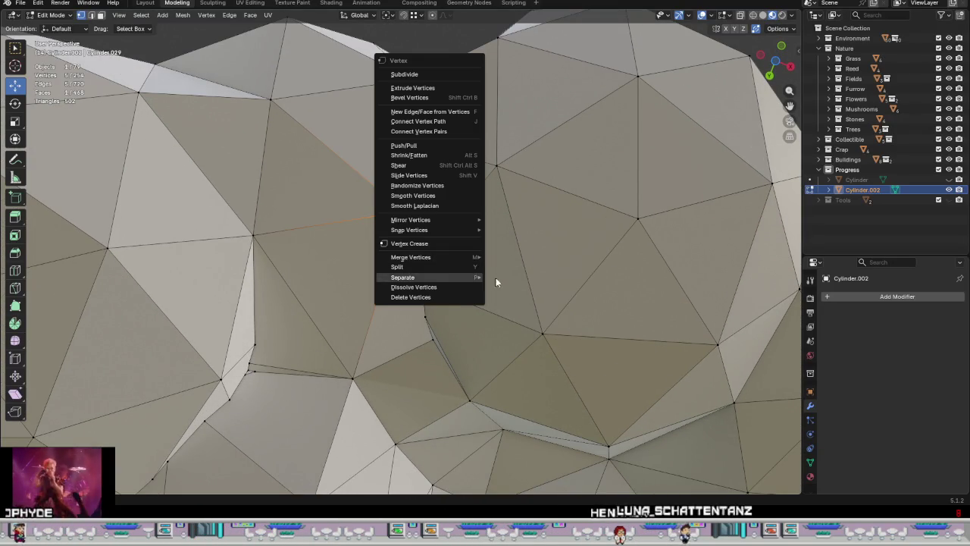
Step: Merge the first selected seam vertices and shift the merged vertex left
left_click(505, 257)
mouse_move(425, 211)
left_mouse_down()
mouse_move(361, 212)
mouse_move(385, 213)
left_mouse_up()
mouse_move(385, 212)
middle_mouse_down()
mouse_move(451, 227)
mouse_move(406, 302)
middle_mouse_up()
left_click(424, 304)
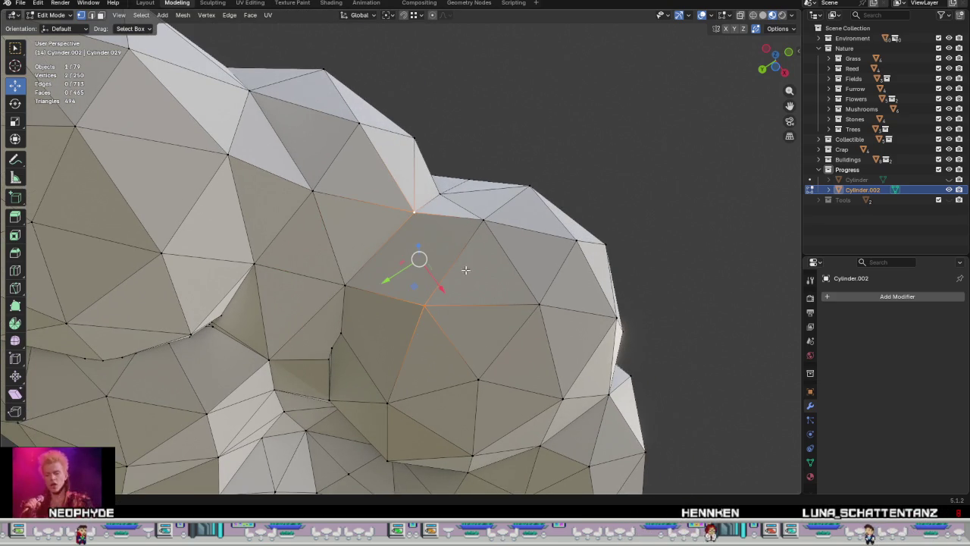
middle_click_drag(467, 273, 445, 213)
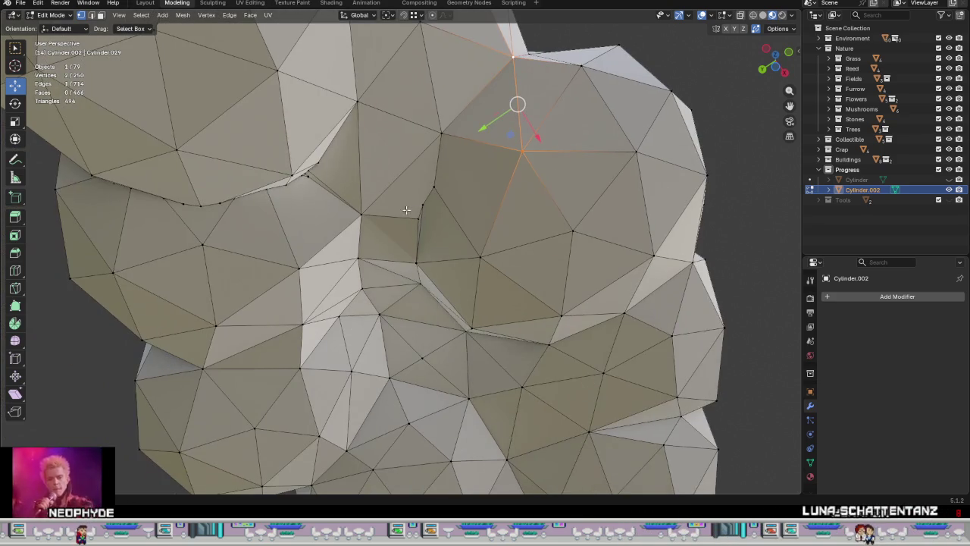
middle_click_drag(468, 278, 478, 250)
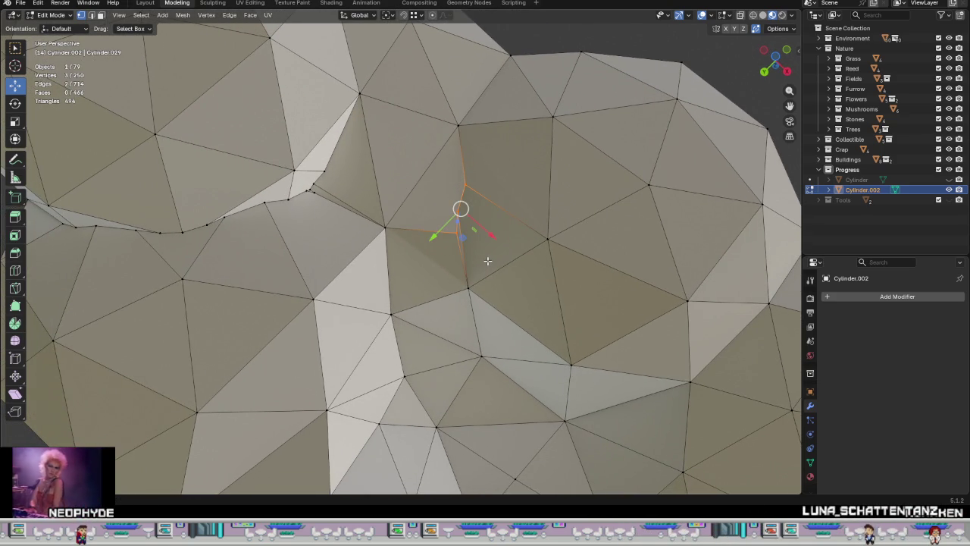
Step: Remove a stray seam vertex and merge two selected vertices at their centre
key("ctrl+x")
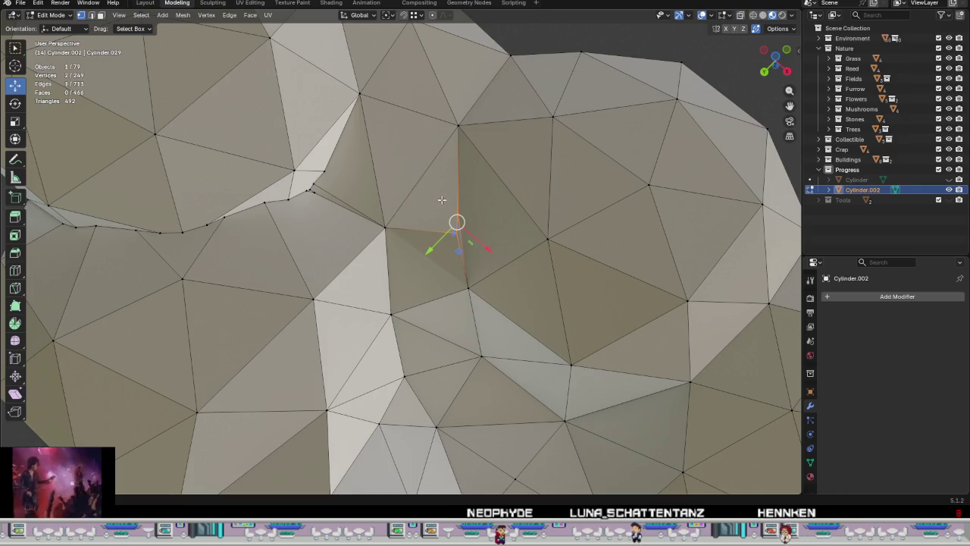
middle_click_drag(437, 236, 431, 273)
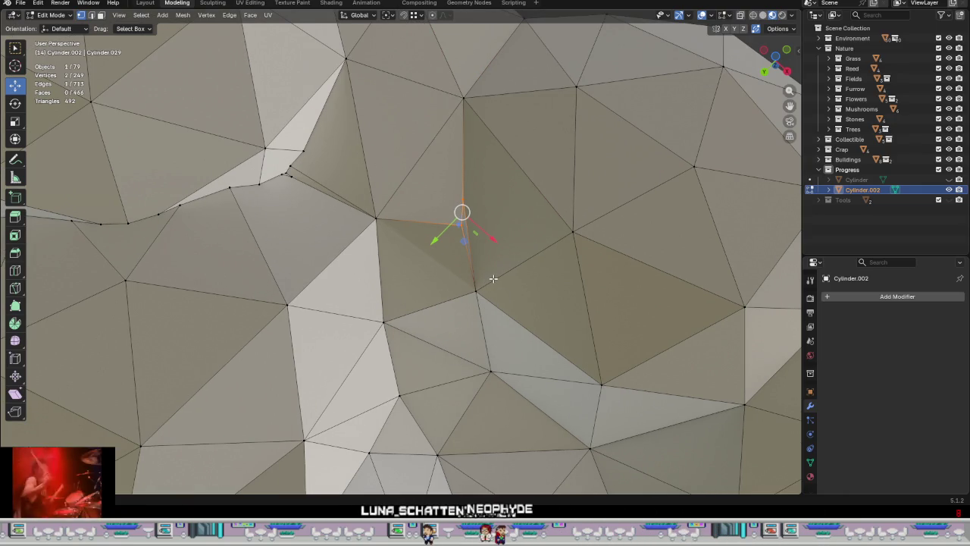
right_click(490, 279)
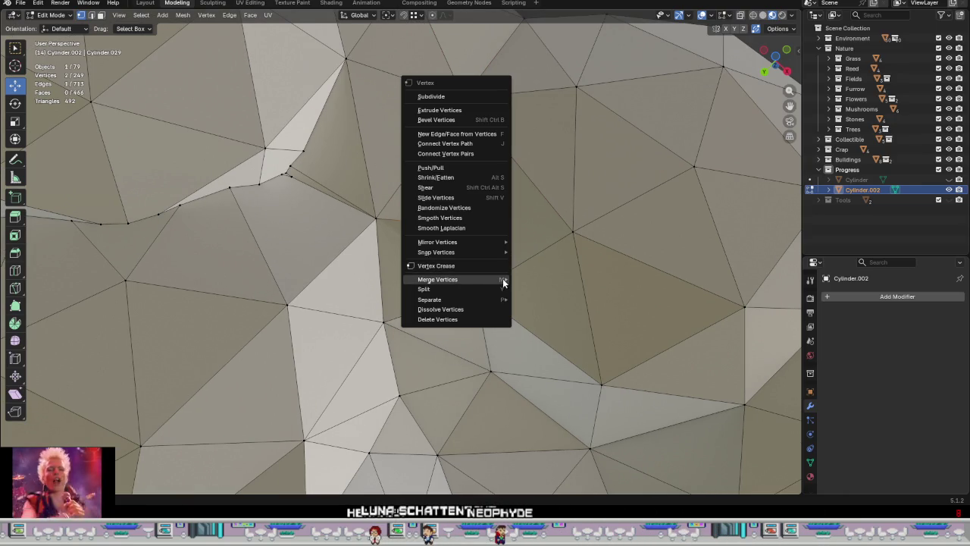
left_click(517, 280)
mouse_move(504, 280)
middle_mouse_down()
mouse_move(567, 251)
mouse_move(560, 283)
mouse_move(538, 278)
mouse_move(462, 215)
middle_mouse_up()
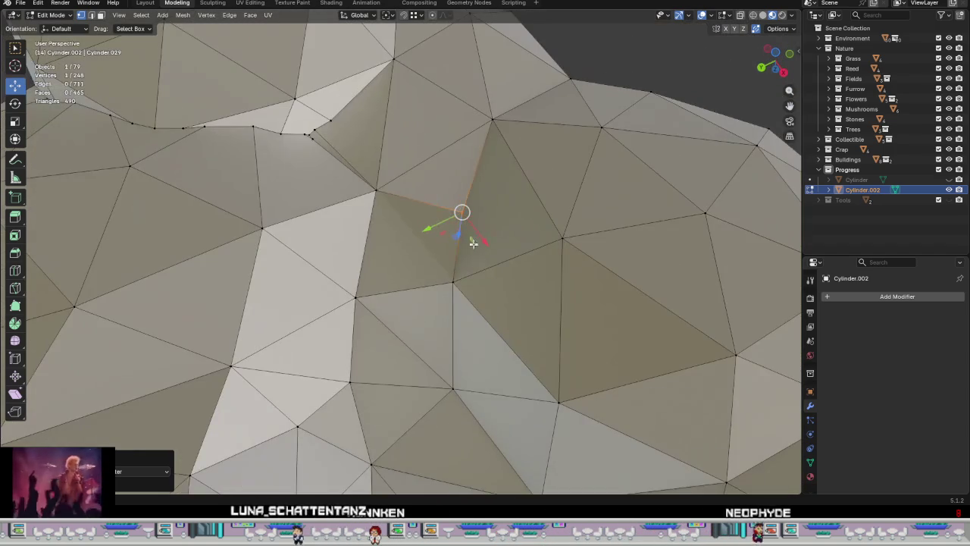
Step: Grab a seam vertex with G and weld it onto its neighbour
key("g")
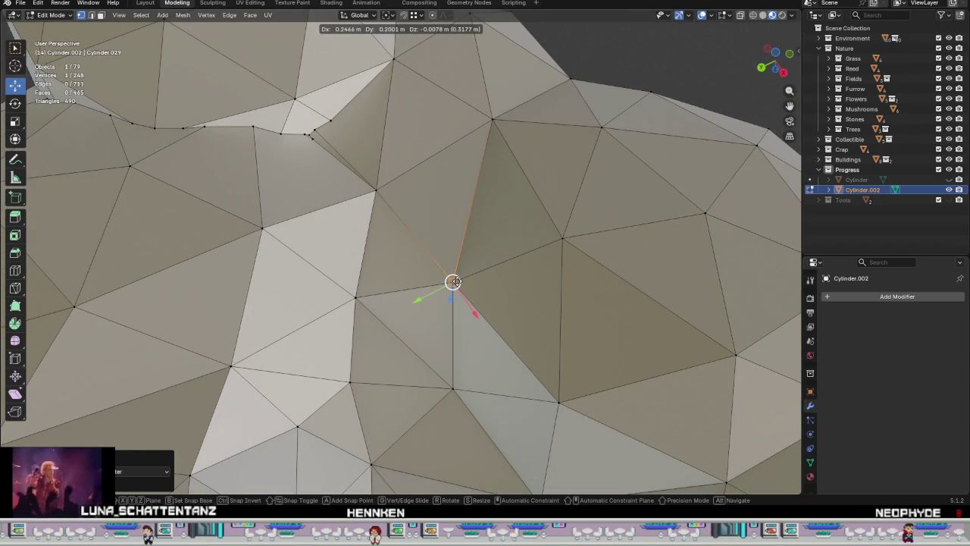
left_click(452, 281)
key("g")
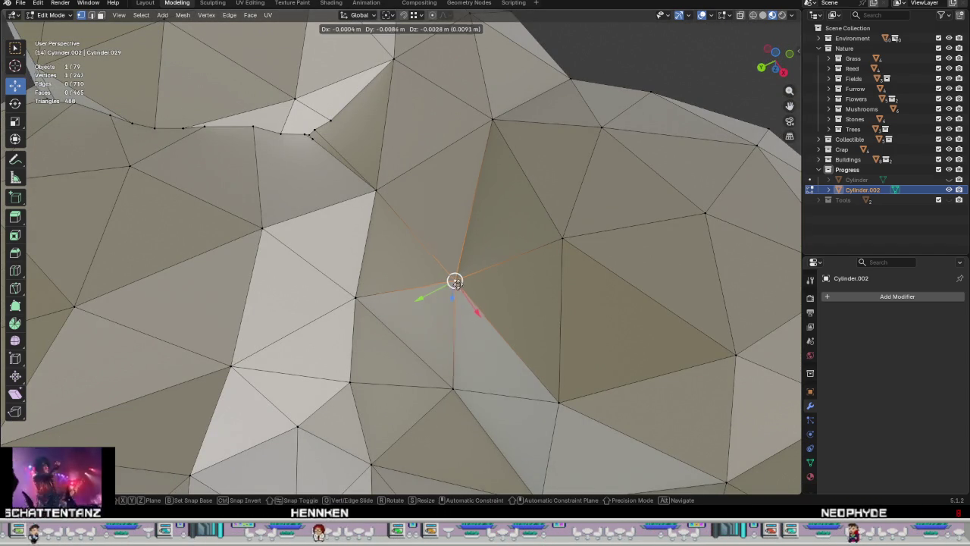
left_click(463, 261)
mouse_move(455, 278)
middle_mouse_down()
mouse_move(411, 283)
mouse_move(536, 274)
middle_mouse_up()
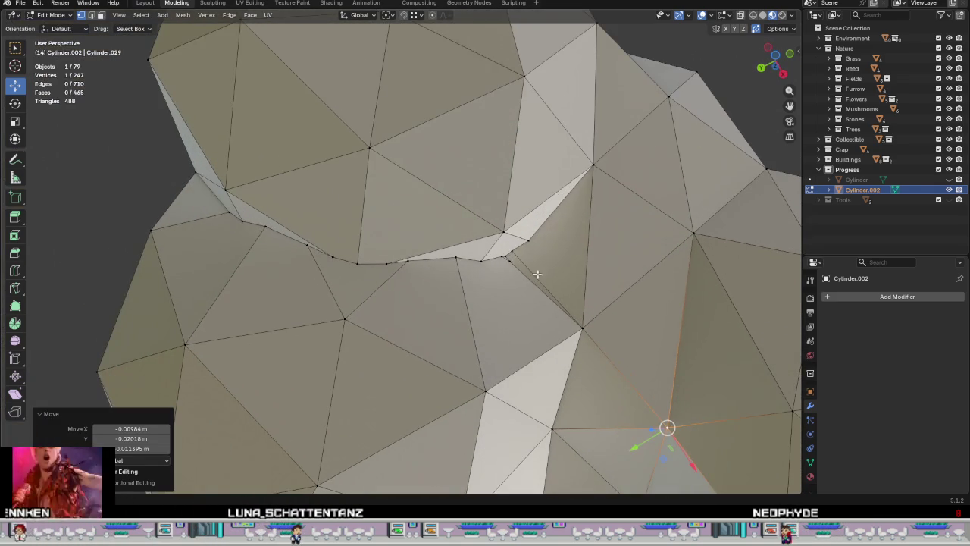
Step: Merge a cluster of seam vertices at centre and reposition the merged vertex
left_click_drag(467, 220, 546, 269)
right_click(526, 303)
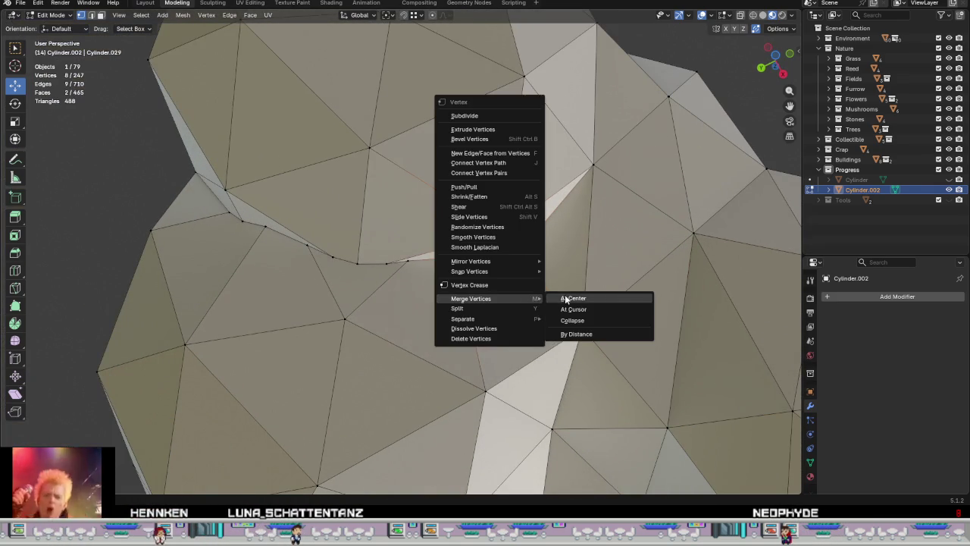
left_click(563, 292)
mouse_move(531, 295)
middle_mouse_down()
mouse_move(500, 254)
mouse_move(599, 329)
mouse_move(531, 329)
mouse_move(566, 342)
middle_mouse_up()
key("g")
left_click(504, 256)
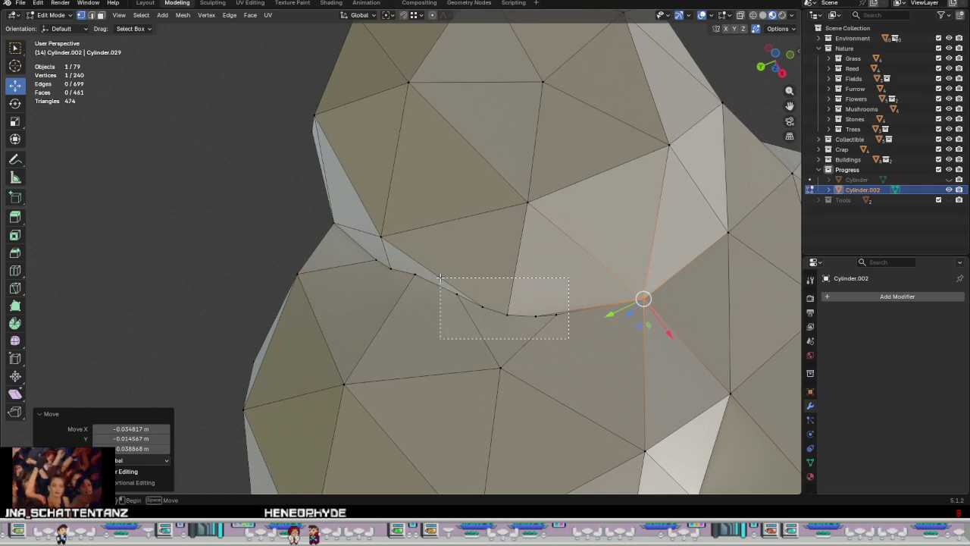
Step: Merge four seam vertices at their centre and nudge the result into place
left_click_drag(439, 278, 440, 277)
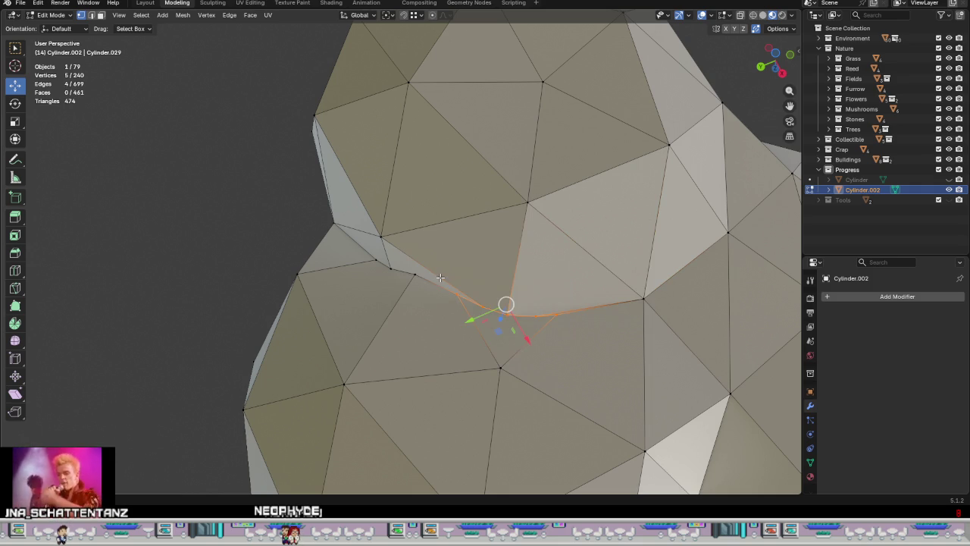
mouse_move(507, 346)
middle_mouse_down()
mouse_move(559, 320)
mouse_move(561, 329)
mouse_move(624, 310)
mouse_move(589, 313)
middle_mouse_up()
left_click_drag(480, 250, 480, 251)
right_click(529, 299)
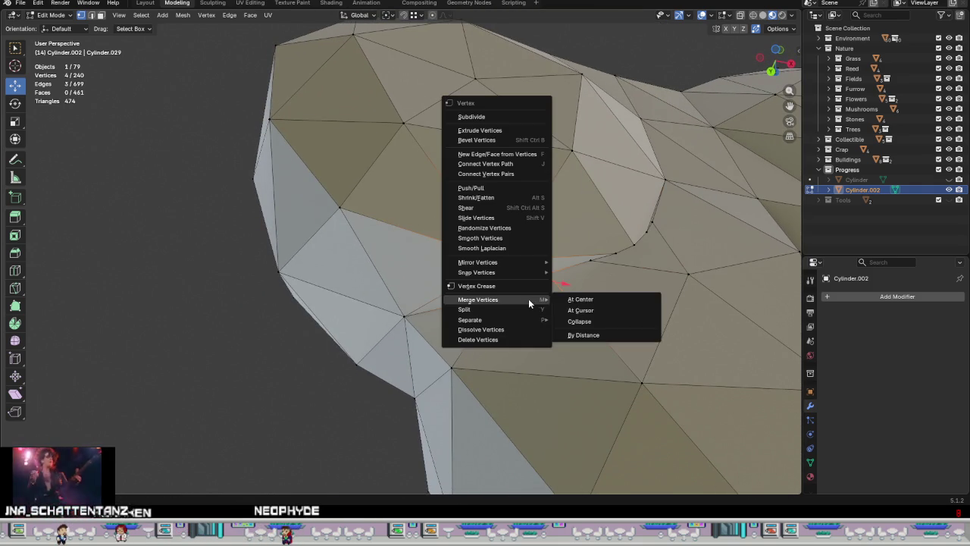
left_click(586, 299)
left_click_drag(517, 279, 505, 272)
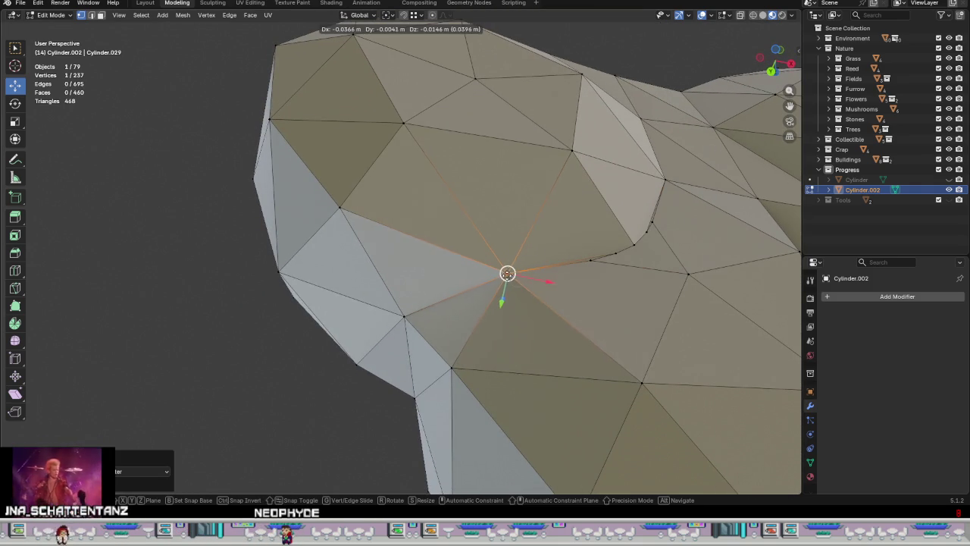
mouse_move(504, 273)
middle_mouse_down()
mouse_move(570, 332)
mouse_move(424, 331)
mouse_move(552, 331)
mouse_move(486, 334)
middle_mouse_up()
left_click_drag(548, 328, 377, 268)
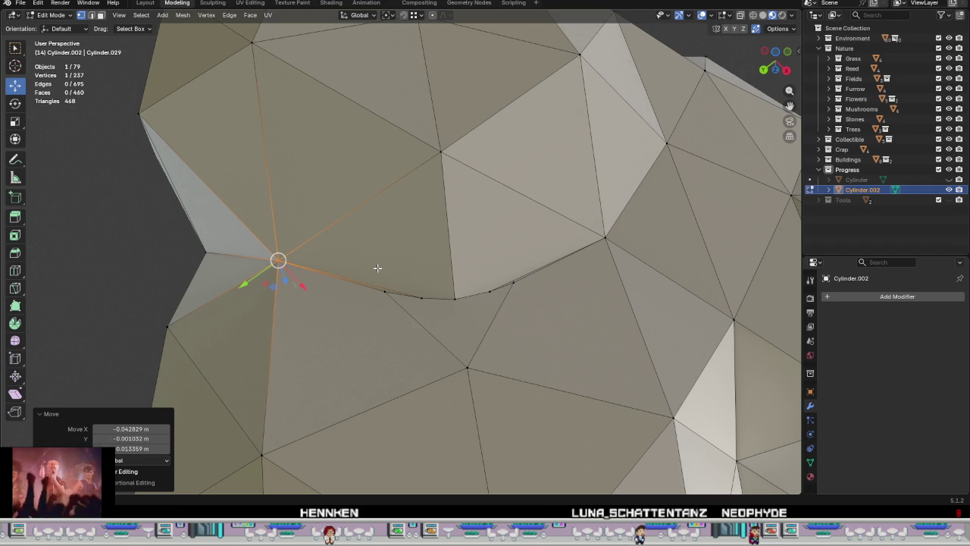
Step: Drag several seam vertices one by one onto their neighbours to weld them
left_click_drag(515, 294, 606, 238)
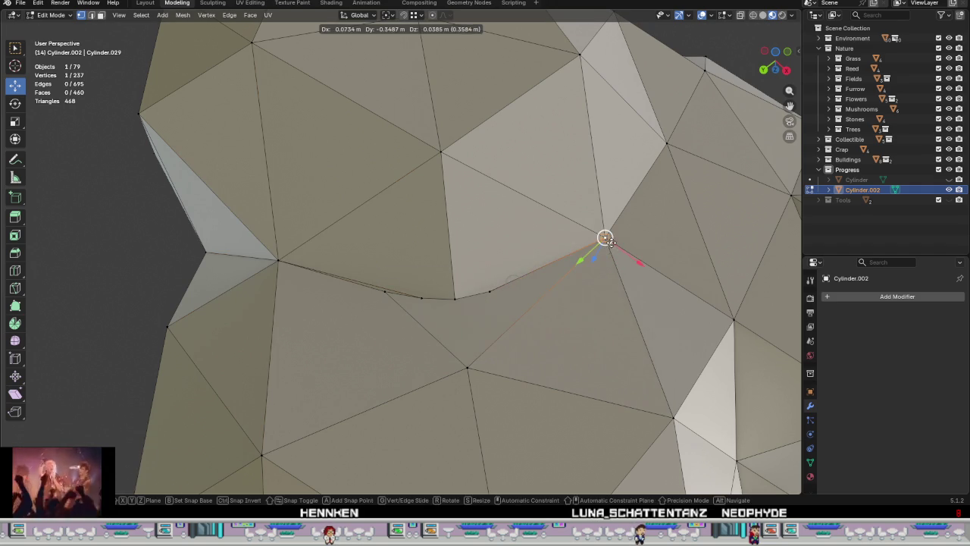
left_click(490, 293)
left_click_drag(490, 292, 605, 240)
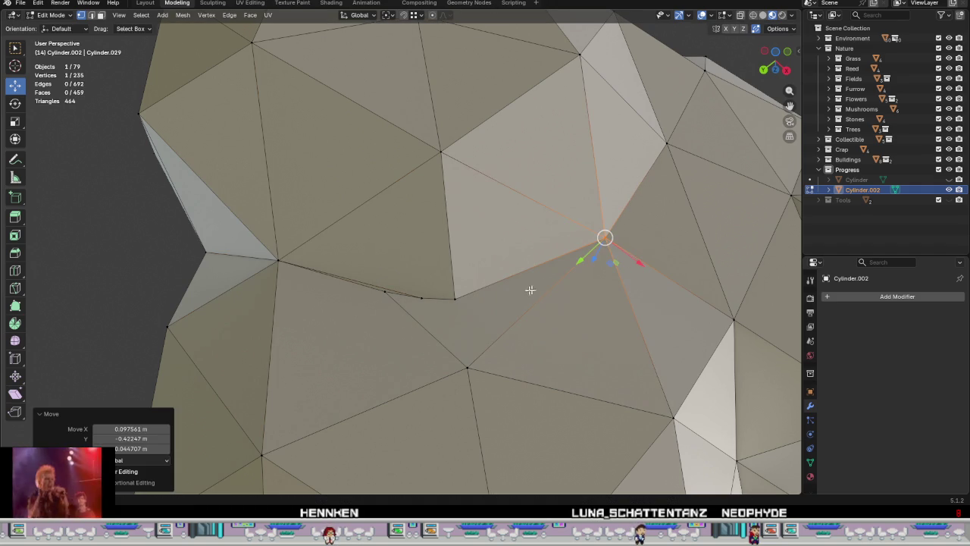
left_click(456, 300)
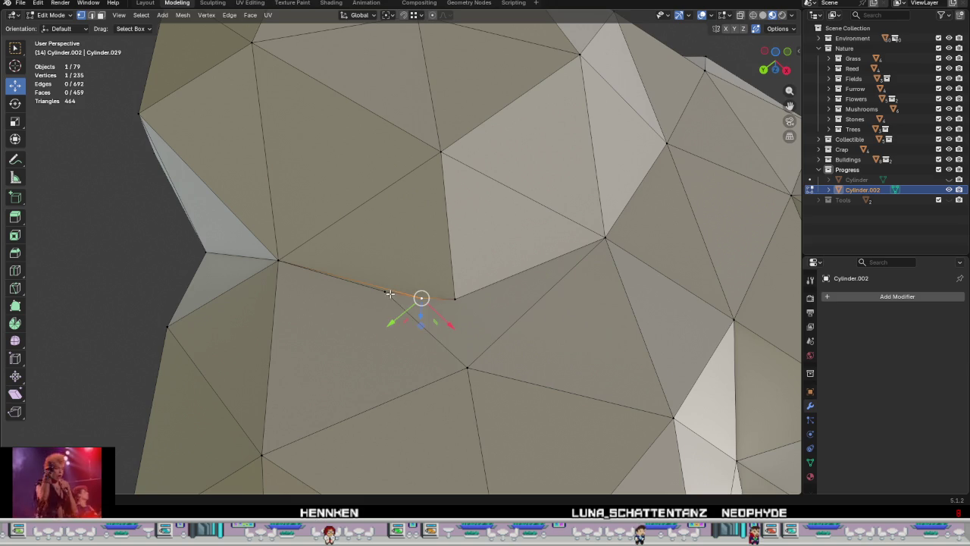
left_click_drag(390, 294, 278, 261)
left_click_drag(417, 296, 278, 260)
left_click(455, 300)
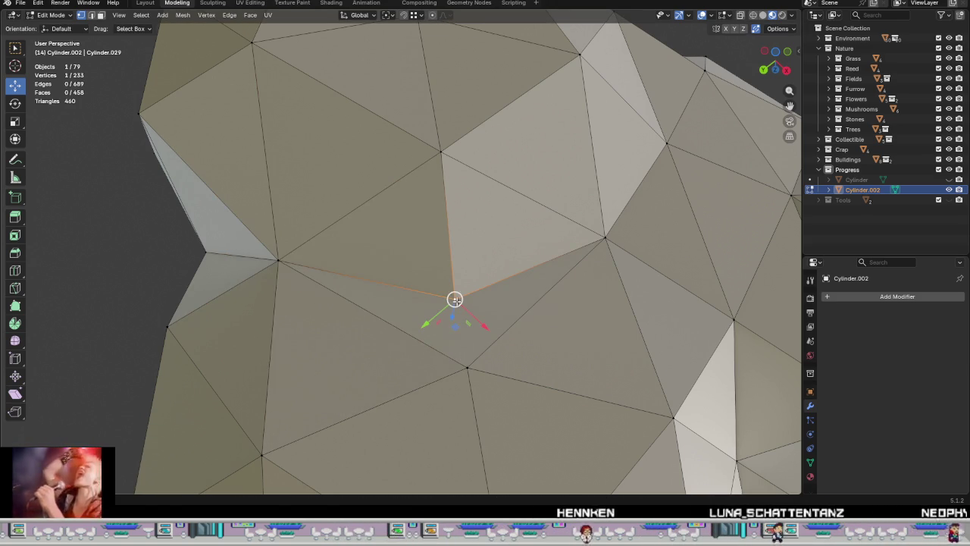
left_click_drag(455, 299, 466, 368)
Step: Nudge a remaining vertex up and left to smooth the seam, then select all vertices
mouse_move(467, 368)
middle_mouse_down()
mouse_move(621, 430)
mouse_move(523, 262)
middle_mouse_up()
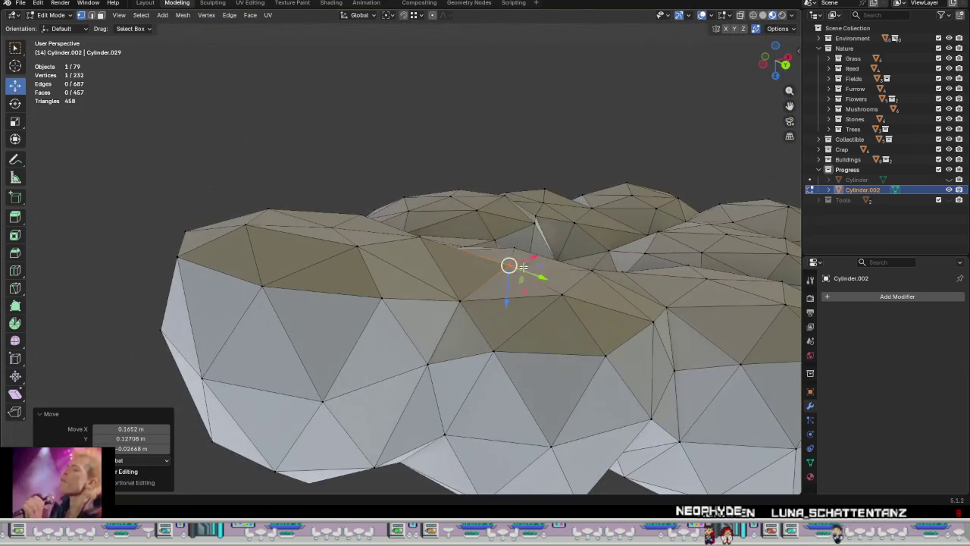
left_click_drag(499, 271, 495, 267)
mouse_move(494, 267)
middle_mouse_down()
mouse_move(476, 282)
mouse_move(496, 267)
middle_mouse_up()
left_click_drag(496, 267, 411, 234)
mouse_move(412, 234)
middle_mouse_down()
mouse_move(490, 301)
mouse_move(481, 384)
mouse_move(569, 379)
mouse_move(538, 401)
mouse_move(492, 386)
mouse_move(634, 400)
mouse_move(543, 399)
middle_mouse_up()
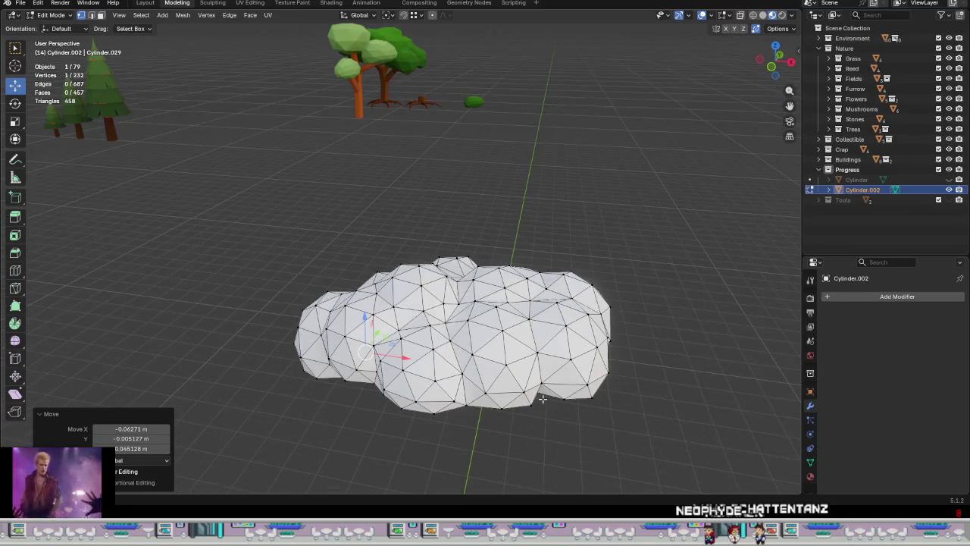
mouse_move(465, 301)
middle_mouse_down()
mouse_move(526, 412)
mouse_move(531, 381)
middle_mouse_up()
key("a")
right_click(531, 381)
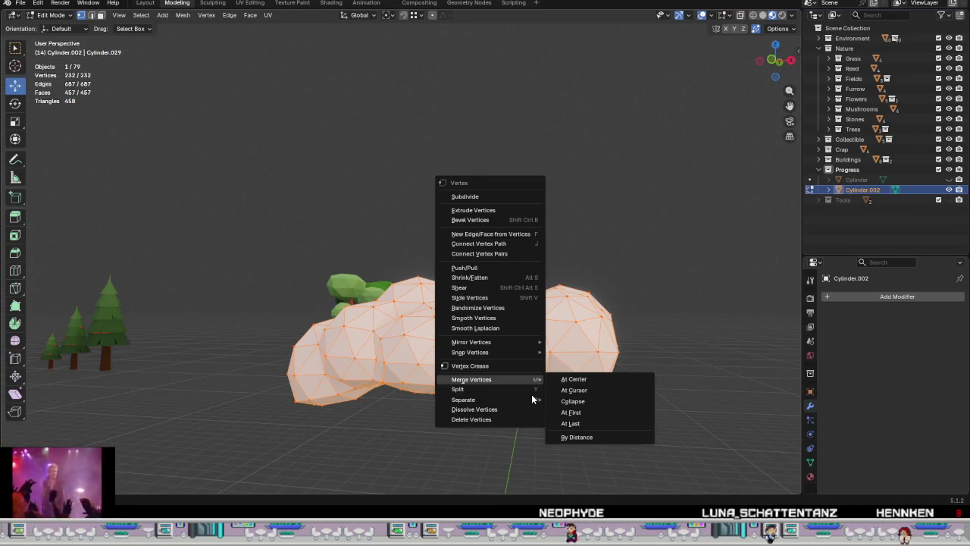
Step: Merge crown vertices by distance, switch to wireframe, and select a stray interior vertex
left_click(577, 436)
mouse_move(567, 439)
middle_mouse_down()
mouse_move(626, 381)
mouse_move(561, 350)
mouse_move(565, 379)
mouse_move(575, 331)
mouse_move(559, 374)
mouse_move(537, 389)
mouse_move(477, 368)
mouse_move(513, 283)
middle_mouse_up()
key("shift+z")
scroll(559, 374, "up", 2)
scroll(503, 287, "up", 2)
left_click(507, 259)
scroll(578, 328, "up", 2)
mouse_move(578, 328)
middle_mouse_down()
mouse_move(654, 314)
mouse_move(688, 323)
mouse_move(645, 327)
mouse_move(652, 316)
mouse_move(604, 301)
mouse_move(598, 327)
mouse_move(621, 342)
middle_mouse_up()
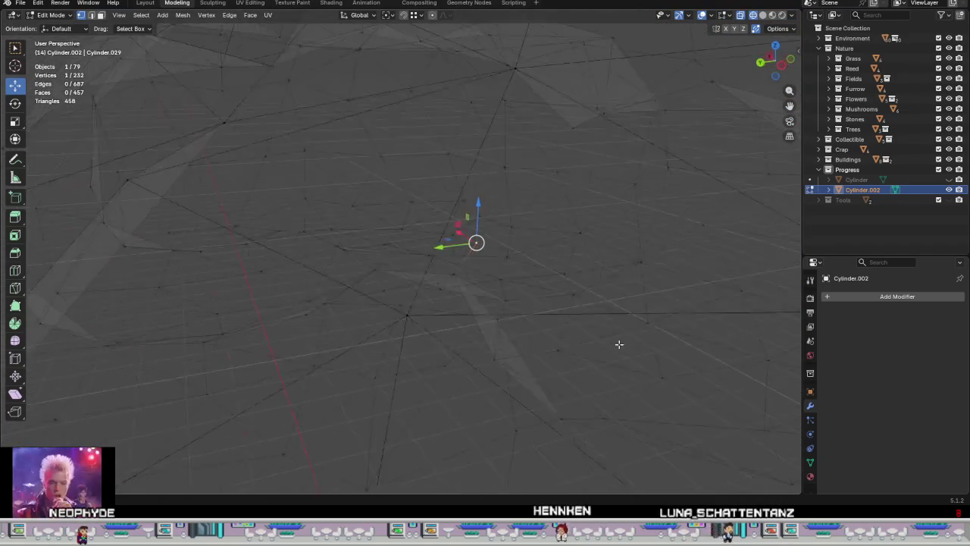
Step: Delete the stray vertex inside the crown
right_click(508, 294)
left_click(482, 463)
scroll(584, 351, "down", 4)
scroll(593, 305, "down", 2)
scroll(606, 341, "down", 2)
mouse_move(619, 368)
middle_mouse_down()
mouse_move(520, 316)
mouse_move(524, 369)
mouse_move(567, 390)
mouse_move(612, 392)
mouse_move(192, 236)
mouse_move(511, 334)
mouse_move(493, 356)
mouse_move(494, 329)
mouse_move(553, 297)
middle_mouse_up()
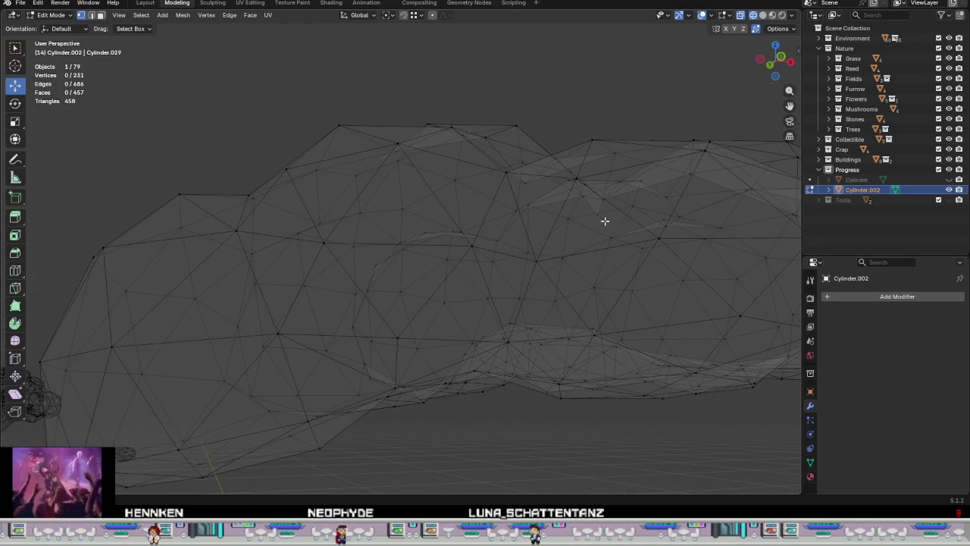
mouse_move(586, 235)
middle_mouse_down()
mouse_move(609, 303)
mouse_move(554, 327)
mouse_move(598, 280)
mouse_move(409, 431)
mouse_move(463, 387)
mouse_move(414, 314)
mouse_move(444, 321)
middle_mouse_up()
Step: Drop a selected vertex onto its neighbour to merge it, then lower another
mouse_move(444, 321)
left_mouse_down()
mouse_move(420, 314)
mouse_move(445, 320)
left_mouse_up()
mouse_move(445, 321)
middle_mouse_down()
mouse_move(535, 414)
mouse_move(488, 401)
mouse_move(524, 310)
mouse_move(535, 327)
mouse_move(464, 178)
mouse_move(467, 217)
mouse_move(568, 320)
mouse_move(565, 359)
mouse_move(522, 350)
mouse_move(550, 354)
mouse_move(428, 368)
middle_mouse_up()
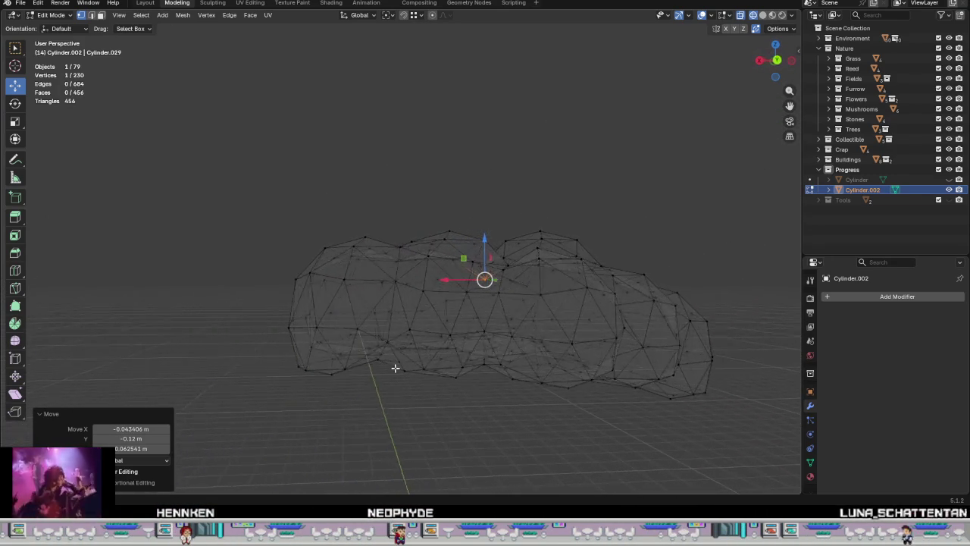
middle_click_drag(366, 328, 506, 303)
middle_click_drag(550, 278, 564, 338)
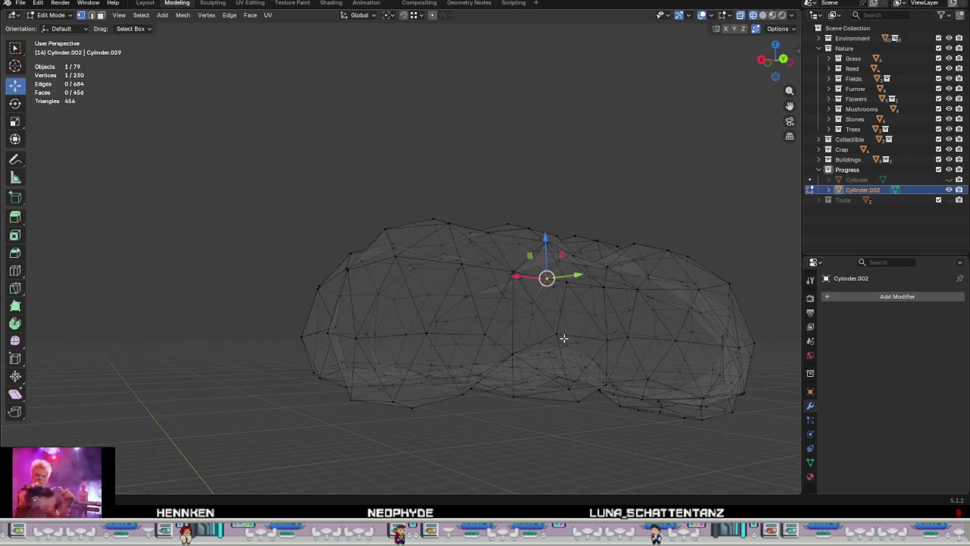
left_click_drag(567, 319, 567, 317)
Step: Move the last leftover vertex into place, leaving the crown at 230 vertices
scroll(505, 335, "up", 3)
scroll(545, 347, "up", 3)
scroll(538, 304, "up", 2)
left_click_drag(496, 287, 494, 288)
mouse_move(494, 289)
middle_mouse_down()
mouse_move(490, 319)
mouse_move(454, 347)
mouse_move(461, 369)
mouse_move(517, 390)
mouse_move(532, 379)
mouse_move(409, 364)
mouse_move(417, 353)
mouse_move(465, 363)
mouse_move(483, 338)
mouse_move(530, 338)
mouse_move(515, 350)
mouse_move(533, 353)
mouse_move(583, 351)
mouse_move(629, 387)
mouse_move(615, 422)
mouse_move(490, 308)
middle_mouse_up()
scroll(534, 340, "down", 3)
scroll(515, 345, "down", 2)
Step: Switch back to Solid shading and unhide the branching trunk object
key("z")
left_click(509, 382)
middle_click_drag(509, 382, 537, 376)
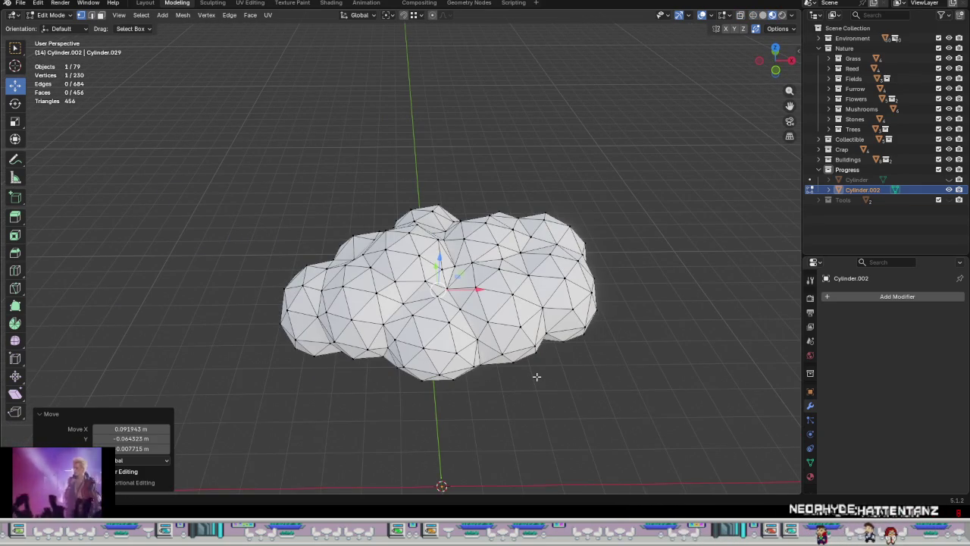
left_click(950, 179)
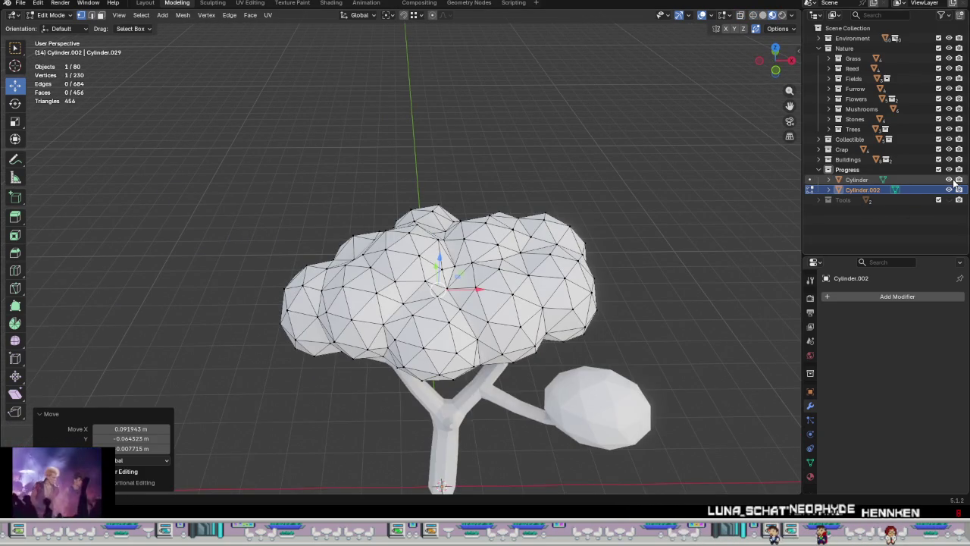
mouse_move(548, 394)
middle_mouse_down()
mouse_move(557, 397)
mouse_move(404, 262)
middle_mouse_up()
Step: In Object Mode, add the trunk to the selection and join it with the crown
key("Tab")
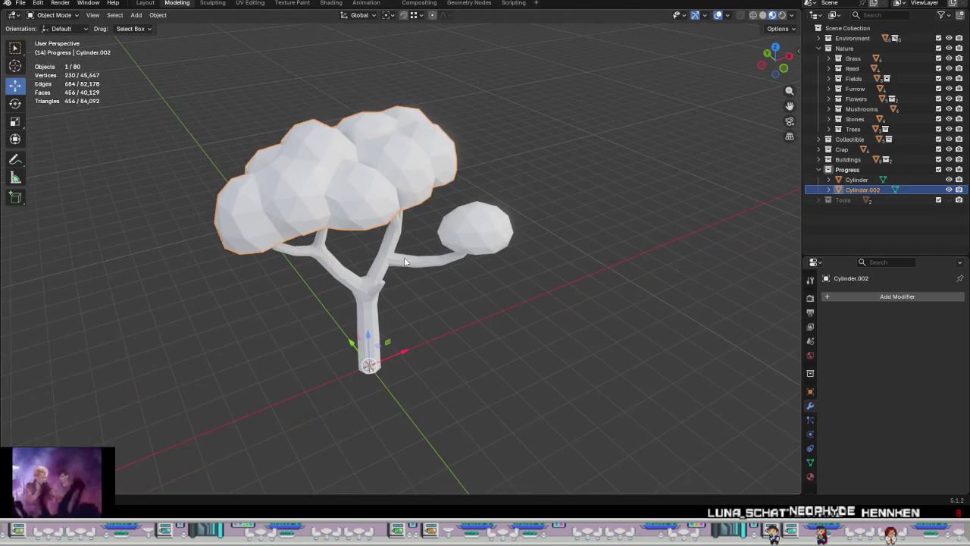
mouse_move(468, 301)
middle_mouse_down()
mouse_move(411, 270)
mouse_move(436, 280)
mouse_move(465, 353)
mouse_move(468, 333)
mouse_move(321, 266)
middle_mouse_up()
scroll(436, 281, "down", 3)
scroll(442, 319, "up", 3)
scroll(396, 310, "up", 2)
middle_click_drag(396, 310, 434, 215)
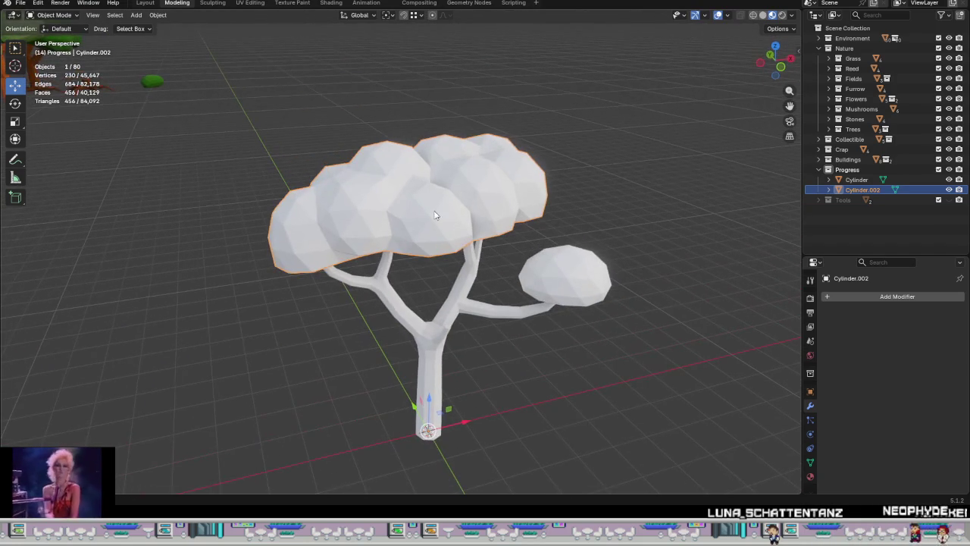
left_click(452, 323, "shift")
right_click(585, 357)
left_click(533, 188)
Step: Enter Edit Mode on the joined tree and switch to the UV Editing workspace
key("Tab")
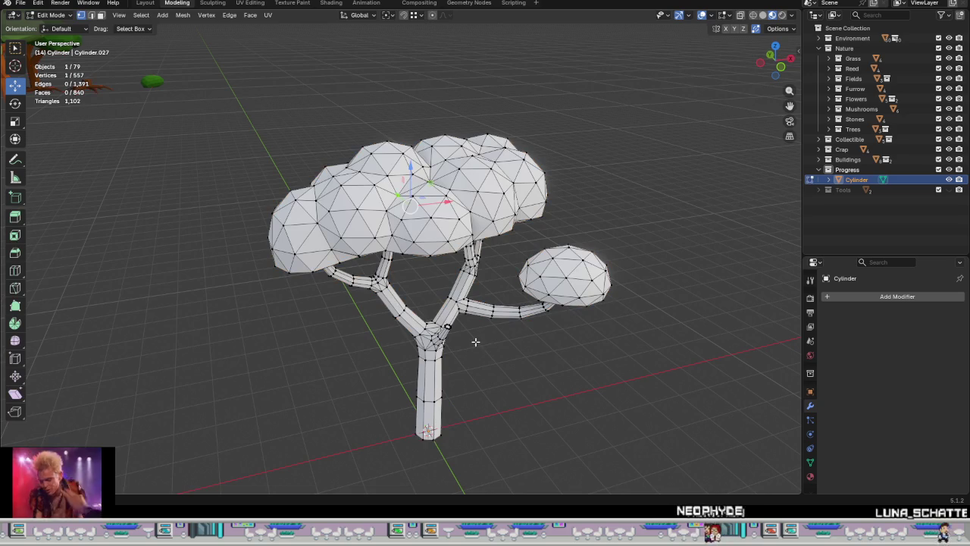
middle_click_drag(486, 338, 575, 380)
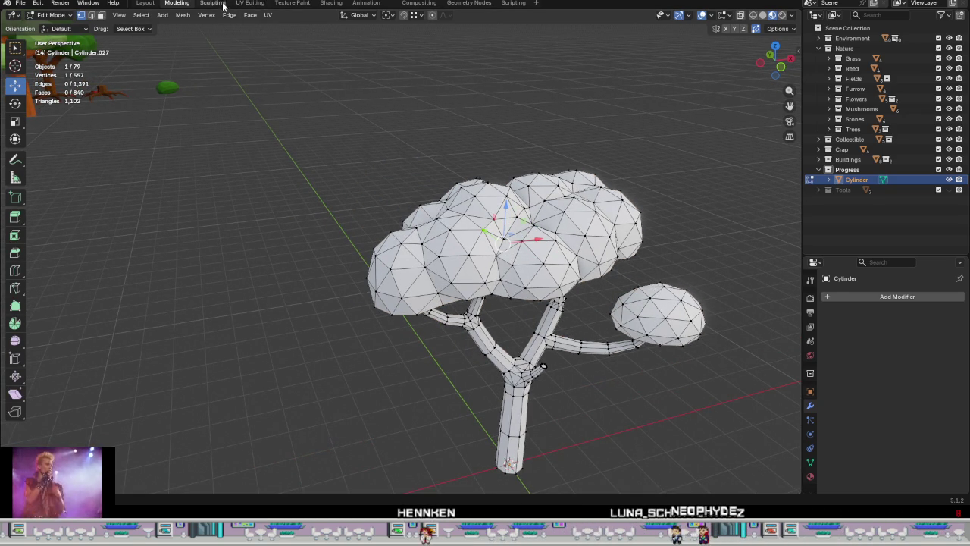
left_click(251, 3)
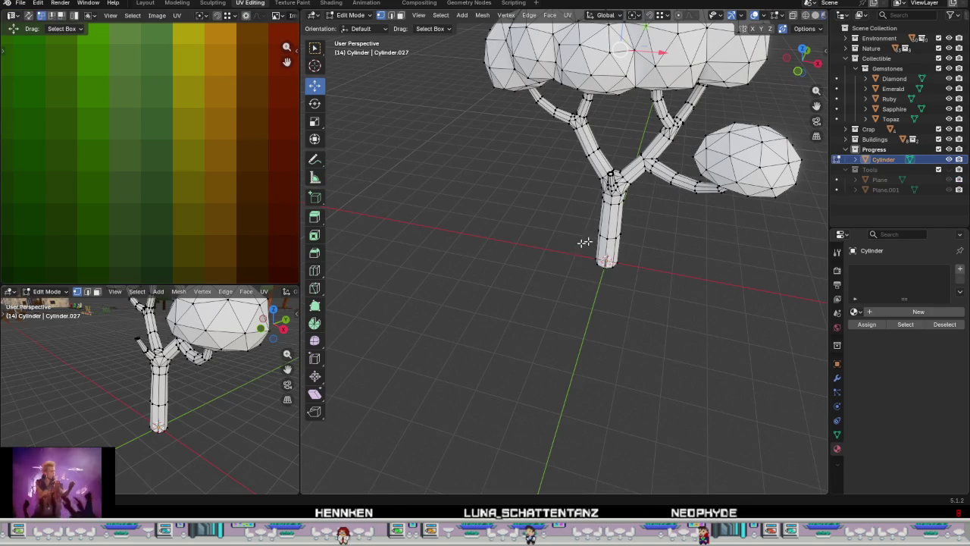
Step: Frame the whole tree in both the small and main viewports
key("KP_Decimal")
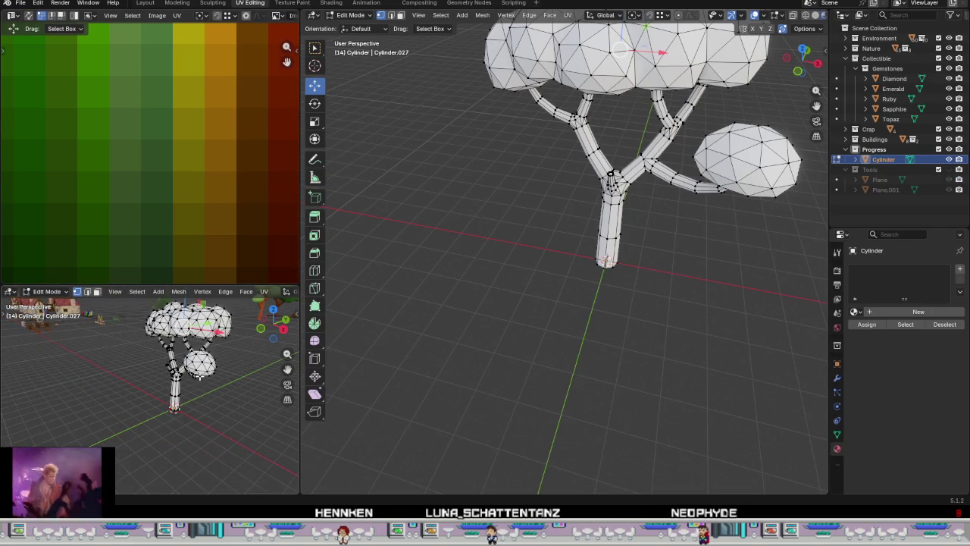
mouse_move(188, 375)
middle_mouse_down()
mouse_move(165, 440)
mouse_move(426, 384)
middle_mouse_up()
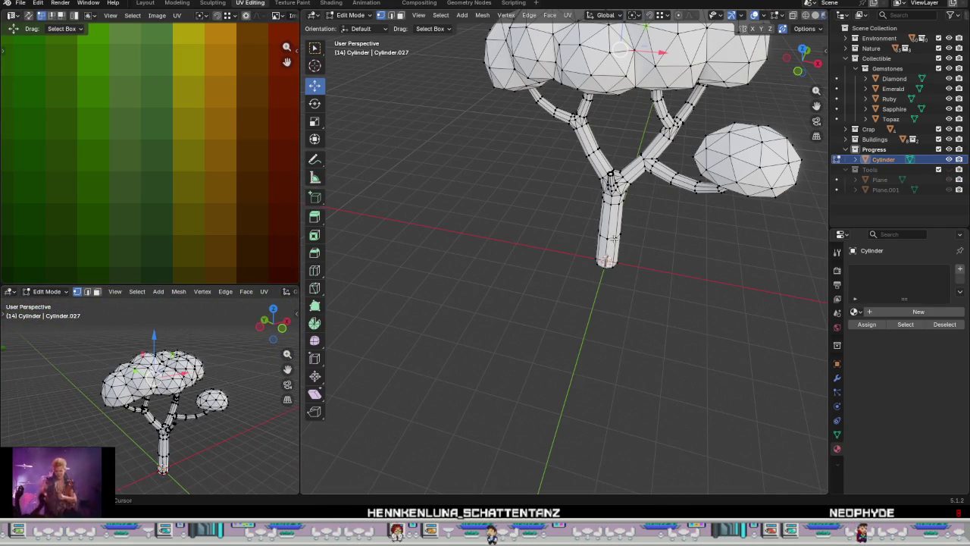
key("KP_Decimal")
mouse_move(613, 238)
middle_mouse_down()
mouse_move(606, 285)
mouse_move(580, 336)
mouse_move(559, 313)
middle_mouse_up()
scroll(606, 285, "up", 3)
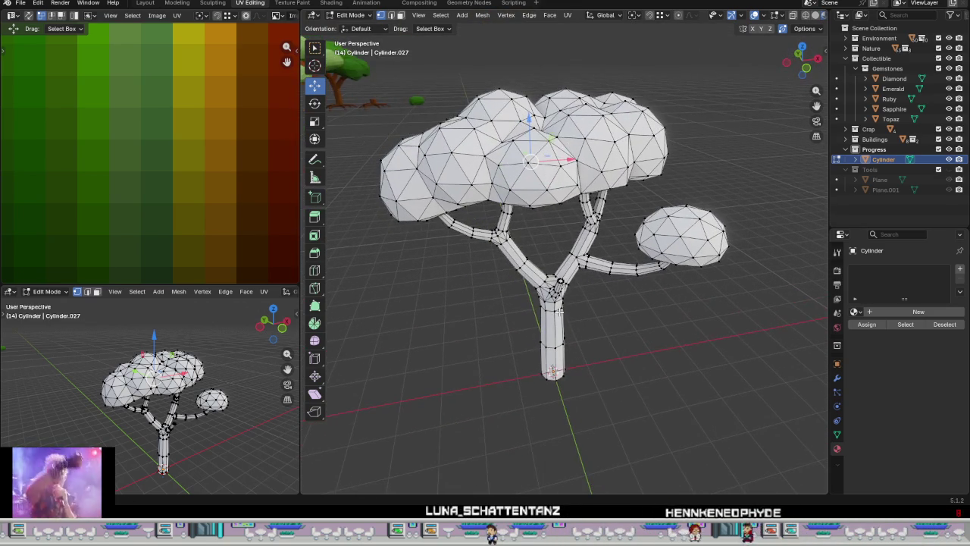
Step: Select all faces of the tree and move its UVs on the palette
key("3")
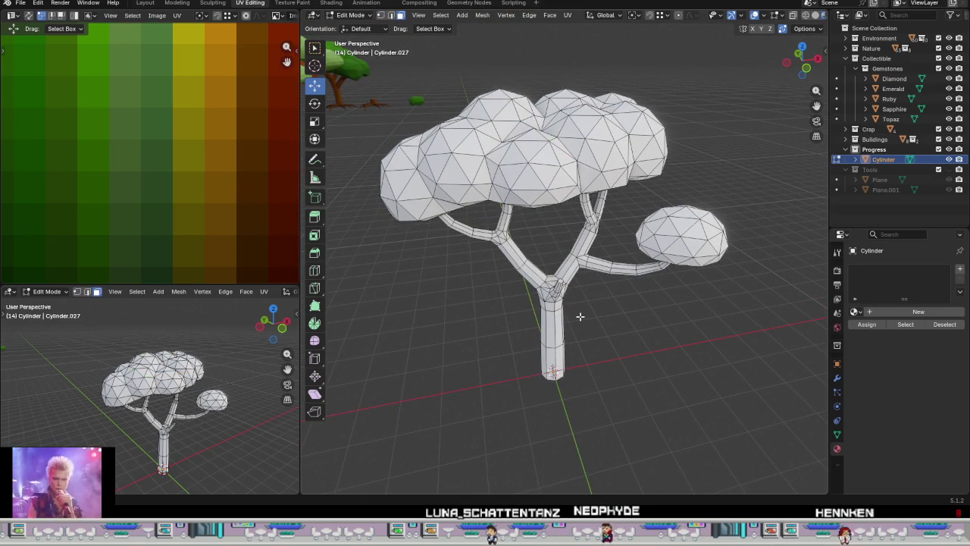
key("a")
scroll(289, 212, "down", 2)
scroll(289, 213, "down", 2)
scroll(288, 212, "down", 1)
scroll(125, 198, "down", 2)
scroll(152, 199, "down", 1)
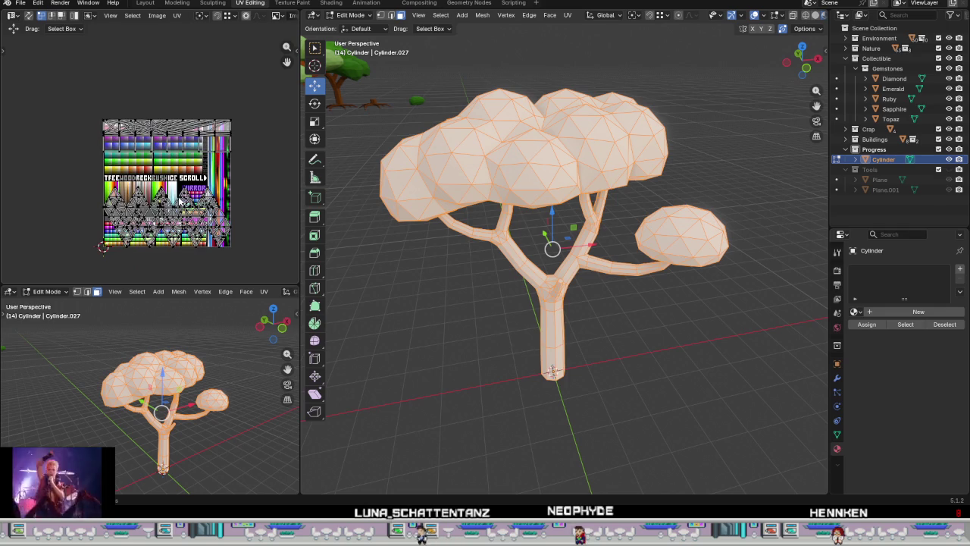
scroll(154, 179, "up", 3)
scroll(154, 180, "up", 3)
scroll(159, 179, "down", 2)
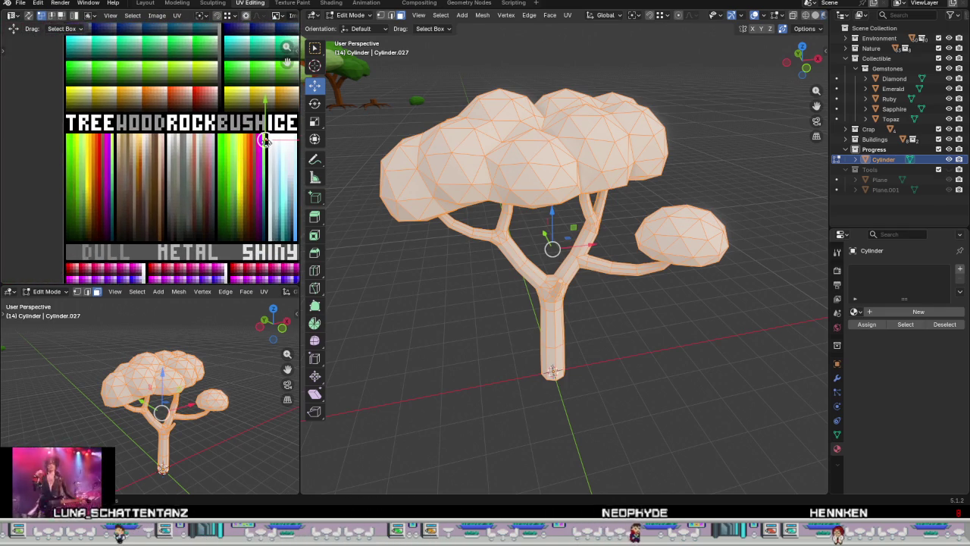
key("g")
left_click(71, 224)
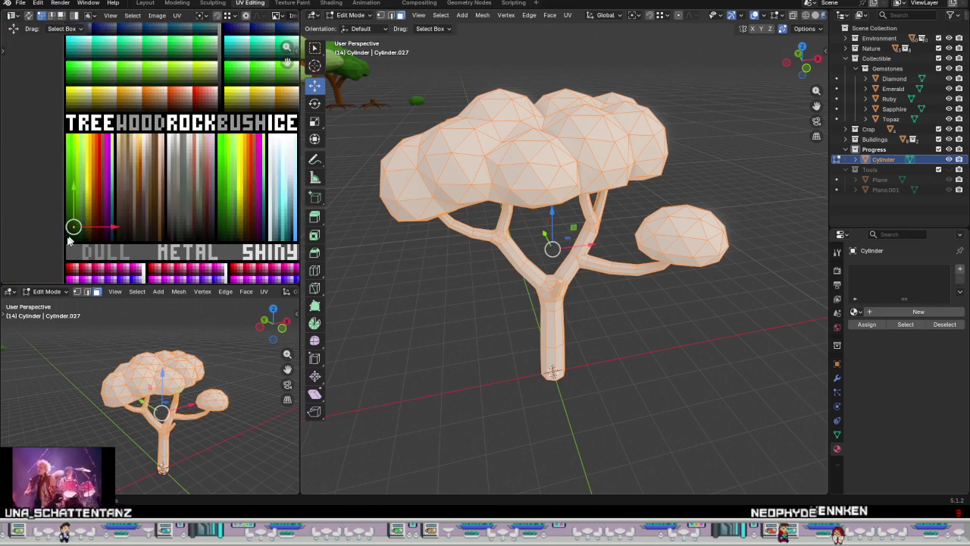
Step: Drop the UVs onto the green palette squares, then shift them to another green shade
scroll(106, 196, "up", 3)
scroll(111, 194, "up", 3)
key("g")
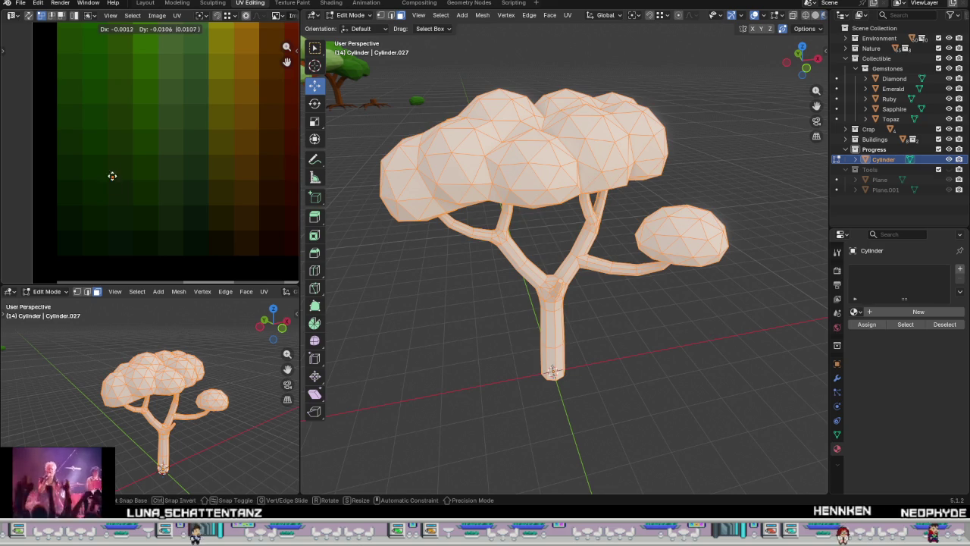
left_click(119, 102)
scroll(119, 99, "down", 2)
scroll(116, 121, "up", 1)
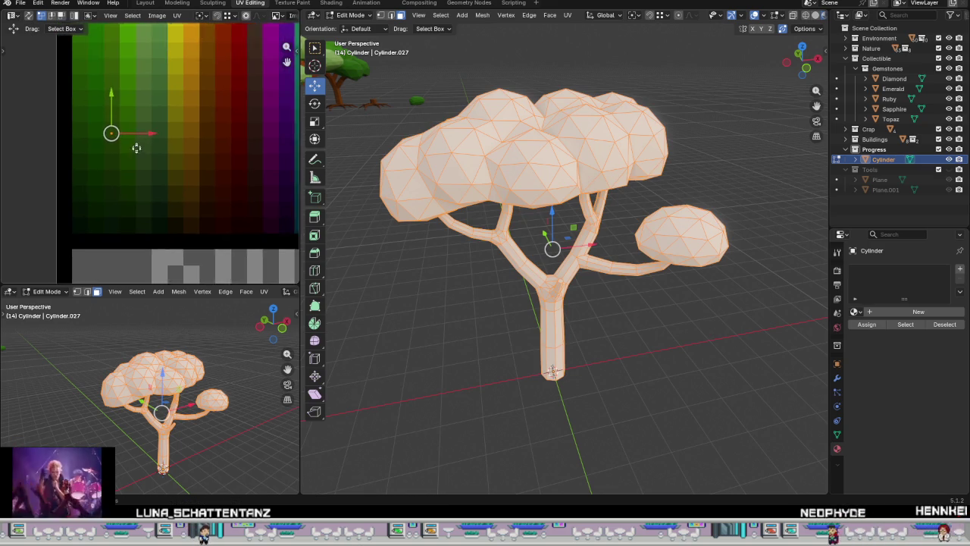
scroll(128, 189, "down", 1)
mouse_move(140, 92)
middle_mouse_down()
mouse_move(171, 249)
mouse_move(172, 170)
mouse_move(216, 203)
mouse_move(200, 229)
middle_mouse_up()
scroll(172, 170, "down", 2)
scroll(166, 162, "up", 2)
left_click_drag(177, 215, 164, 194)
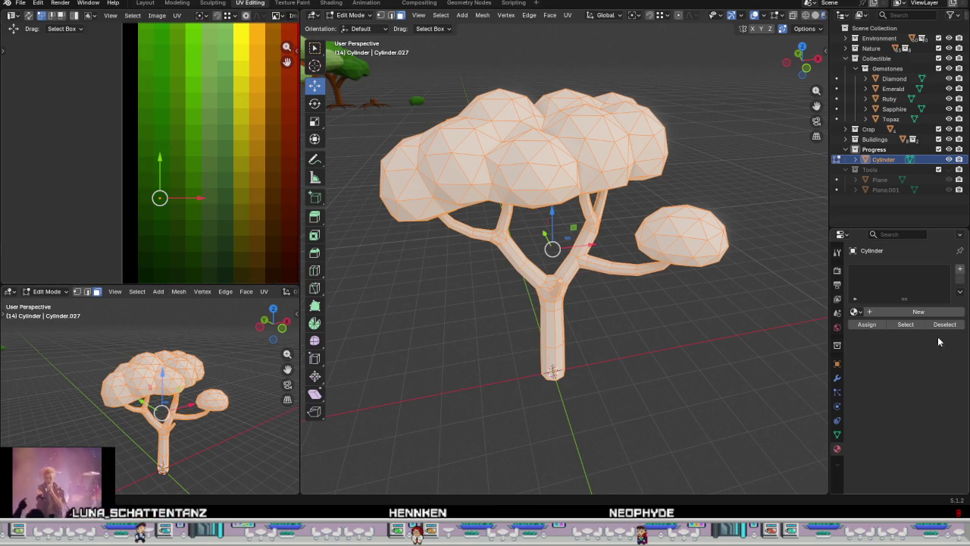
left_click(854, 312)
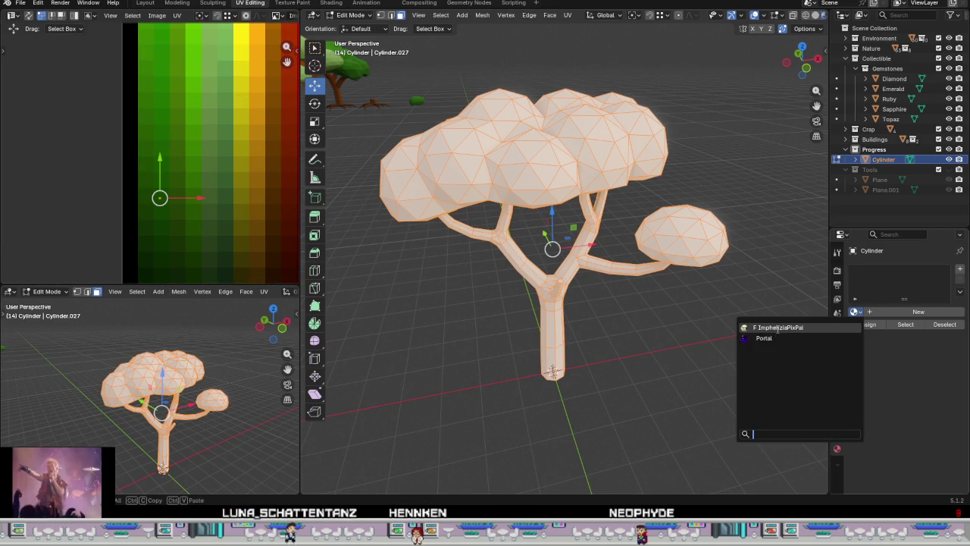
Step: Assign the ImphenziaPixPal material and preview the green tree in Object Mode before returning
left_click(804, 336)
mouse_move(554, 326)
middle_mouse_down()
mouse_move(576, 324)
mouse_move(545, 263)
mouse_move(561, 278)
middle_mouse_up()
key("Tab")
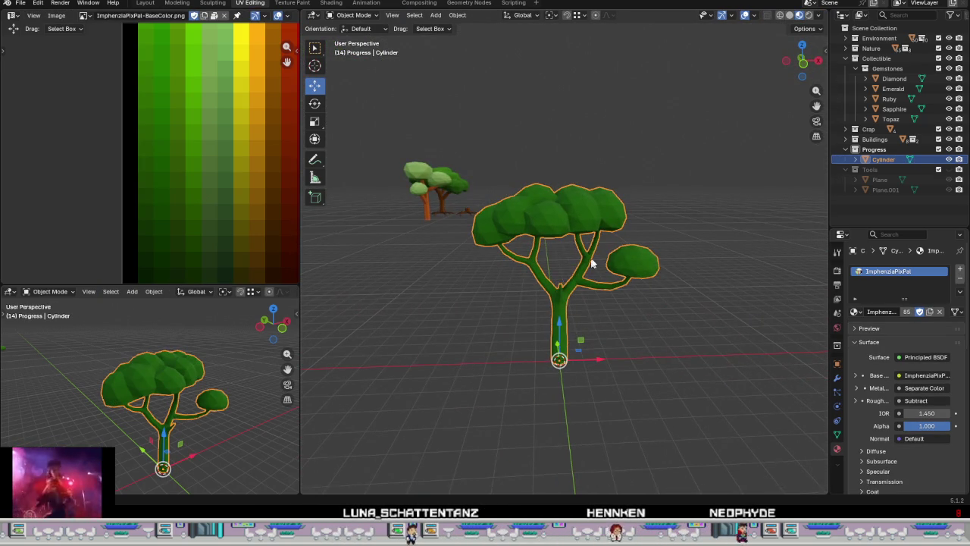
scroll(592, 254, "up", 5)
key("Tab")
Step: Look down on the crown and select two faces on its top
mouse_move(650, 262)
middle_mouse_down()
mouse_move(632, 211)
mouse_move(514, 203)
middle_mouse_up()
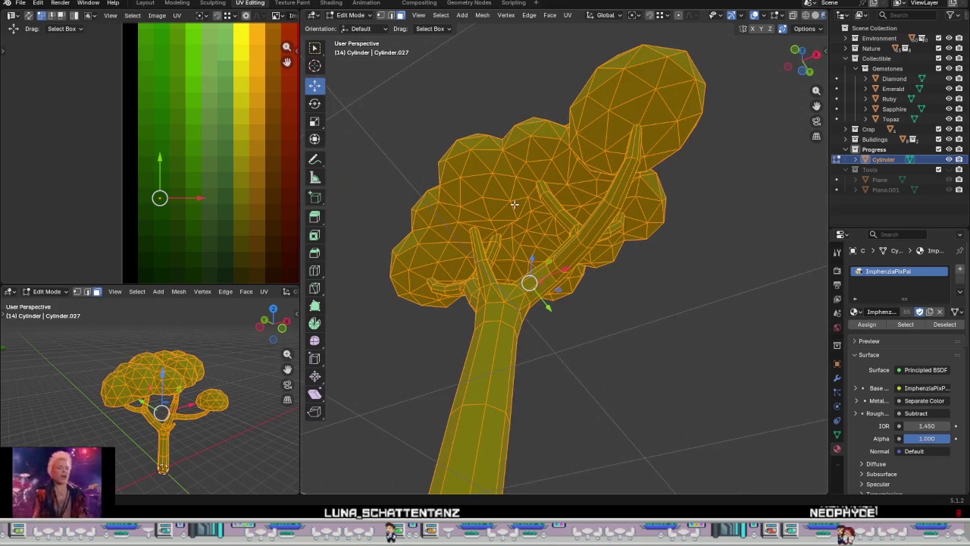
scroll(514, 204, "up", 4)
scroll(540, 242, "down", 5)
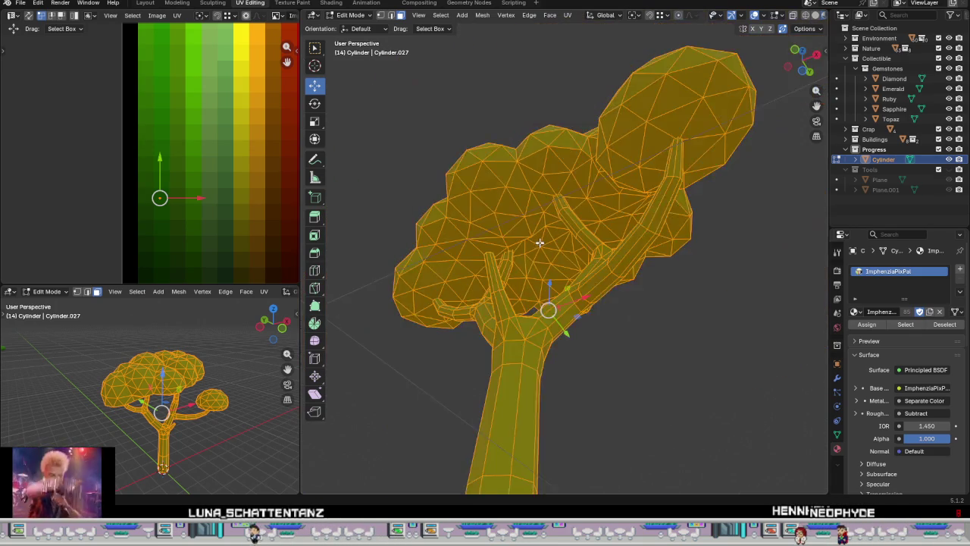
scroll(539, 243, "down", 3)
mouse_move(540, 242)
middle_mouse_down()
mouse_move(589, 305)
mouse_move(553, 254)
middle_mouse_up()
scroll(553, 254, "up", 3)
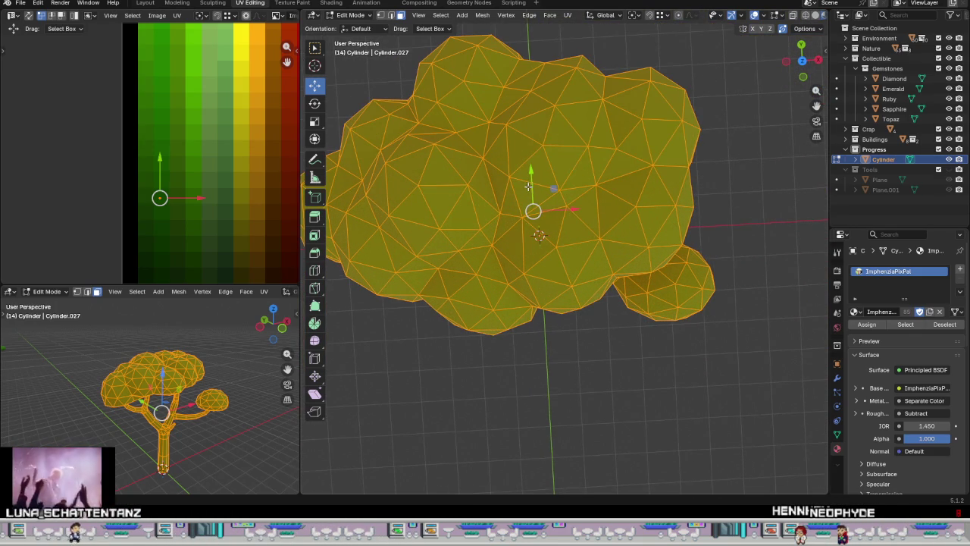
left_click(405, 176)
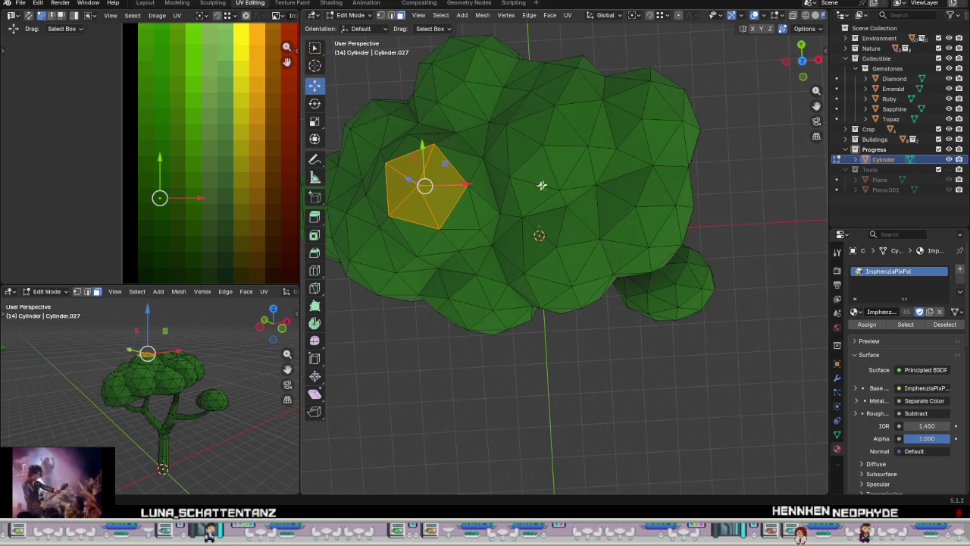
left_click(541, 147, "shift")
mouse_move(541, 147)
middle_mouse_down()
mouse_move(584, 149)
mouse_move(584, 135)
mouse_move(584, 199)
mouse_move(565, 244)
middle_mouse_up()
scroll(584, 136, "down", 2)
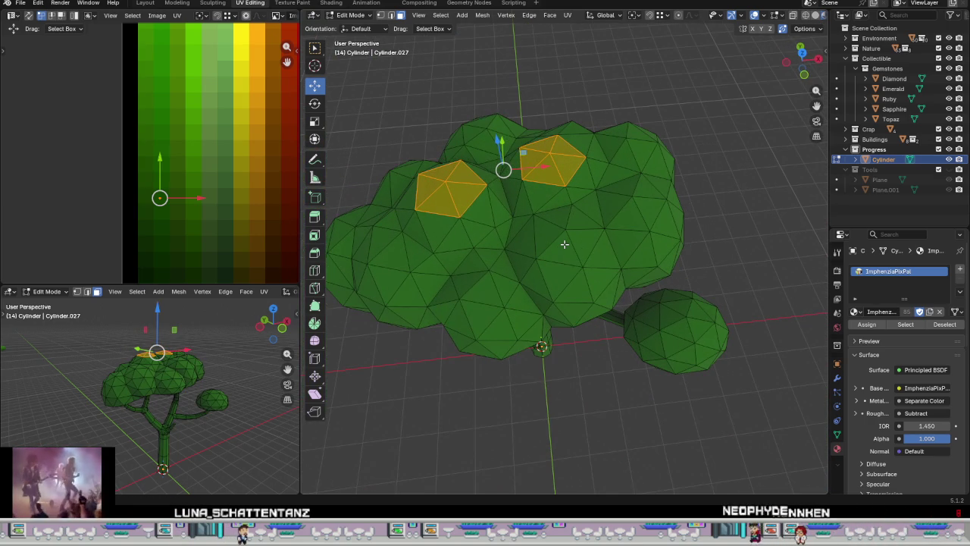
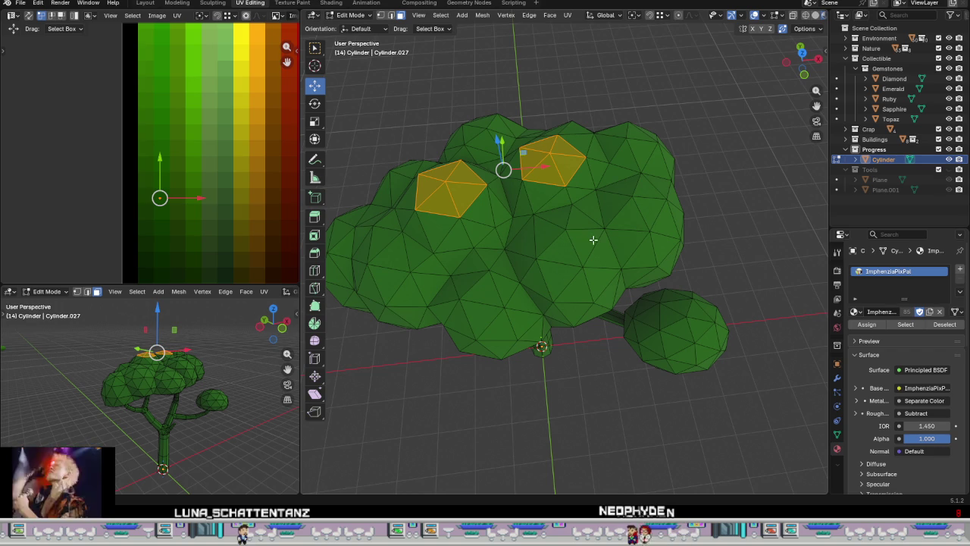
Step: Select several canopy face clusters, including one on the small side clump
left_click(567, 227, "shift")
mouse_move(641, 216)
middle_mouse_down()
mouse_move(612, 186)
mouse_move(643, 296)
mouse_move(731, 280)
mouse_move(716, 325)
middle_mouse_up()
left_click(639, 258, "shift")
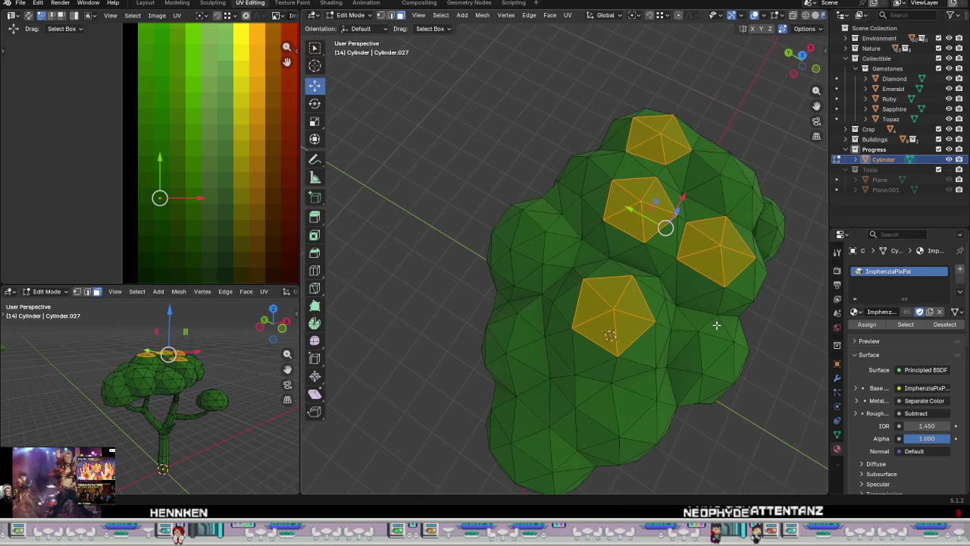
mouse_move(667, 301)
middle_mouse_down()
mouse_move(582, 285)
mouse_move(693, 319)
mouse_move(635, 338)
mouse_move(644, 356)
mouse_move(665, 327)
mouse_move(665, 288)
middle_mouse_up()
left_click(621, 345, "shift")
key("ctrl+KP_Add")
key("ctrl+KP_Add")
key("ctrl+KP_Add")
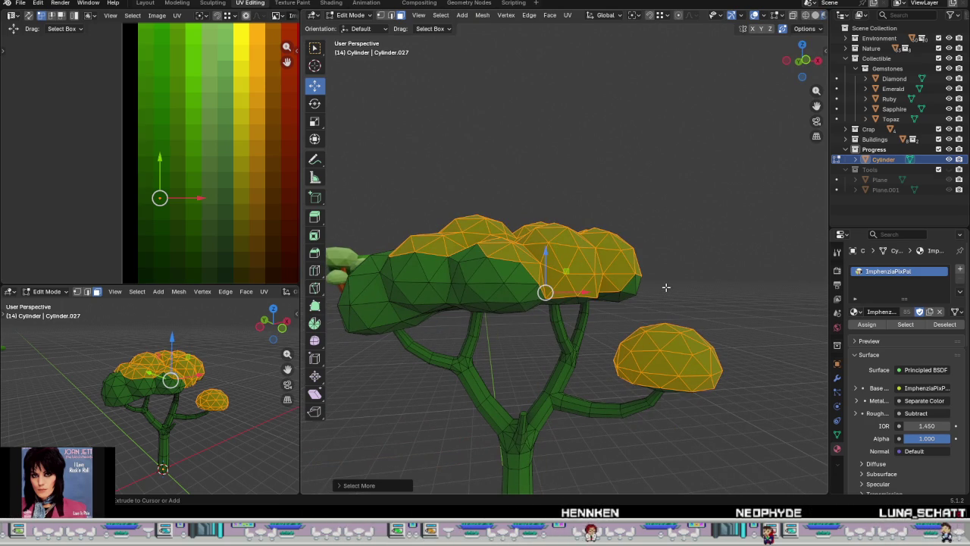
key("ctrl+KP_Subtract")
key("ctrl+KP_Subtract")
Step: Box-select hexagonal patches of canopy faces from several viewing angles
mouse_move(667, 283)
middle_mouse_down()
mouse_move(645, 296)
mouse_move(646, 363)
middle_mouse_up()
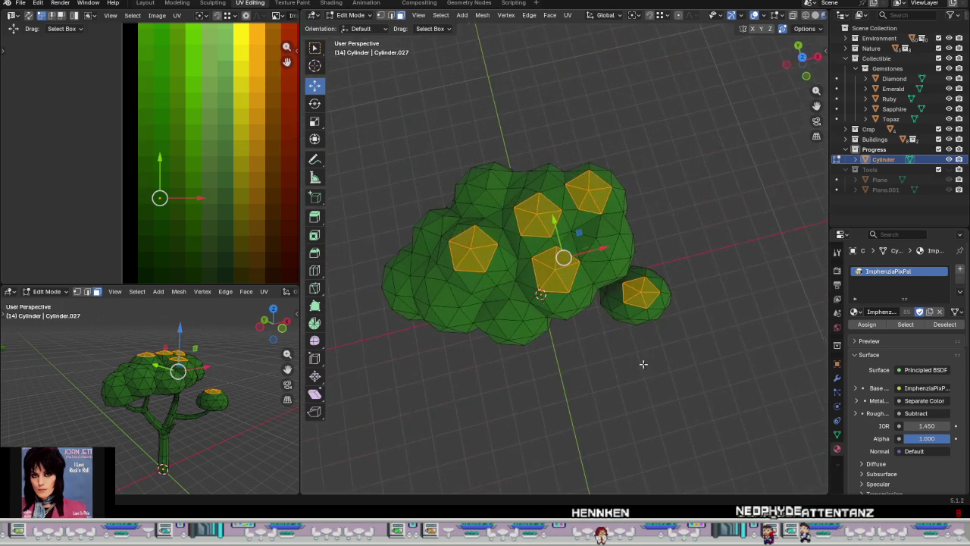
scroll(601, 254, "up", 2)
mouse_move(574, 220)
middle_mouse_down()
mouse_move(568, 193)
mouse_move(539, 239)
mouse_move(584, 242)
mouse_move(603, 232)
middle_mouse_up()
scroll(697, 190, "up", 2)
scroll(563, 254, "up", 1)
left_click_drag(589, 217, 613, 257)
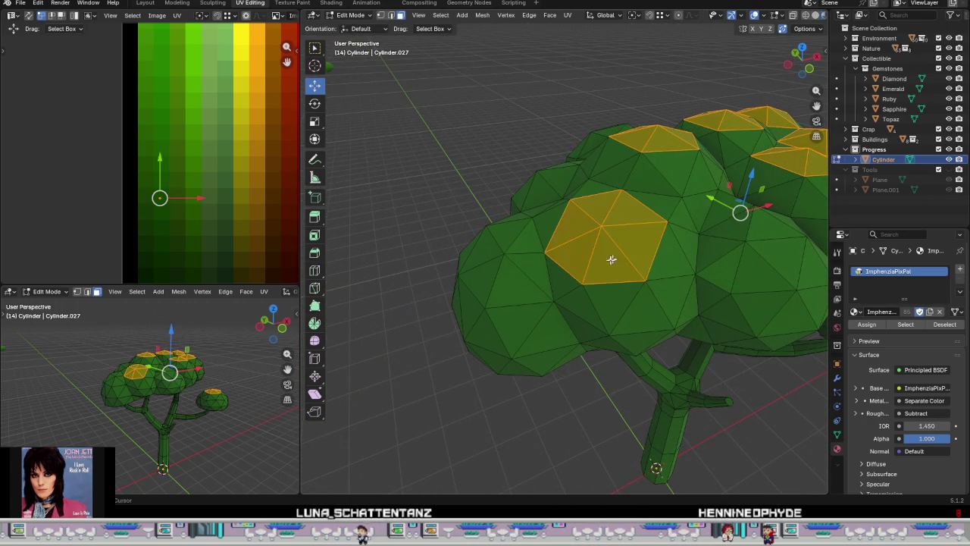
mouse_move(589, 280)
middle_mouse_down()
mouse_move(604, 353)
mouse_move(596, 353)
middle_mouse_up()
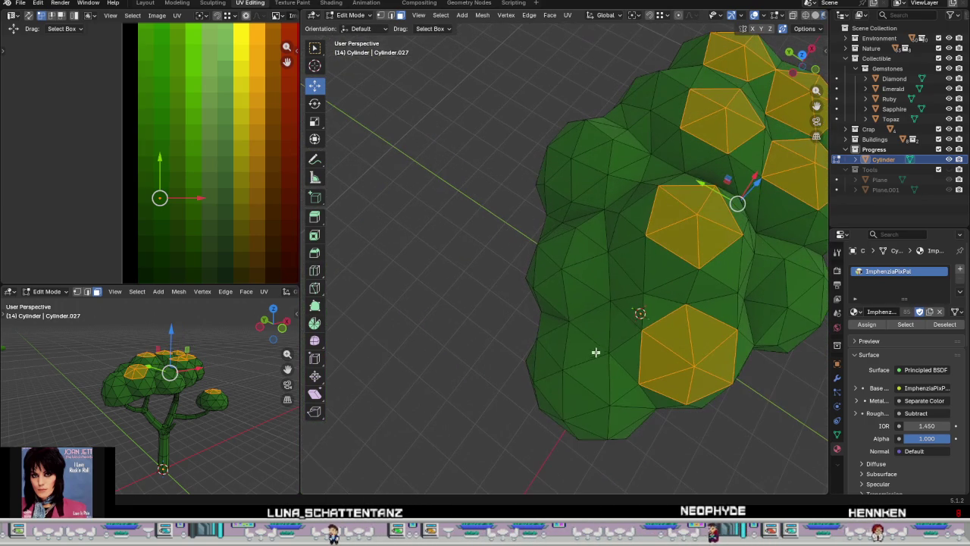
left_click_drag(556, 265, 585, 284)
middle_click_drag(585, 283, 588, 324)
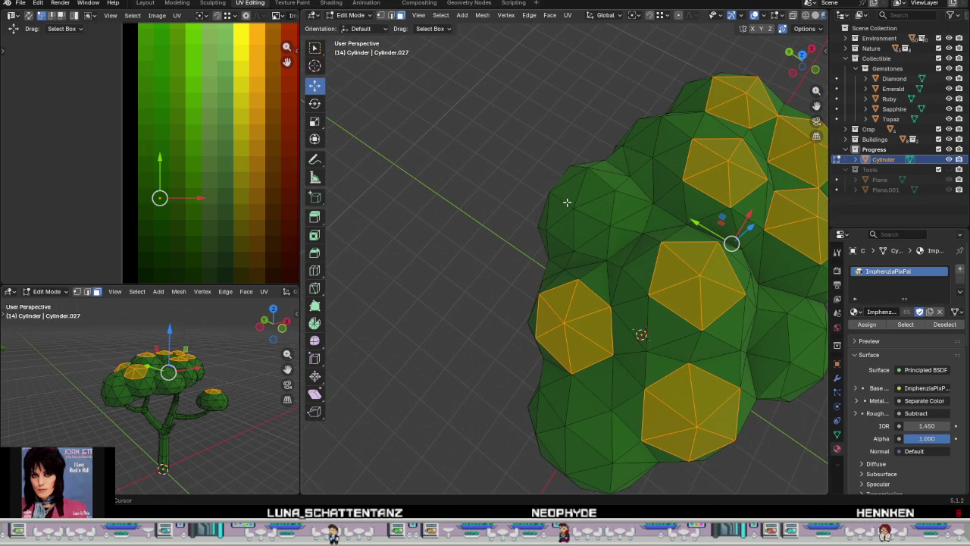
left_click_drag(563, 203, 587, 226)
scroll(576, 228, "down", 3)
mouse_move(576, 227)
middle_mouse_down()
mouse_move(563, 369)
mouse_move(570, 231)
middle_mouse_up()
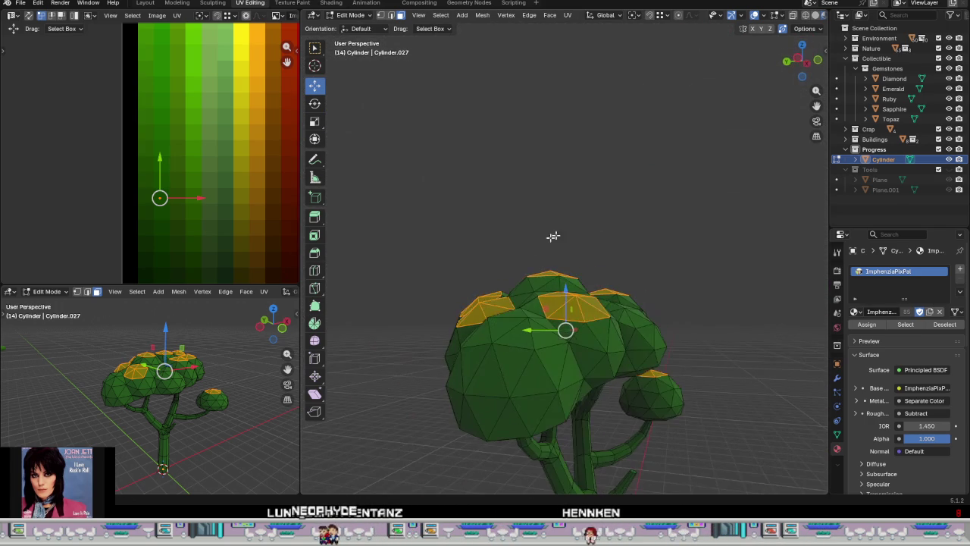
Step: Add more canopy patches from below, then grow the selection twice across the canopy
left_click_drag(483, 343, 494, 358)
middle_click_drag(494, 357, 512, 430)
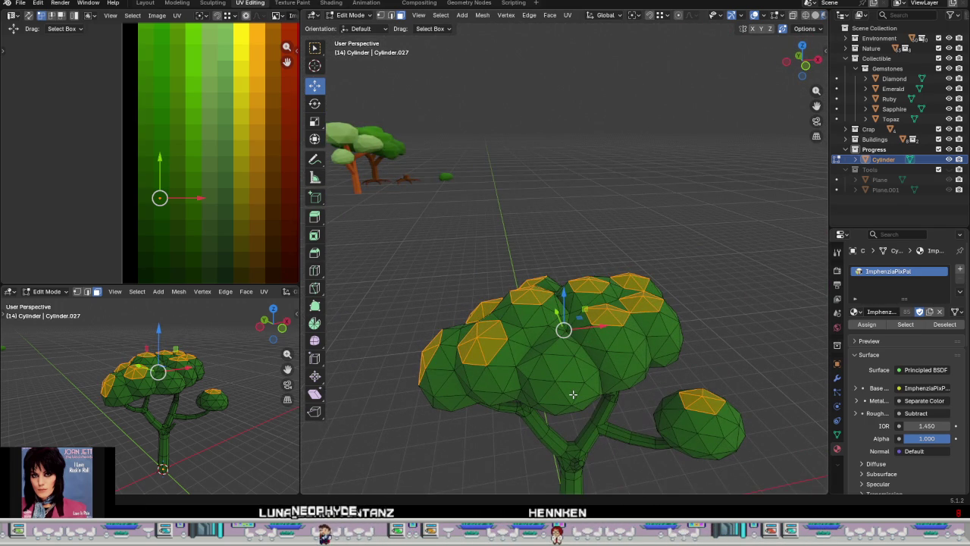
scroll(557, 403, "up", 3)
mouse_move(557, 402)
middle_mouse_down()
mouse_move(614, 339)
mouse_move(575, 367)
middle_mouse_up()
scroll(575, 367, "down", 2)
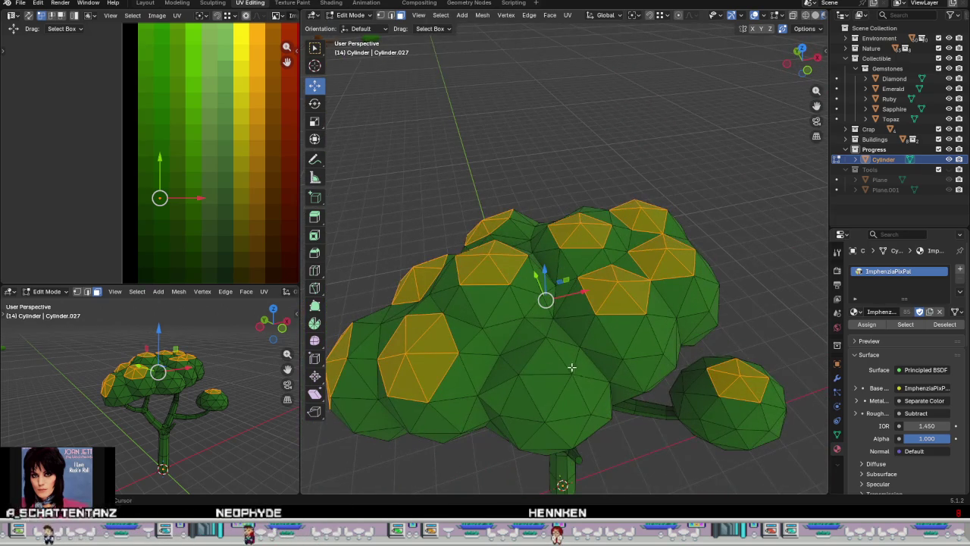
mouse_move(554, 406)
middle_mouse_down()
mouse_move(557, 455)
mouse_move(575, 235)
mouse_move(826, 43)
mouse_move(397, 141)
mouse_move(607, 305)
mouse_move(533, 333)
mouse_move(498, 318)
mouse_move(483, 292)
middle_mouse_up()
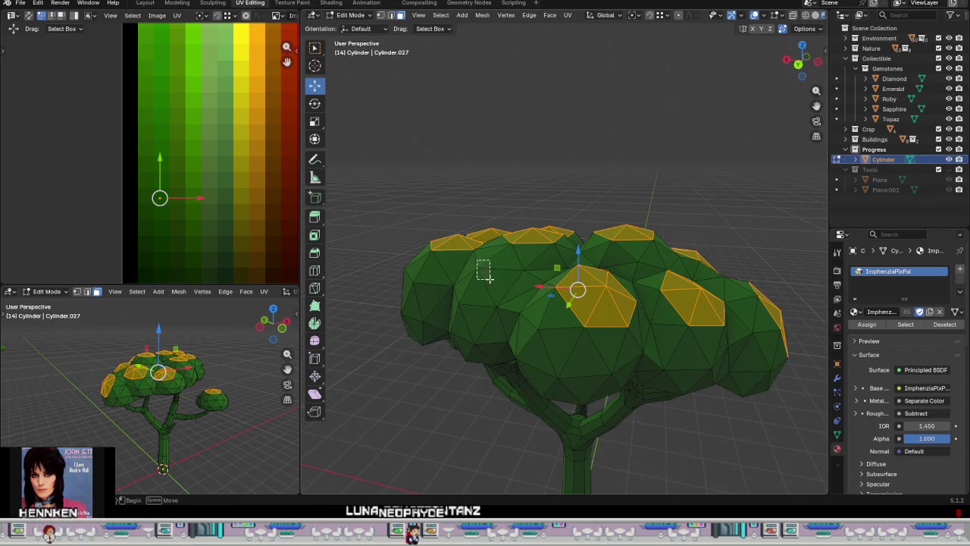
left_click(487, 278, "shift")
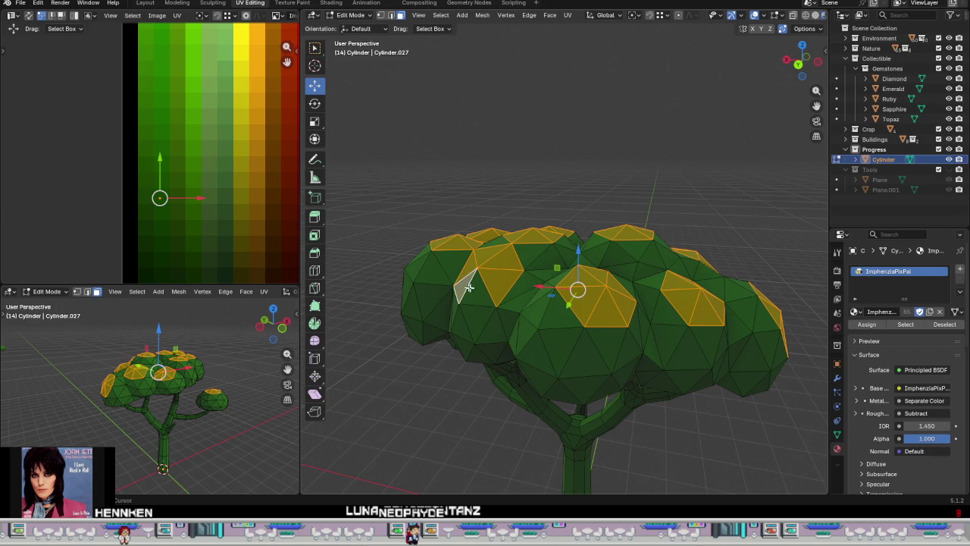
scroll(552, 315, "down", 3)
key("ctrl+KP_Add")
key("ctrl+KP_Add")
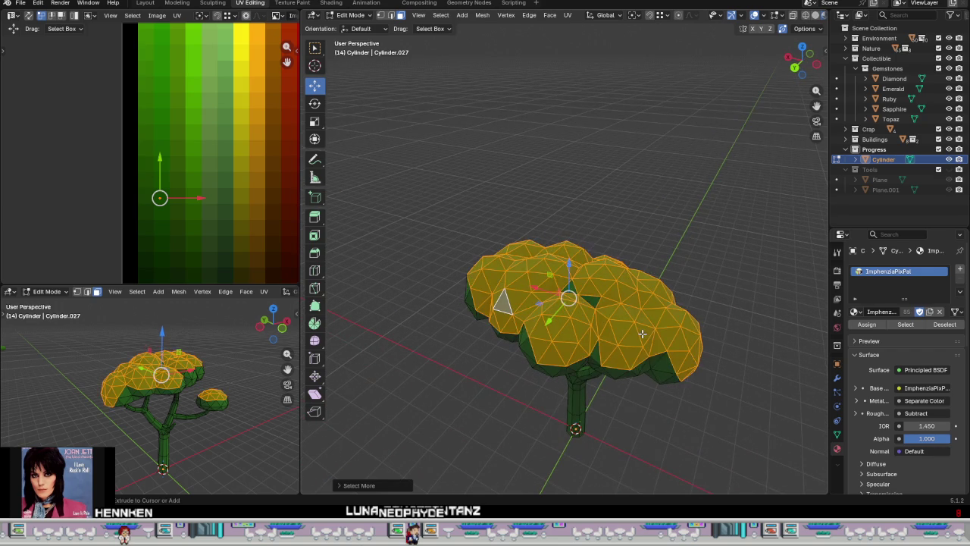
Step: Shift the whole canopy to a lighter green, then lighten the upper rings further
key("ctrl+KP_Add")
mouse_move(615, 432)
middle_mouse_down()
mouse_move(647, 329)
mouse_move(645, 348)
middle_mouse_up()
key("ctrl+KP_Add")
mouse_move(754, 353)
middle_mouse_down()
mouse_move(691, 324)
mouse_move(682, 352)
middle_mouse_up()
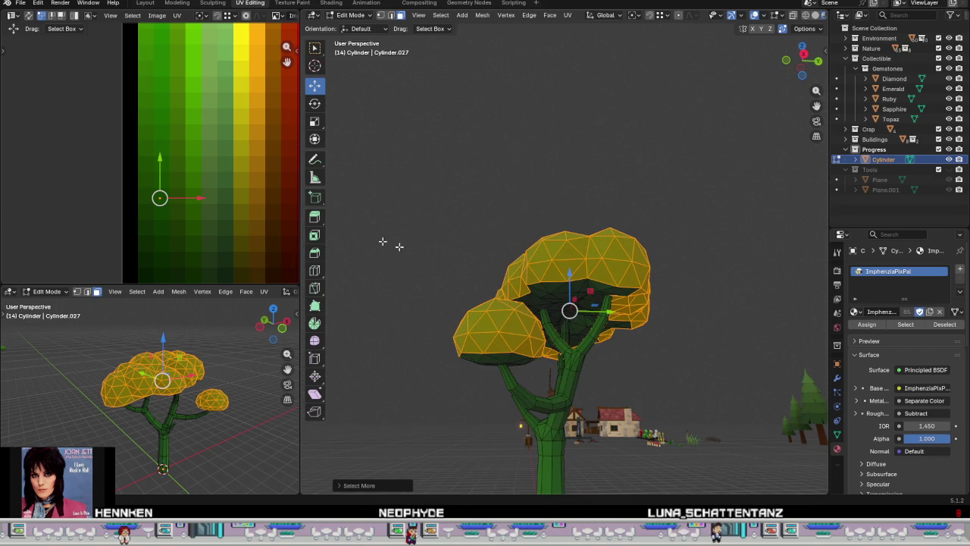
left_click_drag(159, 159, 162, 126)
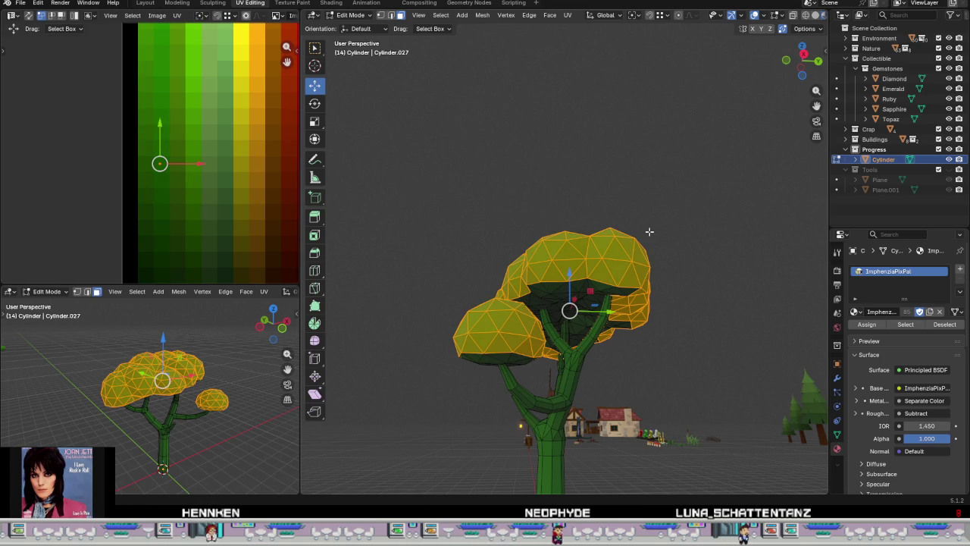
key("ctrl+KP_Subtract")
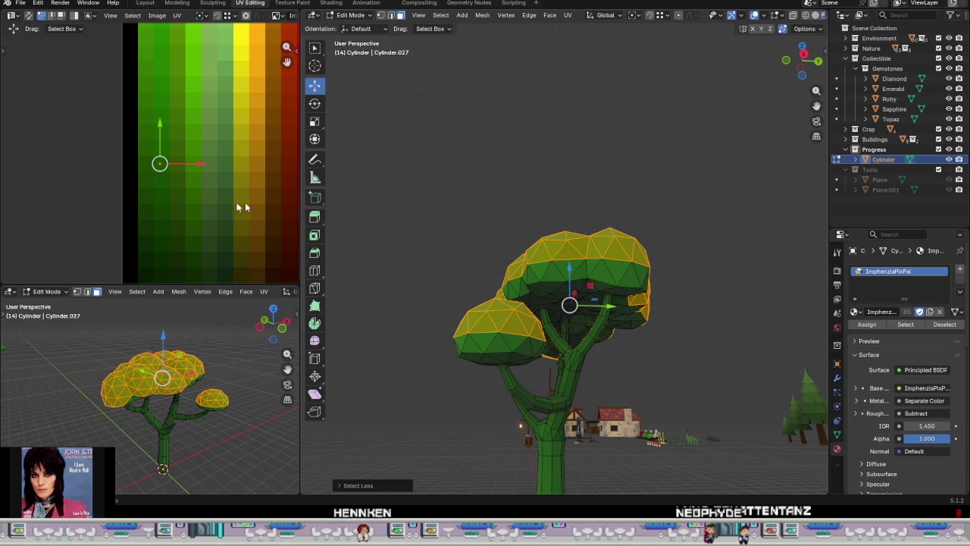
left_click_drag(160, 126, 164, 92)
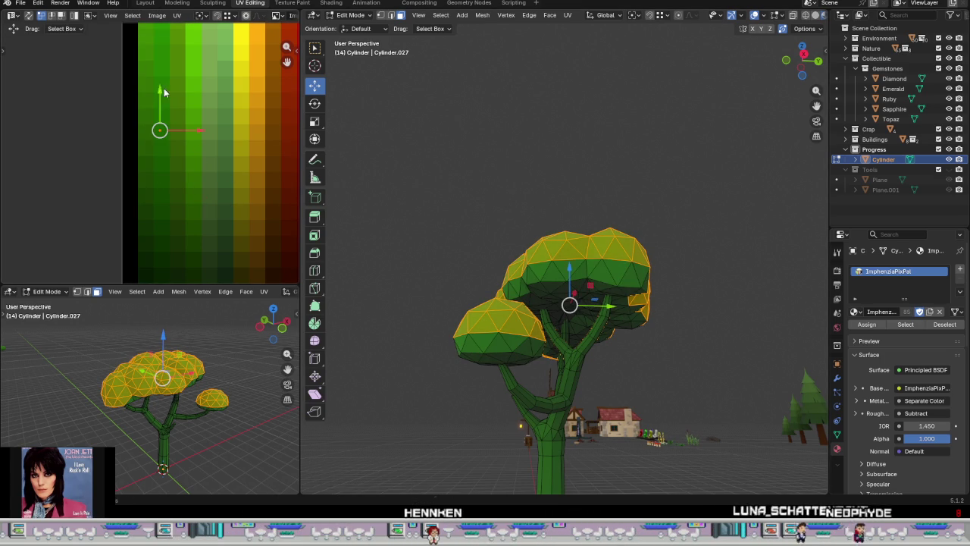
key("ctrl+KP_Subtract")
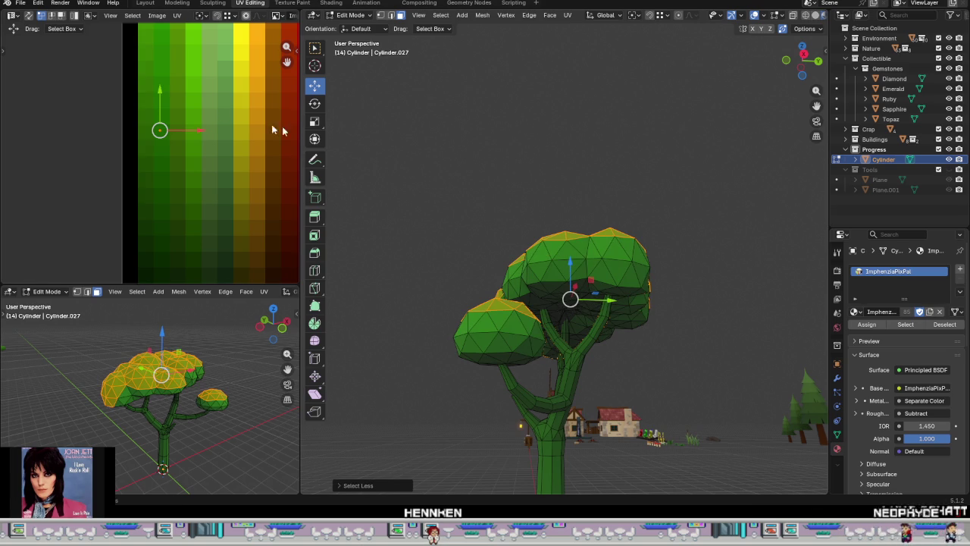
left_click_drag(168, 94, 167, 65)
Step: Shrink the selection twice more, lightening the inner canopy faces each time
mouse_move(531, 167)
middle_mouse_down()
mouse_move(558, 231)
mouse_move(581, 229)
middle_mouse_up()
key("ctrl+KP_Subtract")
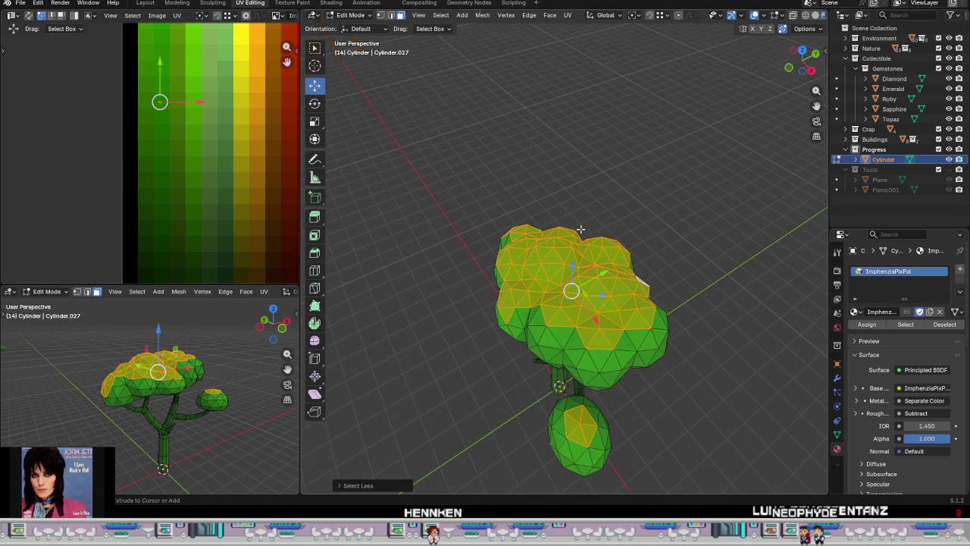
middle_click_drag(602, 247, 599, 152)
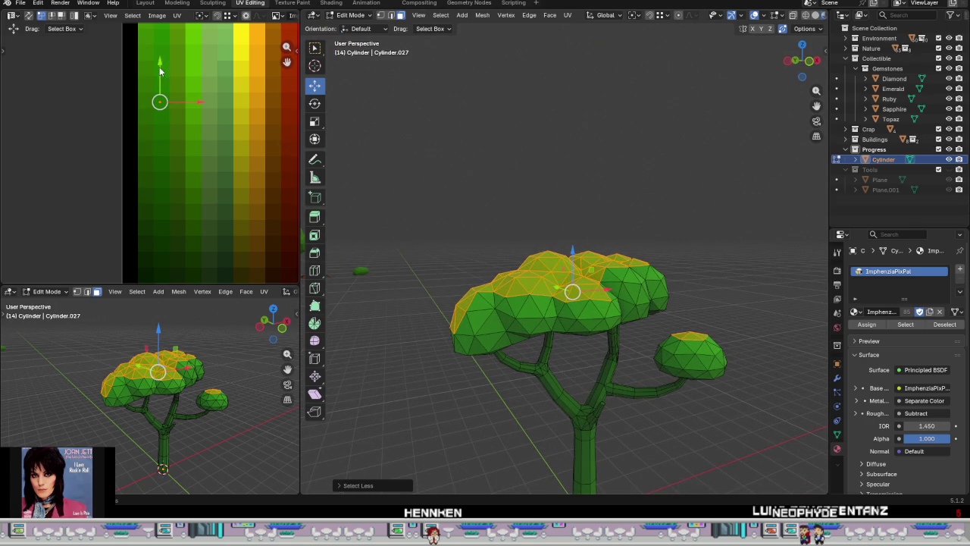
left_click_drag(160, 66, 166, 46)
middle_click_drag(659, 298, 631, 353)
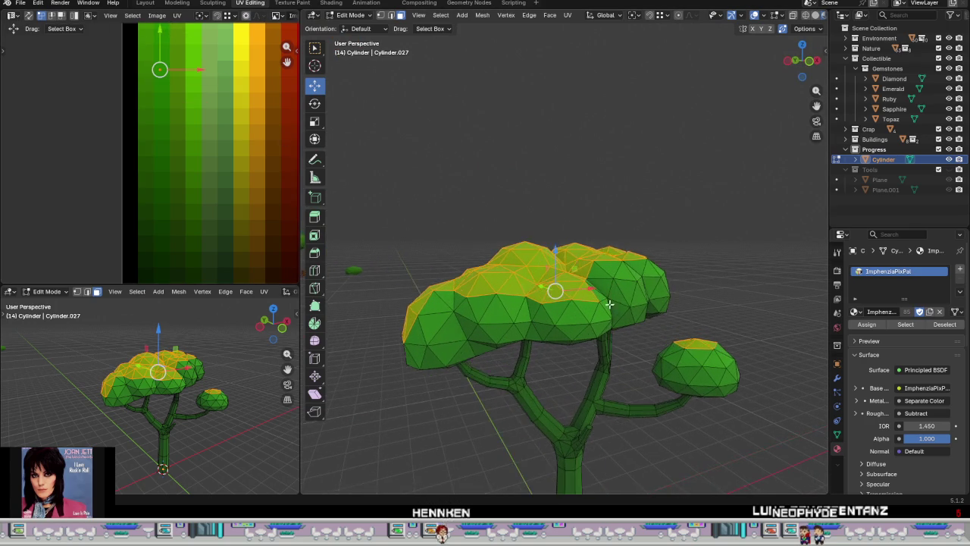
key("ctrl+KP_Subtract")
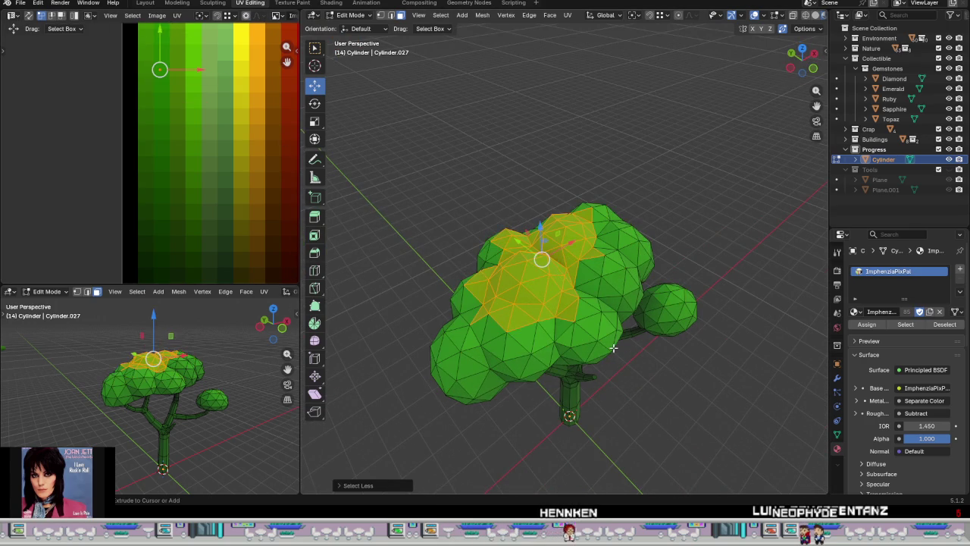
middle_click_drag(609, 383, 588, 324)
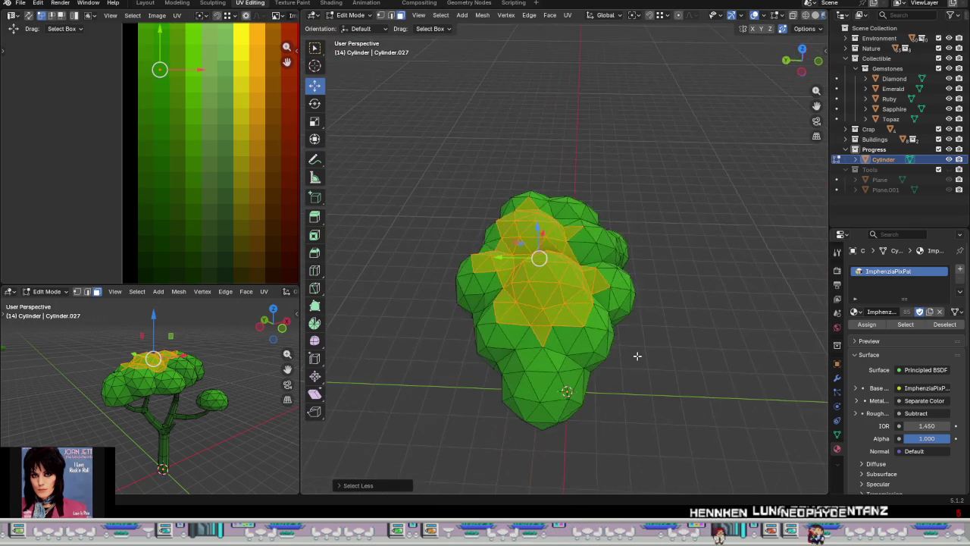
middle_click_drag(226, 164, 201, 267)
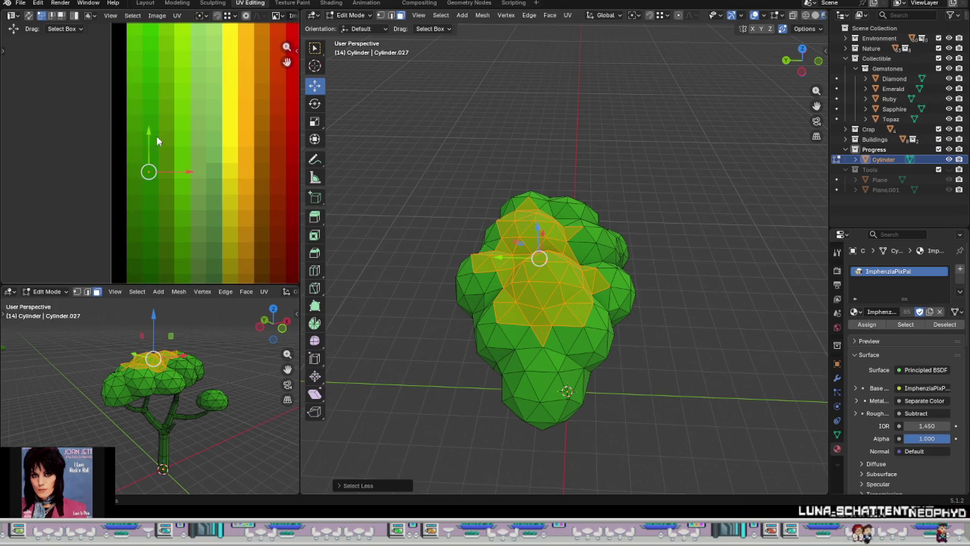
left_click_drag(152, 133, 150, 99)
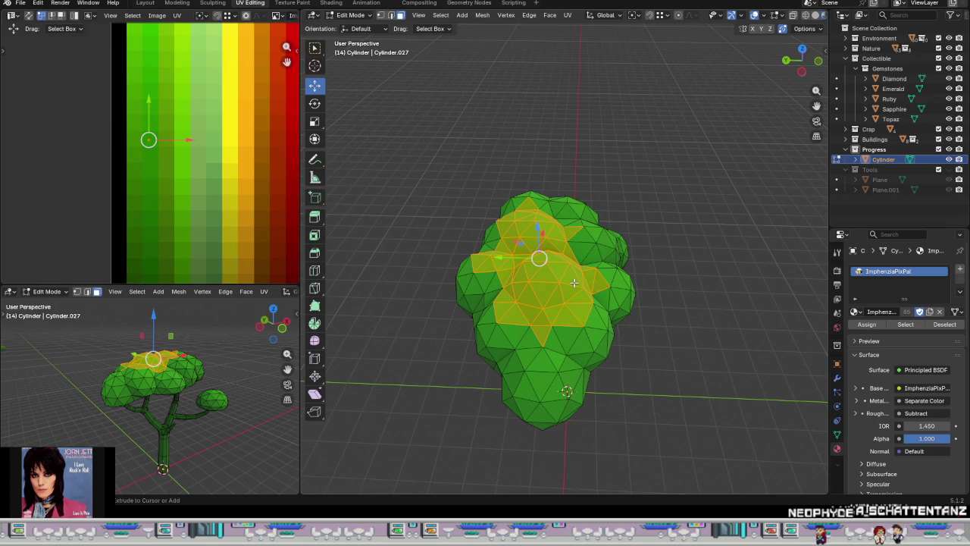
Step: Brighten the topmost faces up to the top pentagon, then return to Object Mode
key("ctrl+KP_Subtract")
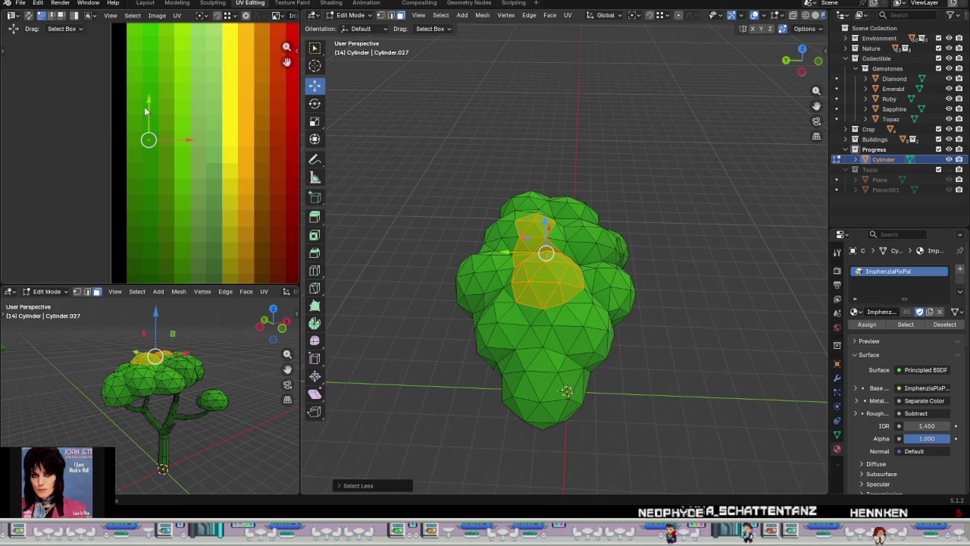
left_click_drag(143, 108, 151, 91)
key("Escape")
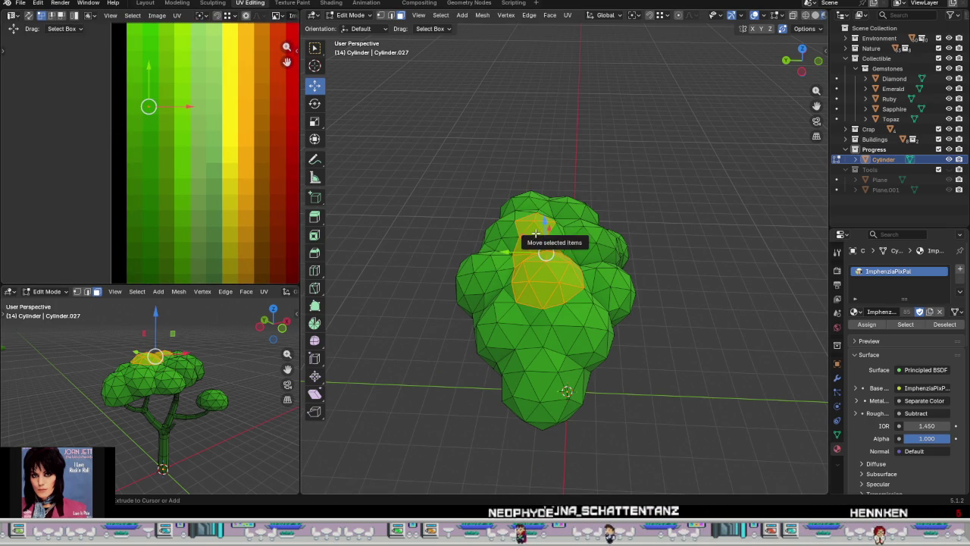
key("ctrl+KP_Subtract")
left_click_drag(148, 72, 150, 40)
scroll(506, 282, "up", 2)
scroll(506, 282, "down", 2)
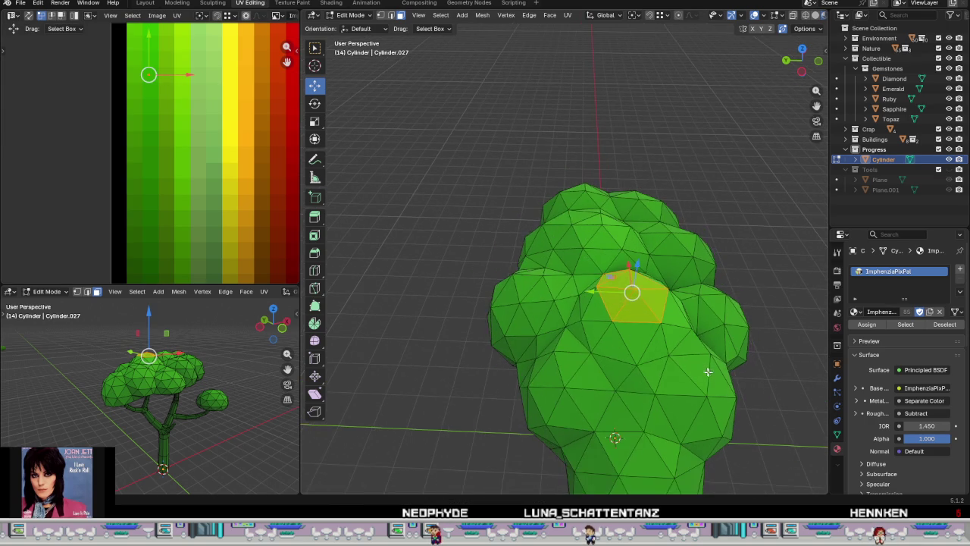
key("Tab")
scroll(712, 373, "down", 2)
mouse_move(712, 373)
middle_mouse_down()
mouse_move(576, 367)
mouse_move(598, 336)
mouse_move(492, 346)
middle_mouse_up()
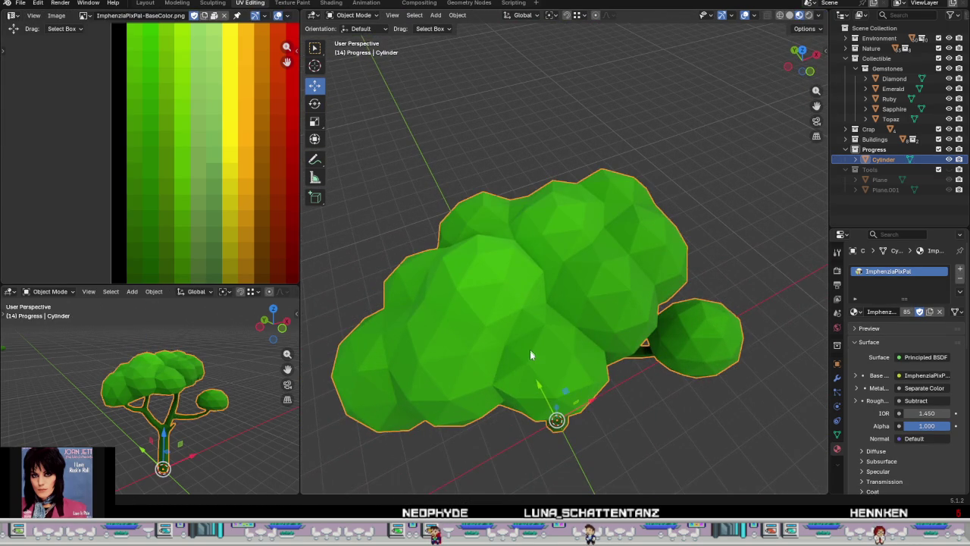
Step: Reselect the tree, enter Edit Mode and Select Linked (L) on the trunk
scroll(529, 348, "down", 1)
key("Tab")
key("Tab")
mouse_move(645, 375)
middle_mouse_down()
mouse_move(618, 351)
mouse_move(704, 348)
mouse_move(595, 345)
mouse_move(658, 451)
mouse_move(652, 415)
mouse_move(696, 325)
mouse_move(665, 375)
mouse_move(520, 228)
mouse_move(542, 310)
mouse_move(718, 307)
mouse_move(687, 334)
mouse_move(589, 329)
mouse_move(545, 304)
mouse_move(618, 335)
mouse_move(619, 324)
mouse_move(695, 321)
mouse_move(664, 329)
mouse_move(614, 317)
middle_mouse_up()
left_click(659, 451)
scroll(665, 375, "down", 3)
scroll(614, 317, "up", 2)
left_click(614, 317)
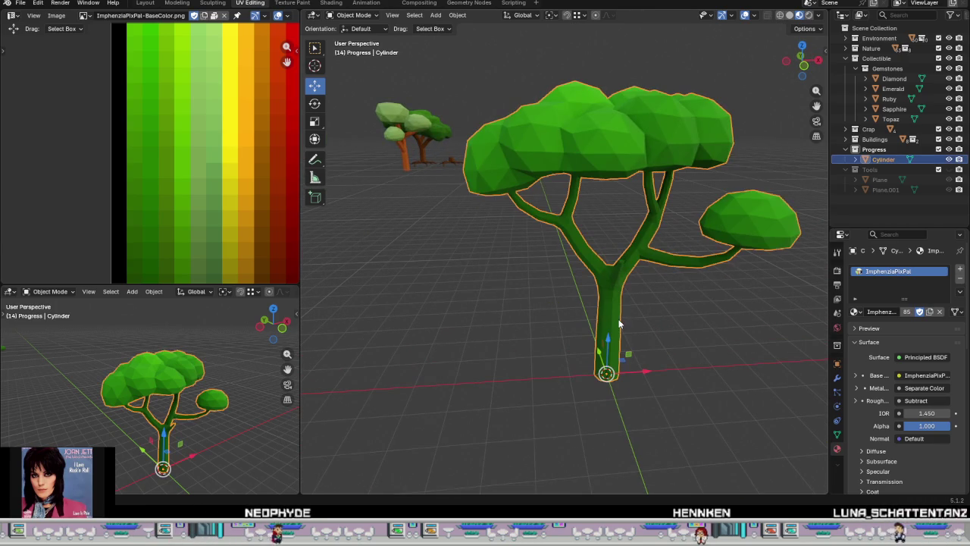
key("Tab")
key("l")
scroll(215, 238, "down", 2)
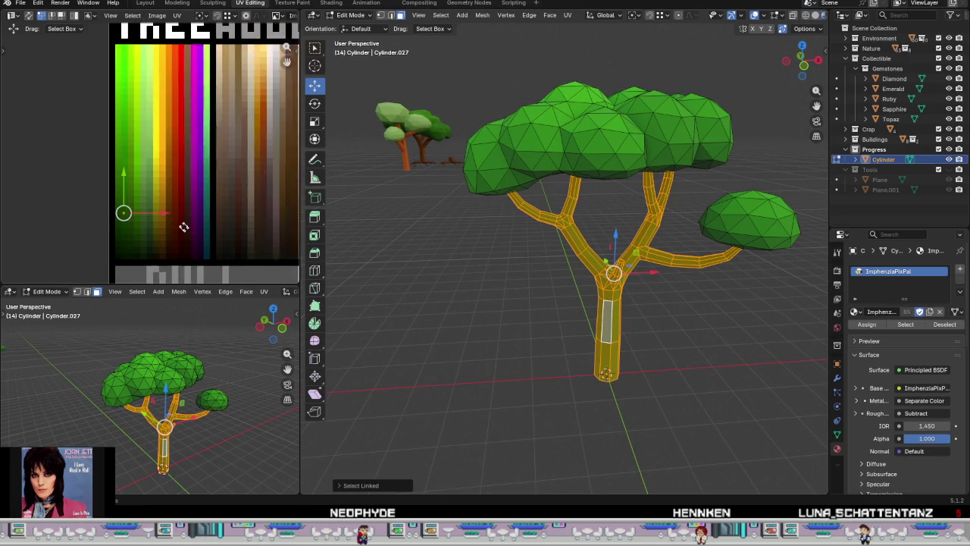
Step: Move the trunk and branch UVs onto a brown square of the palette
middle_click_drag(215, 238, 184, 211)
key("g")
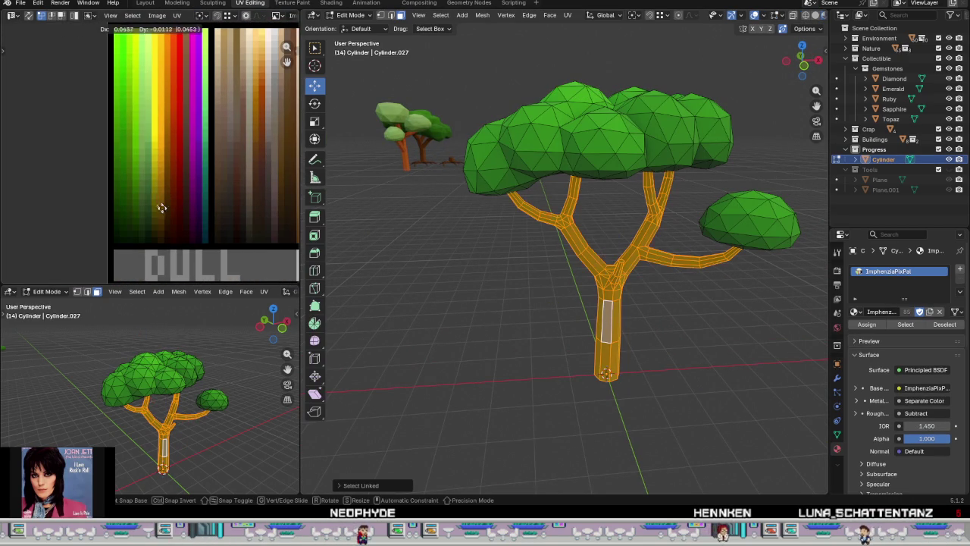
left_click(165, 216)
scroll(163, 212, "up", 2)
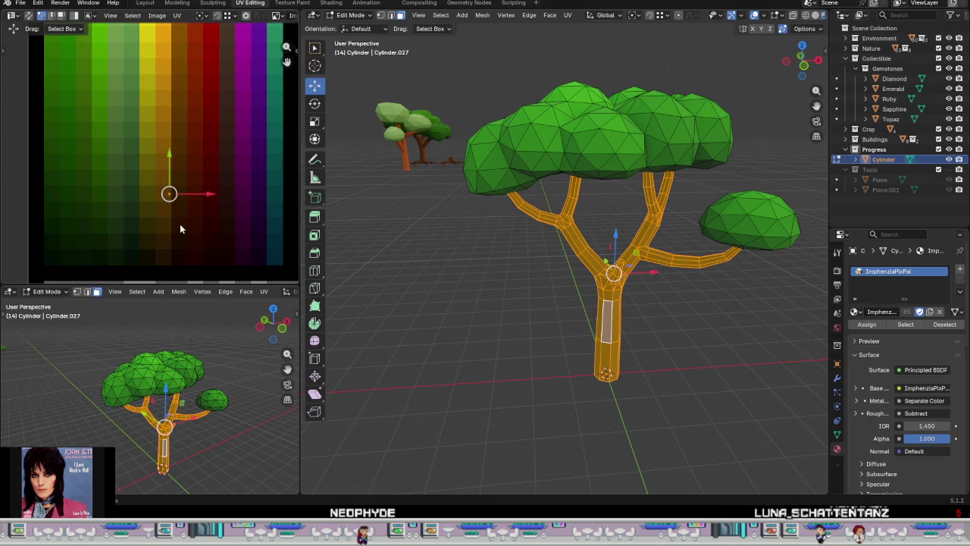
scroll(165, 204, "up", 1)
key("g")
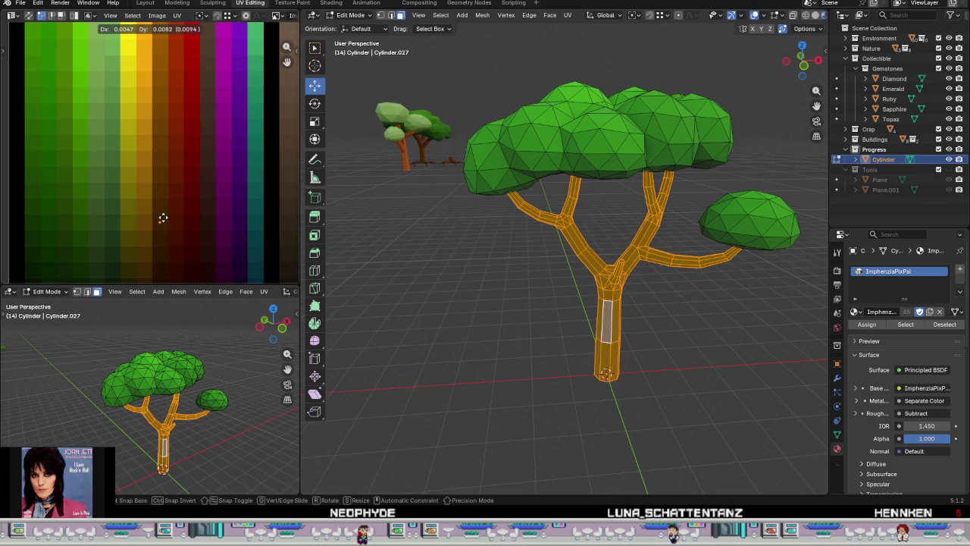
left_click(164, 187)
middle_click_drag(197, 195, 182, 243)
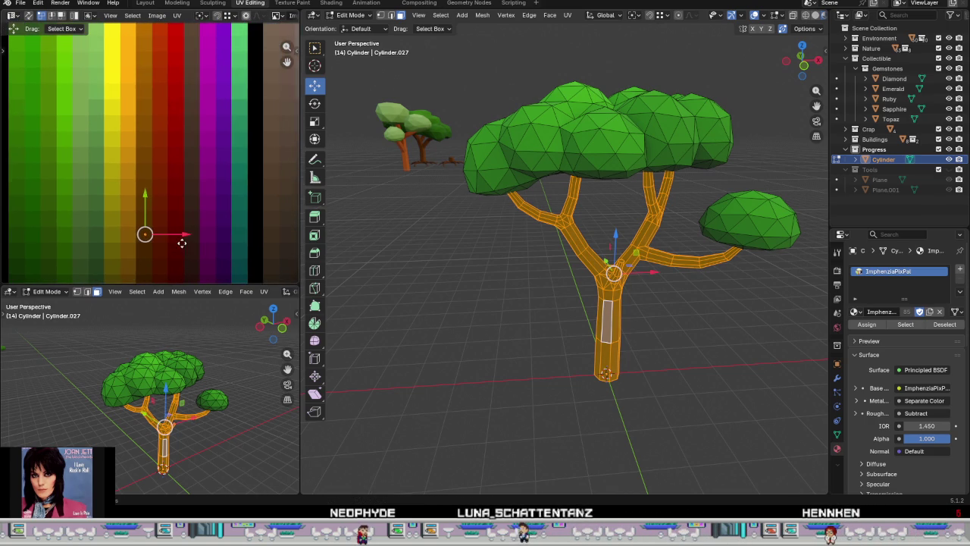
Step: Check the brown trunk in Object Mode, then return to Edit Mode
key("Tab")
mouse_move(643, 333)
middle_mouse_down()
mouse_move(693, 308)
mouse_move(666, 336)
middle_mouse_up()
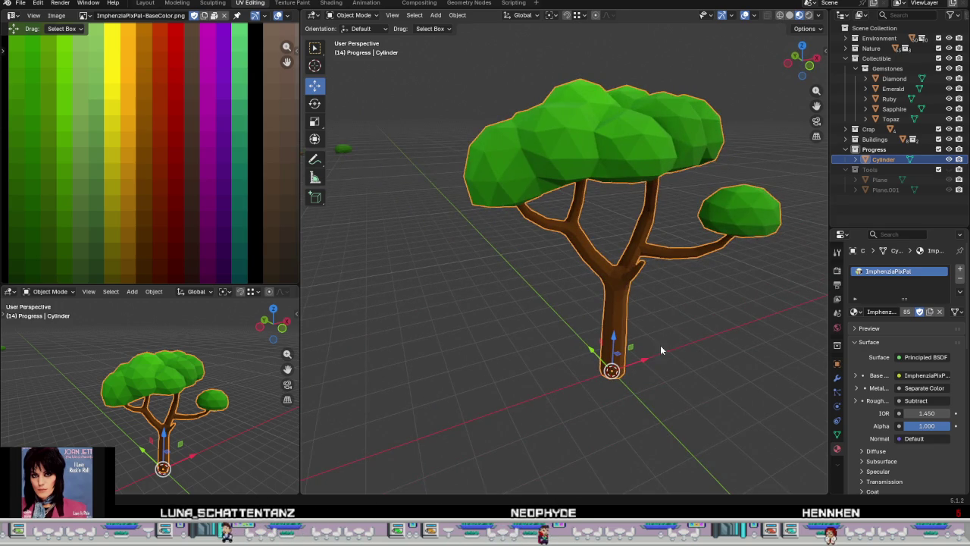
scroll(662, 343, "up", 5)
key("Tab")
middle_click_drag(678, 300, 618, 283)
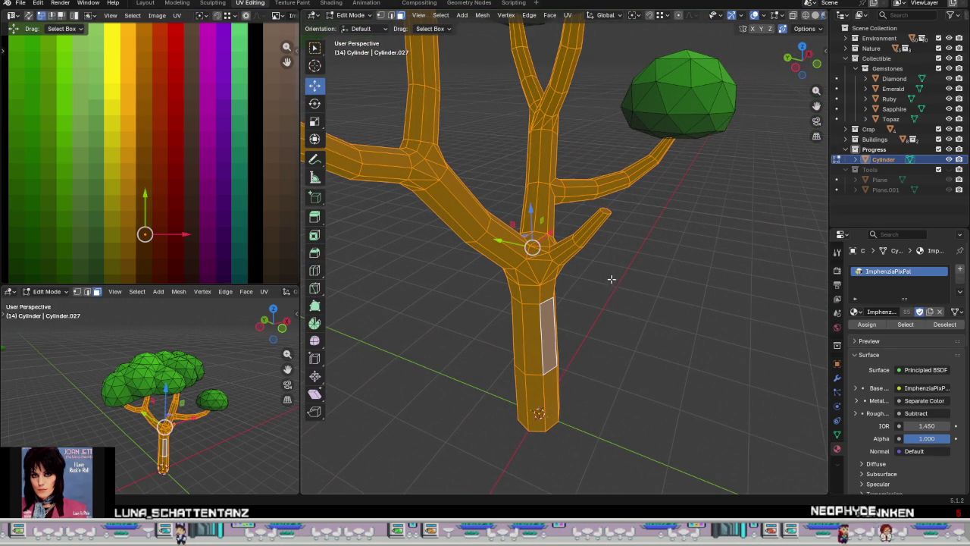
Step: View the tree in Object Mode, then go back into Edit Mode
key("Tab")
scroll(625, 295, "down", 3)
scroll(638, 297, "down", 2)
mouse_move(638, 298)
middle_mouse_down()
mouse_move(562, 258)
mouse_move(516, 258)
mouse_move(590, 262)
mouse_move(567, 286)
mouse_move(673, 273)
mouse_move(554, 275)
mouse_move(569, 253)
mouse_move(762, 246)
mouse_move(579, 284)
middle_mouse_up()
key("Tab")
scroll(579, 284, "up", 4)
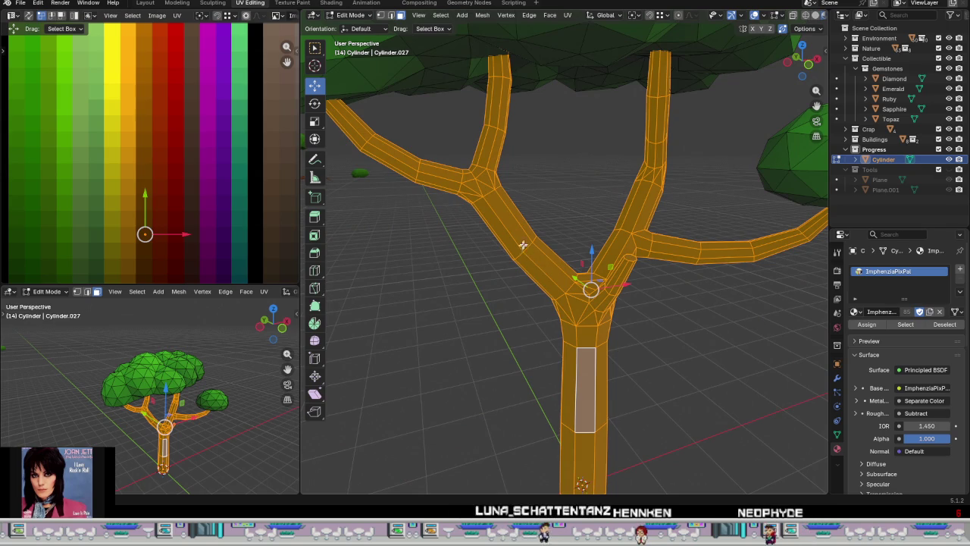
Step: Select the face rings of the upper-left branch up to its junction
left_click(533, 248, "alt")
middle_click_drag(534, 248, 526, 244)
scroll(527, 245, "up", 2)
scroll(574, 254, "up", 2)
left_click(564, 222, "ctrl")
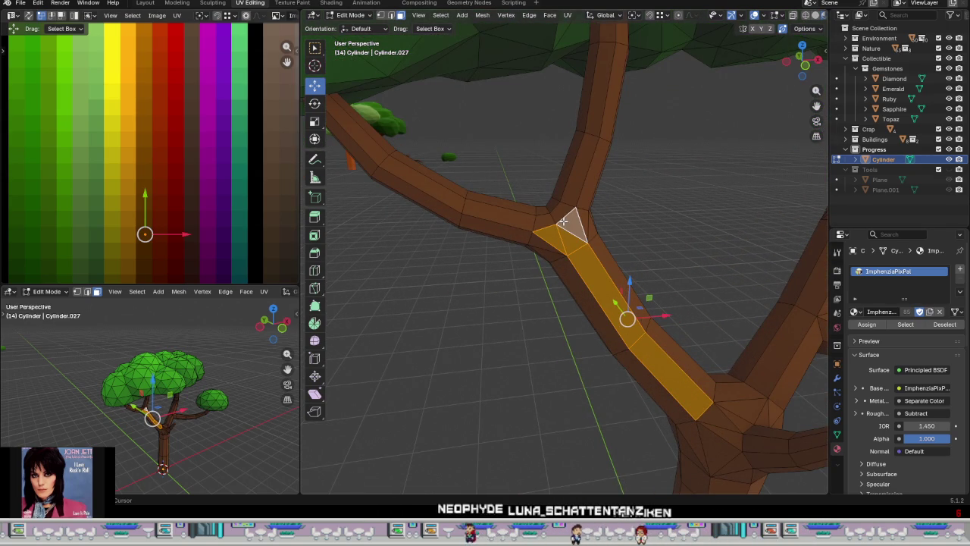
left_click(549, 222, "ctrl")
left_click(569, 204, "alt")
mouse_move(570, 204)
middle_mouse_down()
mouse_move(717, 212)
mouse_move(549, 231)
middle_mouse_up()
scroll(549, 231, "up", 3)
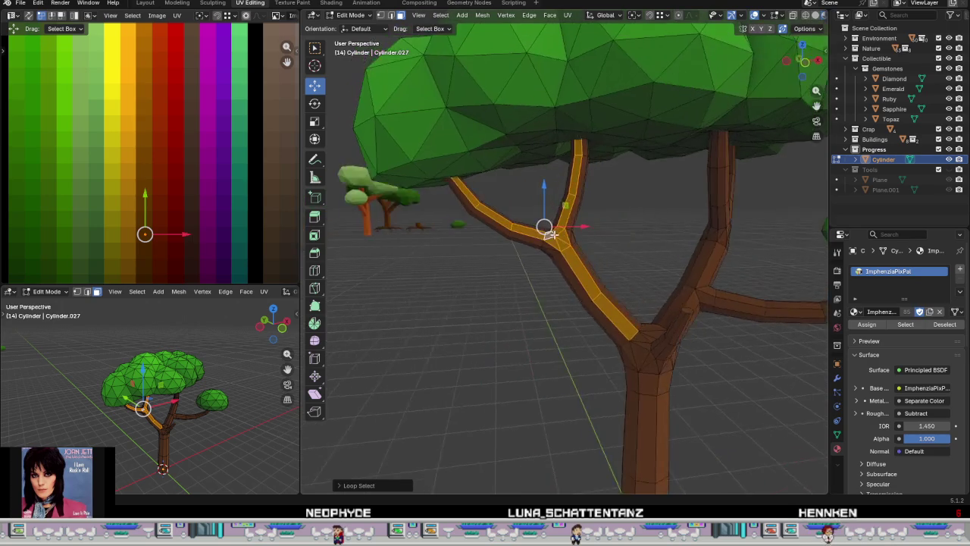
middle_click_drag(614, 291, 610, 304)
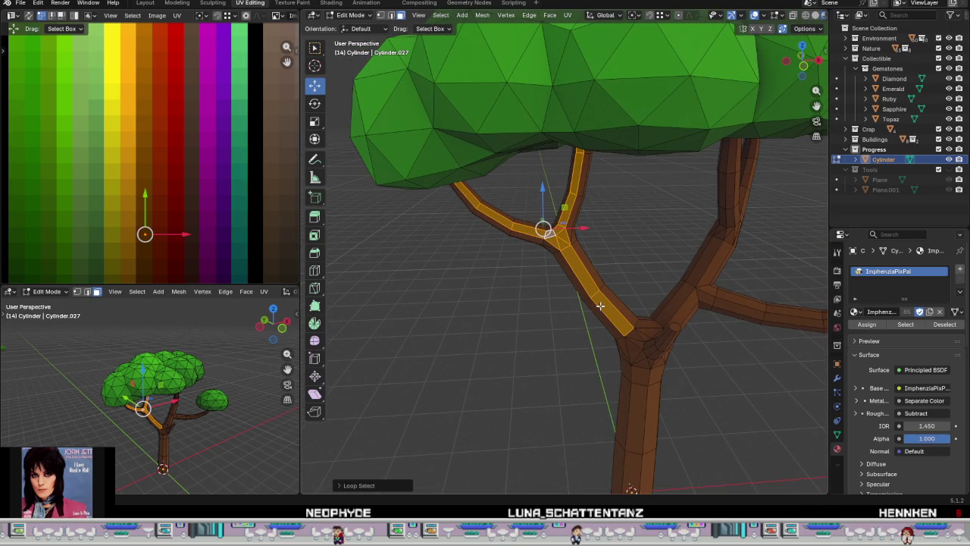
Step: Move the branch UVs to a slightly lighter brown square and return to Object Mode
key("ctrl+KP_Add")
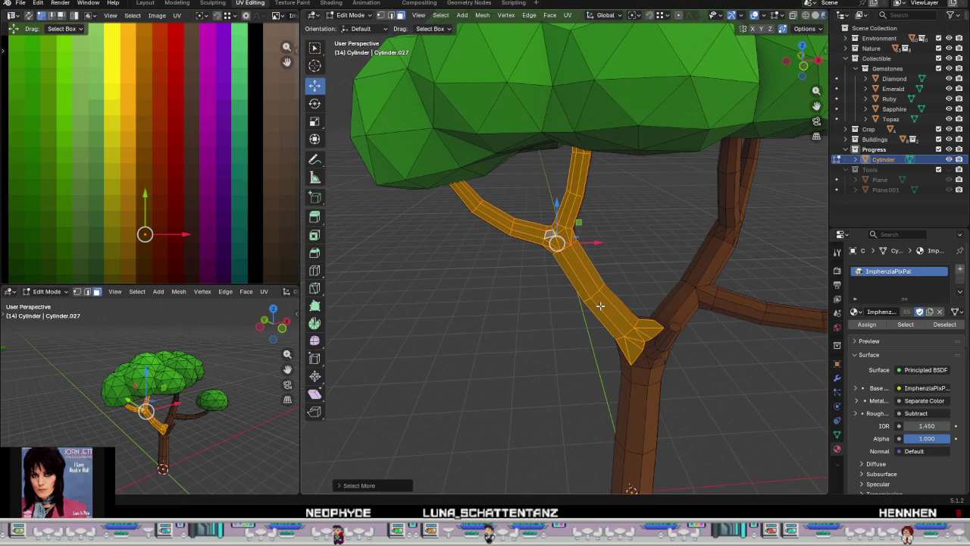
key("g")
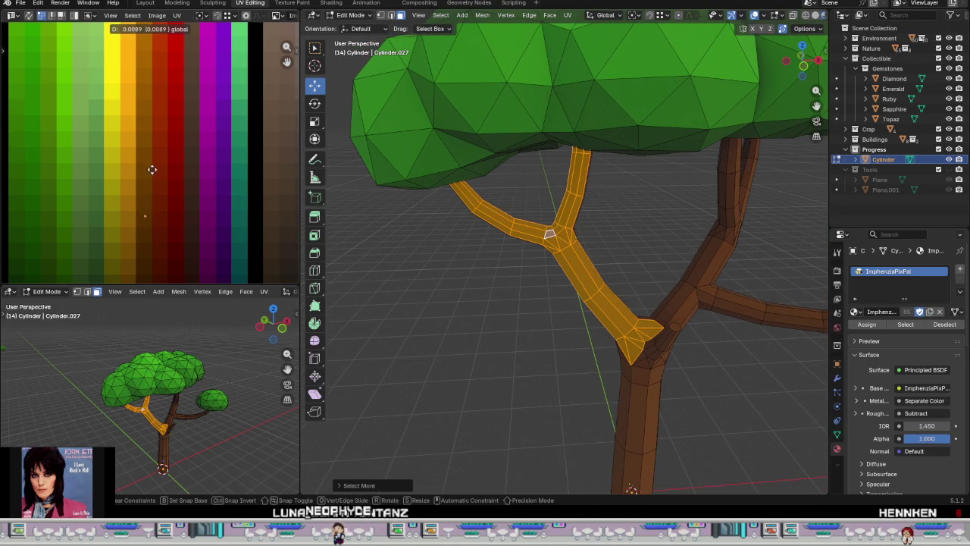
key("Escape")
key("ctrl+KP_Subtract")
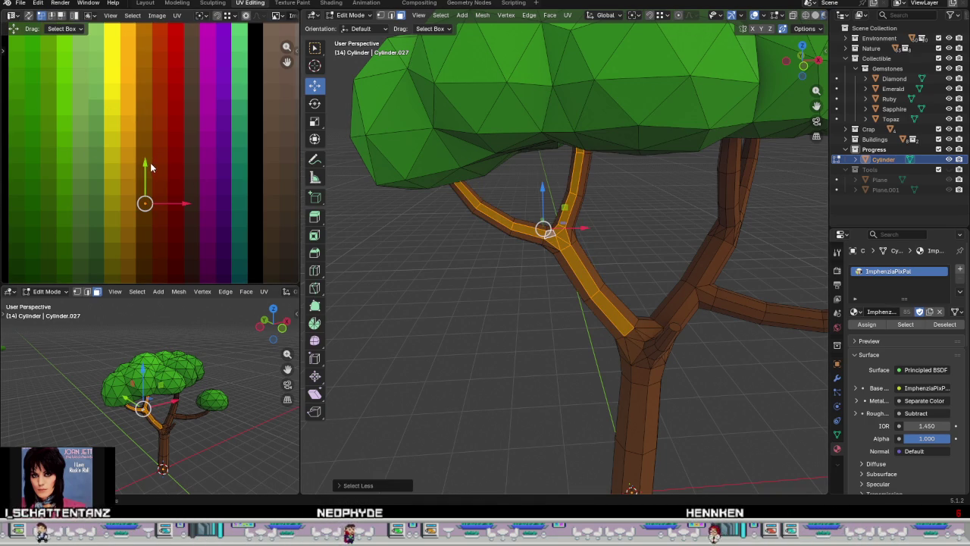
key("g")
left_click(155, 127)
key("Tab")
scroll(595, 343, "down", 4)
middle_click_drag(595, 342, 571, 331)
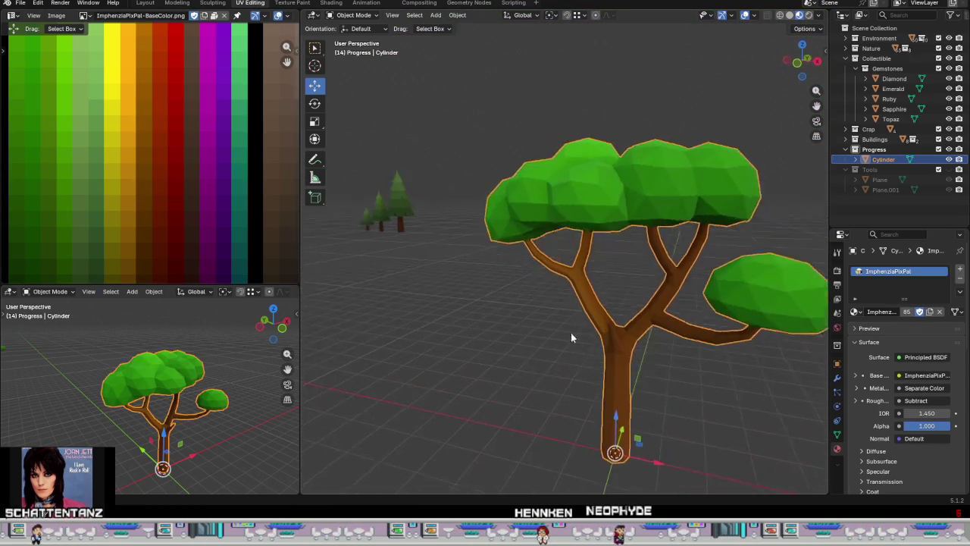
Step: Select all, box-select the trunk UV column and nudge it slightly down the palette
scroll(571, 332, "up", 3)
scroll(608, 350, "up", 2)
middle_click_drag(654, 338, 630, 356)
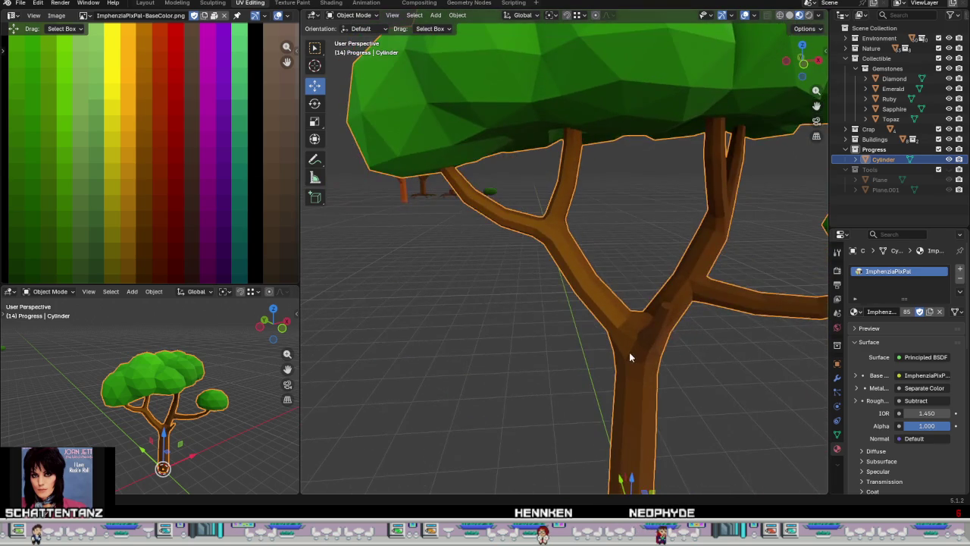
key("Tab")
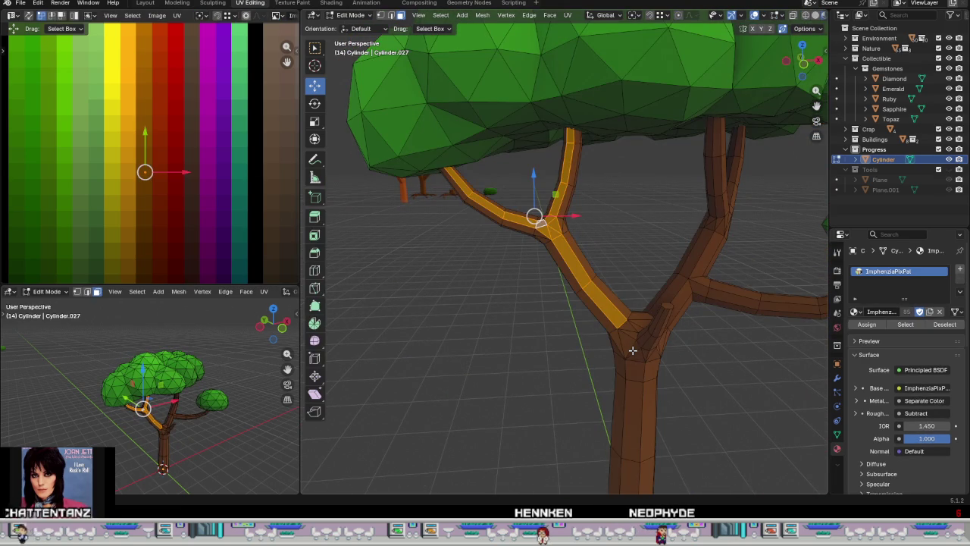
key("a")
left_click_drag(118, 167, 192, 203)
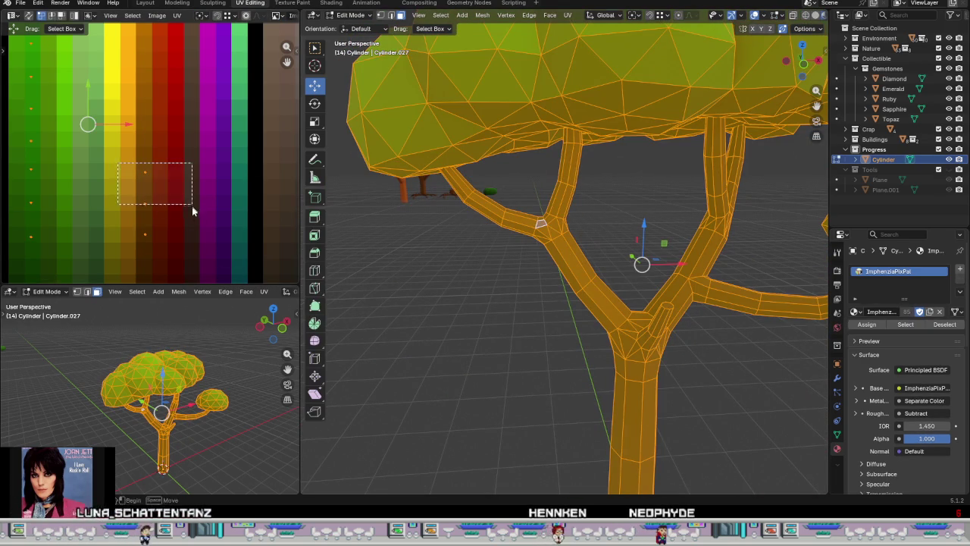
left_click_drag(144, 150, 147, 167)
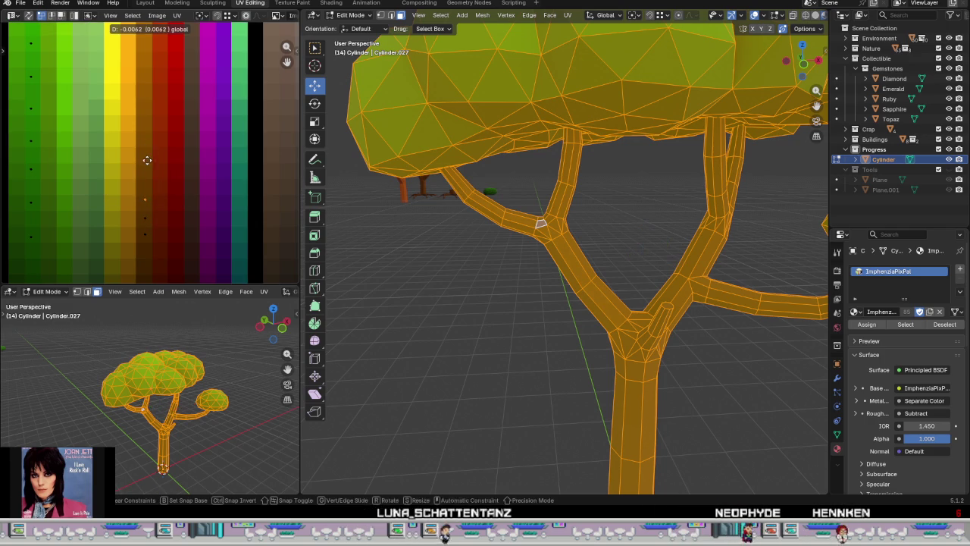
key("Tab")
Step: Zoom out and orbit to inspect the recoloured tree
scroll(657, 339, "down", 1)
scroll(667, 325, "down", 1)
scroll(591, 337, "down", 3)
scroll(544, 371, "down", 1)
mouse_move(542, 377)
middle_mouse_down()
mouse_move(576, 351)
mouse_move(662, 332)
mouse_move(735, 344)
mouse_move(628, 351)
mouse_move(585, 371)
mouse_move(643, 325)
mouse_move(660, 336)
mouse_move(569, 396)
middle_mouse_up()
scroll(568, 392, "up", 5)
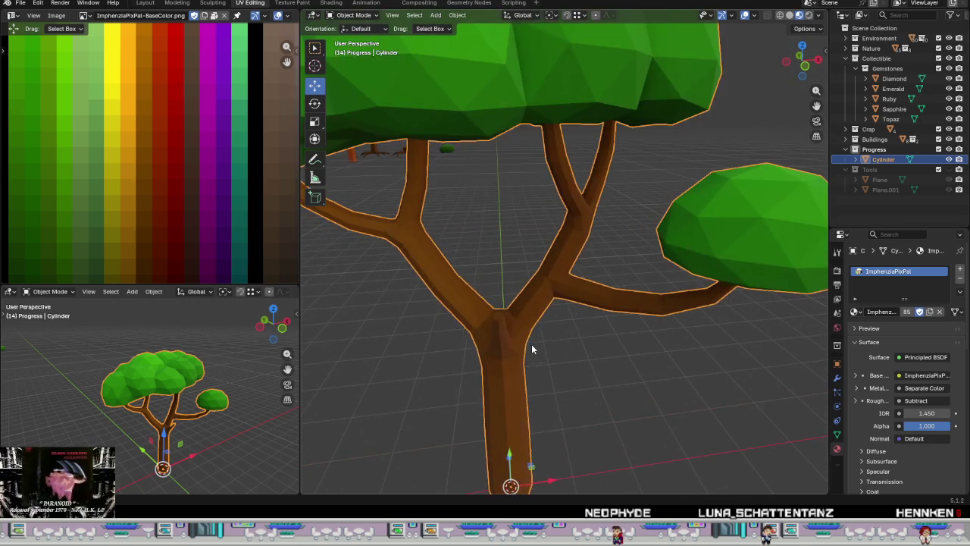
Step: Inspect the trunk fork up close, then re-enter Edit Mode with everything selected
key("Tab")
scroll(511, 329, "up", 2)
key("Tab")
mouse_move(511, 328)
middle_mouse_down()
mouse_move(609, 357)
mouse_move(611, 379)
mouse_move(481, 357)
mouse_move(561, 335)
mouse_move(577, 320)
mouse_move(552, 329)
middle_mouse_up()
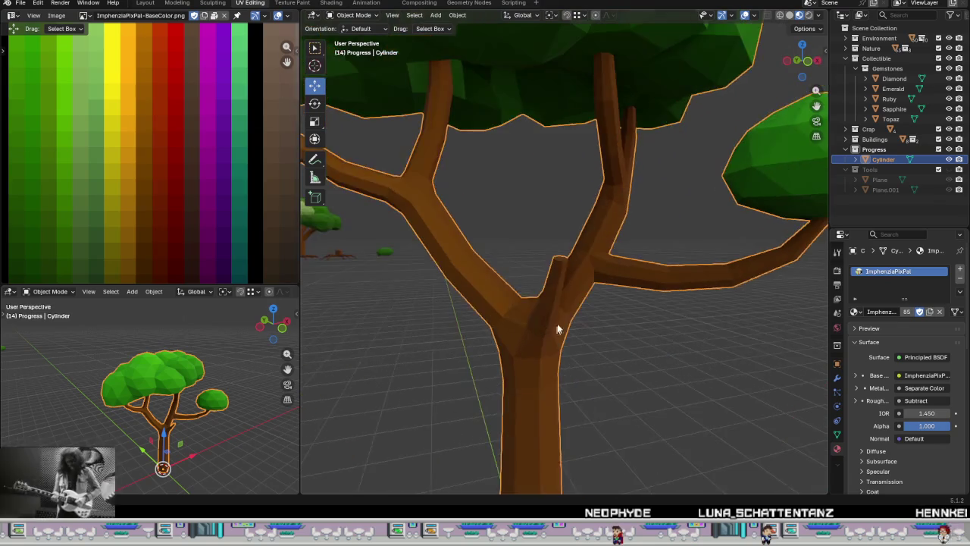
scroll(596, 386, "down", 5)
mouse_move(601, 388)
middle_mouse_down()
mouse_move(525, 362)
mouse_move(526, 290)
mouse_move(580, 345)
mouse_move(622, 375)
mouse_move(639, 372)
mouse_move(576, 349)
middle_mouse_up()
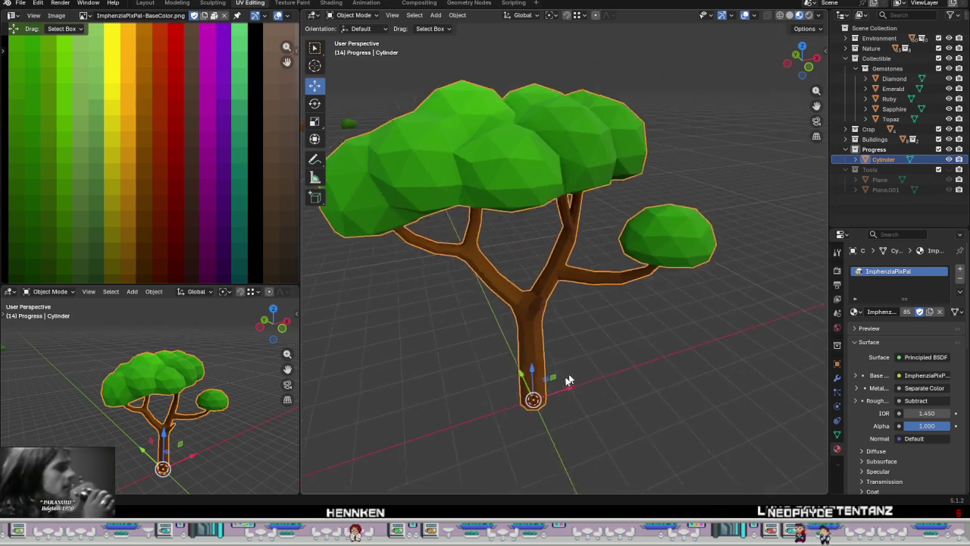
scroll(548, 343, "up", 4)
key("Tab")
scroll(538, 303, "up", 2)
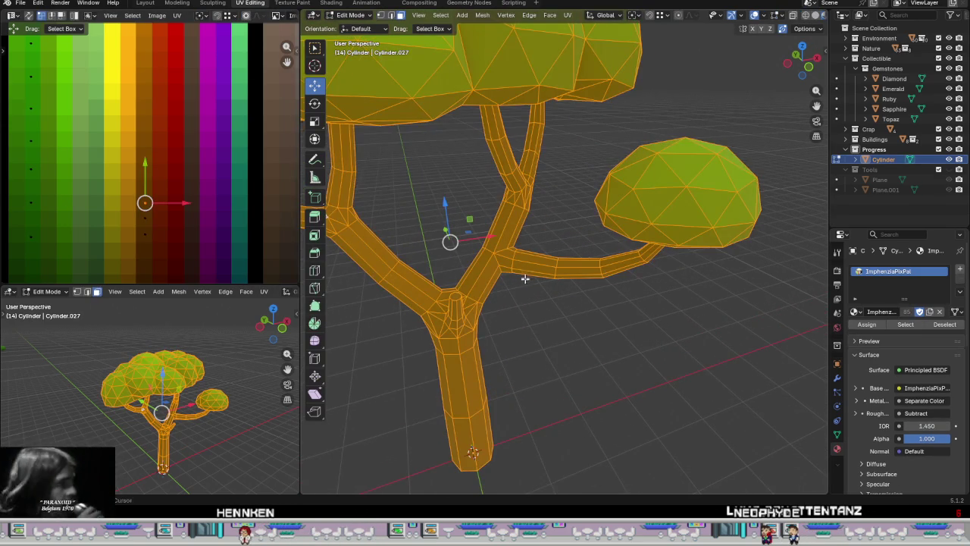
Step: Box-select the trunk UVs, nudge them slightly lower, then deselect the mesh
middle_click_drag(526, 278, 617, 330, "shift")
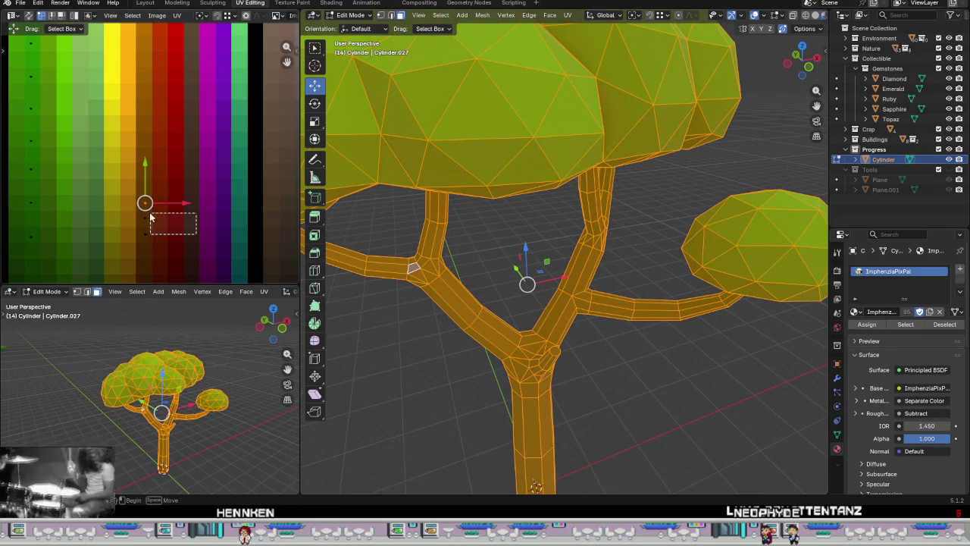
left_click_drag(131, 192, 131, 183)
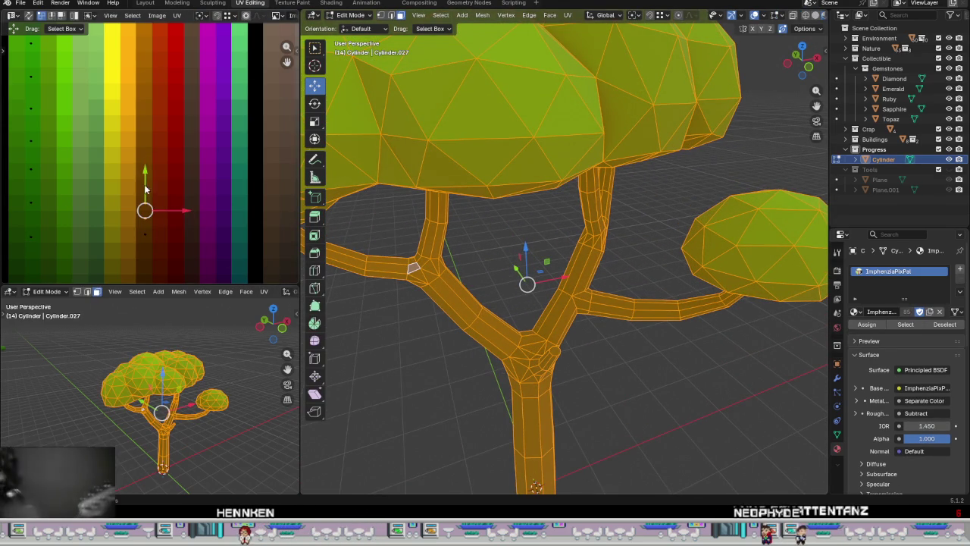
mouse_move(145, 210)
left_mouse_down()
mouse_move(144, 219)
mouse_move(173, 223)
left_mouse_up()
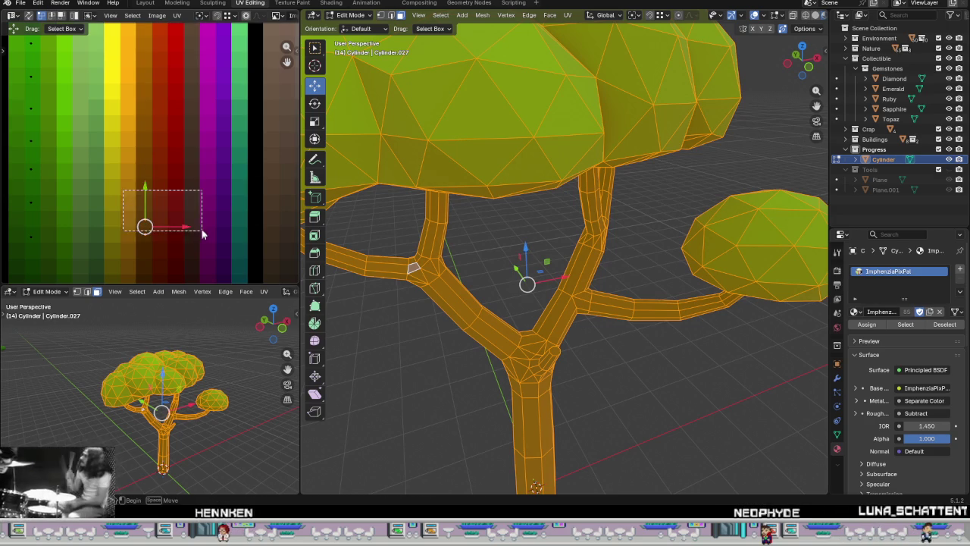
left_click(634, 351)
mouse_move(549, 377)
middle_mouse_down()
mouse_move(524, 336)
mouse_move(485, 332)
mouse_move(550, 321)
mouse_move(541, 340)
mouse_move(598, 223)
mouse_move(606, 369)
mouse_move(524, 394)
middle_mouse_up()
scroll(486, 332, "down", 3)
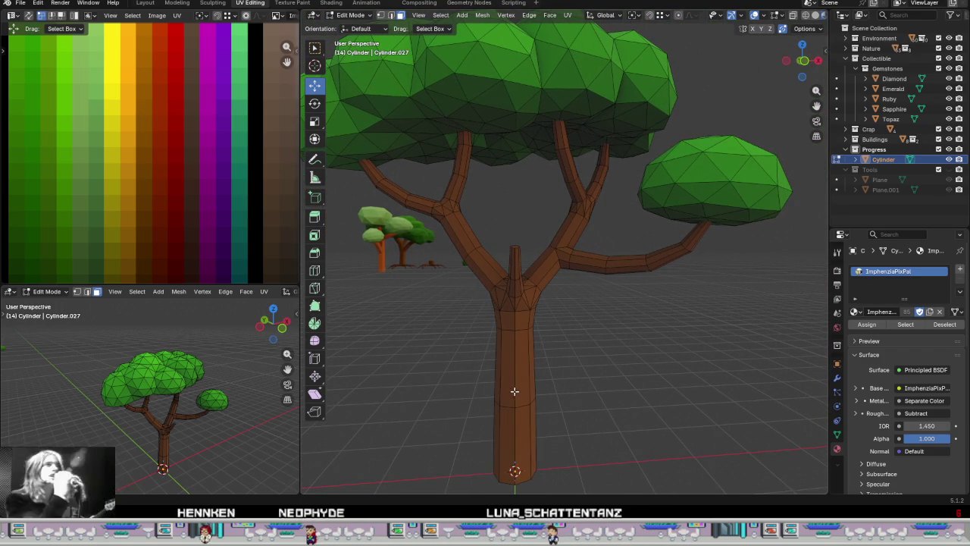
Step: Select the trunk-base ring, grow it into the branches, and shift its palette colour to another shade
left_click(516, 448, "alt")
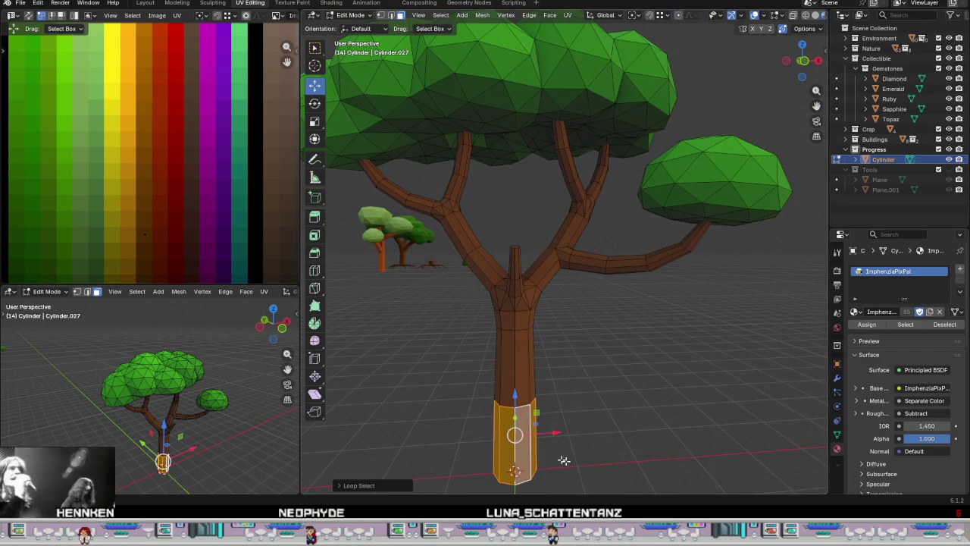
key("ctrl+KP_Add")
key("ctrl+KP_Add")
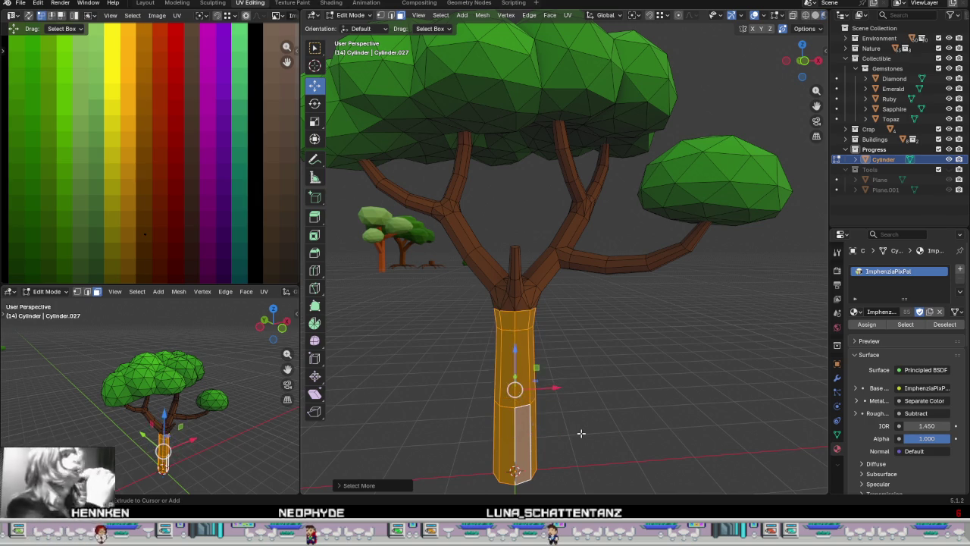
key("ctrl+KP_Add")
key("ctrl+KP_Add")
key("ctrl+KP_Add")
key("ctrl+KP_Add")
key("ctrl+KP_Add")
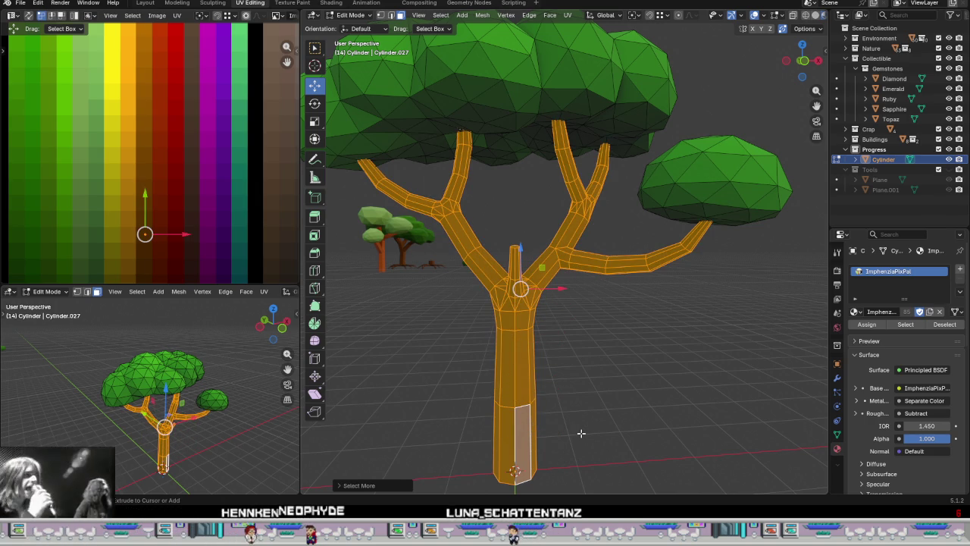
key("ctrl+KP_Subtract")
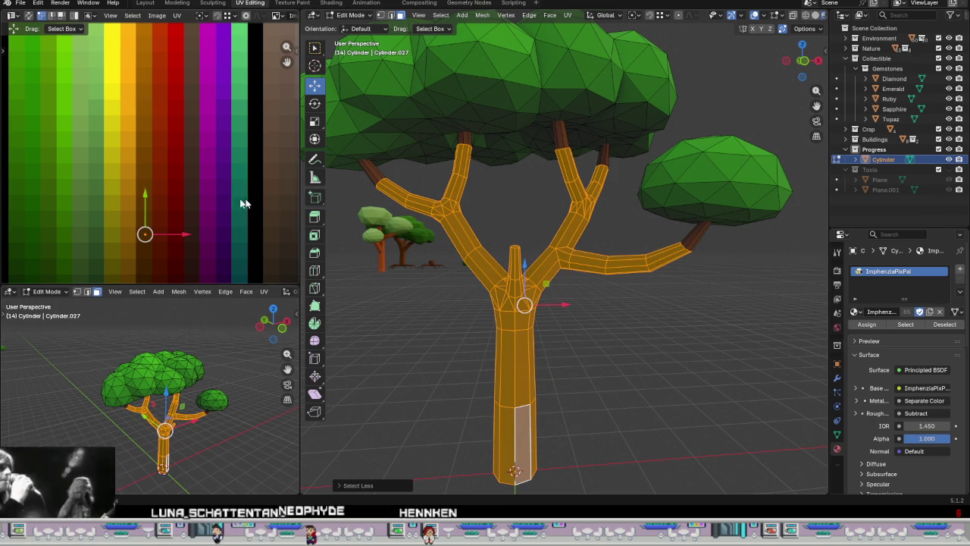
scroll(259, 205, "down", 2)
left_click_drag(174, 196, 189, 132)
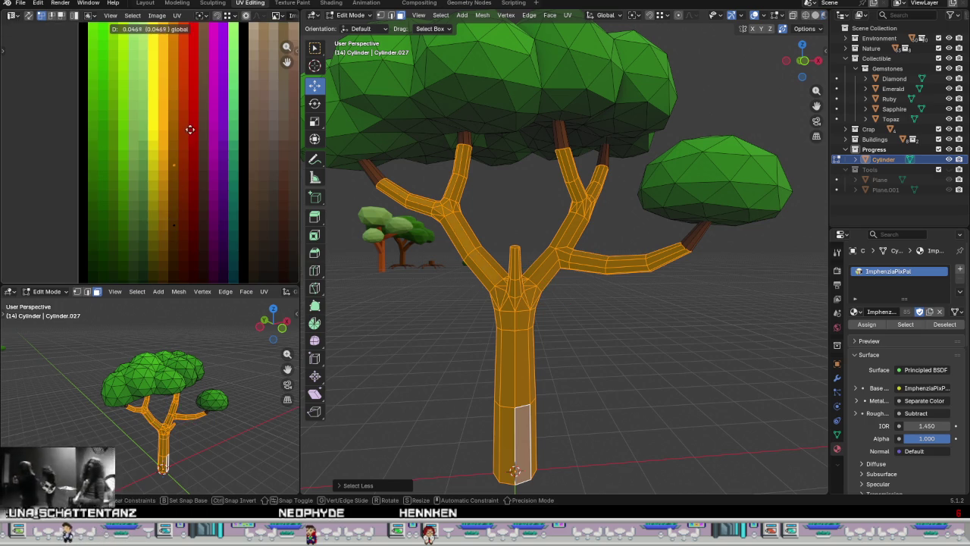
right_click(191, 122)
left_click_drag(266, 168, 121, 231)
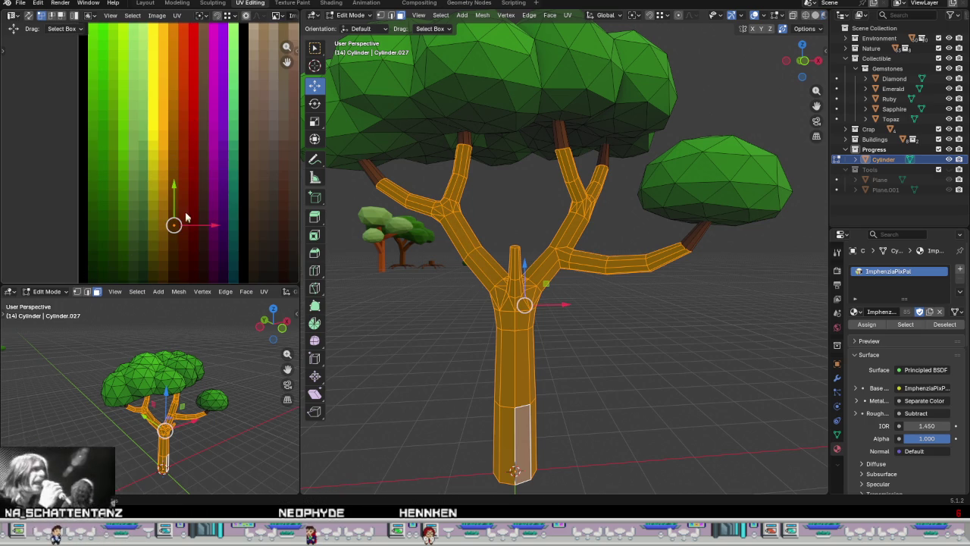
left_click_drag(167, 192, 176, 118)
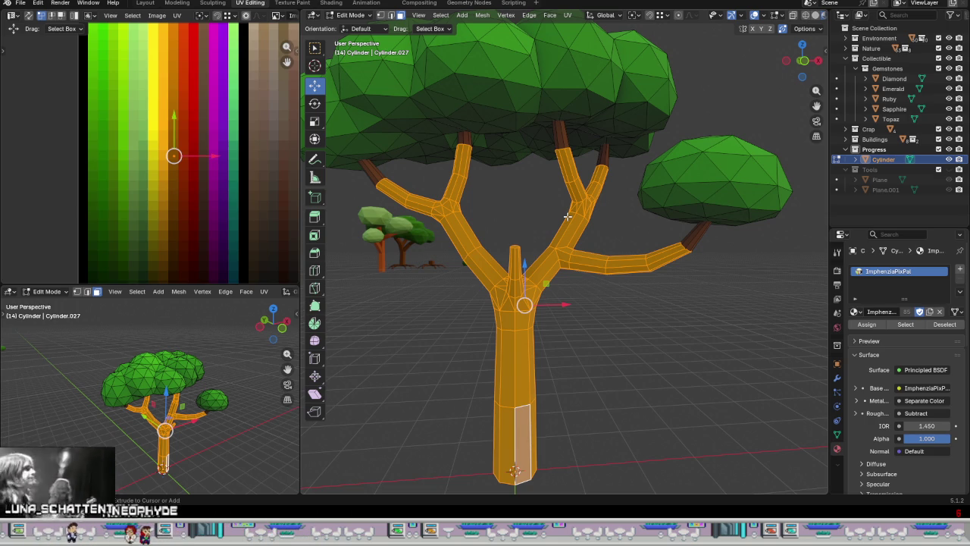
Step: Grow the mesh selection outward and move its UVs onto a new palette shade
key("ctrl+KP_Add")
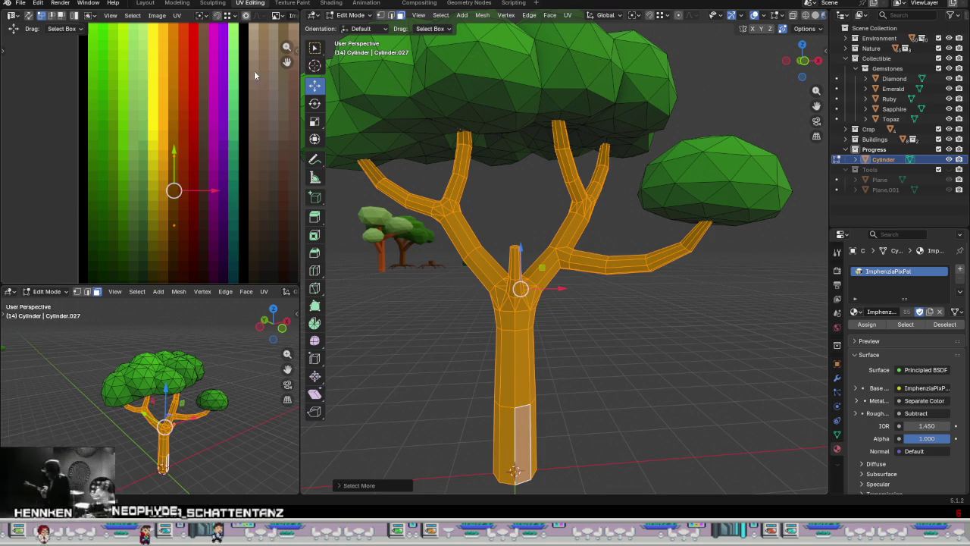
left_click_drag(203, 240, 179, 155)
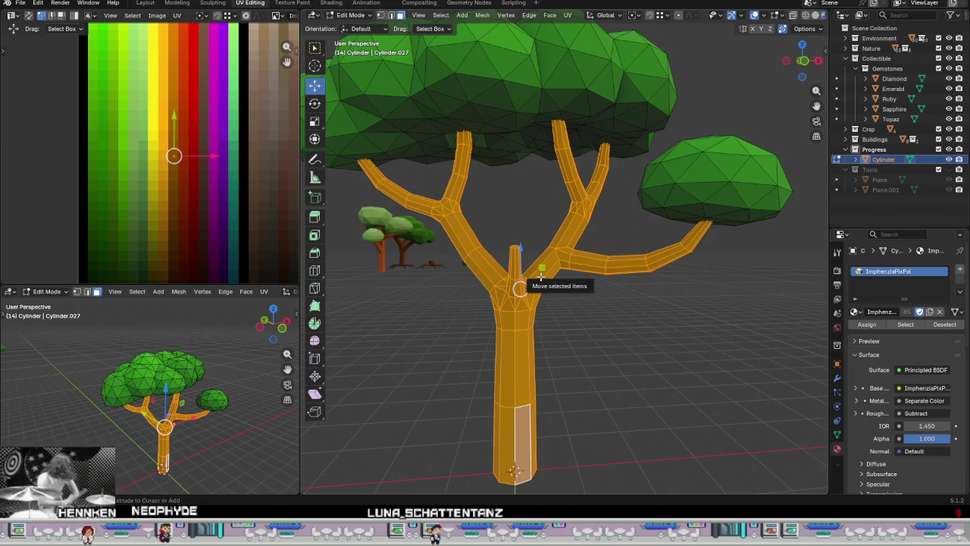
key("ctrl+KP_Subtract")
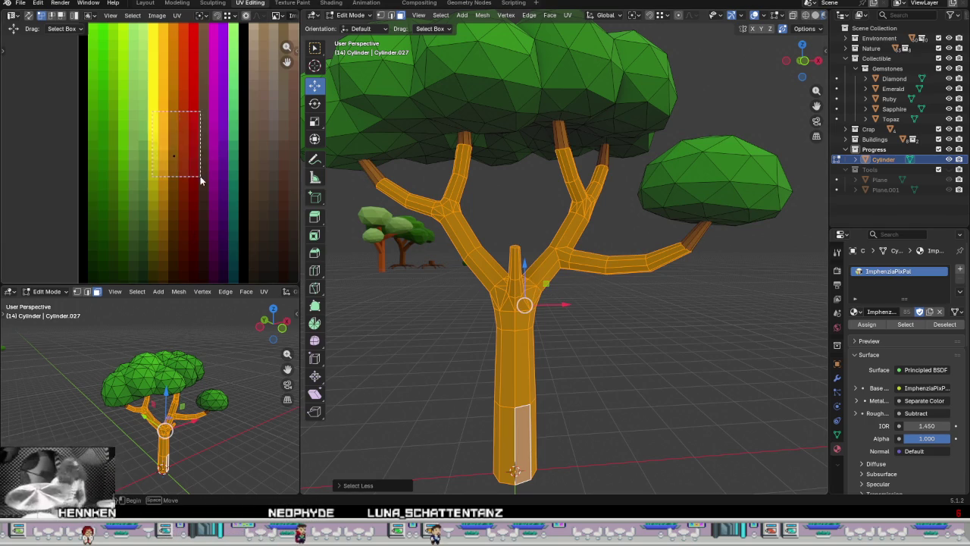
left_click_drag(201, 179, 201, 180)
key("g")
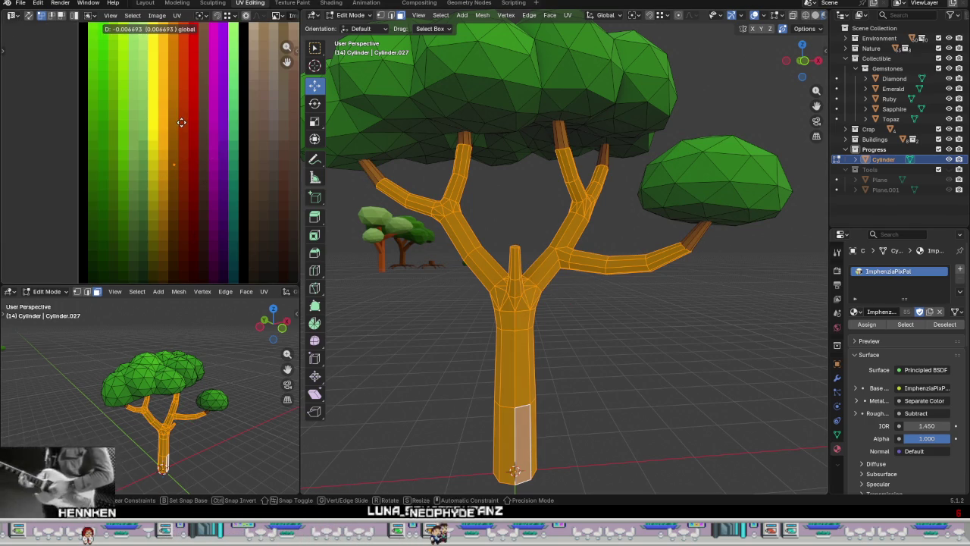
left_click(182, 127)
Step: Shrink the selection inward from the tips and shift its colour onto brown
key("ctrl+KP_Subtract")
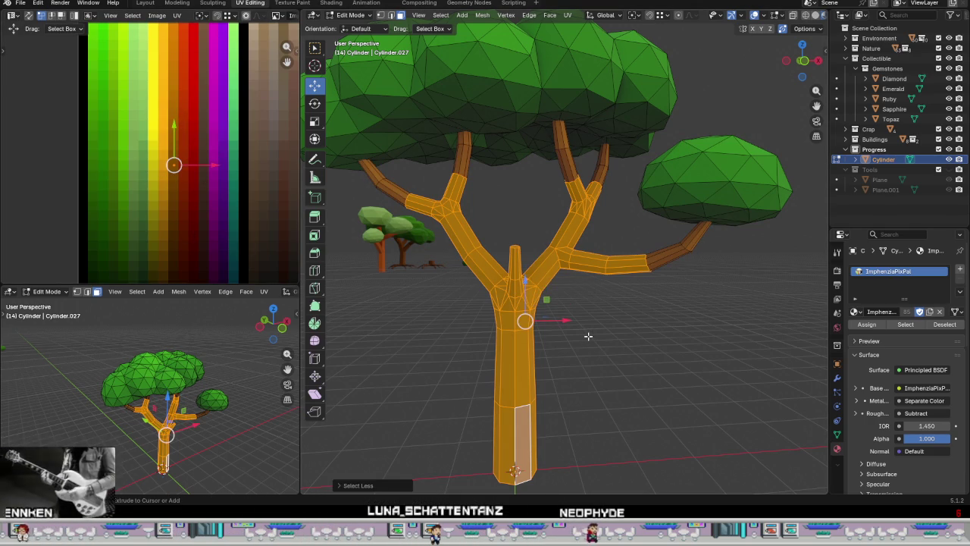
key("g")
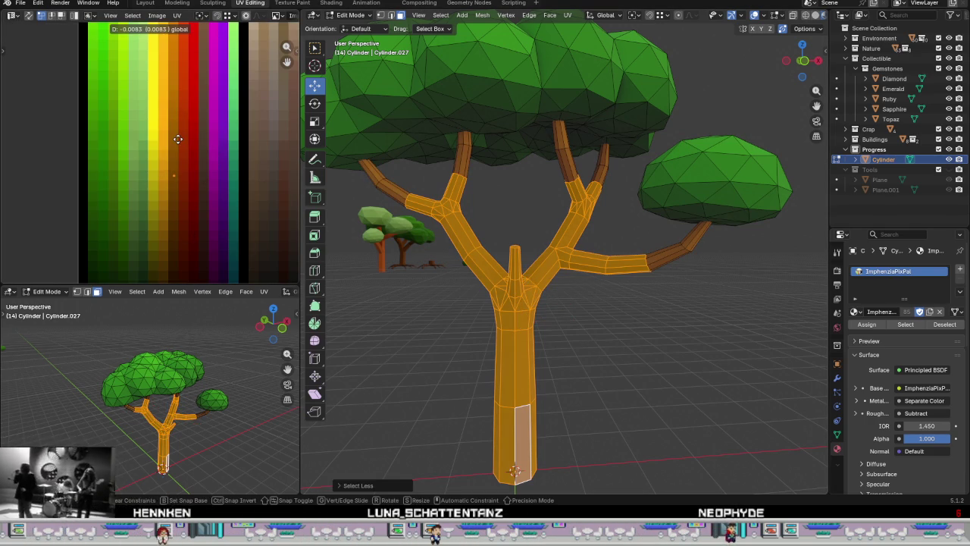
left_click(179, 140)
scroll(170, 155, "up", 4)
middle_click_drag(208, 178, 188, 90)
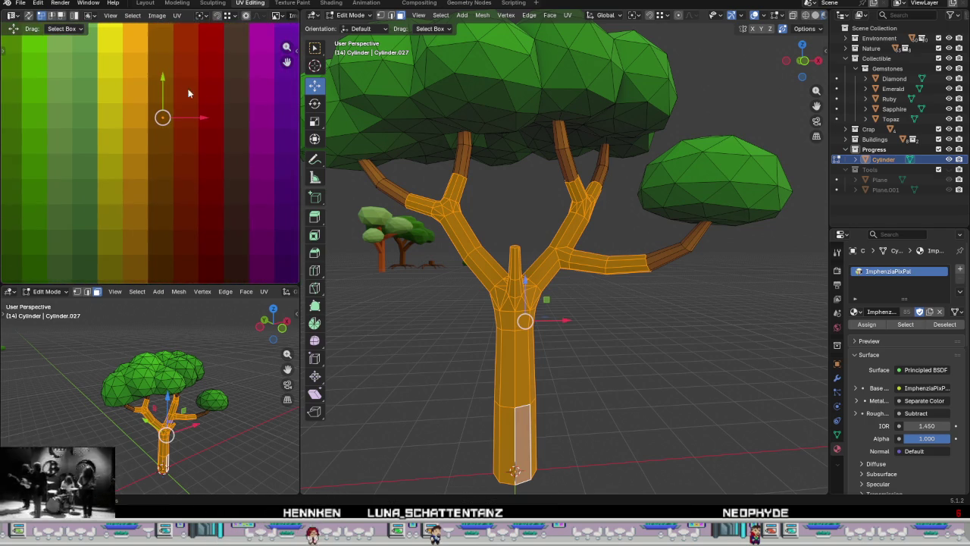
Step: Shrink the selection from the branch tips inward, darkening each remaining set one palette step
key("ctrl+KP_Subtract")
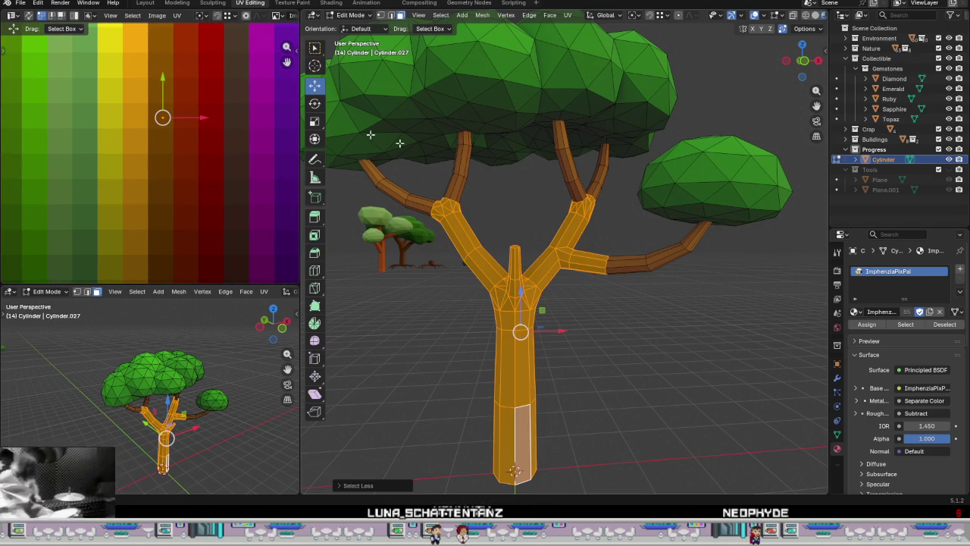
left_click_drag(163, 83, 179, 107)
key("ctrl+KP_Subtract")
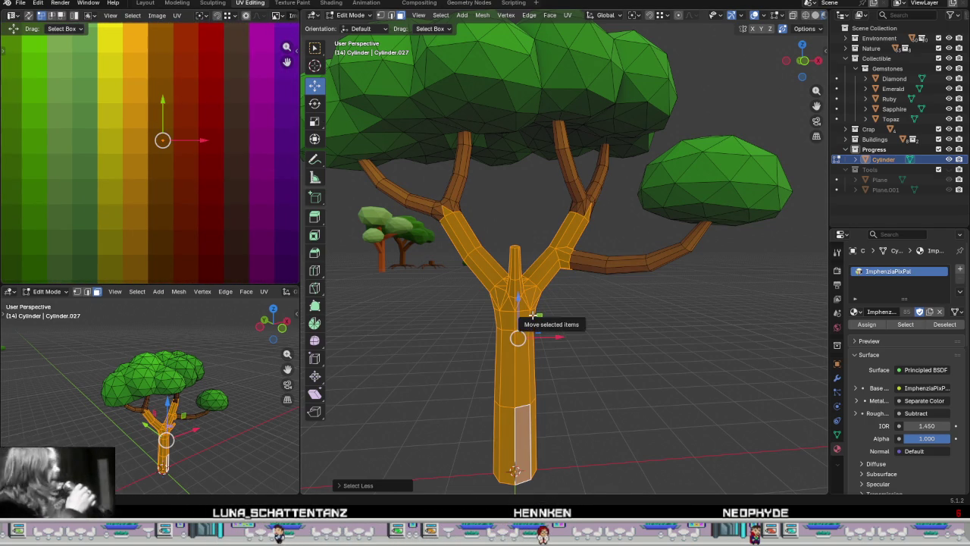
left_click_drag(162, 114, 163, 138)
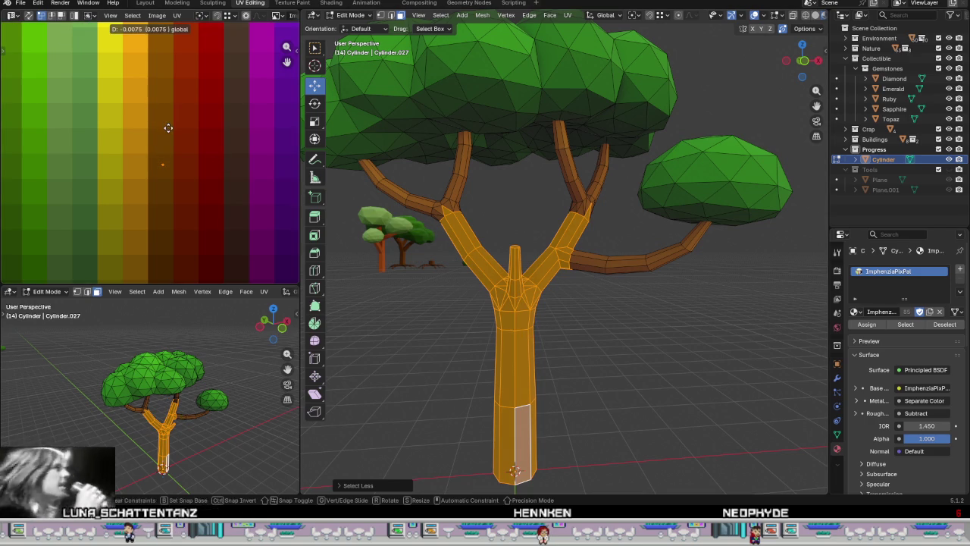
key("ctrl+KP_Subtract")
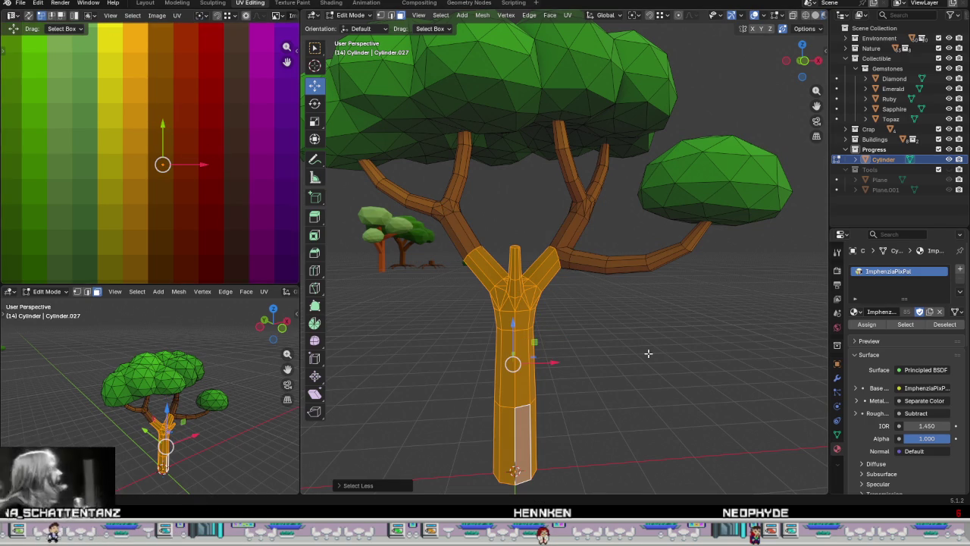
left_click_drag(166, 131, 165, 156)
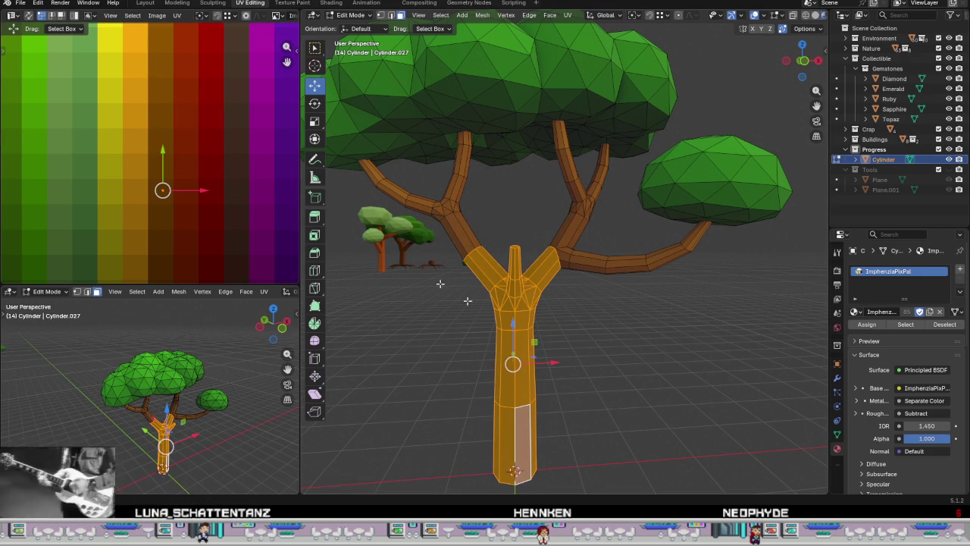
key("ctrl+KP_Subtract")
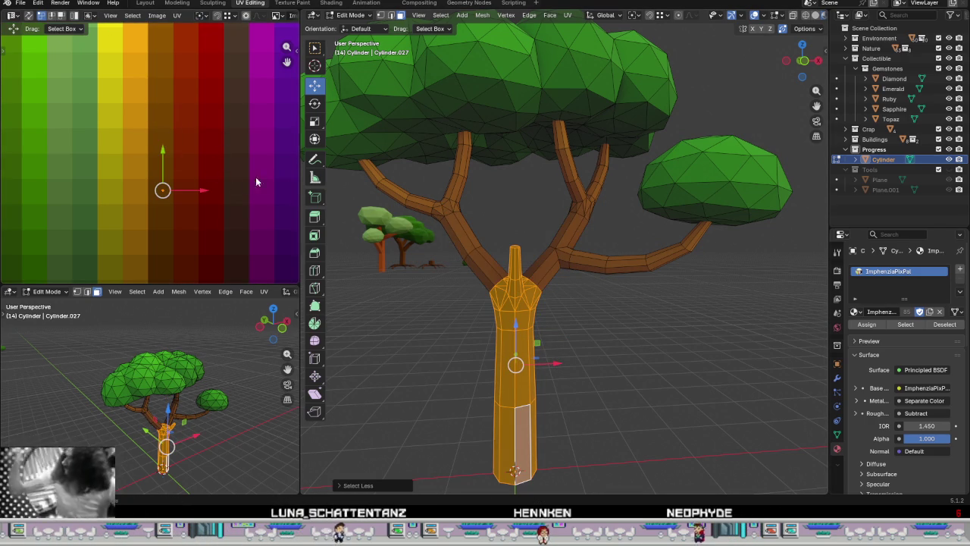
left_click_drag(161, 150, 168, 176)
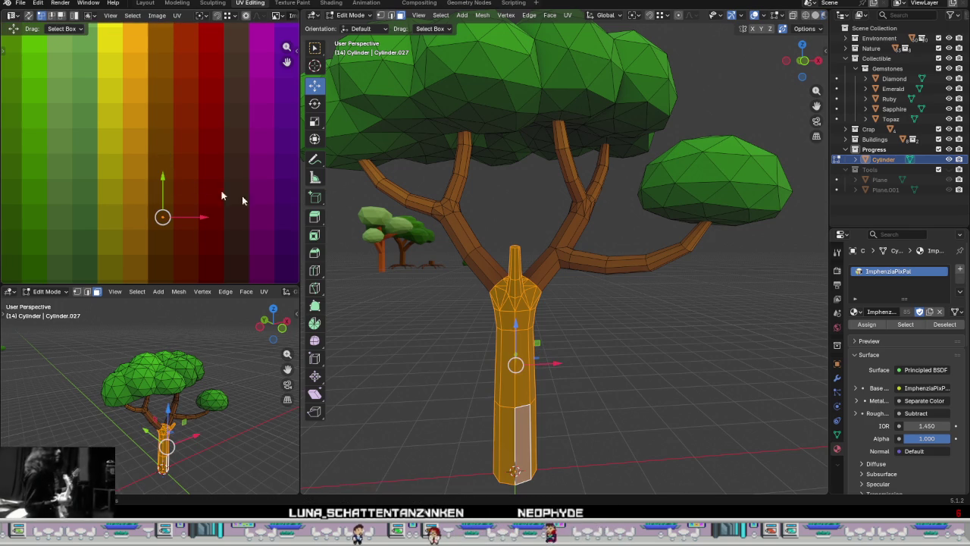
Step: Keep darkening the trunk until only the bottom trunk segment remains selected
key("ctrl+KP_Subtract")
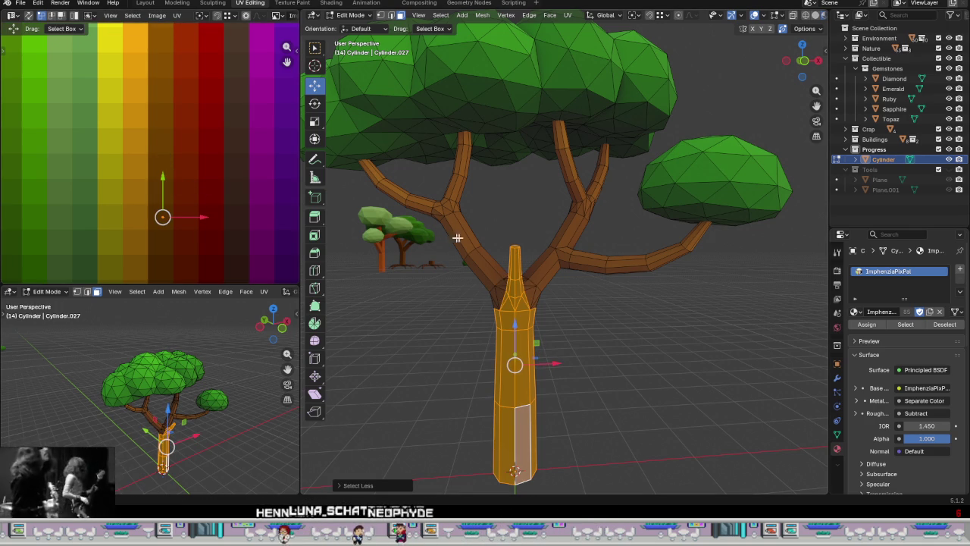
left_click_drag(167, 177, 178, 200)
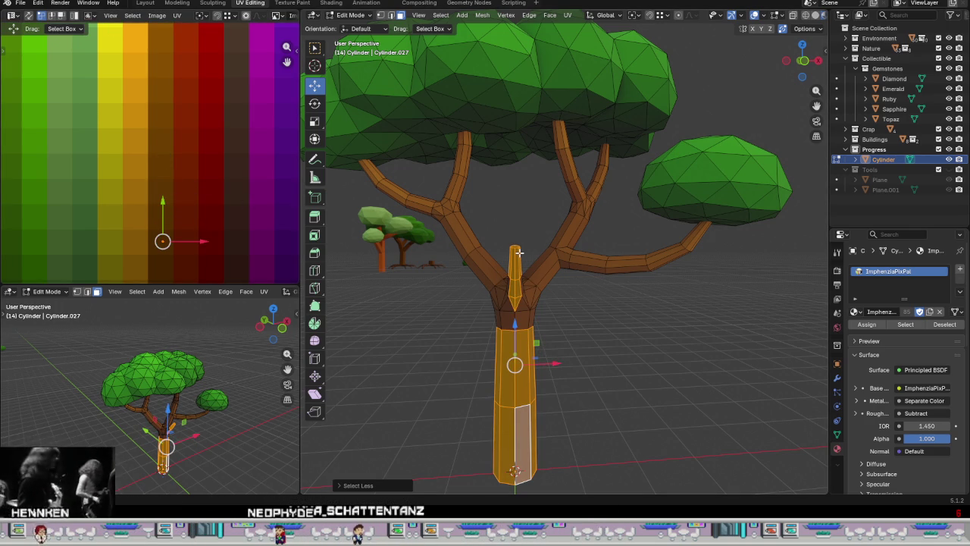
left_click_drag(167, 203, 171, 232)
scroll(555, 387, "down", 2)
middle_click_drag(225, 209, 220, 128)
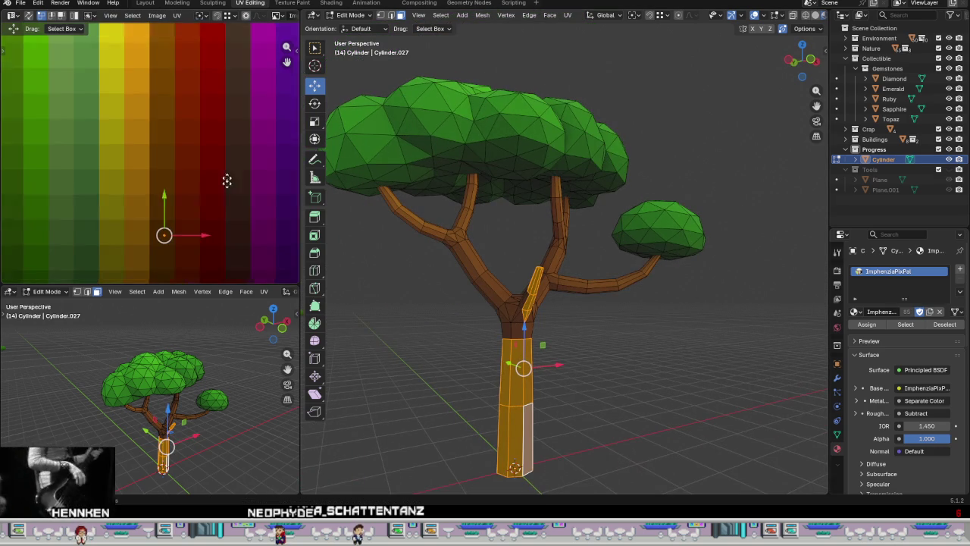
key("ctrl+KP_Subtract")
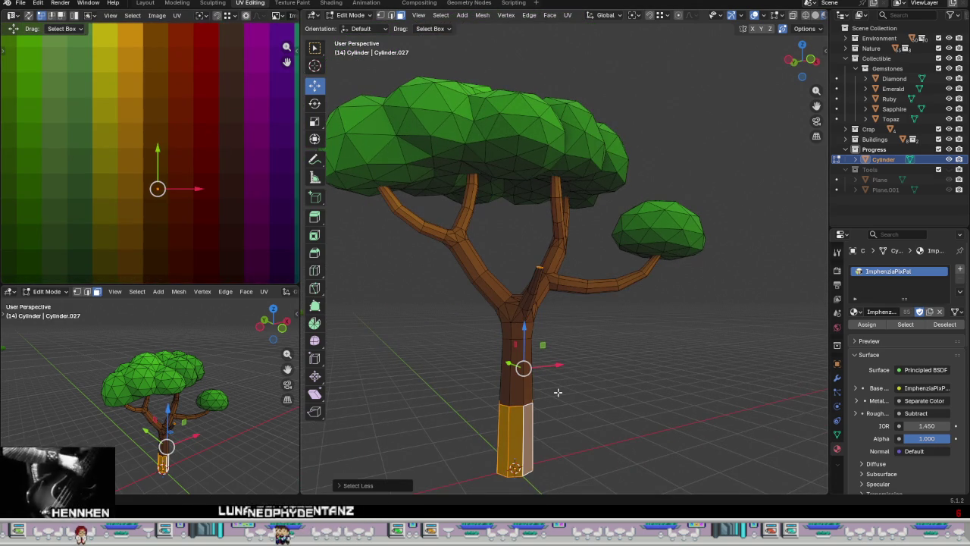
middle_click_drag(162, 158, 167, 182)
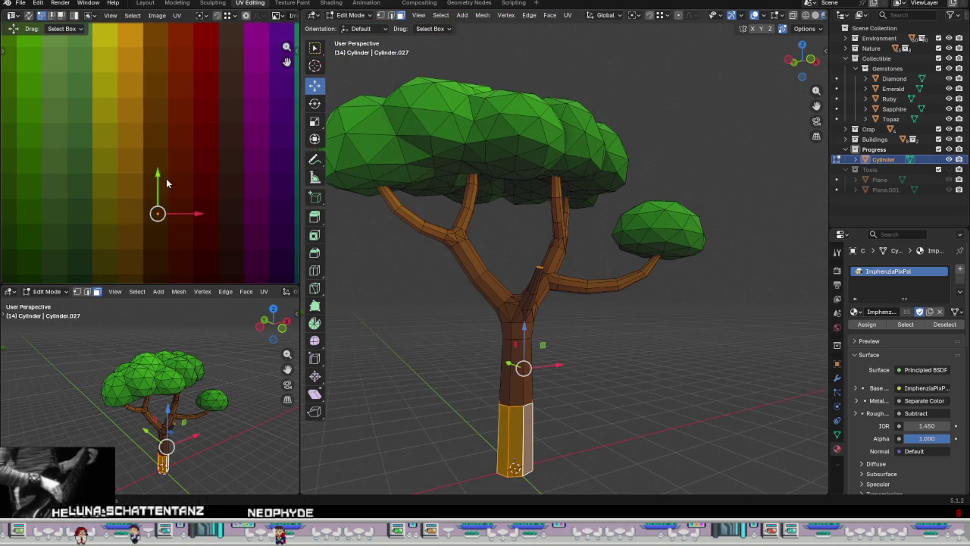
Step: Clear the selection, check the whole tree outside Edit Mode, then return and orbit the trunk
left_click(576, 399)
scroll(576, 399, "up", 2)
key("Tab")
scroll(592, 398, "down", 5)
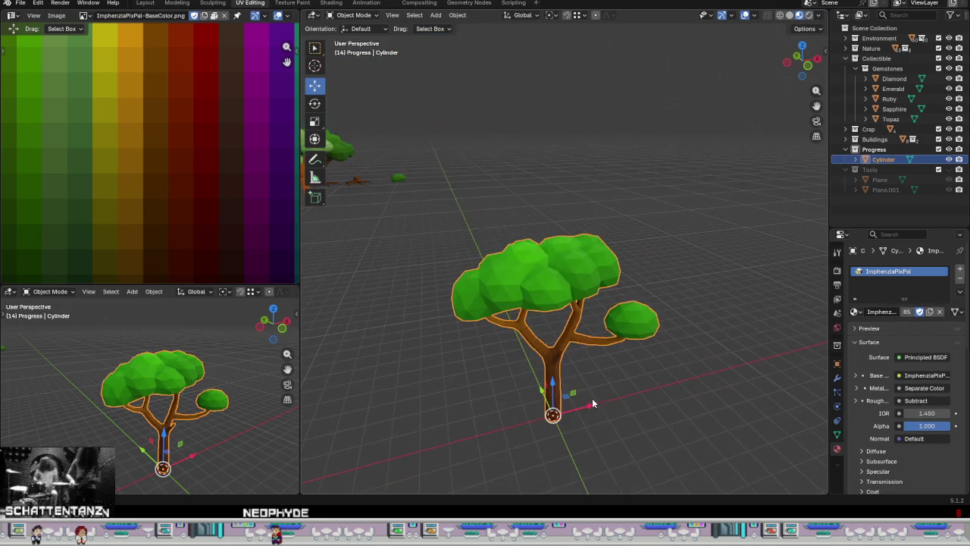
scroll(664, 377, "up", 2)
scroll(556, 396, "up", 2)
scroll(553, 412, "up", 2)
key("Tab")
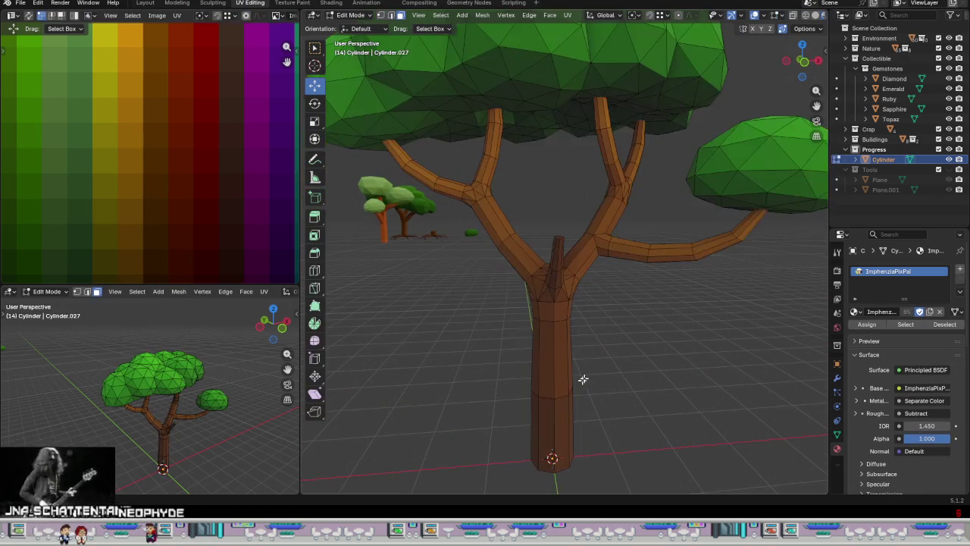
scroll(576, 385, "up", 2)
mouse_move(568, 288)
middle_mouse_down()
mouse_move(604, 265)
mouse_move(631, 284)
middle_mouse_up()
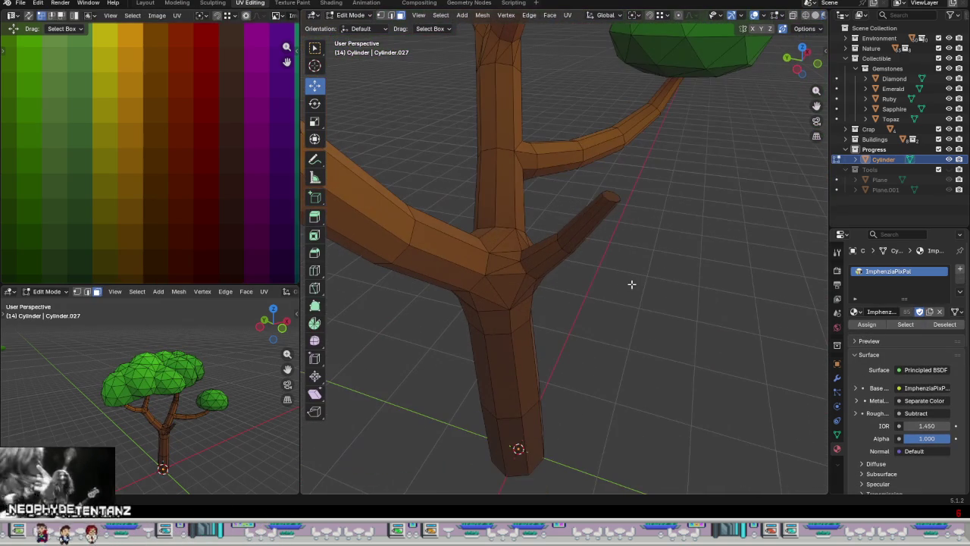
Step: Select the small branch's faces at the trunk junction, leaving out the base triangle
left_click(516, 279)
left_click(545, 262)
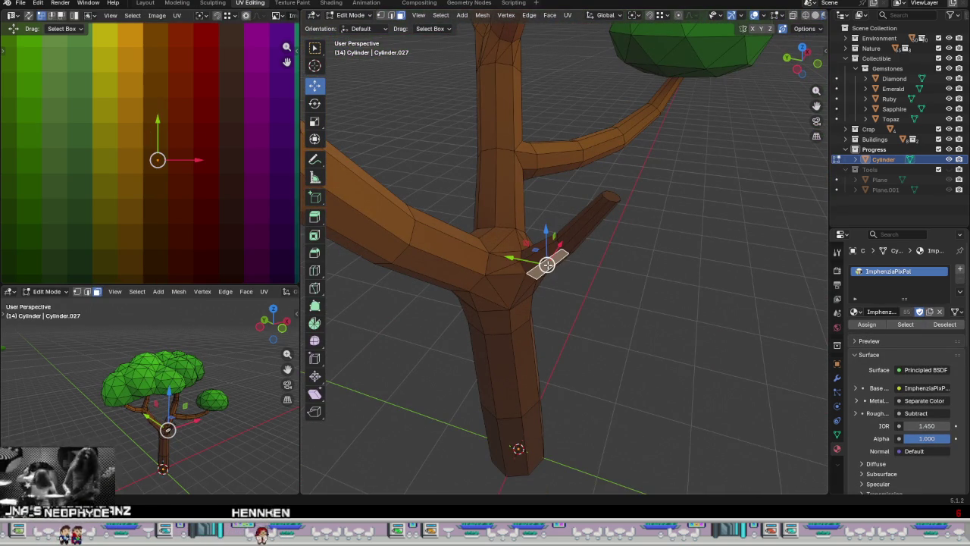
middle_click_drag(551, 264, 551, 296)
left_click(559, 297, "alt")
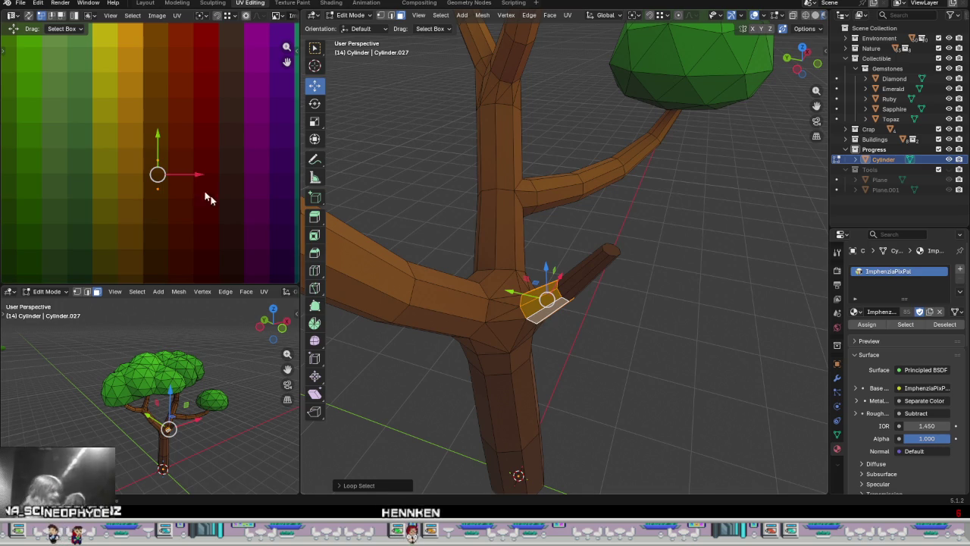
mouse_move(407, 229)
middle_mouse_down()
mouse_move(607, 243)
mouse_move(539, 220)
mouse_move(564, 217)
mouse_move(533, 329)
middle_mouse_up()
left_click(619, 241, "alt+shift")
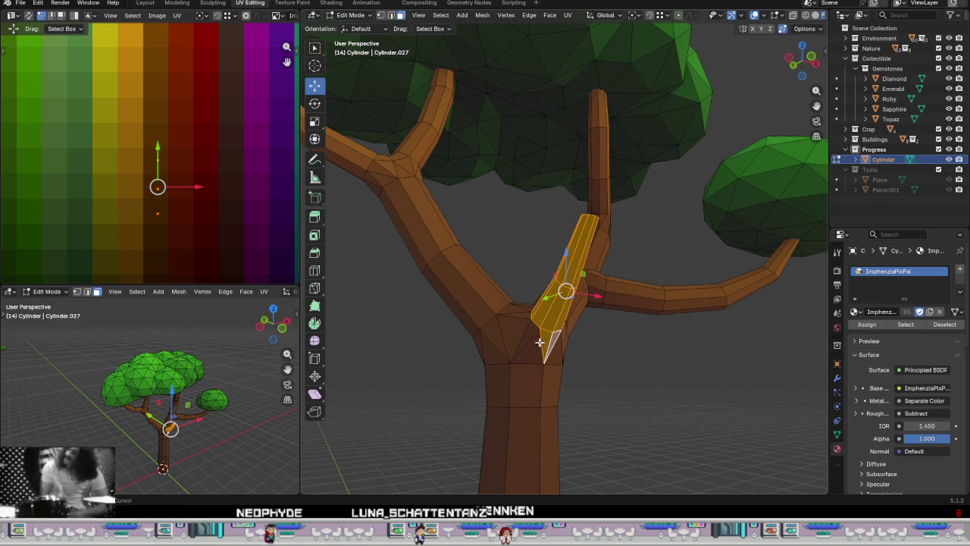
left_click(529, 344, "shift")
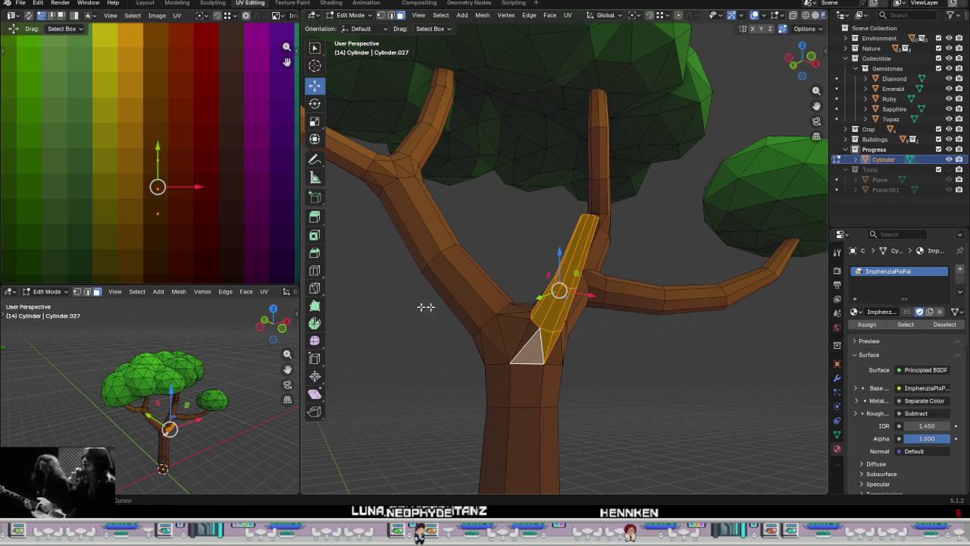
left_click(535, 347, "shift")
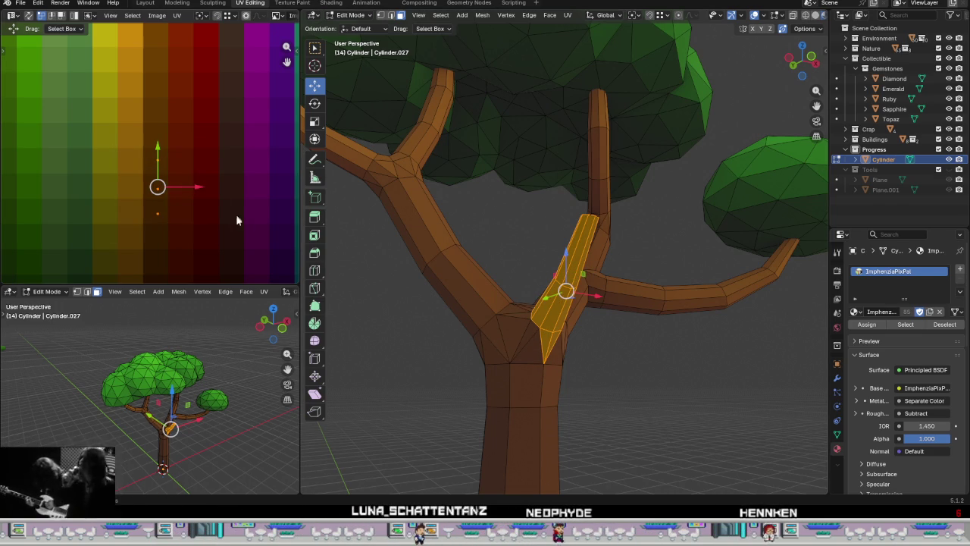
Step: Select the branch strip's UV points in the palette and deselect the base triangle face
key("s")
key("Escape")
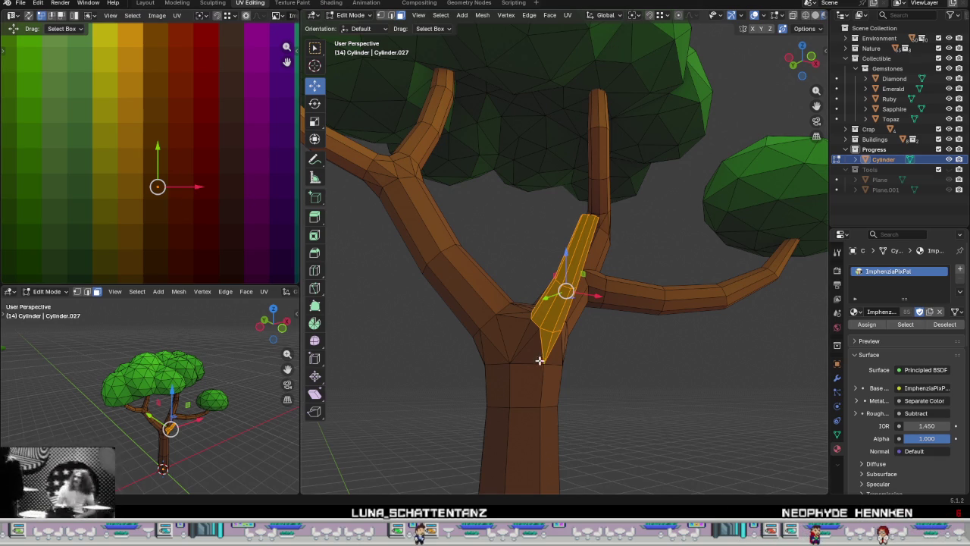
left_click_drag(151, 198, 158, 160)
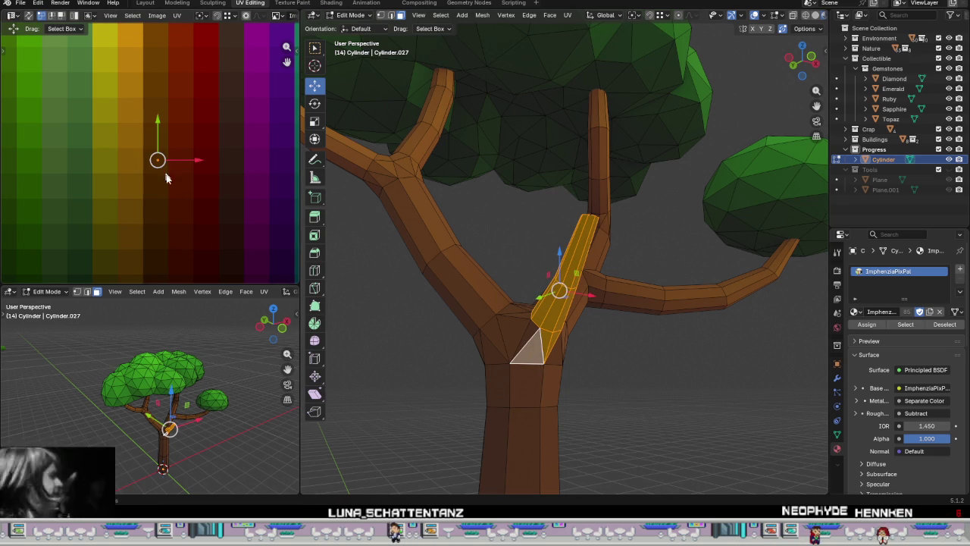
left_click(529, 353, "shift")
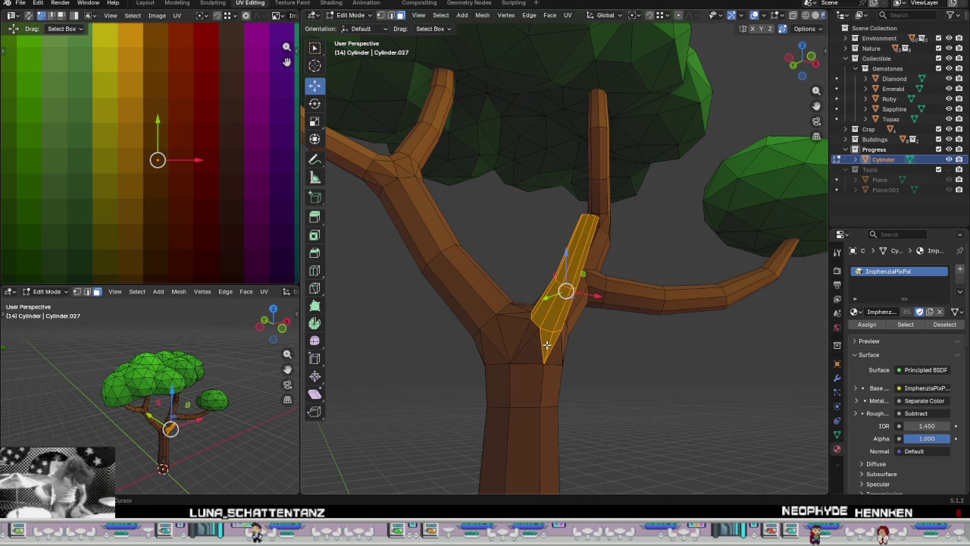
middle_click_drag(551, 342, 635, 387)
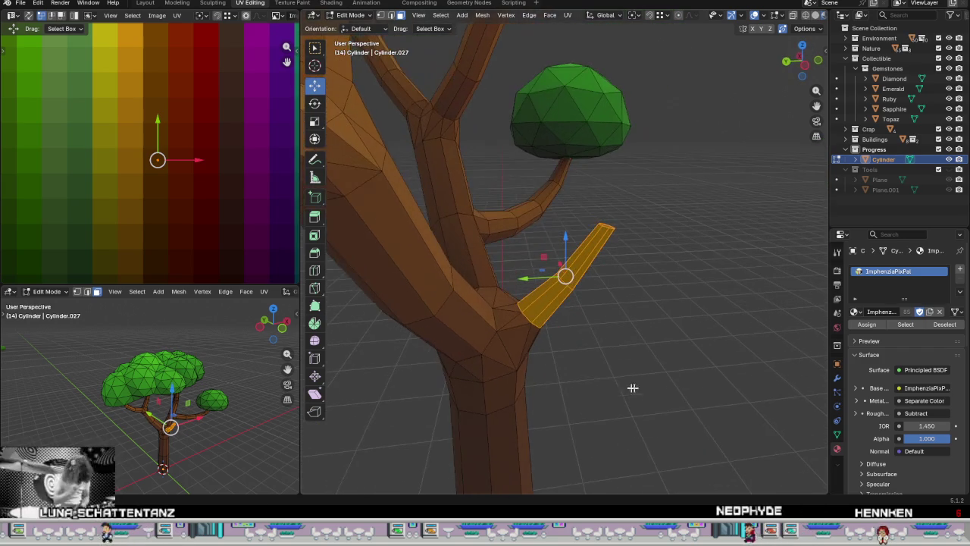
Step: Refine the branch face selection and move its UVs onto the palette's brown
left_click(517, 320, "shift")
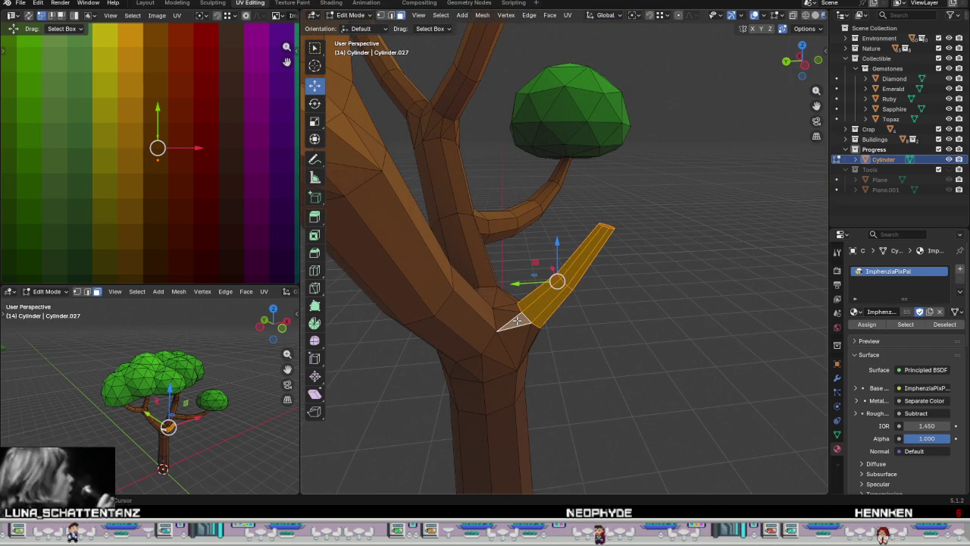
left_click(517, 321, "shift")
mouse_move(517, 320)
middle_mouse_down()
mouse_move(576, 359)
mouse_move(520, 337)
mouse_move(518, 307)
middle_mouse_up()
left_click(517, 302, "shift")
left_click_drag(170, 193, 118, 149)
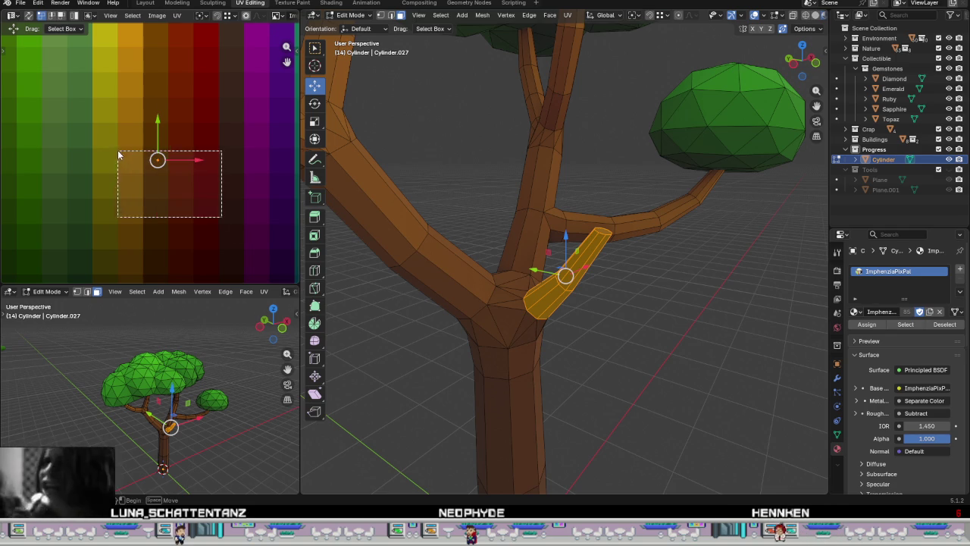
key("g")
left_click(156, 134)
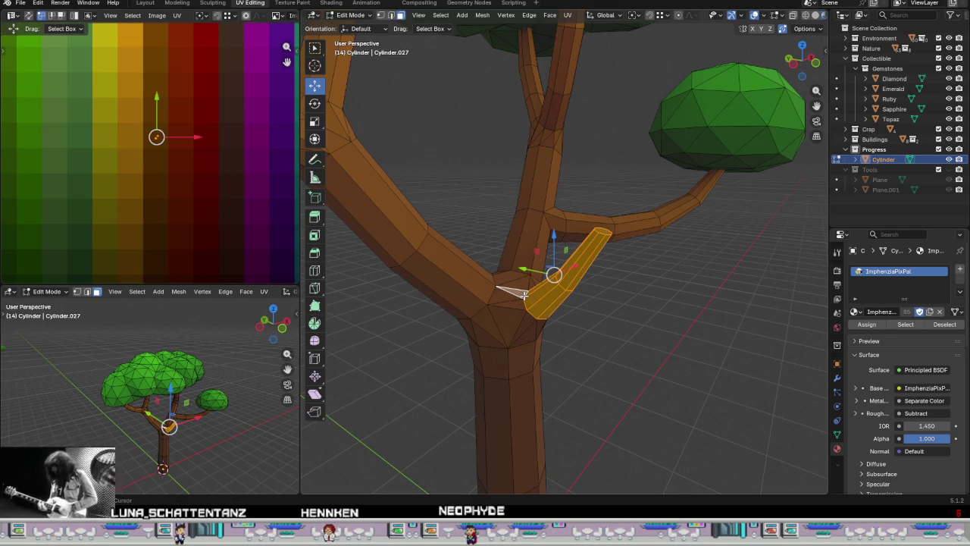
Step: Nudge the branch UVs onto a darker brown and orbit around the stub
scroll(139, 108, "up", 2)
scroll(228, 182, "up", 2)
scroll(189, 189, "up", 1)
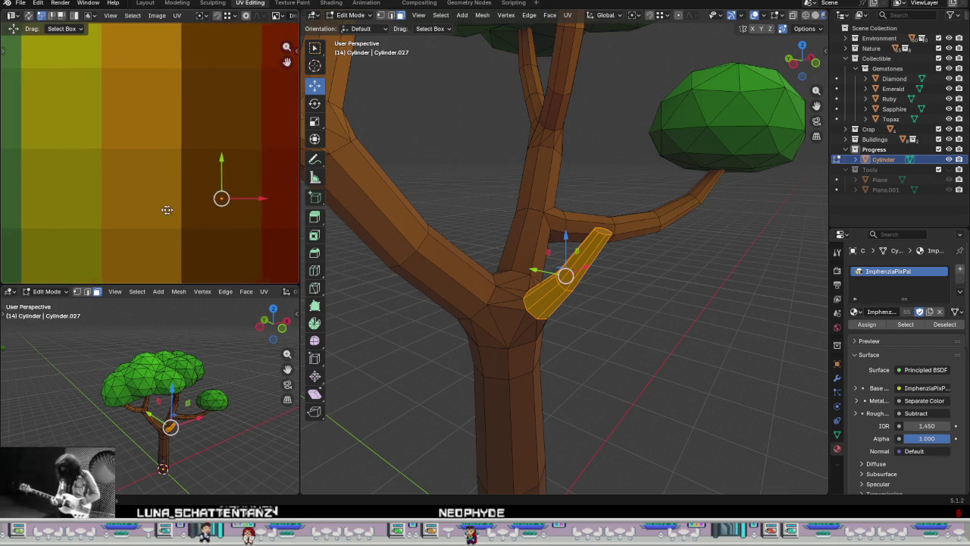
scroll(151, 189, "up", 2)
key("g")
left_click(158, 171)
middle_click_drag(565, 277, 559, 302)
Step: Move two edge loops of the branch onto the brown swatch and return to Object Mode
left_click(572, 278, "alt")
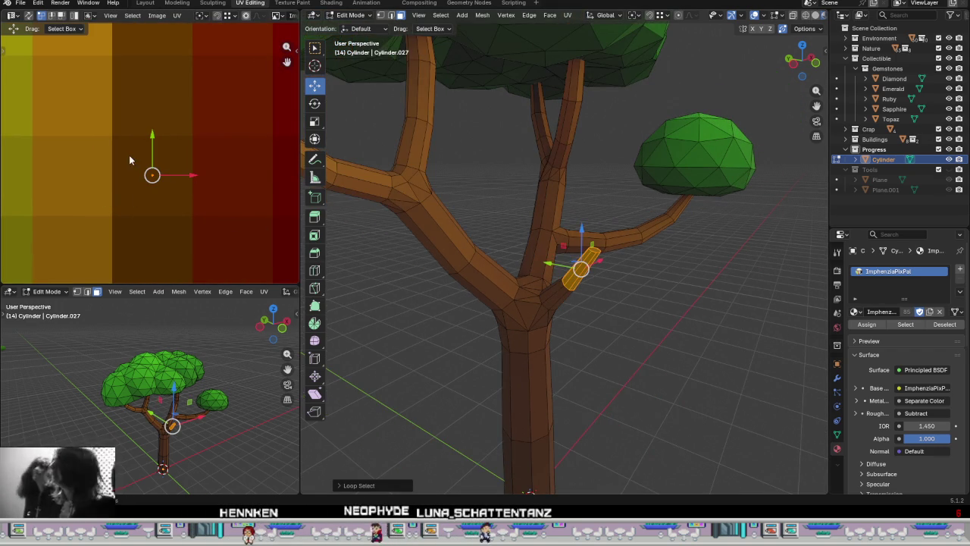
key("g")
left_click(157, 61)
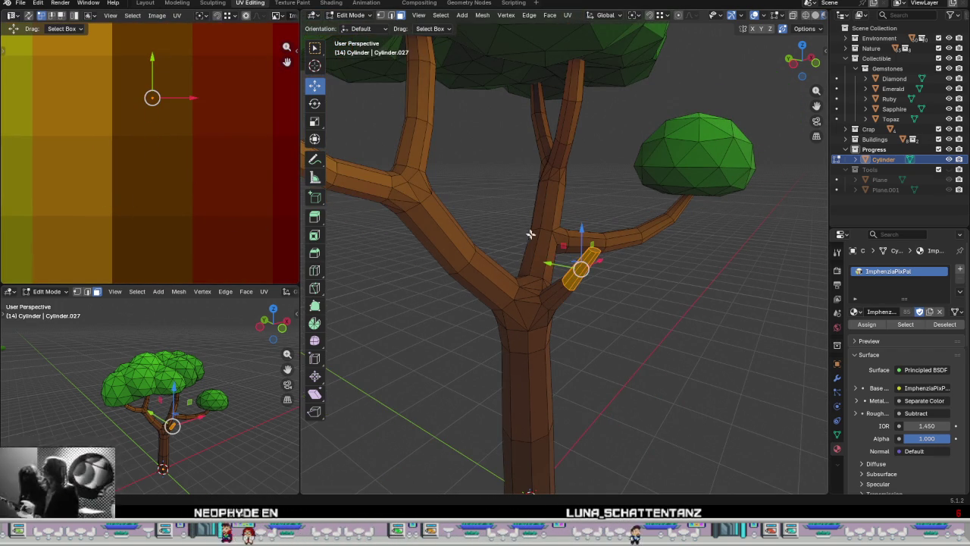
left_click(576, 291, "alt")
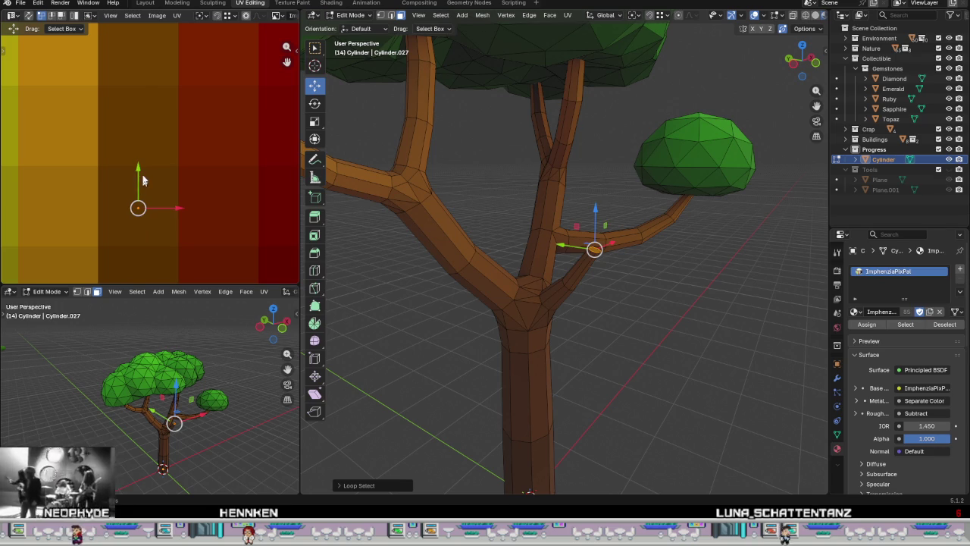
key("g")
left_click(145, 87)
key("Tab")
scroll(642, 319, "down", 3)
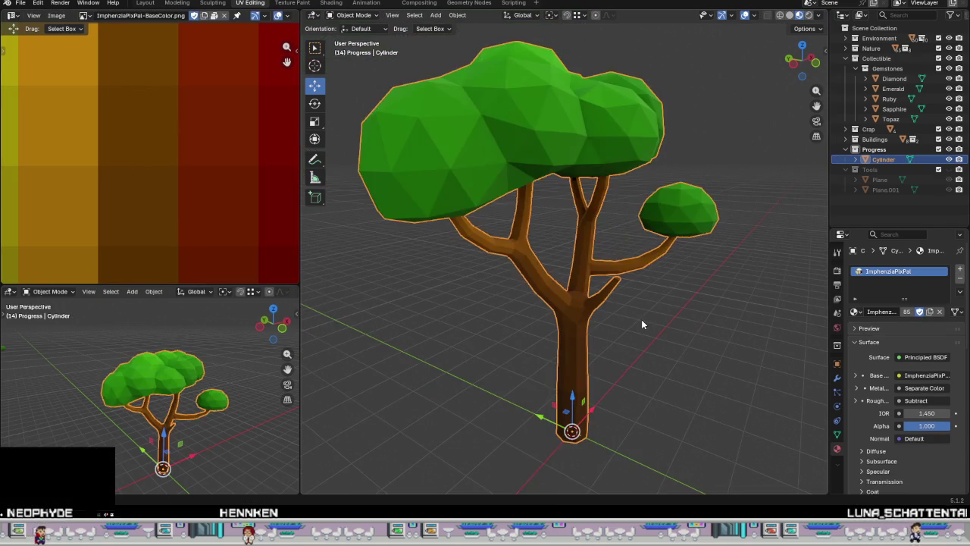
Step: Orbit around the tree within the scene and select it
scroll(557, 341, "up", 3)
mouse_move(638, 319)
middle_mouse_down()
mouse_move(557, 342)
mouse_move(455, 271)
middle_mouse_up()
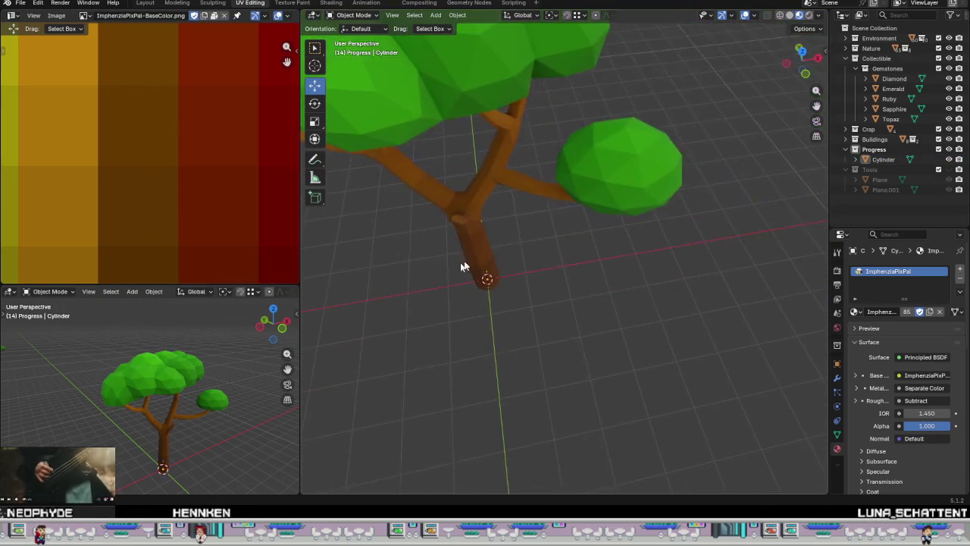
scroll(454, 270, "up", 2)
mouse_move(558, 278)
middle_mouse_down()
mouse_move(624, 217)
mouse_move(641, 260)
mouse_move(626, 275)
middle_mouse_up()
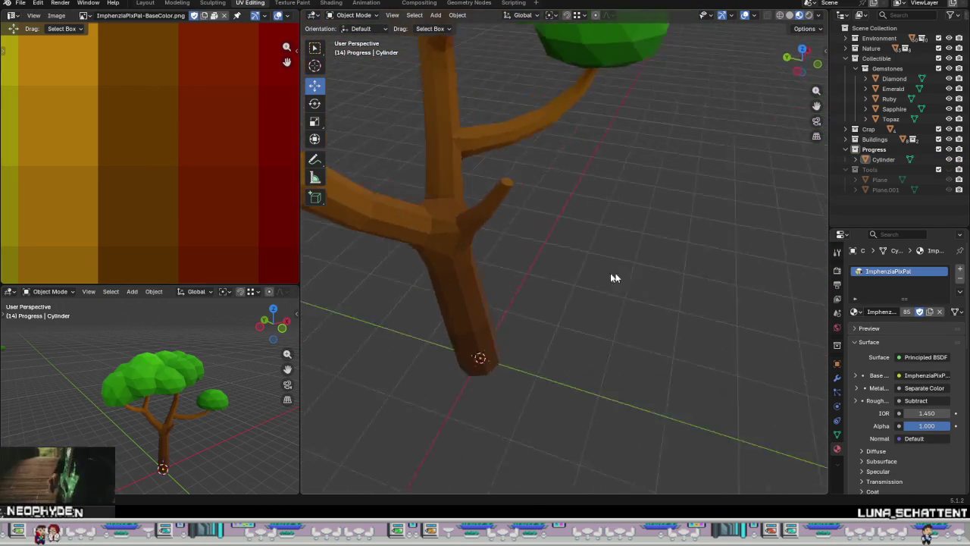
scroll(627, 276, "down", 3)
mouse_move(455, 234)
middle_mouse_down()
mouse_move(422, 228)
mouse_move(519, 297)
mouse_move(676, 303)
mouse_move(598, 334)
middle_mouse_up()
scroll(422, 228, "down", 3)
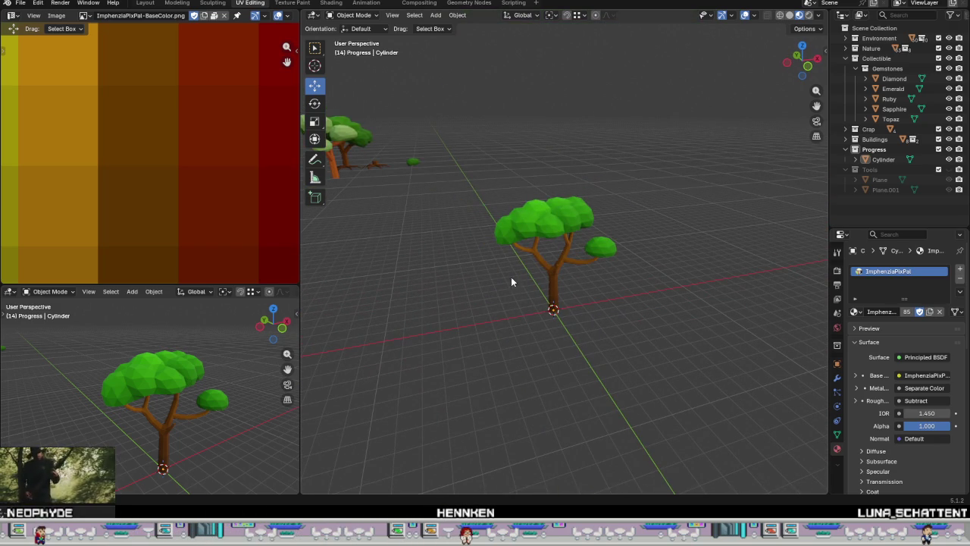
middle_click_drag(511, 278, 596, 300)
left_click(569, 298)
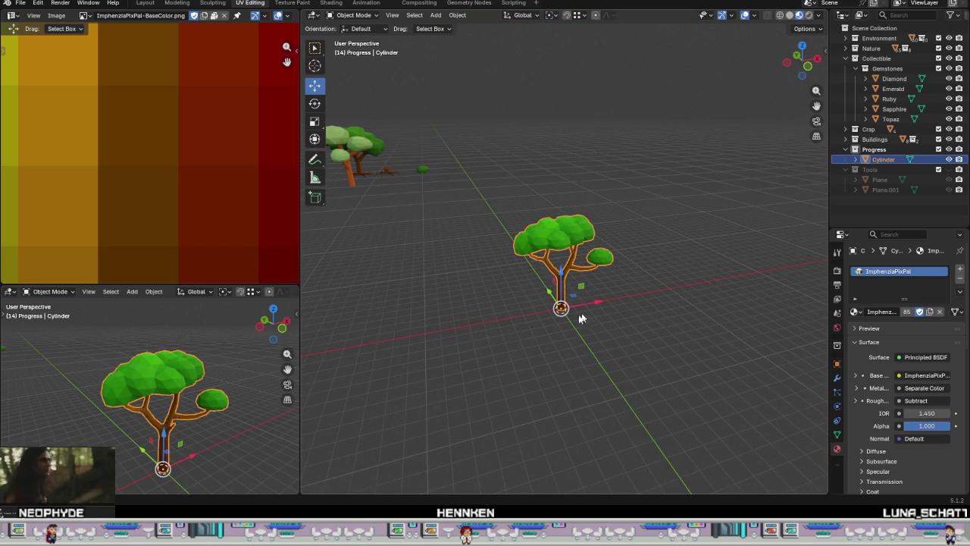
Step: Frame the selected tree with Numpad . and view it side-on
scroll(470, 311, "down", 3)
mouse_move(469, 311)
middle_mouse_down()
mouse_move(523, 303)
mouse_move(620, 332)
mouse_move(387, 297)
middle_mouse_up()
scroll(454, 273, "up", 5)
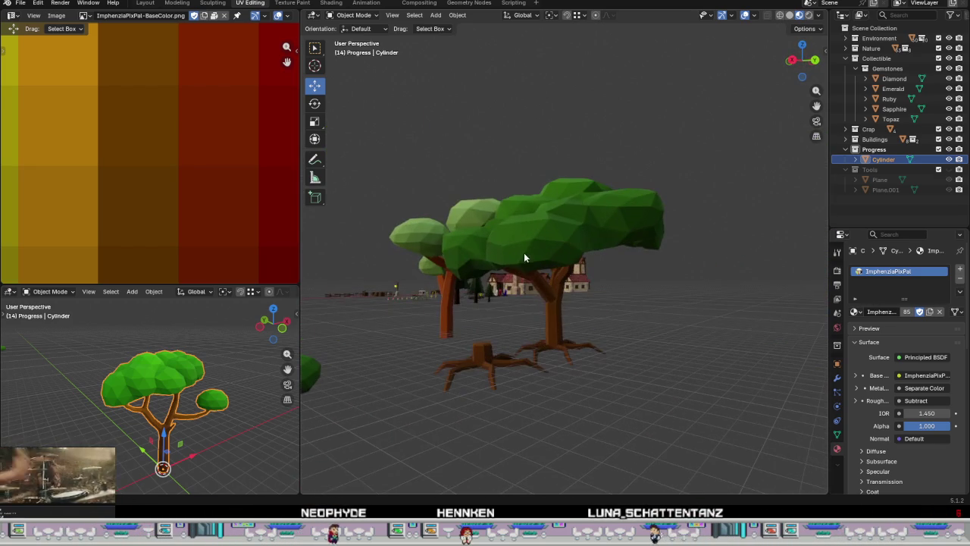
scroll(542, 299, "down", 5)
mouse_move(566, 285)
middle_mouse_down()
mouse_move(616, 320)
mouse_move(738, 338)
mouse_move(648, 331)
mouse_move(702, 337)
middle_mouse_up()
key("KP_Decimal")
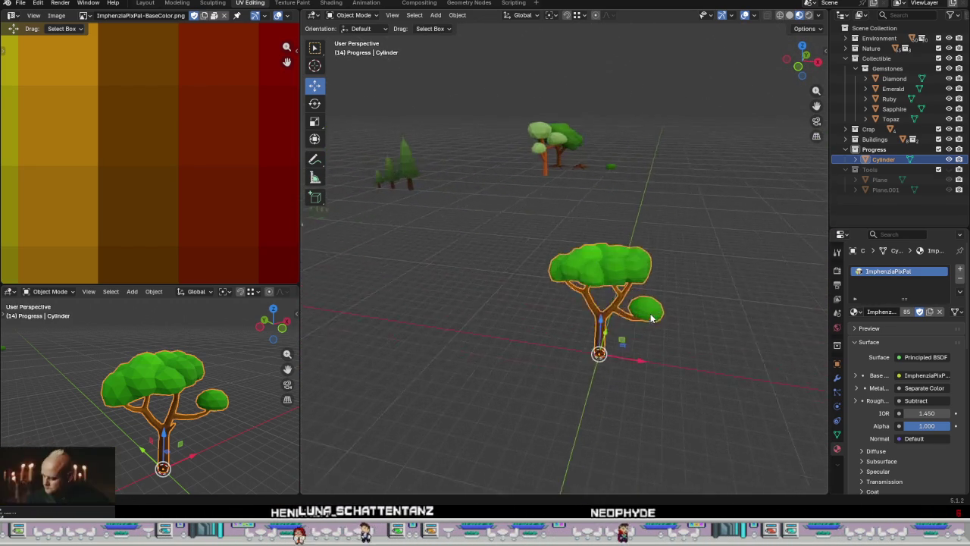
mouse_move(590, 309)
middle_mouse_down()
mouse_move(617, 339)
mouse_move(583, 306)
middle_mouse_up()
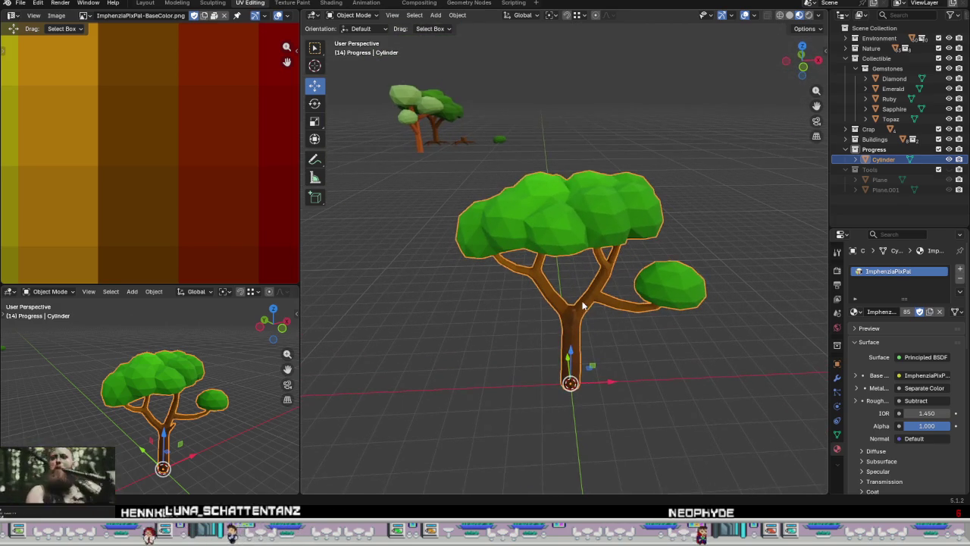
scroll(589, 322, "down", 5)
scroll(576, 348, "down", 6)
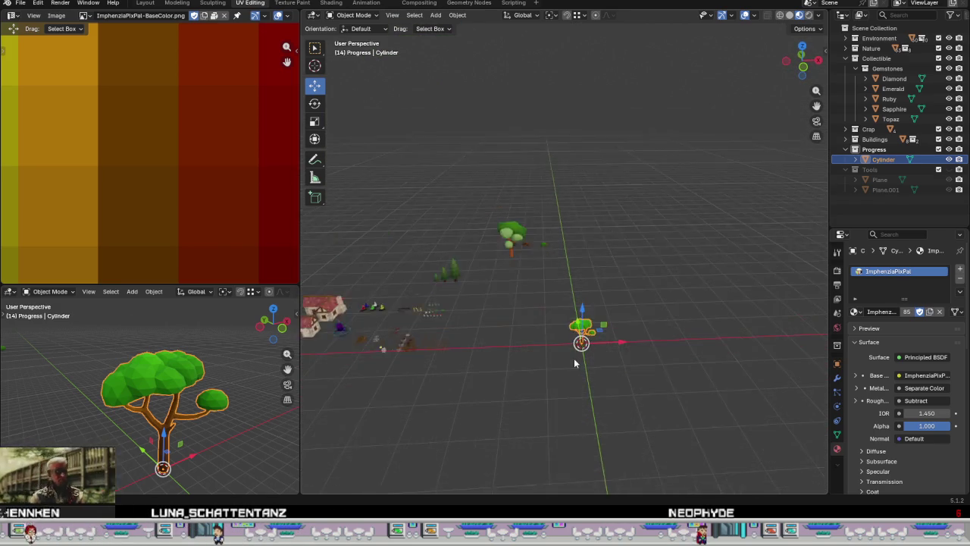
scroll(573, 358, "down", 4)
scroll(491, 194, "up", 4)
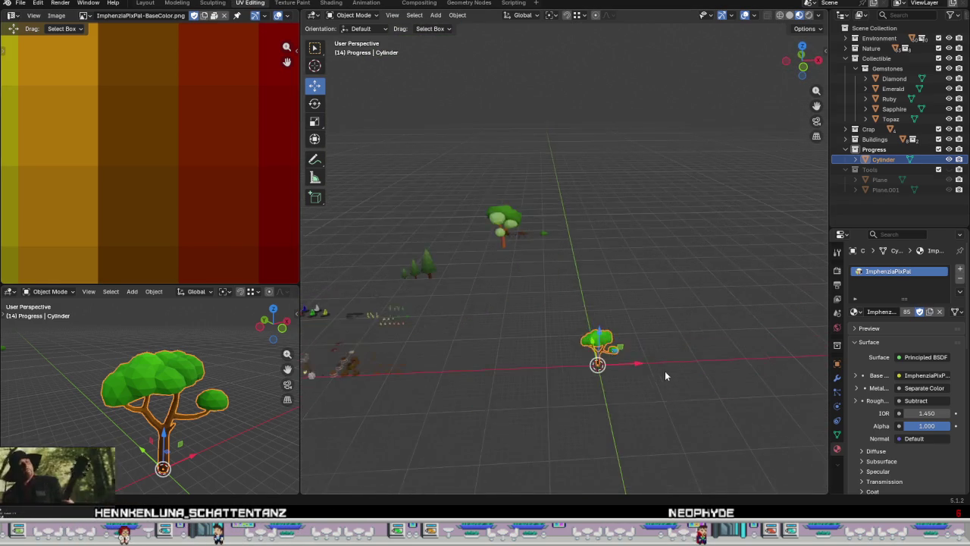
scroll(498, 329, "up", 4)
scroll(455, 273, "up", 4)
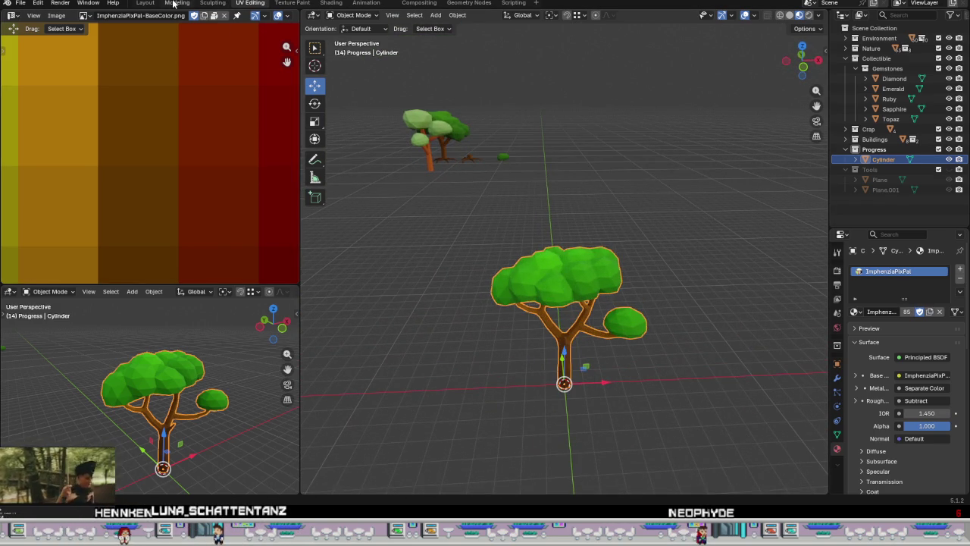
Step: Switch to the Modeling workspace showing the tree among the other assets
left_click(176, 3)
scroll(384, 252, "down", 3)
scroll(368, 285, "down", 2)
scroll(327, 282, "down", 2)
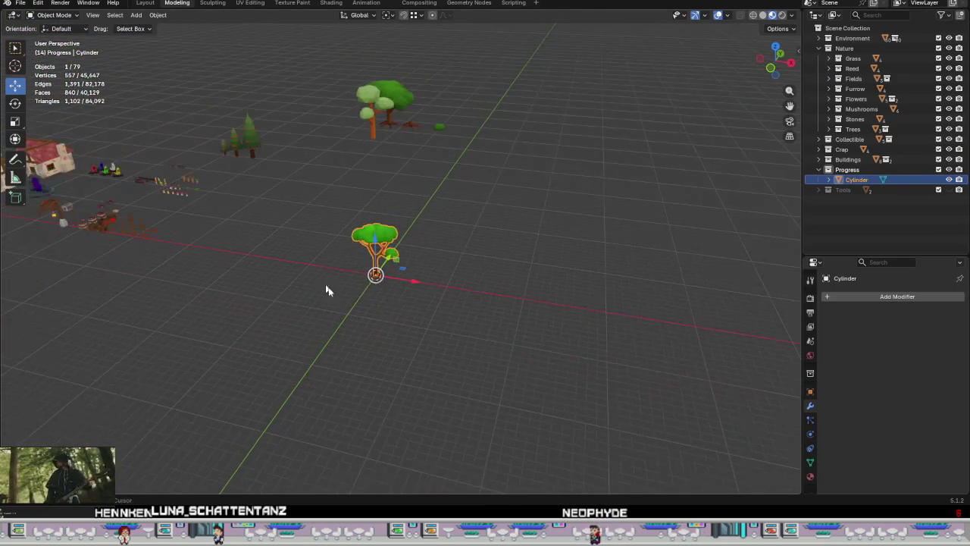
Step: Move the tree beside the village houses and slide it along the Y axis
middle_click_drag(327, 286, 589, 343, "shift")
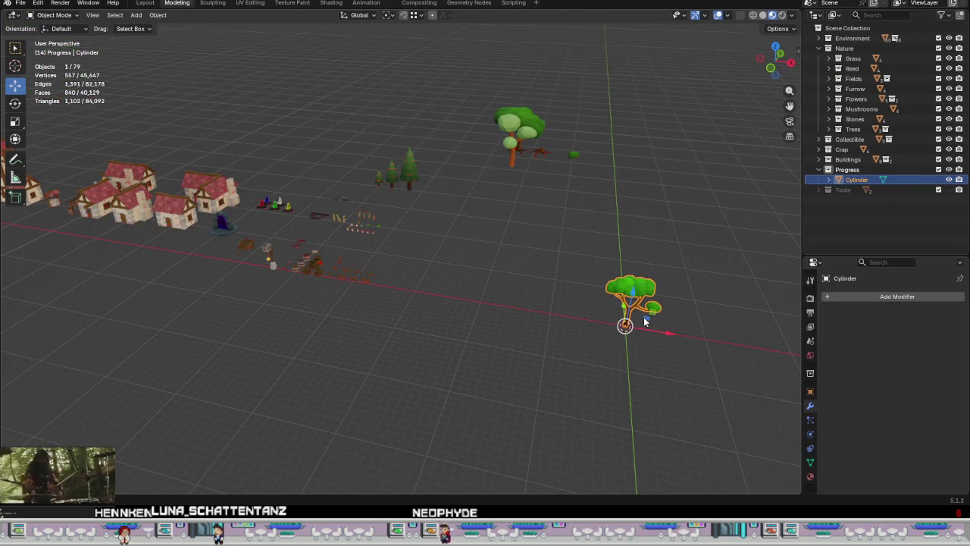
left_click_drag(644, 322, 158, 228)
scroll(156, 227, "up", 3)
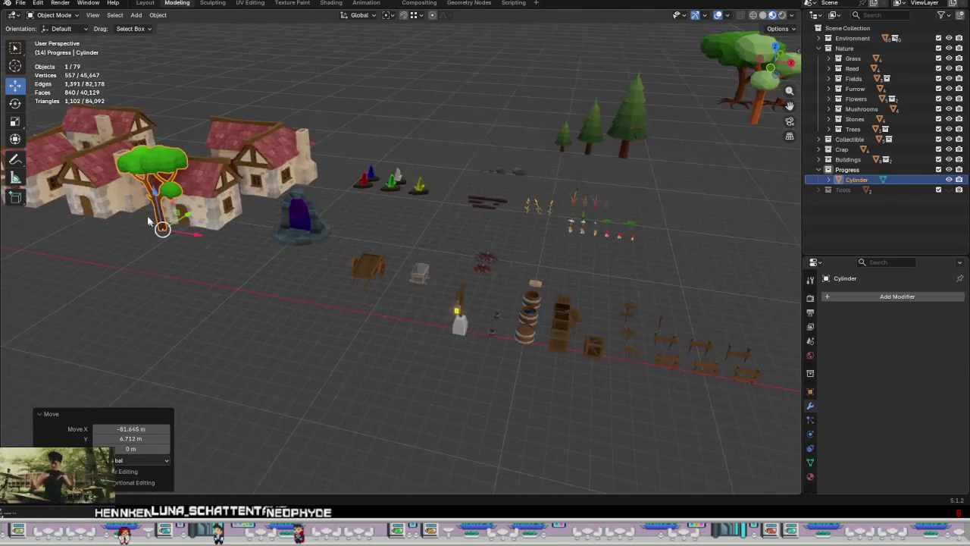
scroll(155, 226, "up", 2)
right_click(295, 315)
key("Escape")
mouse_move(440, 273)
middle_mouse_down()
mouse_move(353, 258)
mouse_move(462, 278)
middle_mouse_up()
key("KP_Decimal")
scroll(316, 269, "down", 5)
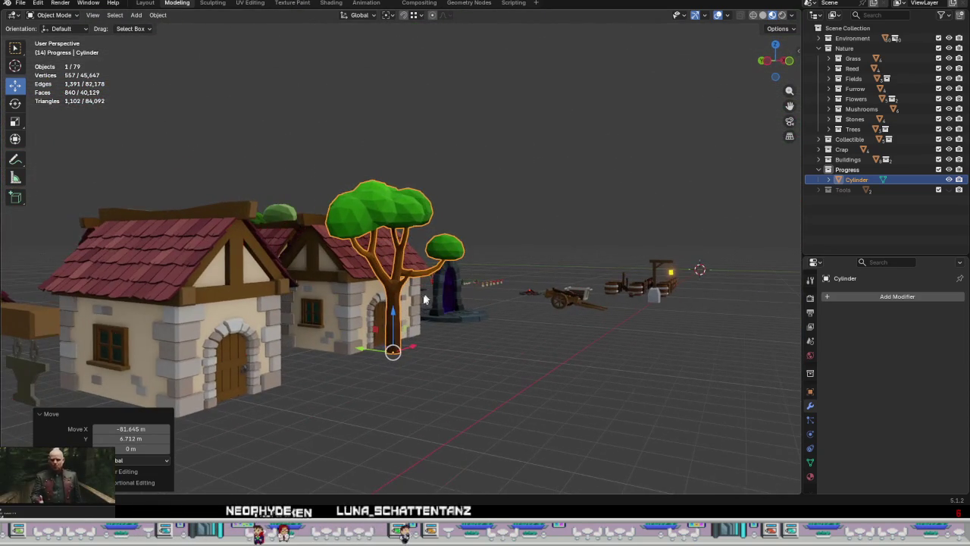
left_click_drag(365, 355, 398, 360)
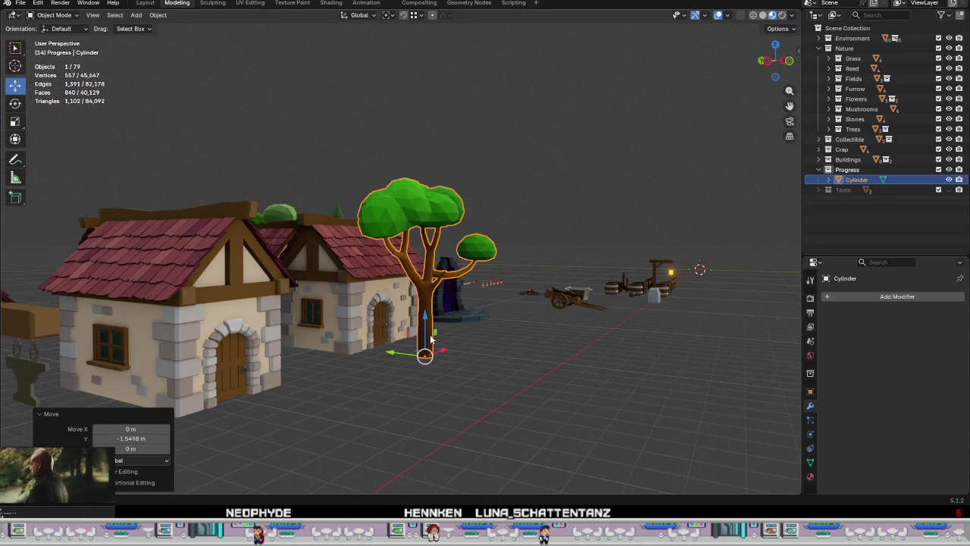
Step: Scale the tree up to 1.777, then shrink it uniformly to 0.782
key("s")
left_click(473, 341)
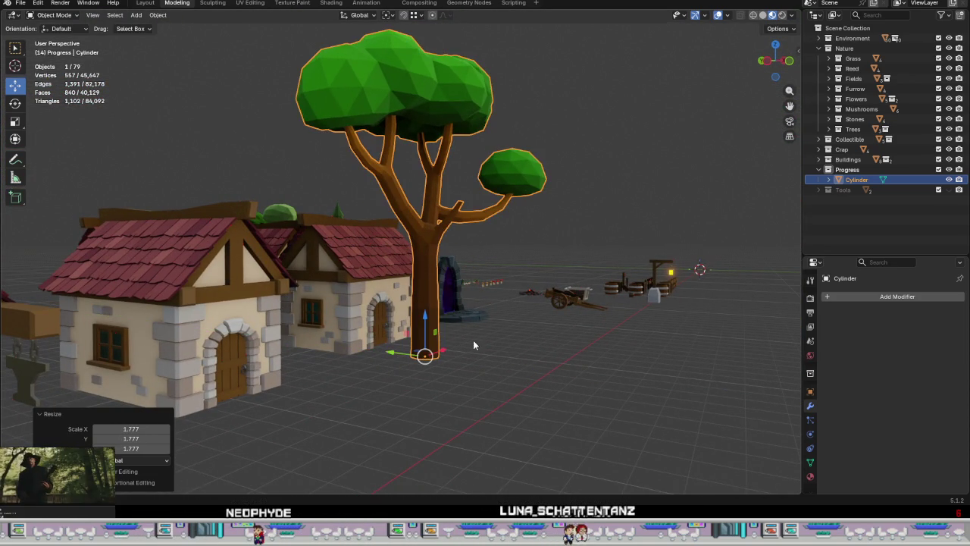
key("s")
key("z")
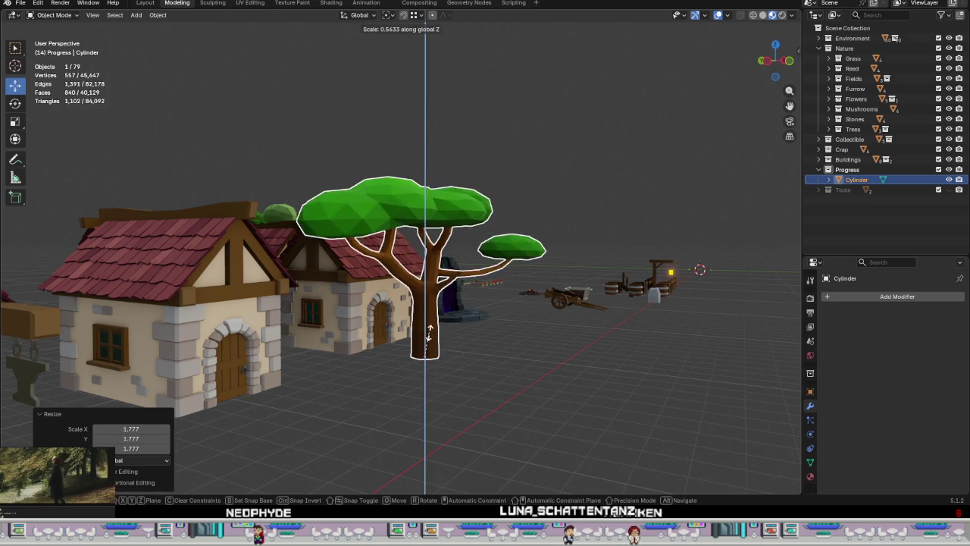
right_click(437, 334)
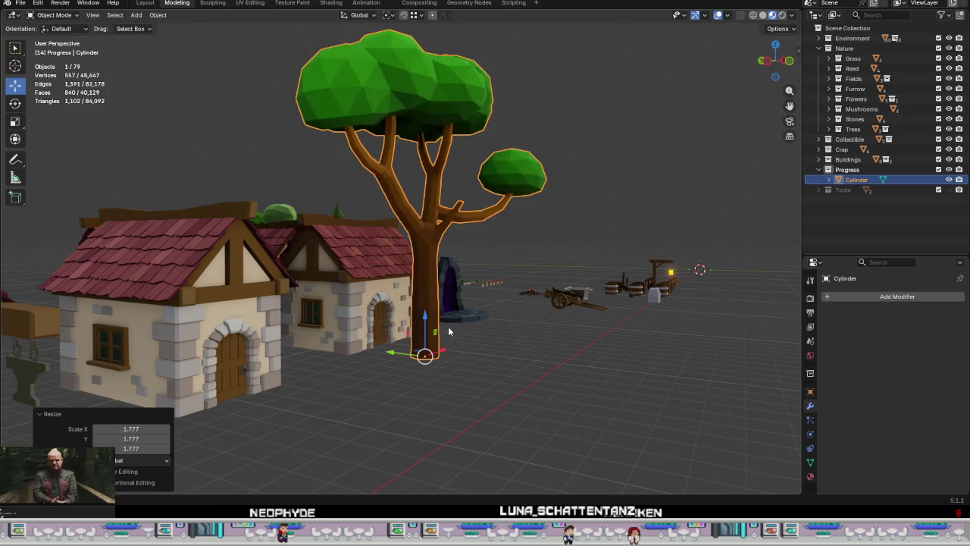
middle_click_drag(424, 336, 383, 337)
key("s")
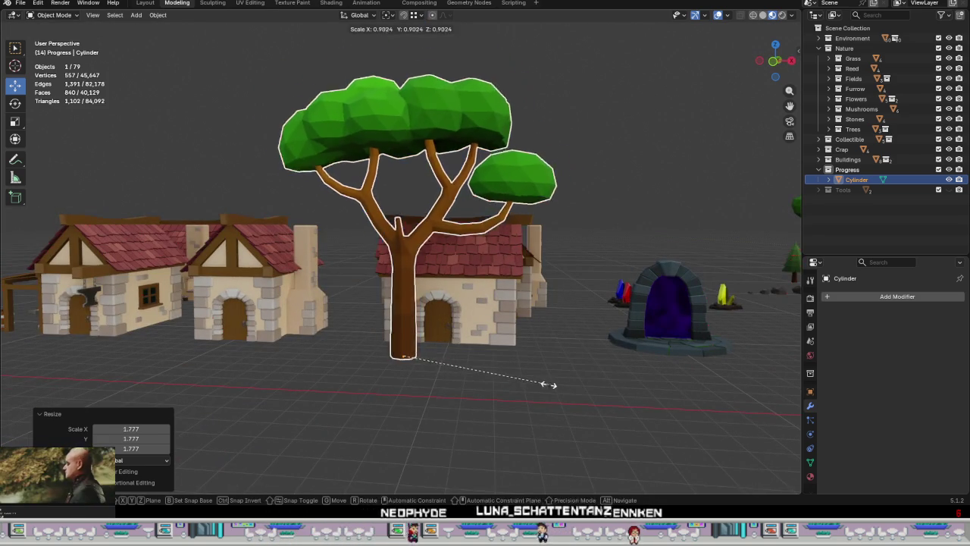
left_click(526, 379)
mouse_move(526, 379)
middle_mouse_down()
mouse_move(416, 376)
mouse_move(424, 389)
mouse_move(598, 392)
mouse_move(497, 373)
mouse_move(516, 379)
mouse_move(469, 288)
middle_mouse_up()
Step: Enlarge the tree's main canopy slightly in Edit Mode
scroll(487, 390, "down", 3)
scroll(469, 288, "up", 4)
key("Tab")
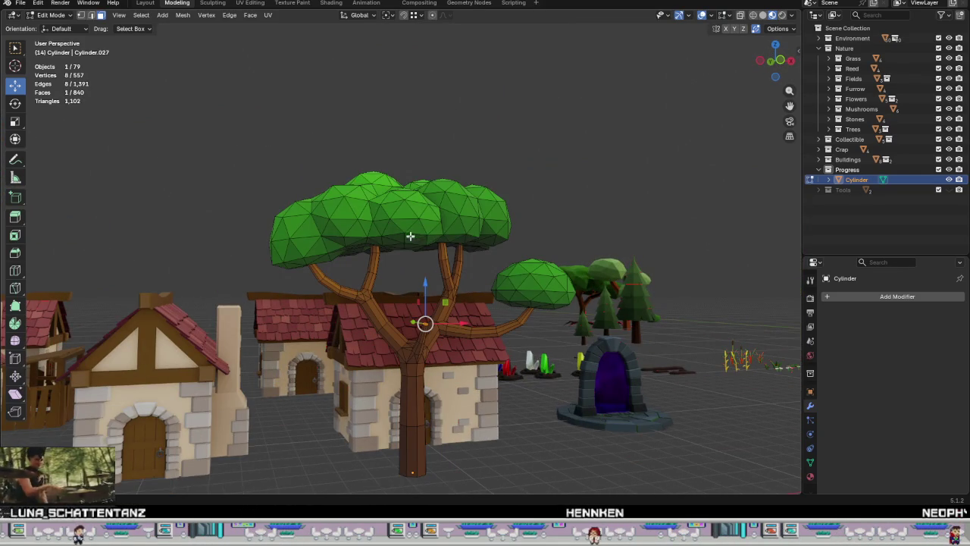
left_click(407, 226)
key("ctrl+l")
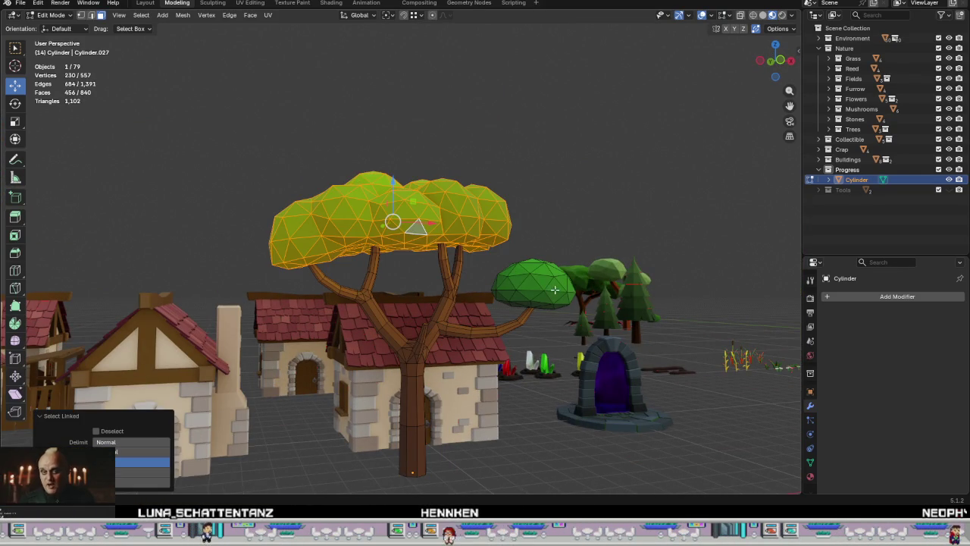
key("s")
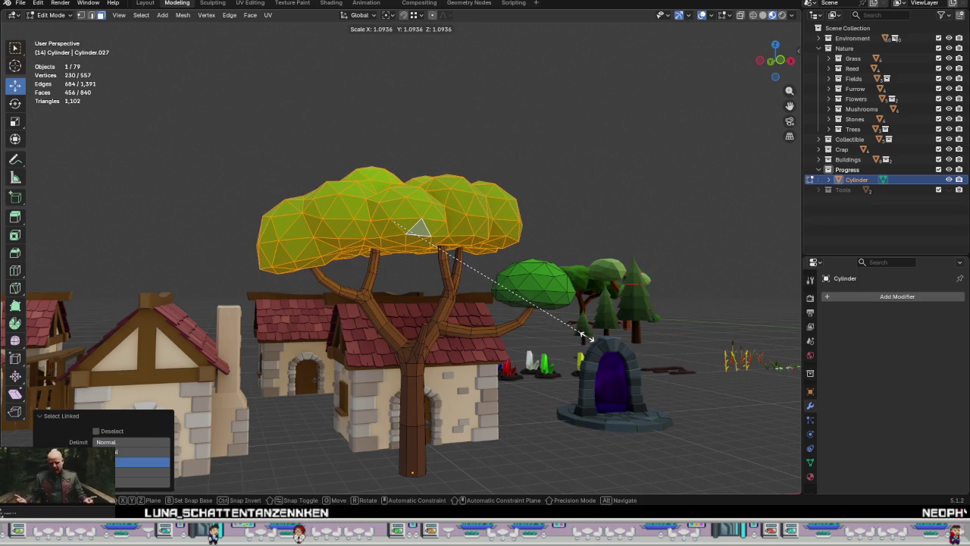
left_click(587, 336)
Step: Resize the small side bush on the branch, then return to Object Mode
mouse_move(587, 337)
middle_mouse_down()
mouse_move(520, 323)
mouse_move(523, 296)
mouse_move(538, 373)
middle_mouse_up()
left_click(528, 309)
key("l")
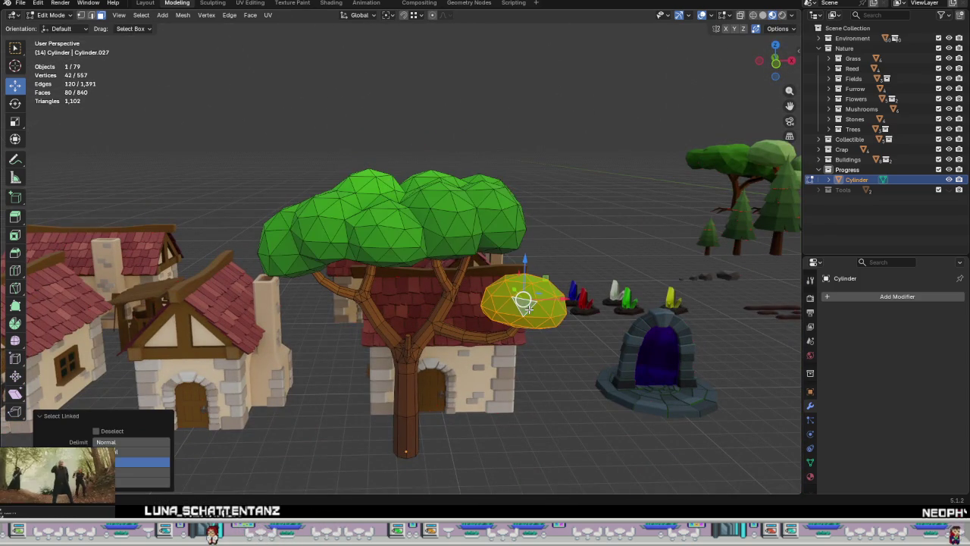
key("s")
left_click(612, 351)
scroll(606, 357, "down", 3)
mouse_move(606, 357)
middle_mouse_down()
mouse_move(603, 365)
mouse_move(486, 316)
mouse_move(527, 247)
mouse_move(517, 259)
mouse_move(447, 258)
mouse_move(342, 236)
mouse_move(508, 241)
mouse_move(357, 239)
mouse_move(364, 241)
middle_mouse_up()
key("Tab")
key("s")
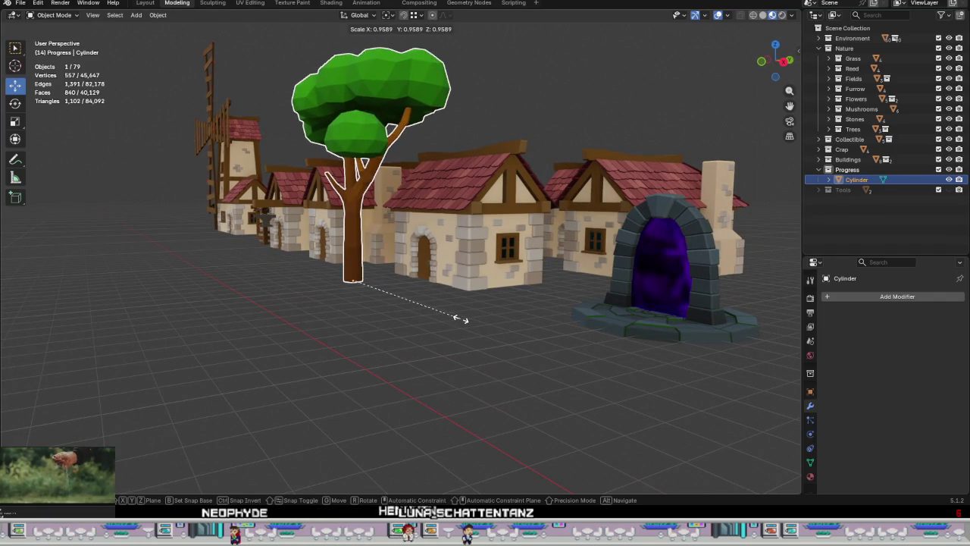
Step: Settle the whole tree at a uniform 0.951 scale and orbit around it among the houses
left_click(453, 317)
scroll(376, 250, "down", 3)
middle_click_drag(375, 250, 421, 242)
scroll(374, 247, "down", 2)
scroll(373, 248, "down", 2)
scroll(420, 242, "up", 2)
scroll(421, 242, "down", 2)
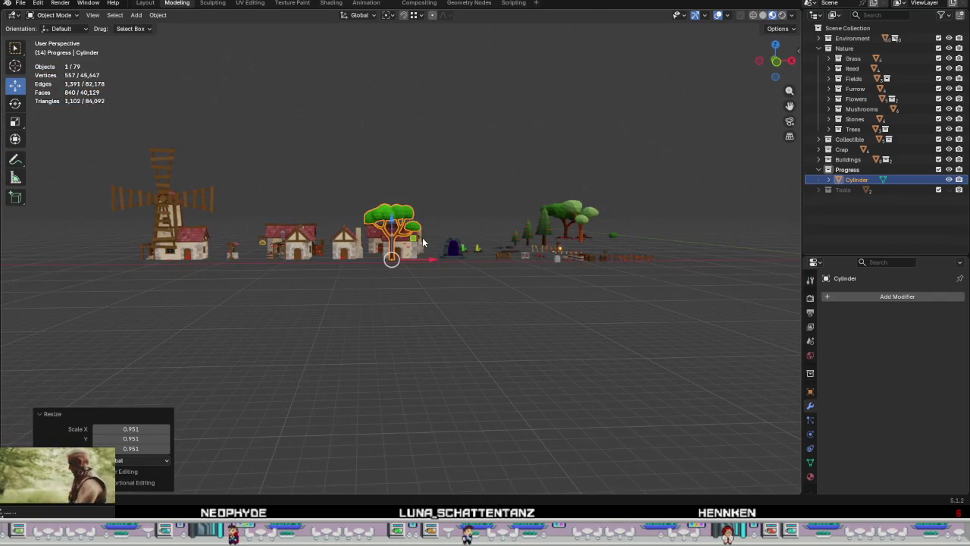
mouse_move(429, 241)
middle_mouse_down()
mouse_move(419, 244)
mouse_move(558, 292)
mouse_move(515, 292)
middle_mouse_up()
scroll(418, 242, "up", 2)
scroll(418, 242, "up", 2)
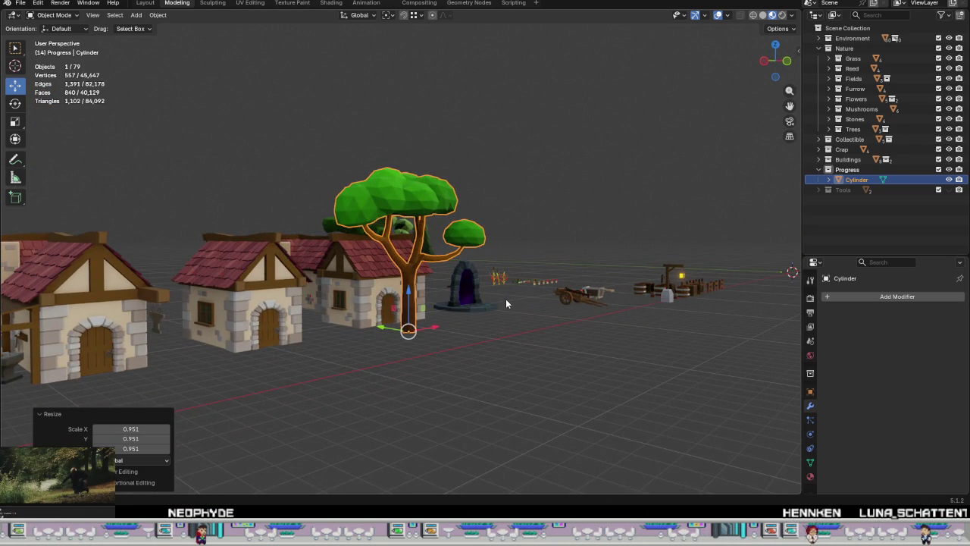
mouse_move(507, 299)
middle_mouse_down()
mouse_move(521, 334)
mouse_move(377, 308)
mouse_move(354, 317)
mouse_move(363, 326)
mouse_move(355, 333)
mouse_move(223, 129)
middle_mouse_up()
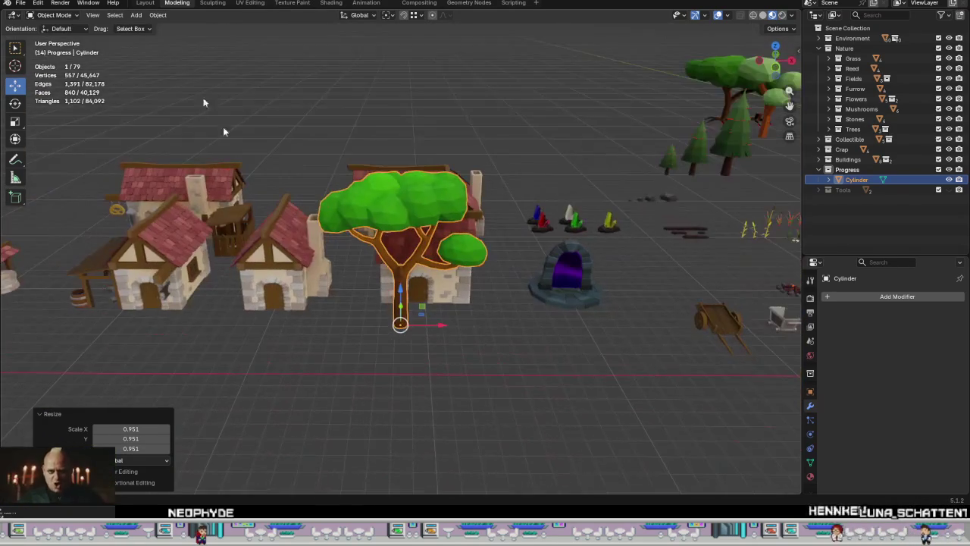
left_click(135, 16)
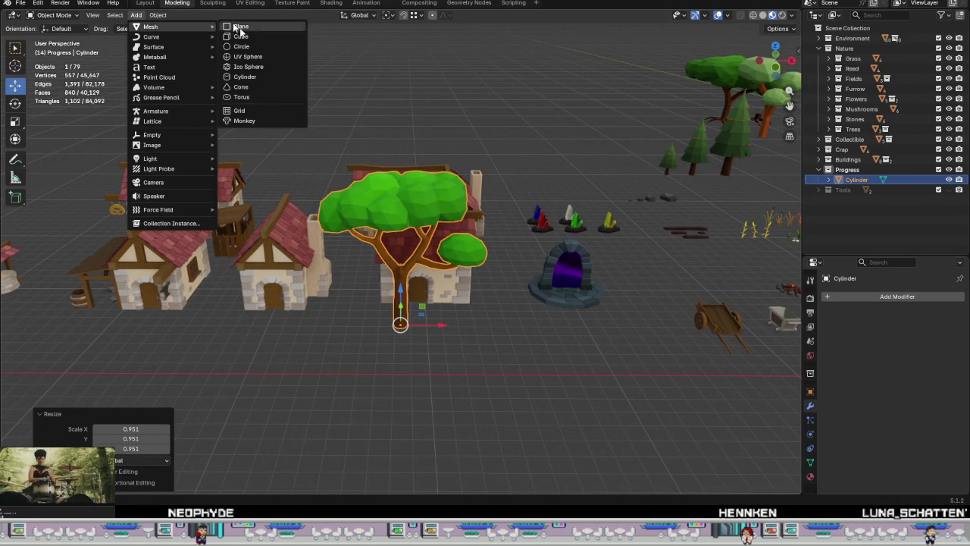
Step: Apply the tree's scale
left_click(157, 16)
mouse_move(170, 67)
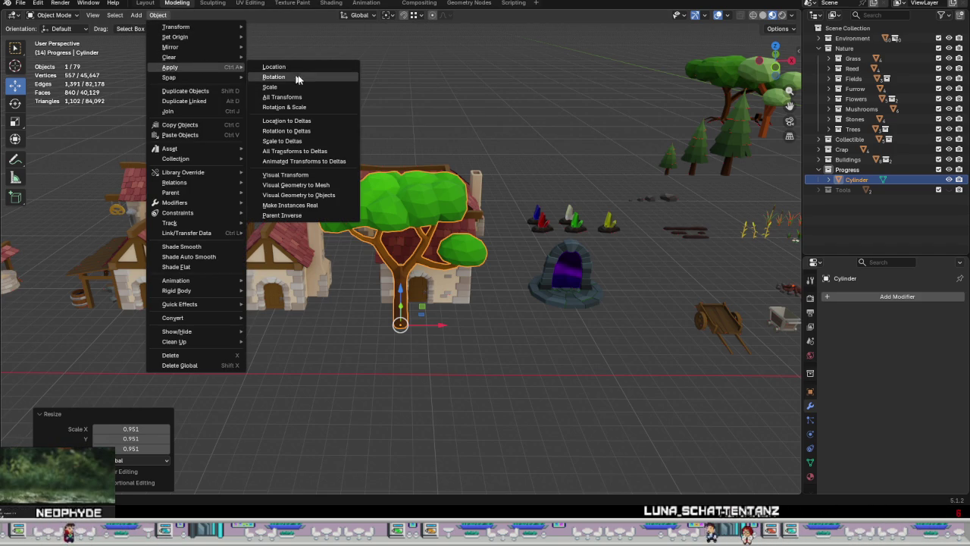
left_click(296, 91)
mouse_move(433, 209)
middle_mouse_down()
mouse_move(505, 261)
mouse_move(286, 369)
middle_mouse_up()
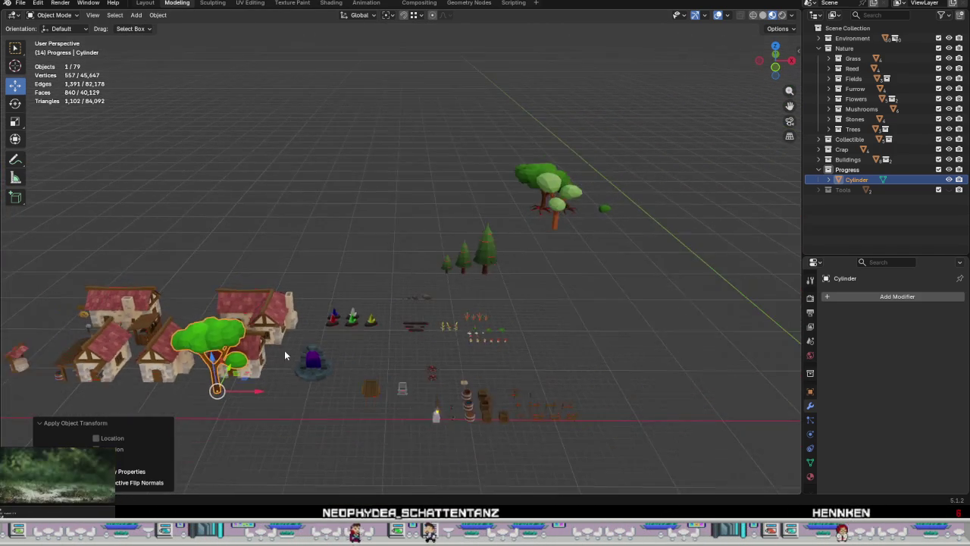
Step: Place the tree at the world origin with Location X and Y set to 0 m
key("shift+c")
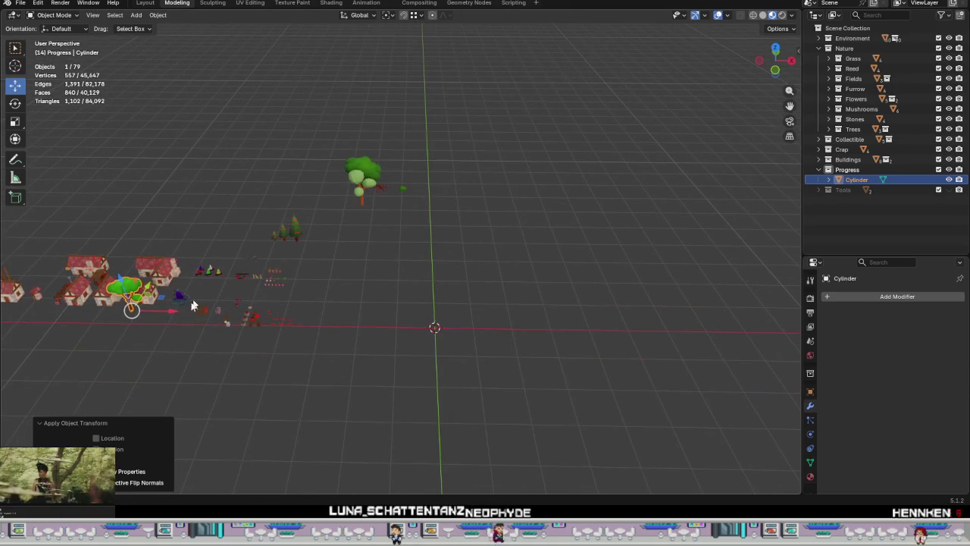
left_click_drag(174, 314, 438, 336)
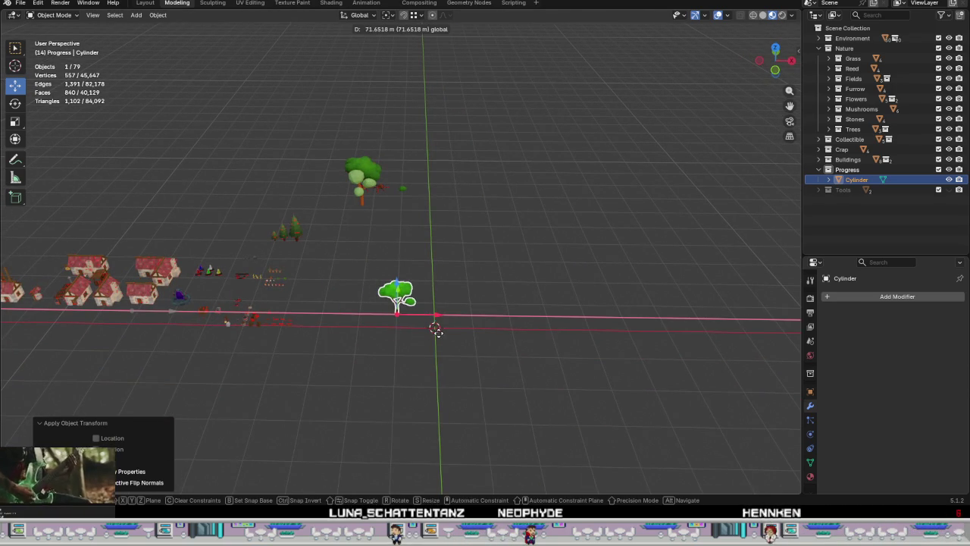
key("n")
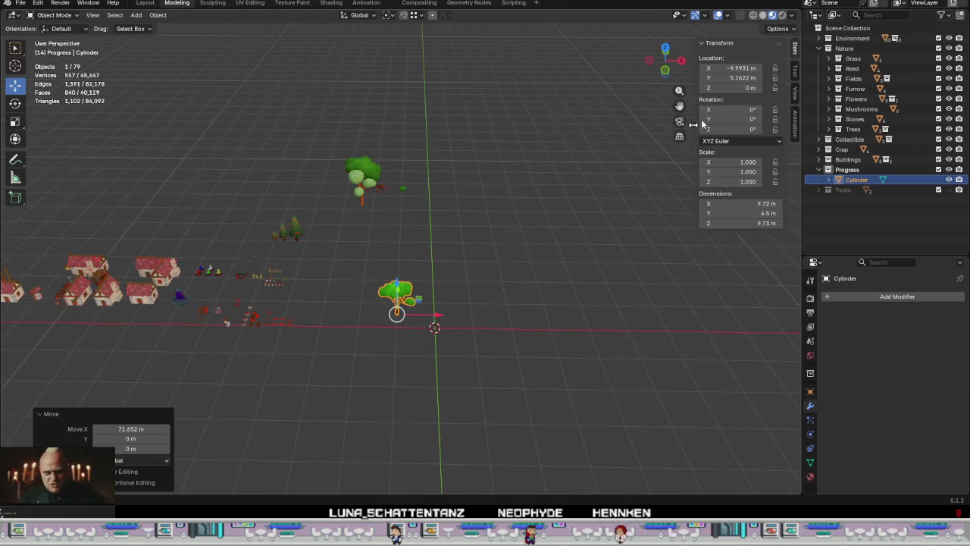
left_click(735, 69)
type("0")
key("Return")
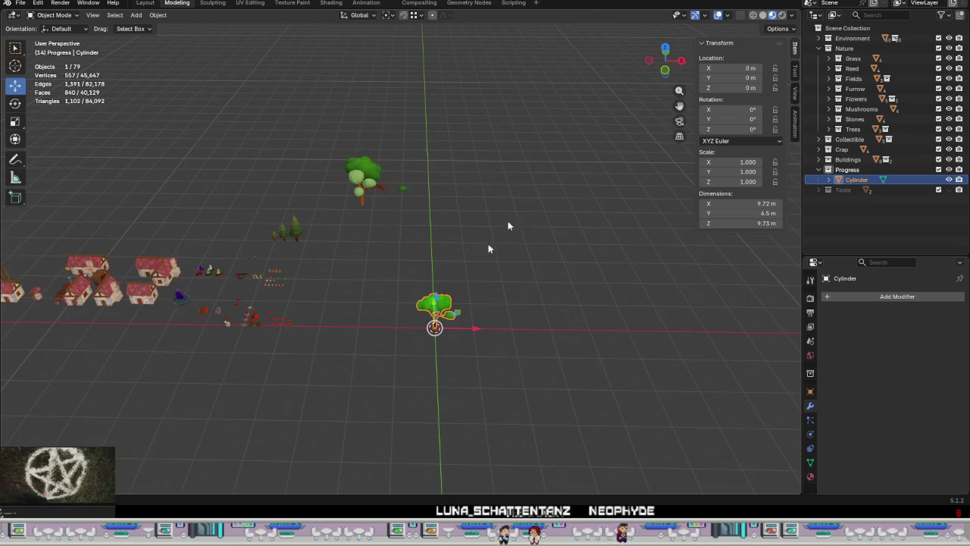
scroll(507, 364, "up", 4)
scroll(518, 275, "up", 3)
middle_click_drag(519, 274, 434, 263, "shift")
Step: Close the transform sidebar, orbit around the tree at the origin, and duplicate it
key("n")
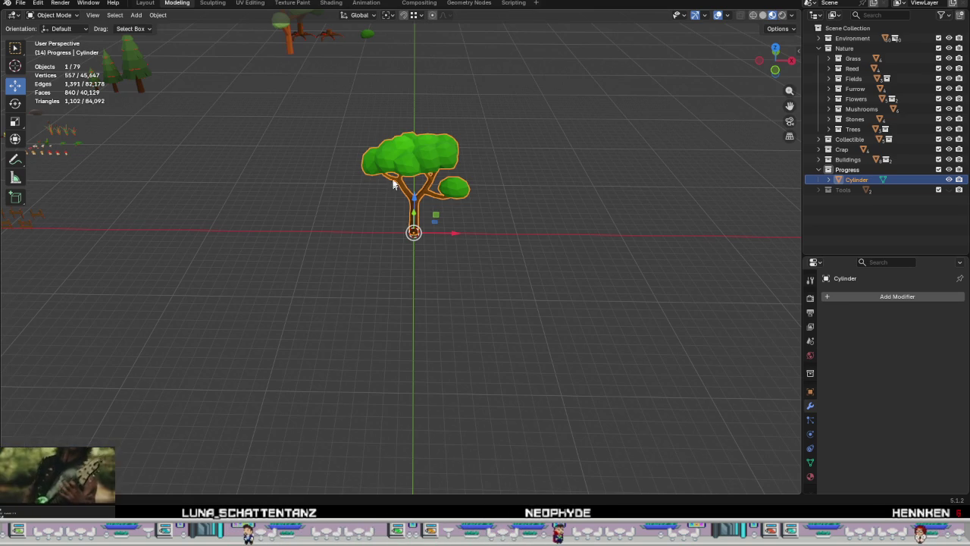
scroll(394, 178, "up", 4)
scroll(409, 182, "up", 2)
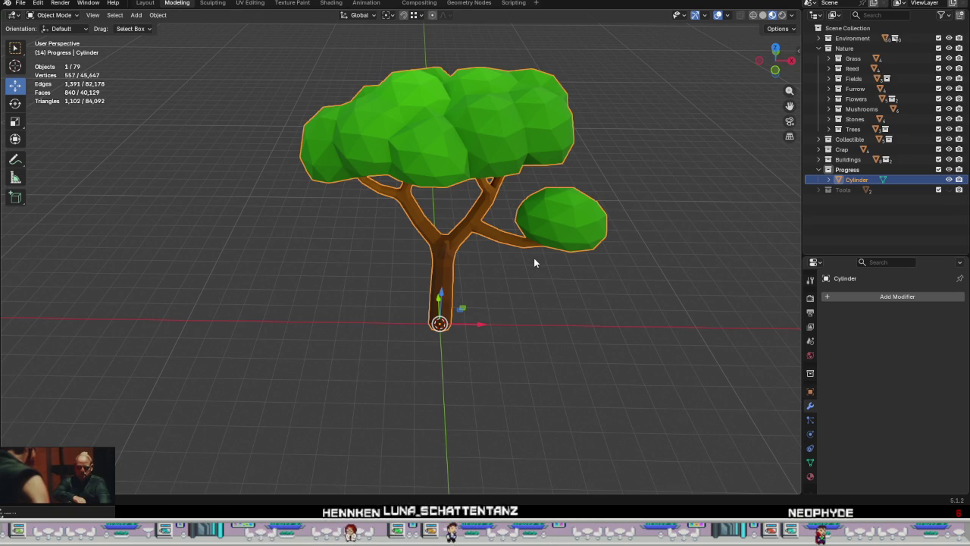
mouse_move(534, 262)
middle_mouse_down()
mouse_move(584, 259)
mouse_move(611, 229)
mouse_move(507, 238)
middle_mouse_up()
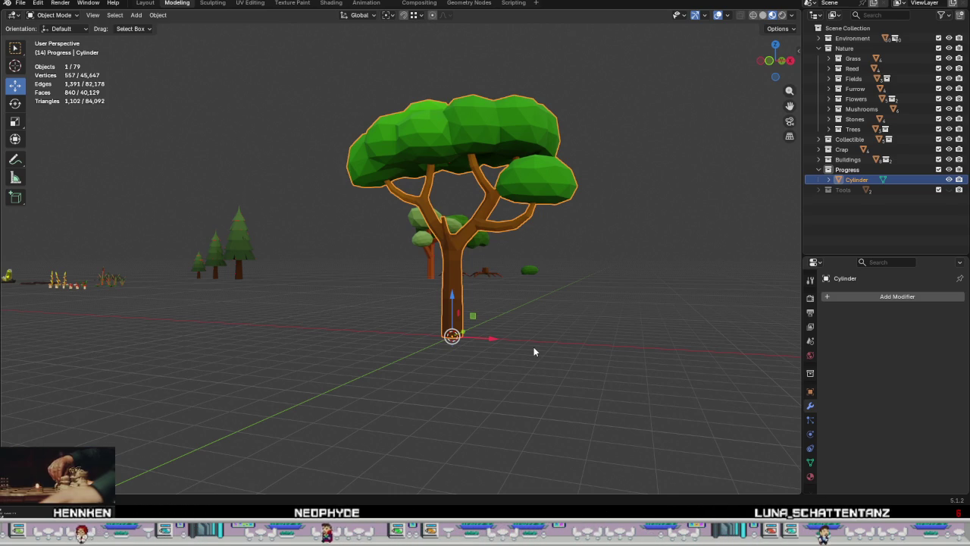
mouse_move(533, 351)
middle_mouse_down()
mouse_move(510, 424)
mouse_move(500, 301)
mouse_move(510, 238)
mouse_move(489, 300)
mouse_move(439, 364)
mouse_move(487, 318)
mouse_move(507, 274)
mouse_move(500, 299)
middle_mouse_up()
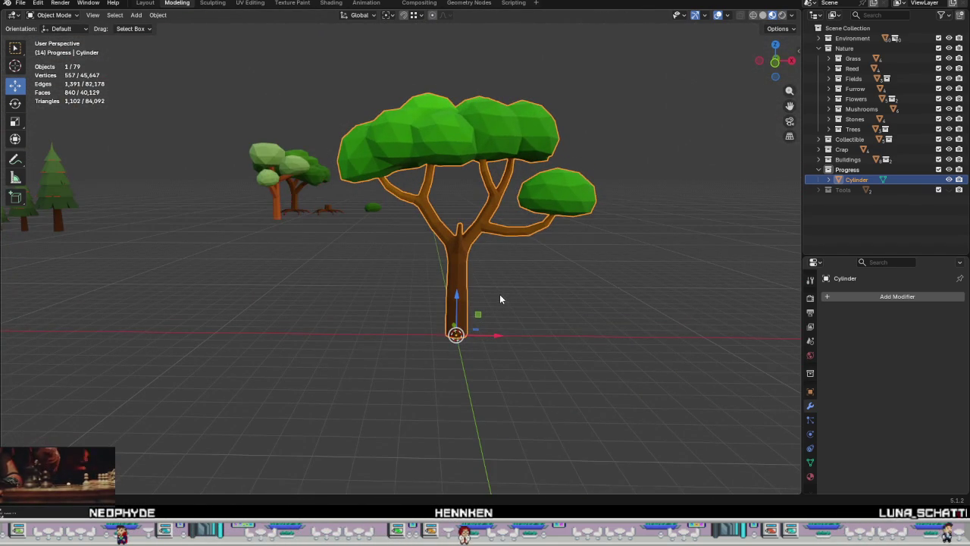
middle_click_drag(516, 285, 519, 334)
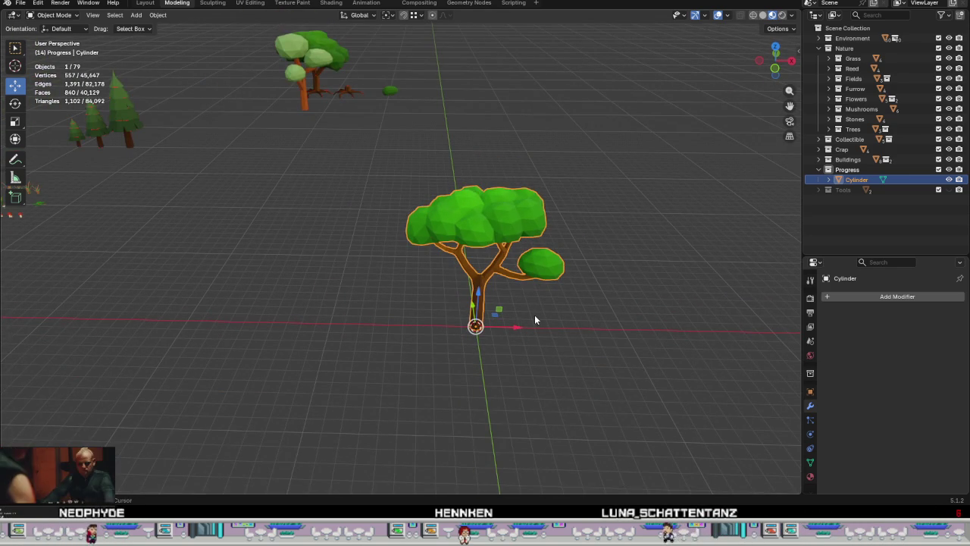
key("shift+d")
Step: Set snapping to Increment, leaving the duplicate tree in place
right_click(514, 326)
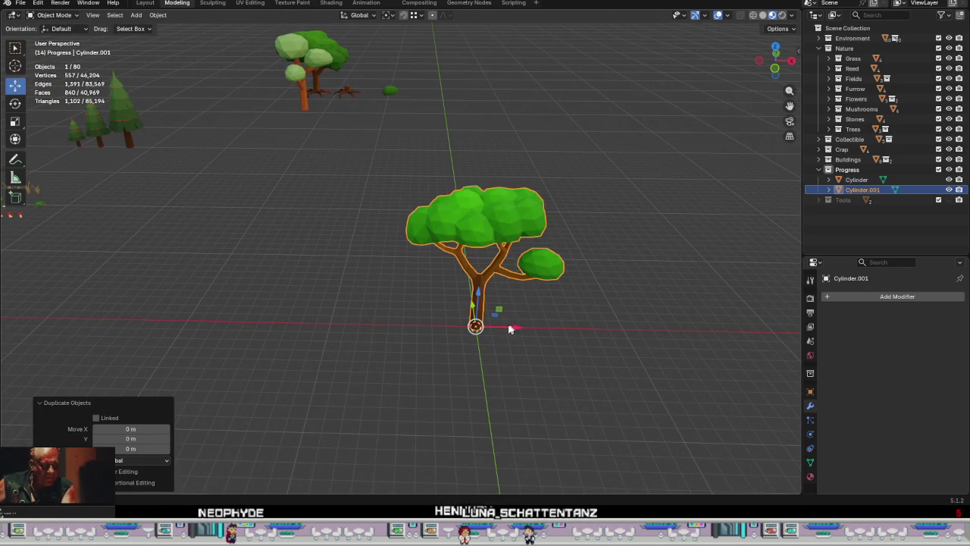
key("g")
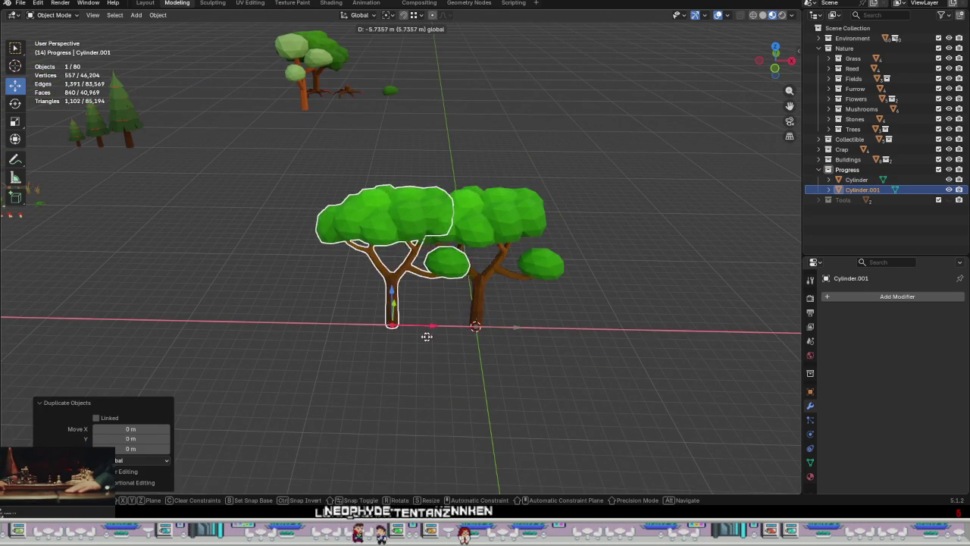
right_click(422, 341)
left_click(415, 15)
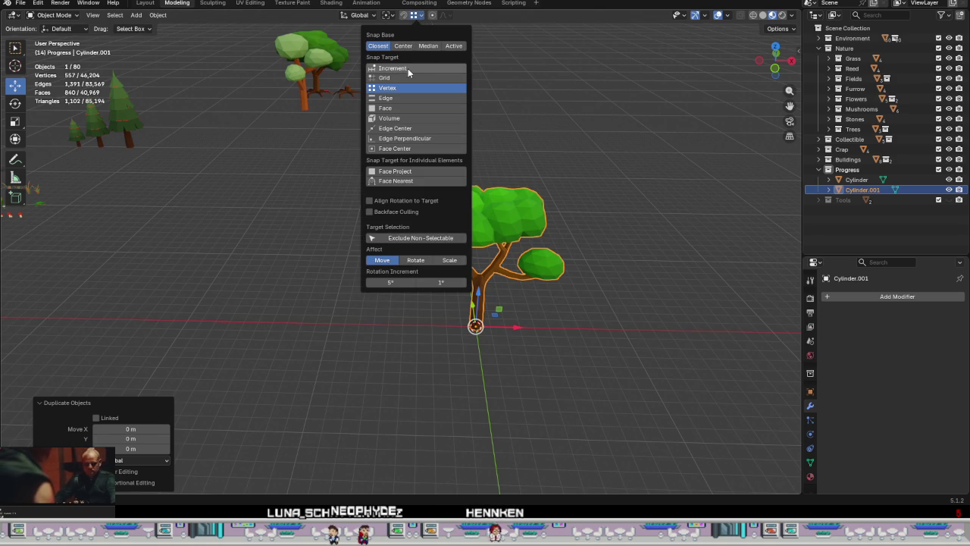
left_click(408, 68)
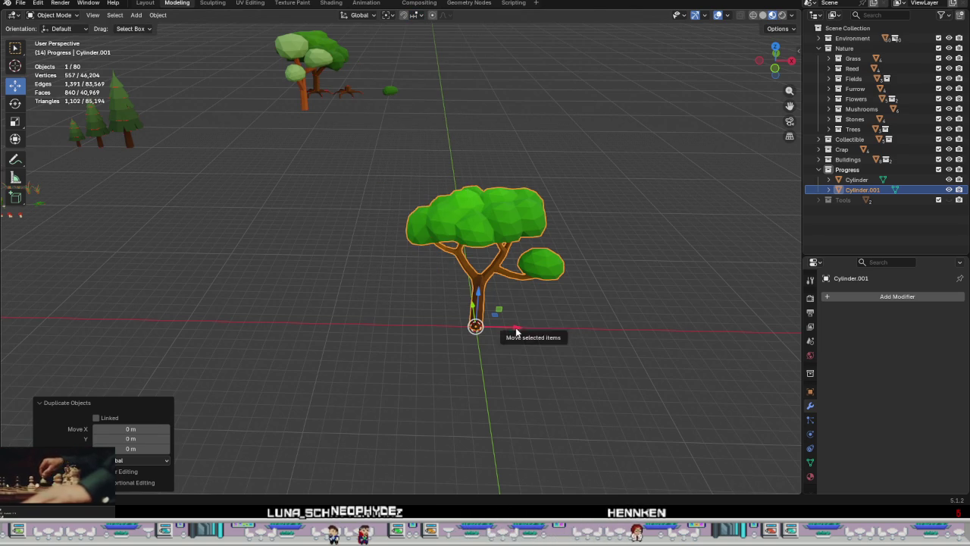
Step: Move the duplicate 20 m left along X, then test-shrink the original and undo it
key("g")
key("x")
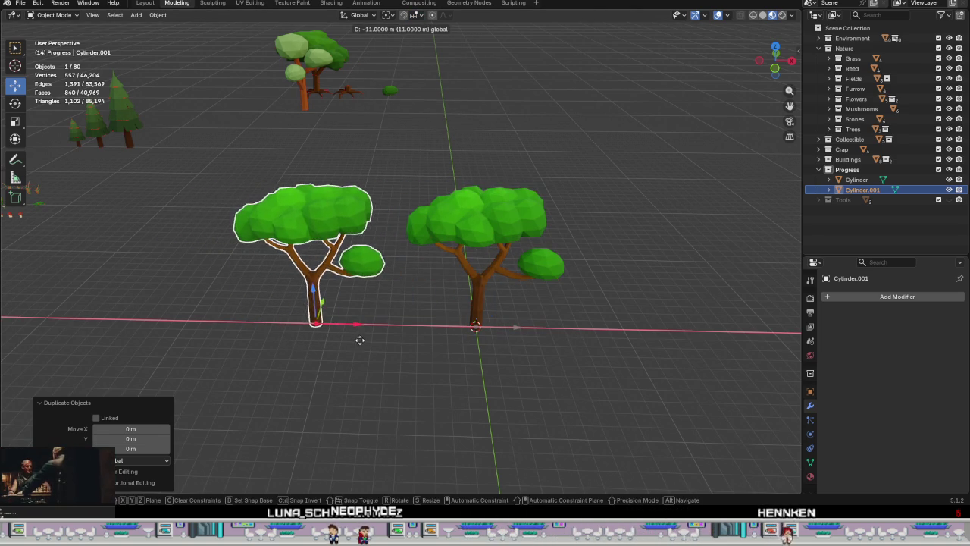
left_click(223, 342)
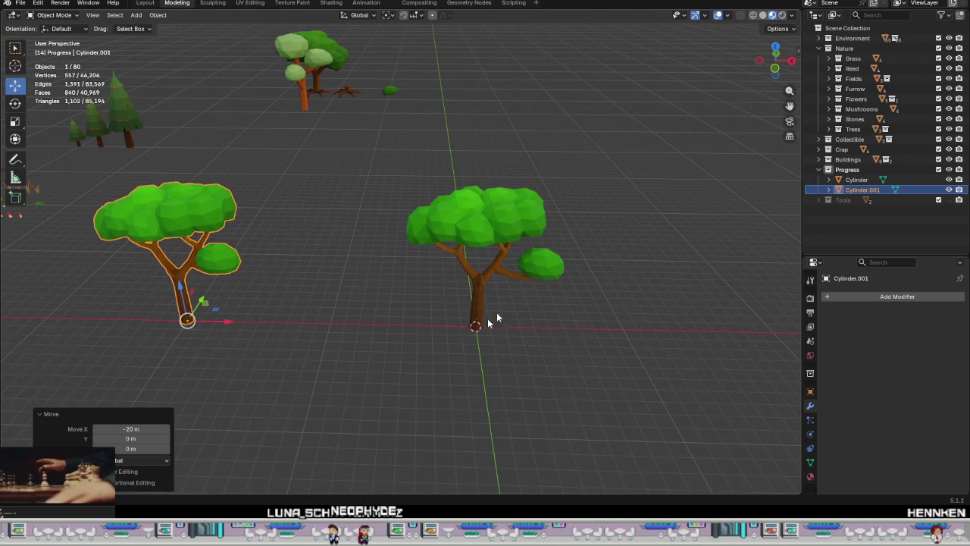
left_click(487, 226)
key("s")
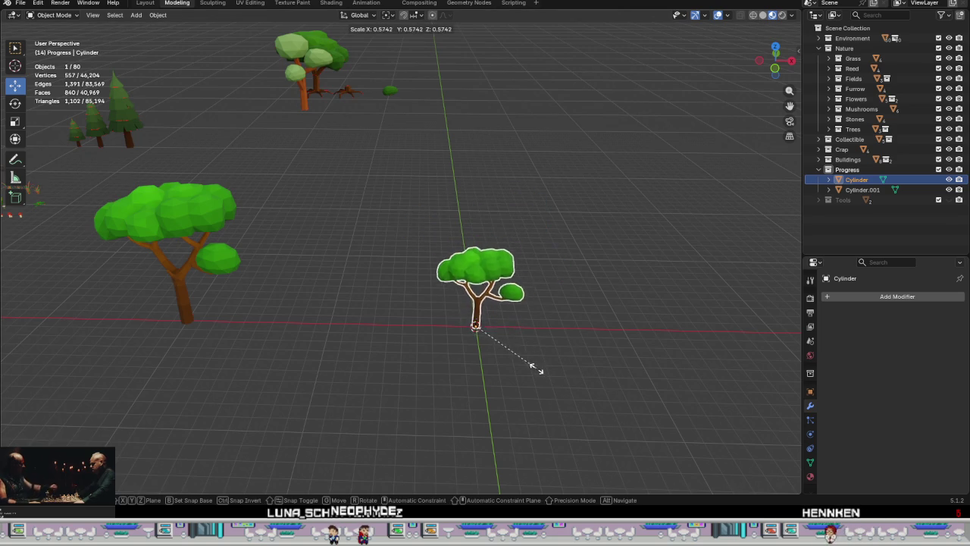
left_click(530, 372)
mouse_move(531, 372)
middle_mouse_down()
mouse_move(509, 322)
mouse_move(523, 330)
mouse_move(517, 319)
middle_mouse_up()
key("ctrl+z")
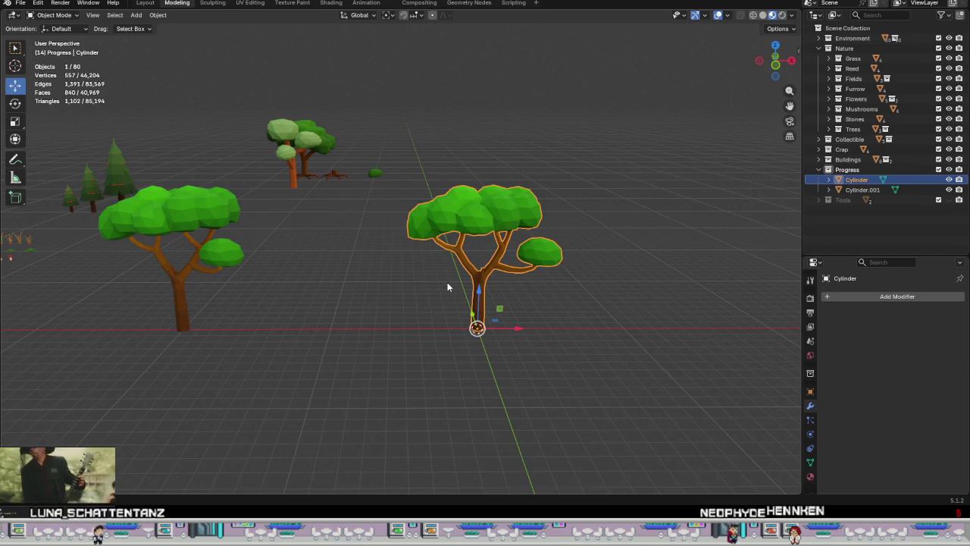
Step: Edit the original tree's mesh with its canopy and side bush hidden
scroll(435, 279, "up", 2)
scroll(490, 281, "up", 2)
key("Tab")
mouse_move(520, 249)
middle_mouse_down()
mouse_move(505, 217)
mouse_move(516, 165)
mouse_move(499, 229)
mouse_move(417, 251)
middle_mouse_up()
key("h")
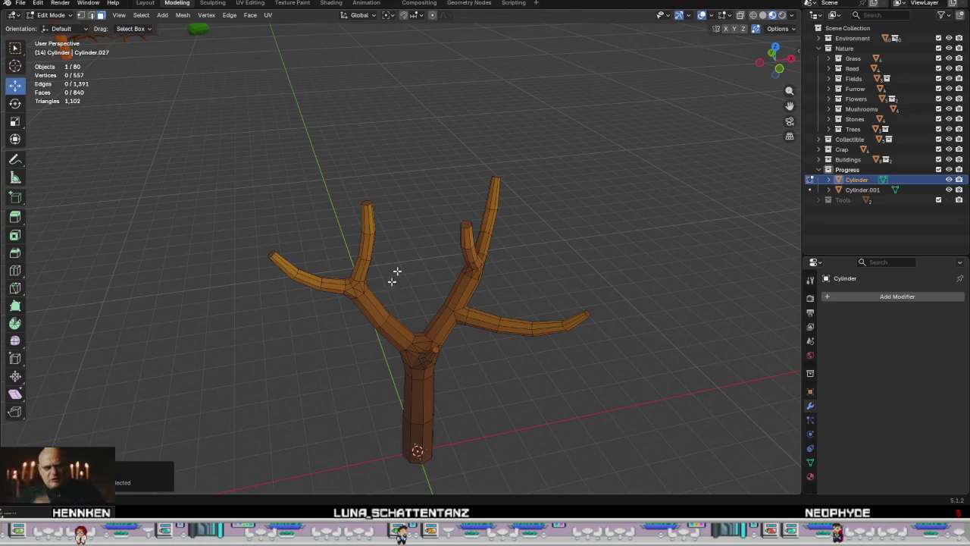
Step: Select the whole connected trunk and branch mesh
mouse_move(439, 350)
middle_mouse_down()
mouse_move(530, 300)
mouse_move(379, 347)
mouse_move(375, 331)
mouse_move(427, 336)
mouse_move(432, 273)
mouse_move(483, 250)
mouse_move(393, 306)
mouse_move(389, 282)
mouse_move(440, 293)
mouse_move(433, 284)
middle_mouse_up()
scroll(432, 273, "down", 3)
scroll(432, 273, "down", 2)
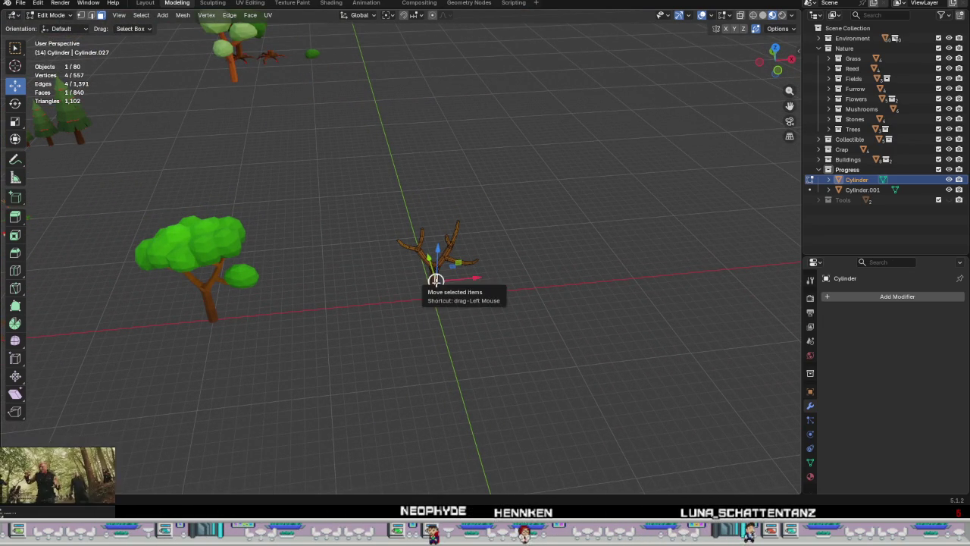
key("l")
mouse_move(434, 284)
middle_mouse_down()
mouse_move(429, 309)
mouse_move(440, 284)
middle_mouse_up()
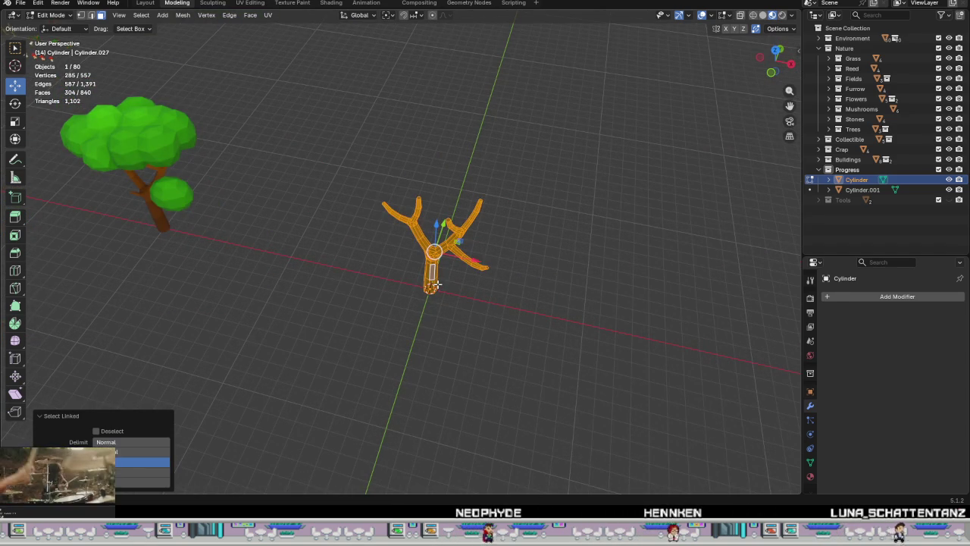
Step: Duplicate the trunk in place and separate it into Cylinder.002, back in Object Mode
key("shift+d")
right_click(611, 300)
right_click(584, 309)
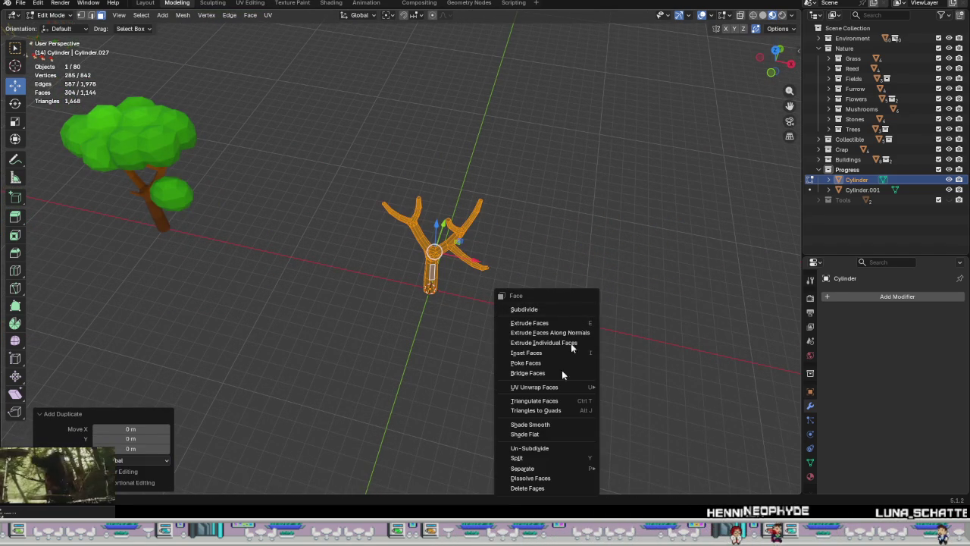
left_click(635, 446)
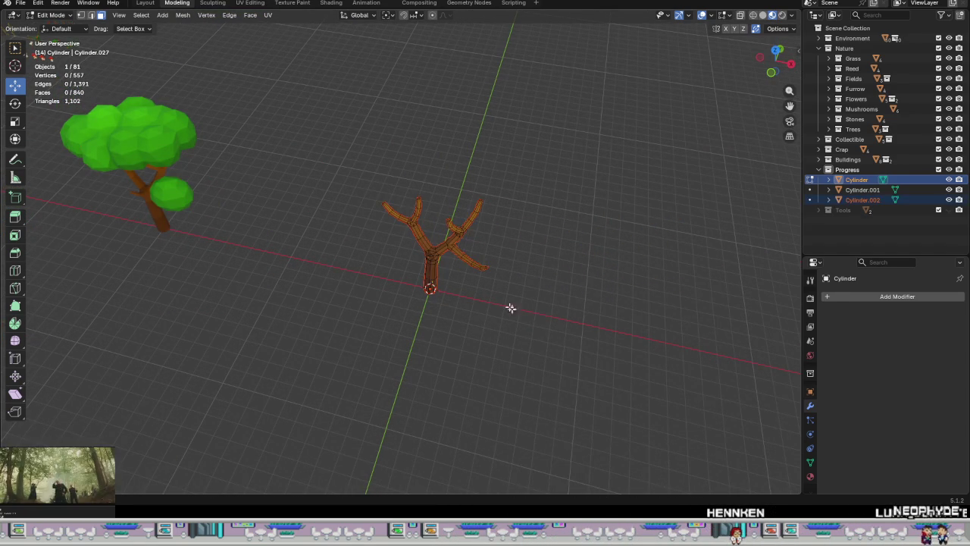
key("Tab")
middle_click_drag(506, 304, 521, 262)
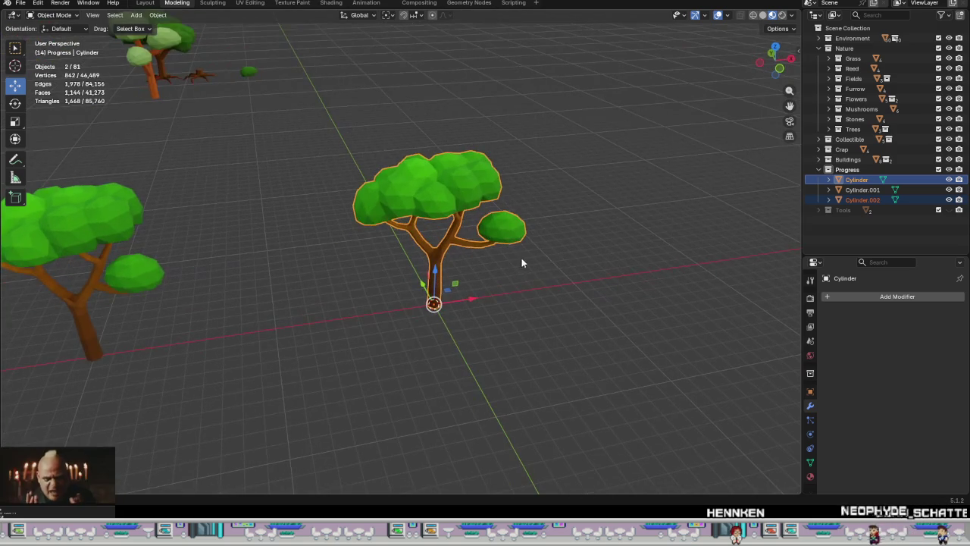
Step: Select Cylinder.002 in the outliner and move it beside the leafy trees
left_click(861, 191)
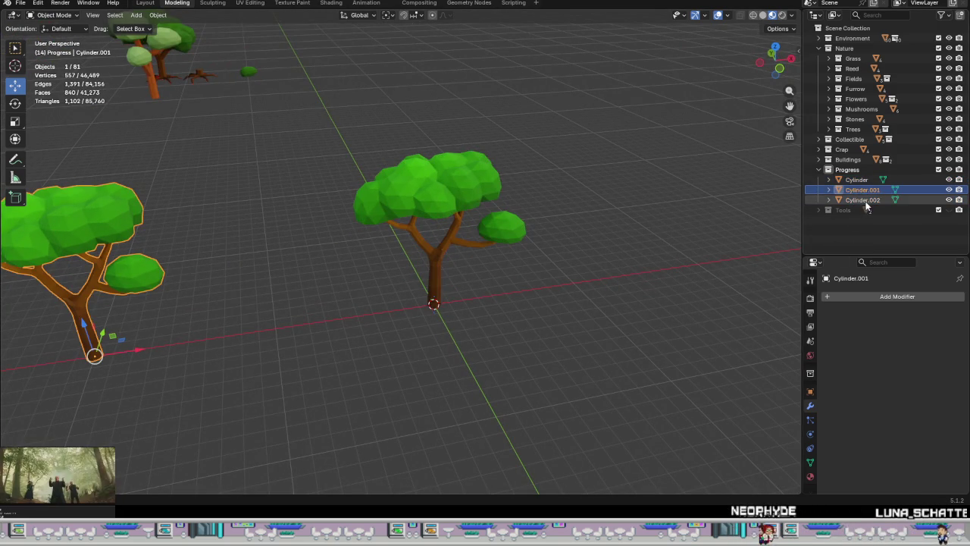
left_click(864, 200)
scroll(485, 260, "down", 3)
middle_click_drag(485, 260, 490, 291)
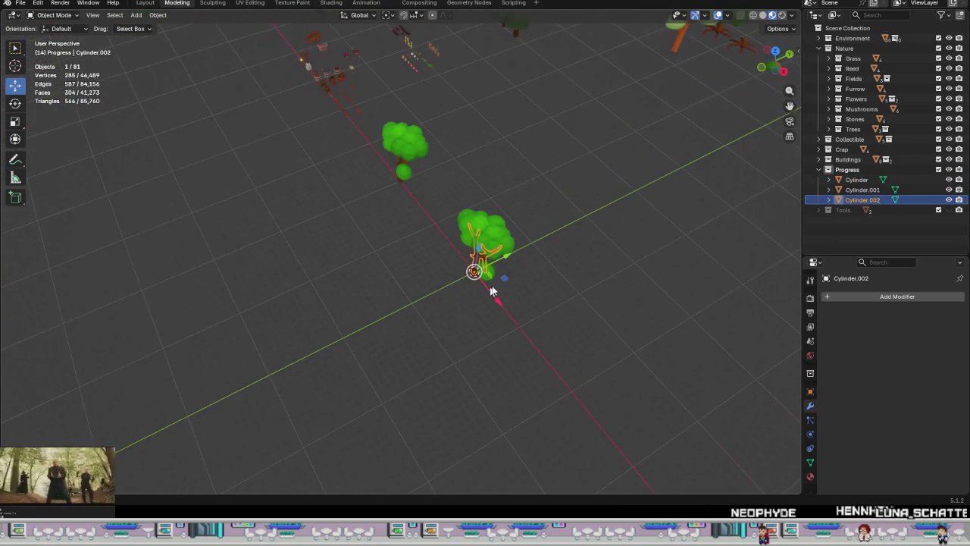
mouse_move(506, 283)
left_mouse_down()
mouse_move(367, 226)
mouse_move(356, 211)
left_mouse_up()
scroll(297, 160, "up", 2)
scroll(421, 271, "up", 2)
mouse_move(420, 271)
middle_mouse_down()
mouse_move(524, 253)
mouse_move(505, 273)
mouse_move(372, 169)
middle_mouse_up()
Step: Select all of Cylinder.002's mesh and view its UVs in the UV Editing workspace
key("Tab")
mouse_move(426, 218)
middle_mouse_down()
mouse_move(447, 216)
mouse_move(514, 286)
mouse_move(489, 306)
middle_mouse_up()
key("a")
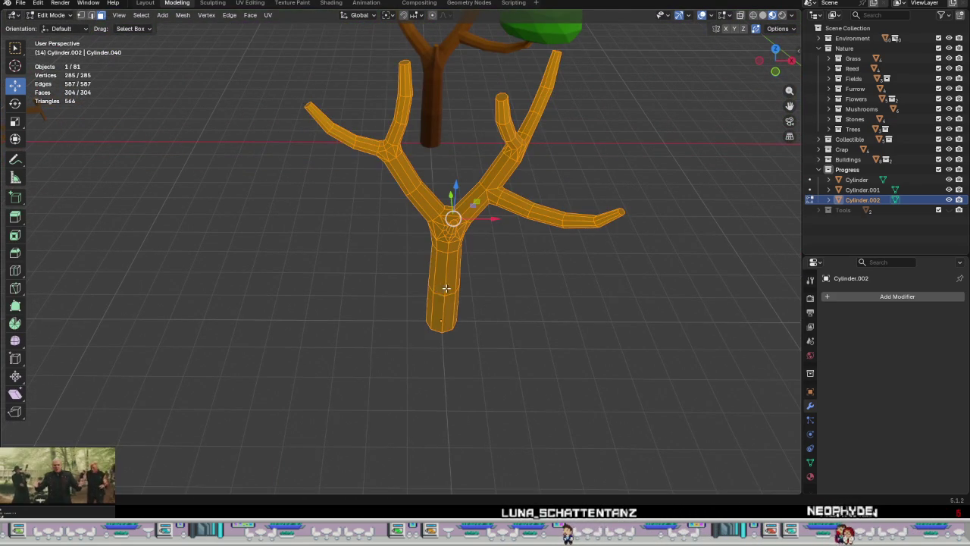
left_click(250, 4)
key("KP_Decimal")
mouse_move(451, 272)
middle_mouse_down()
mouse_move(457, 182)
mouse_move(514, 225)
mouse_move(522, 275)
mouse_move(493, 310)
mouse_move(506, 306)
middle_mouse_up()
scroll(163, 206, "down", 6)
scroll(163, 206, "up", 3)
scroll(167, 209, "up", 1)
left_click_drag(163, 205, 109, 210)
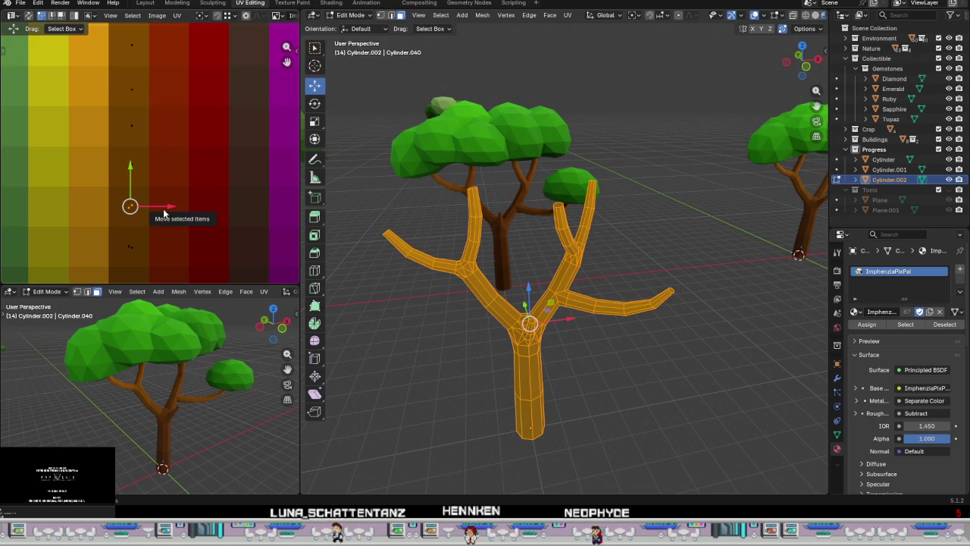
Step: Scale the trunk's UVs to 0, collapsing them to a single point
key("s")
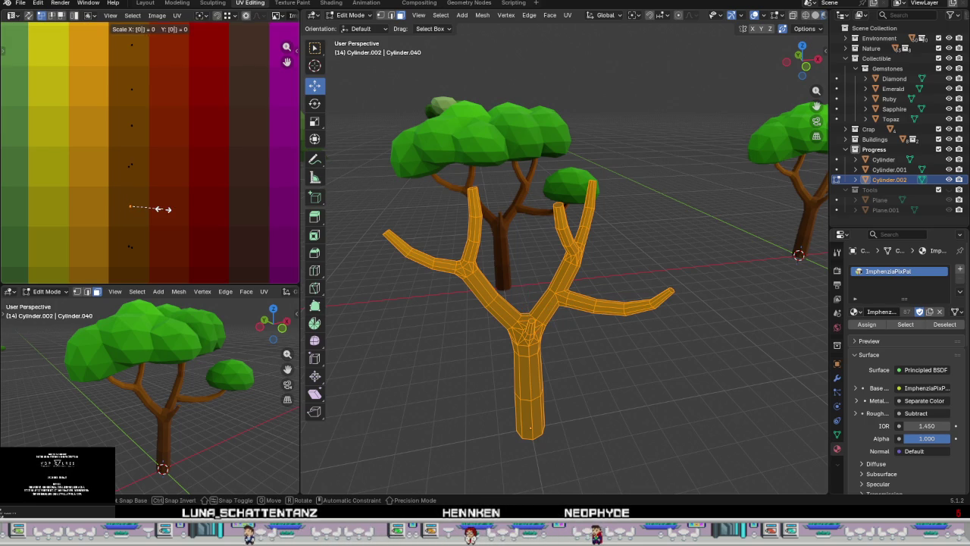
key("Escape")
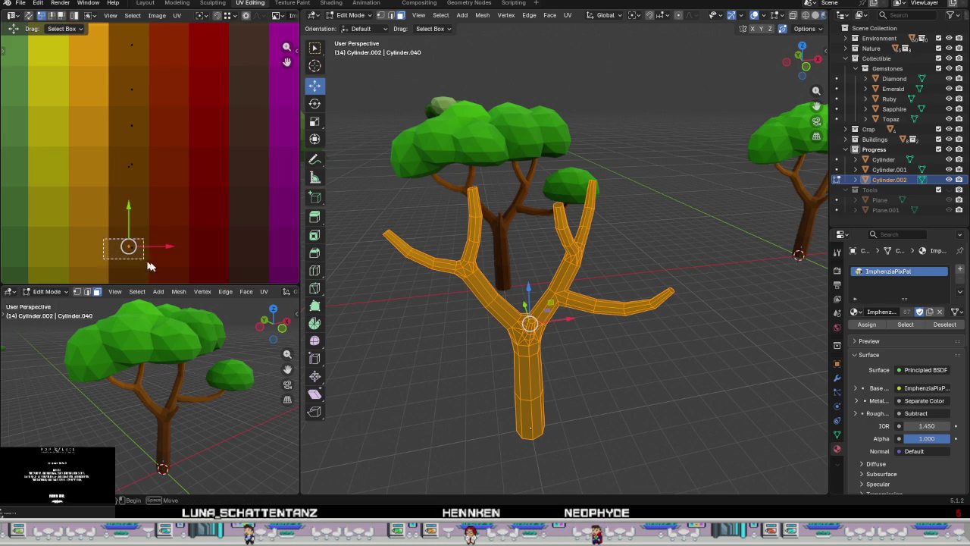
key("s")
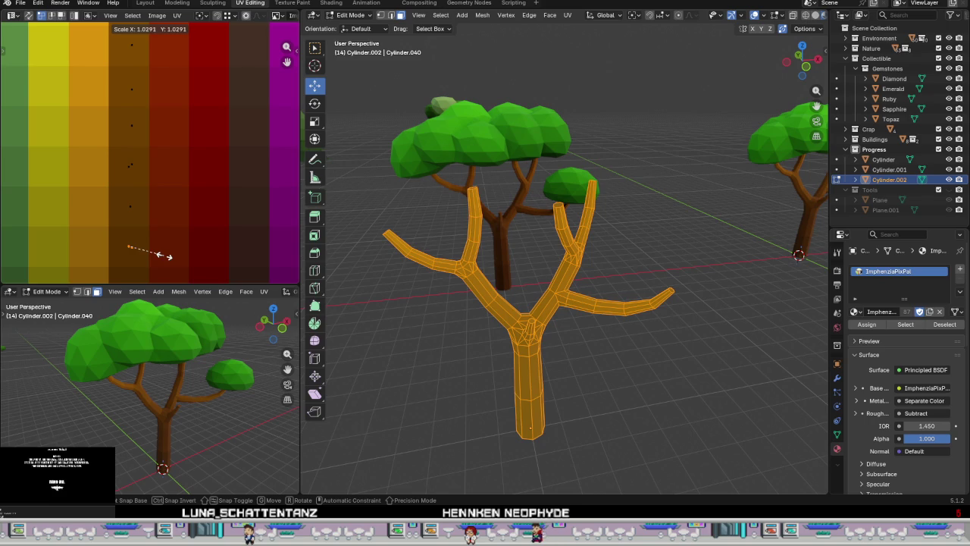
key("Return")
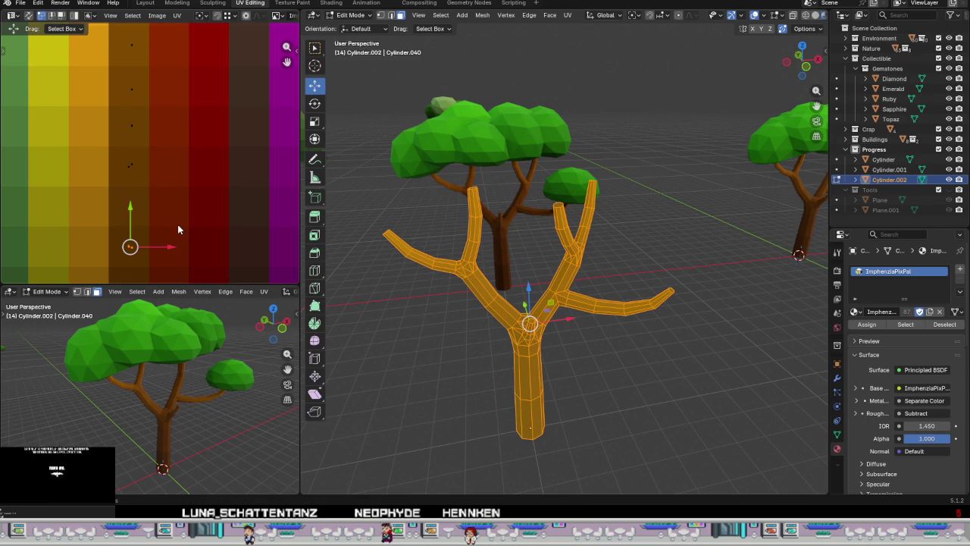
key("s")
key("0")
key("Return")
left_click_drag(101, 158, 168, 185)
scroll(164, 186, "down", 1)
key("s")
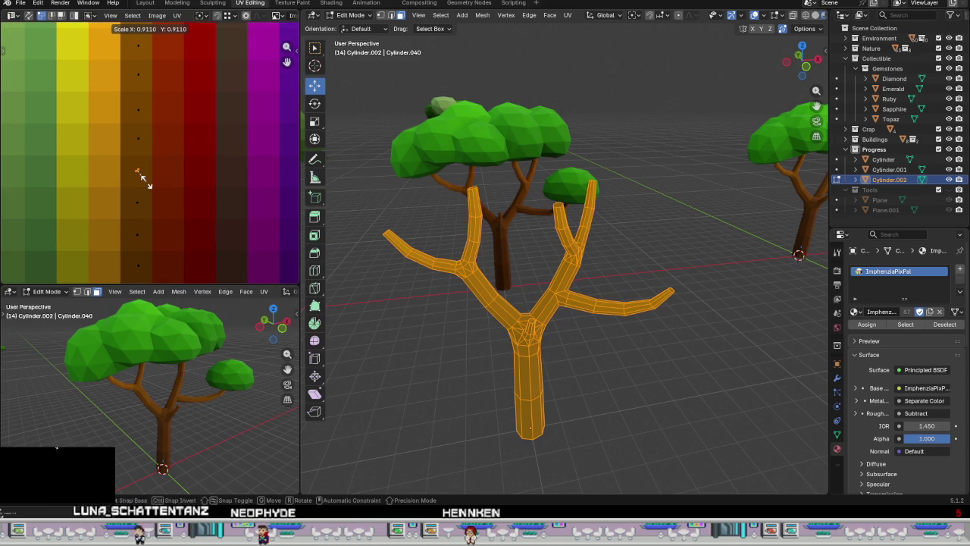
key("Return")
Step: Move the collapsed UVs onto the dark brown palette swatch and return to Object Mode
scroll(148, 185, "down", 3)
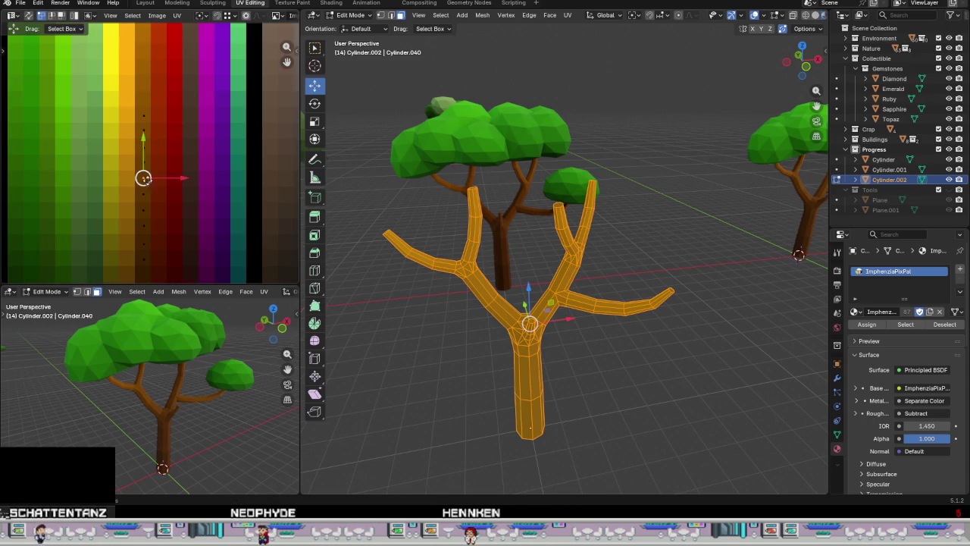
scroll(149, 185, "up", 1)
scroll(168, 264, "down", 1)
scroll(170, 251, "up", 1)
scroll(170, 251, "up", 1)
scroll(184, 195, "down", 1)
left_click_drag(207, 248, 73, 59)
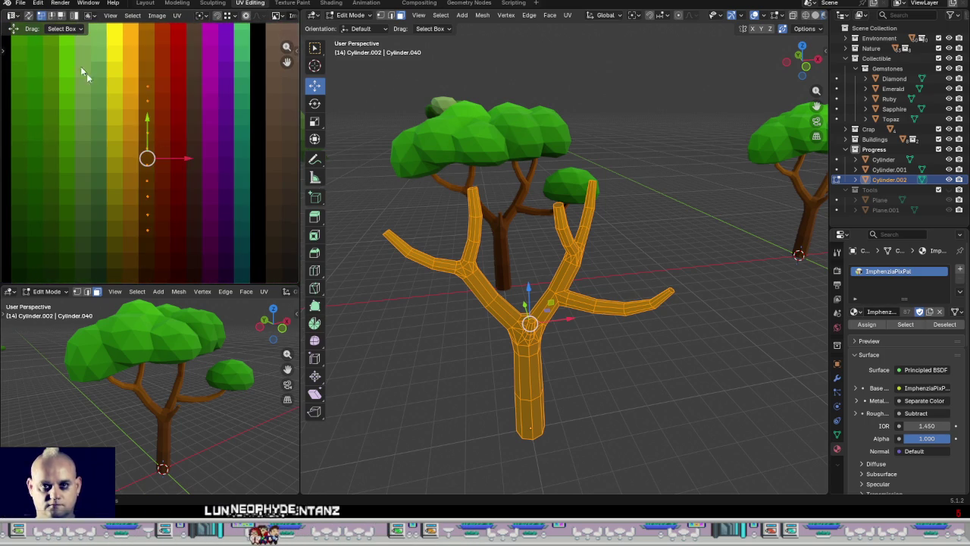
scroll(180, 161, "down", 1)
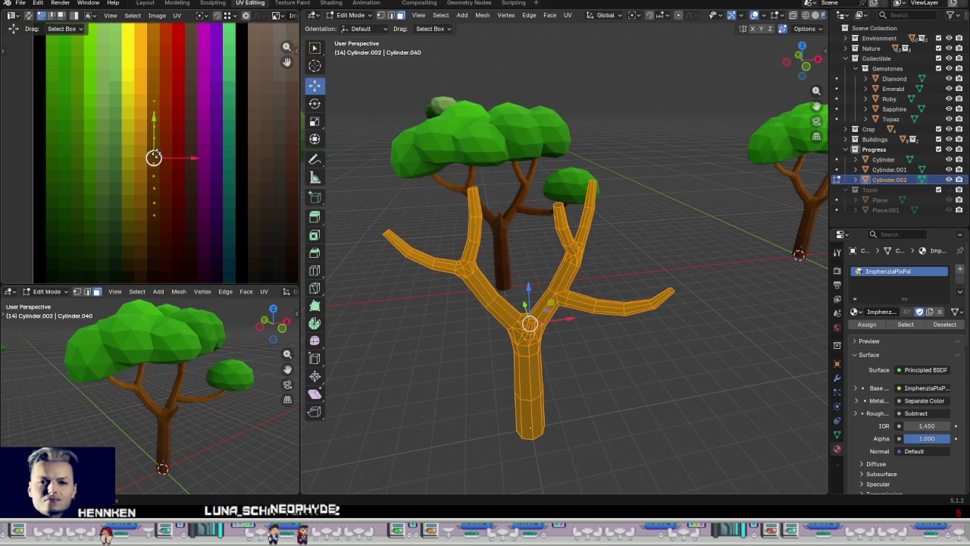
left_click_drag(154, 157, 187, 182)
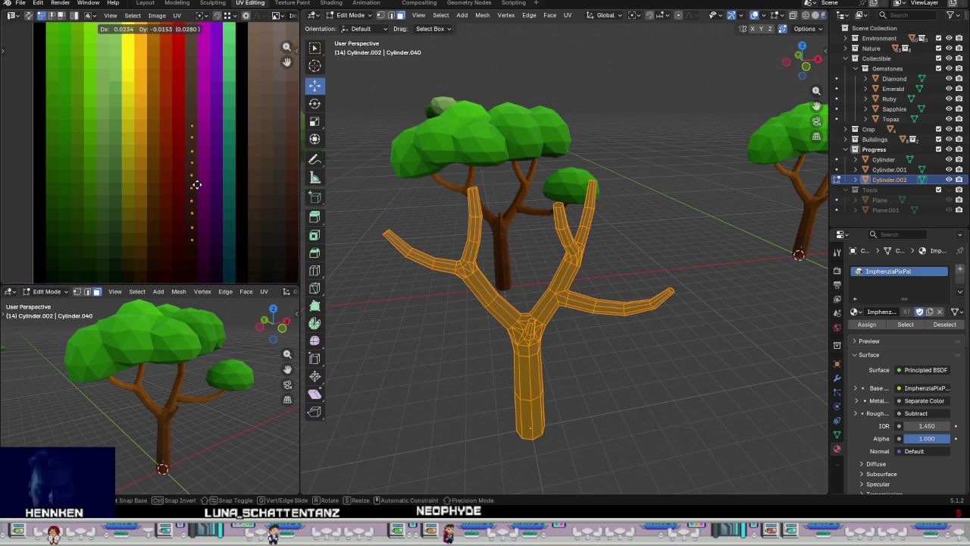
left_click(191, 184)
key("Tab")
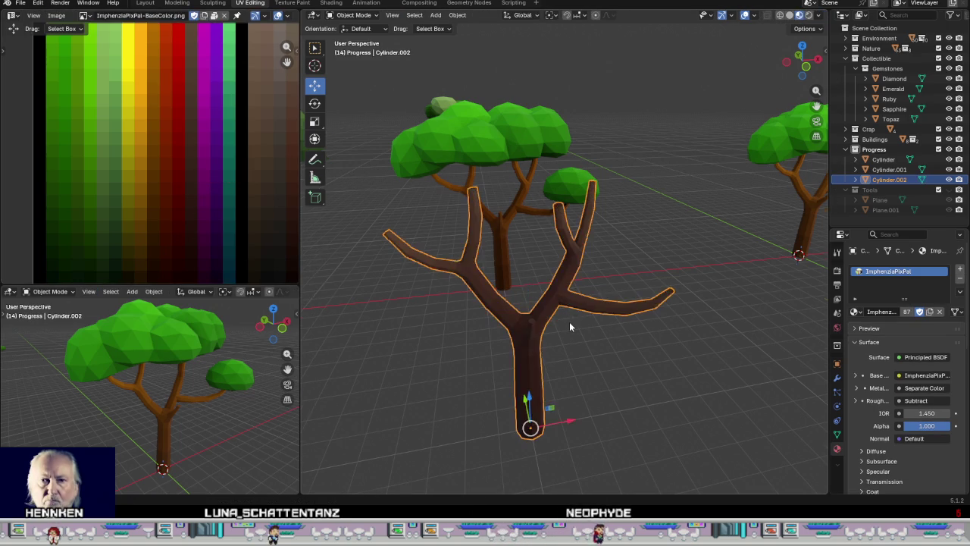
Step: Inspect the dark brown bare trunk beside the leafy trees
scroll(569, 321, "down", 3)
mouse_move(581, 336)
middle_mouse_down()
mouse_move(602, 367)
mouse_move(457, 312)
mouse_move(369, 300)
mouse_move(563, 339)
middle_mouse_up()
scroll(602, 367, "up", 3)
scroll(564, 339, "down", 2)
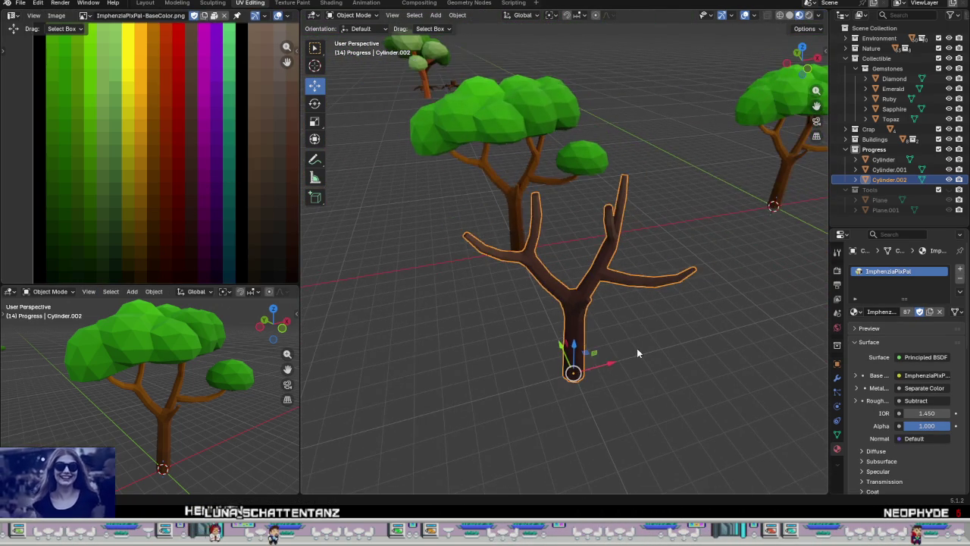
key("Tab")
key("Tab")
scroll(644, 354, "down", 2)
mouse_move(647, 360)
middle_mouse_down()
mouse_move(584, 365)
mouse_move(442, 340)
mouse_move(526, 356)
mouse_move(553, 329)
mouse_move(648, 344)
mouse_move(466, 364)
middle_mouse_up()
Step: Orbit around the trees and select the leafy middle tree
scroll(575, 332, "down", 2)
scroll(648, 343, "down", 2)
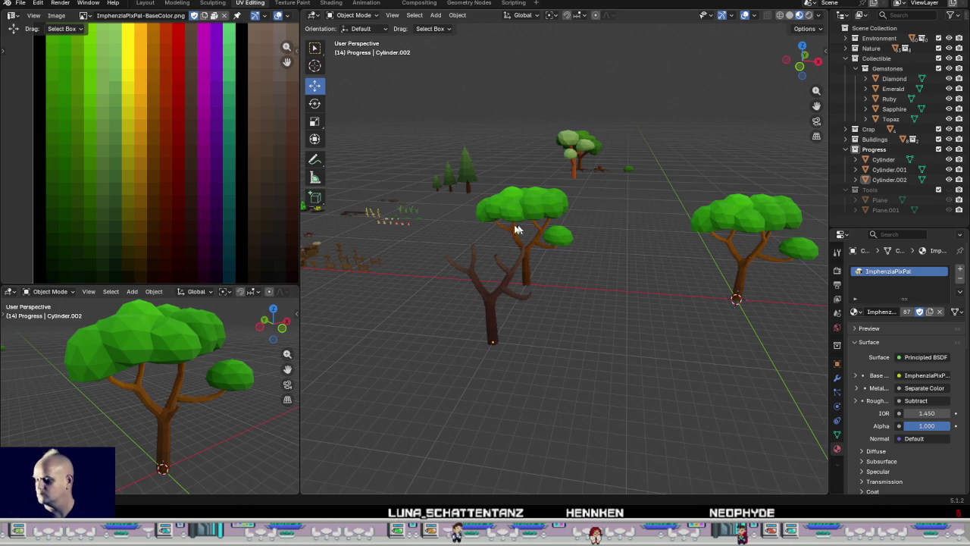
mouse_move(529, 369)
middle_mouse_down()
mouse_move(564, 318)
mouse_move(620, 285)
mouse_move(520, 318)
middle_mouse_up()
middle_click_drag(531, 329, 368, 365)
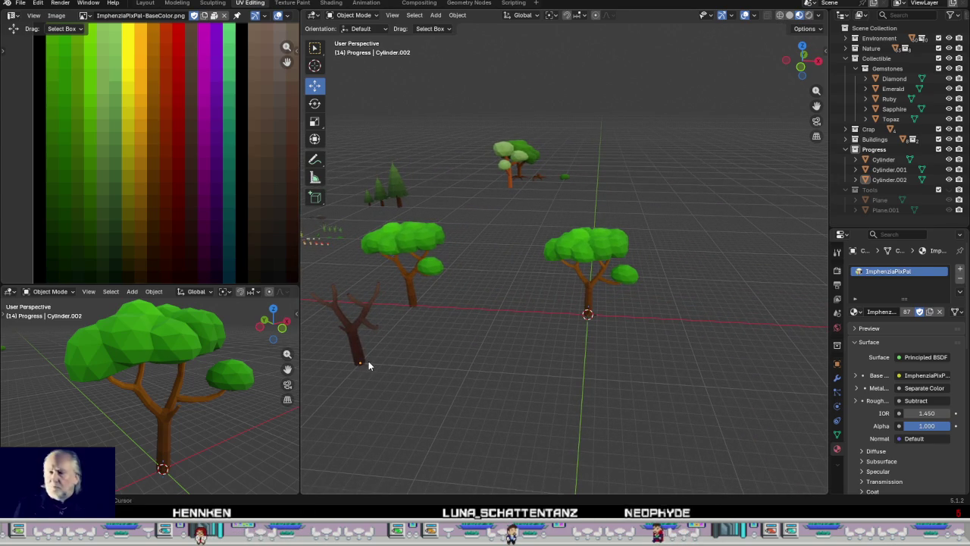
mouse_move(499, 327)
middle_mouse_down()
mouse_move(503, 362)
mouse_move(513, 326)
middle_mouse_up()
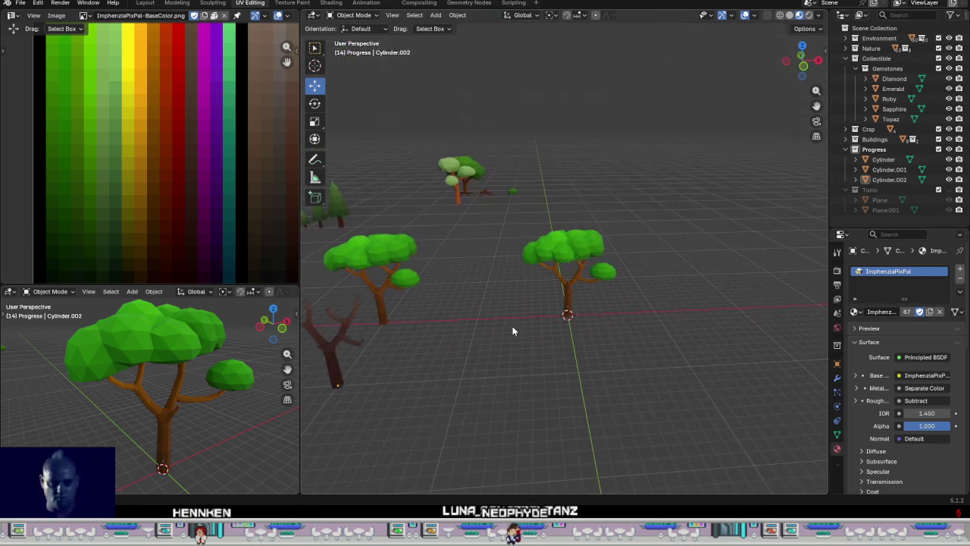
scroll(572, 303, "up", 5)
left_click(570, 298)
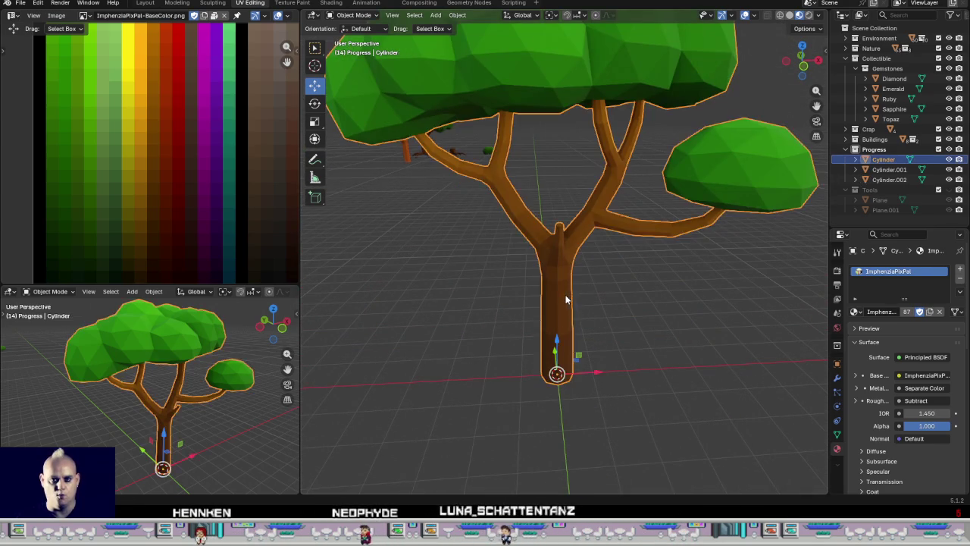
Step: Enter Edit Mode on the trunk in the Modeling layout and orbit to a front view of the fork
key("Tab")
left_click(174, 4)
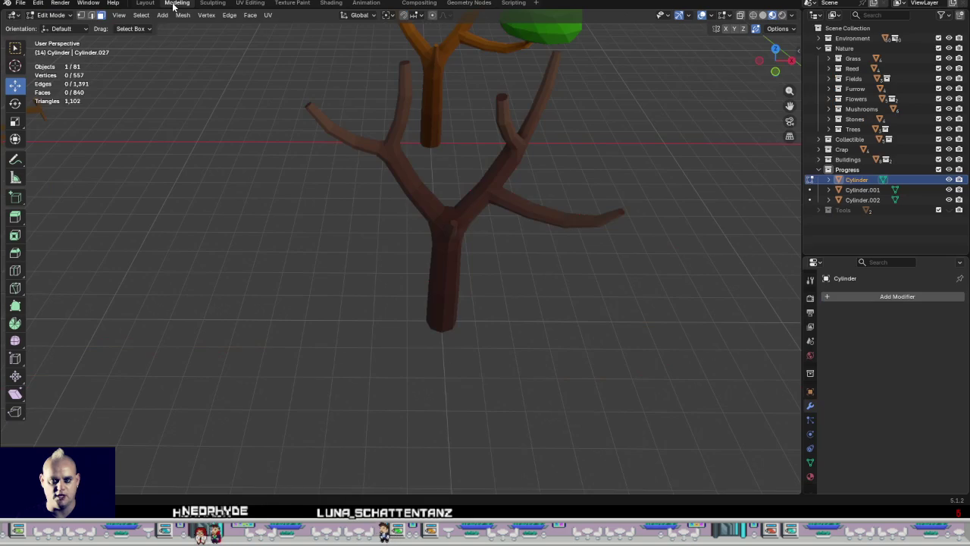
scroll(464, 198, "down", 4)
middle_click_drag(462, 199, 624, 93)
scroll(633, 133, "up", 4)
scroll(485, 347, "down", 3)
mouse_move(485, 347)
middle_mouse_down()
mouse_move(143, 410)
mouse_move(338, 340)
middle_mouse_up()
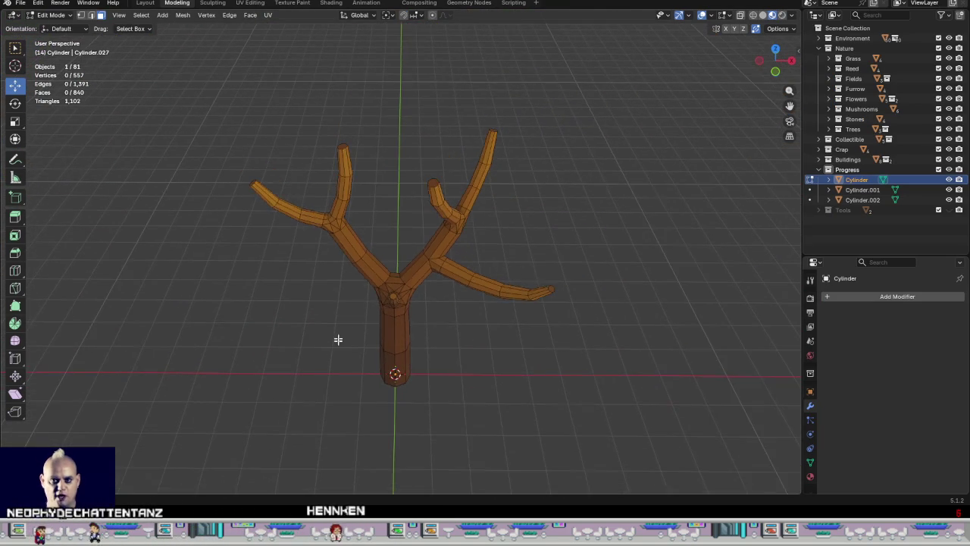
scroll(365, 311, "down", 1)
Step: Select the stub's face ring at the fork and grow it twice over the junction faces
left_click(386, 292)
scroll(379, 280, "up", 1)
scroll(372, 250, "up", 3)
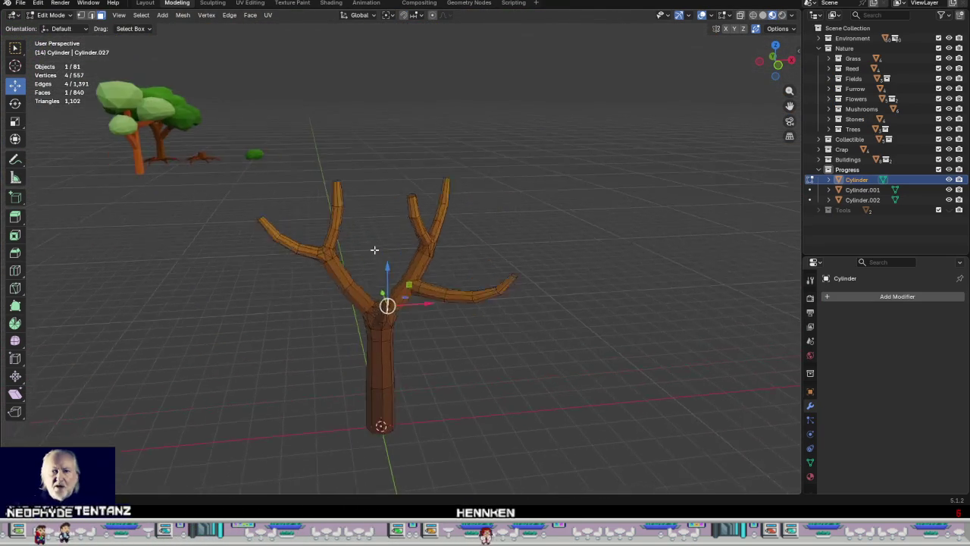
scroll(368, 268, "up", 4)
scroll(372, 274, "down", 2)
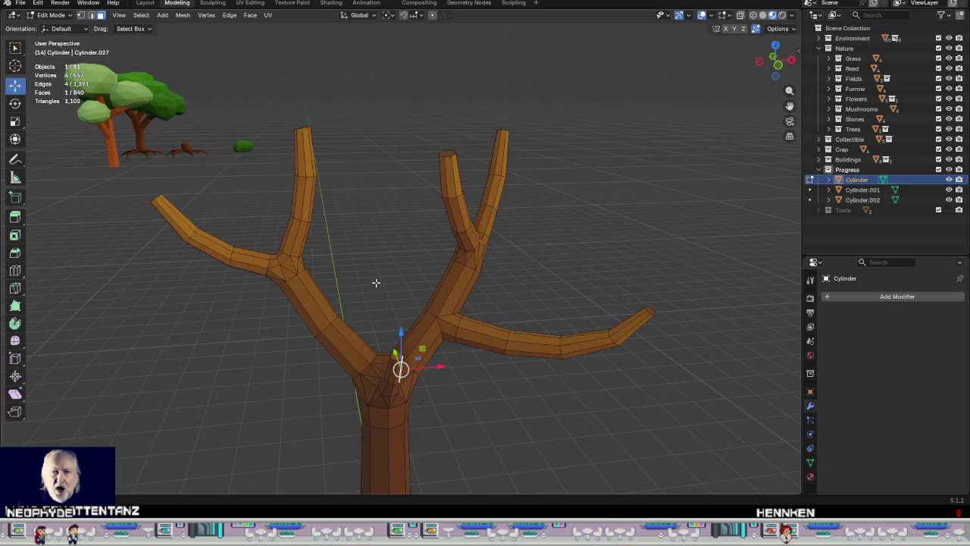
mouse_move(407, 358)
middle_mouse_down()
mouse_move(473, 371)
mouse_move(391, 415)
middle_mouse_up()
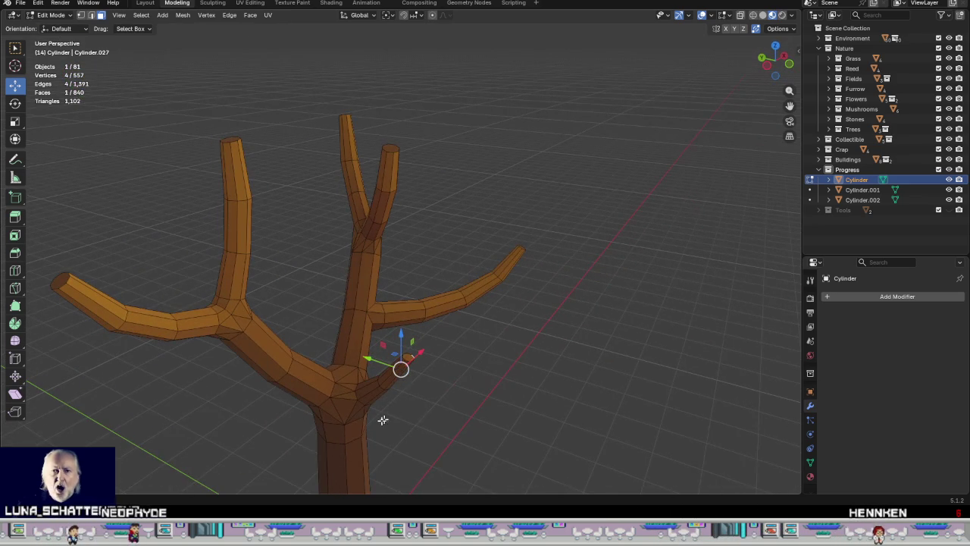
mouse_move(459, 380)
middle_mouse_down()
mouse_move(381, 384)
mouse_move(396, 379)
middle_mouse_up()
scroll(412, 250, "up", 2)
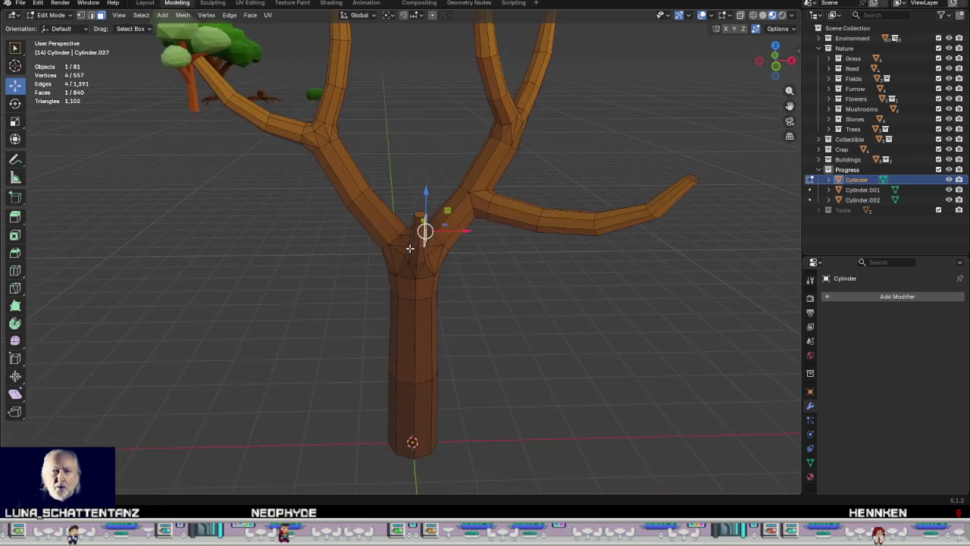
scroll(416, 238, "up", 2)
left_click(431, 219, "alt")
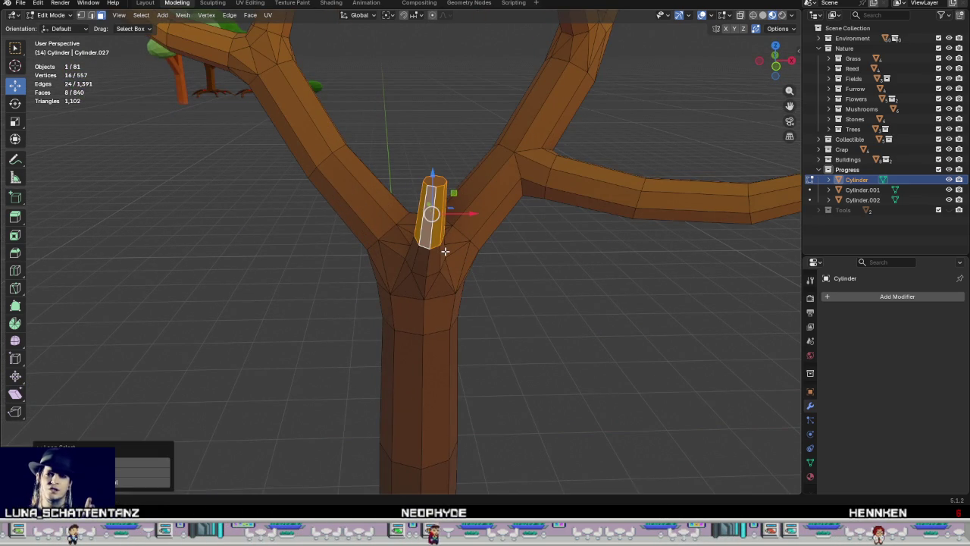
key("ctrl+KP_Add")
mouse_move(445, 251)
middle_mouse_down()
mouse_move(505, 301)
mouse_move(589, 288)
mouse_move(554, 299)
mouse_move(550, 288)
mouse_move(458, 259)
mouse_move(496, 255)
mouse_move(554, 276)
mouse_move(544, 320)
mouse_move(507, 279)
mouse_move(468, 265)
middle_mouse_up()
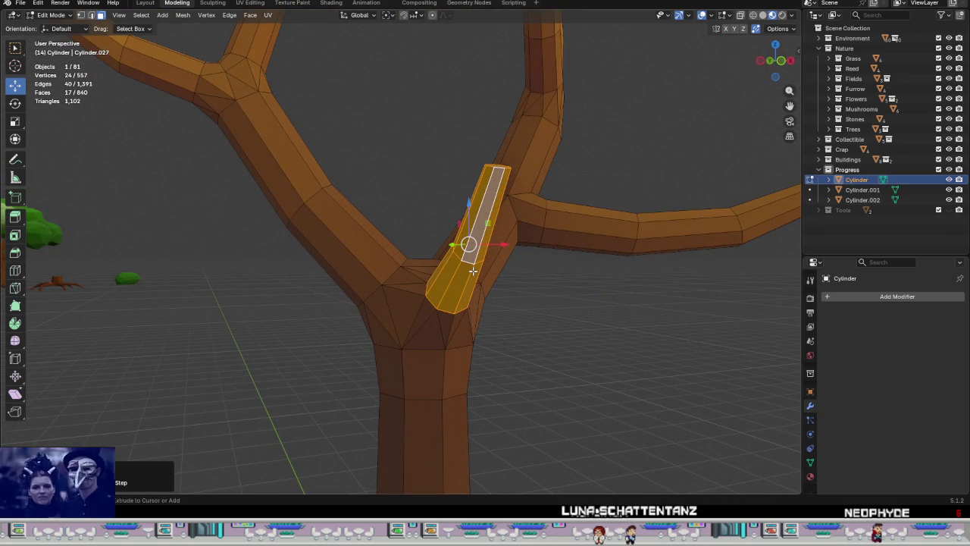
key("ctrl+KP_Add")
Step: Delete the selected stub and junction faces, leaving a hole at the fork
key("x")
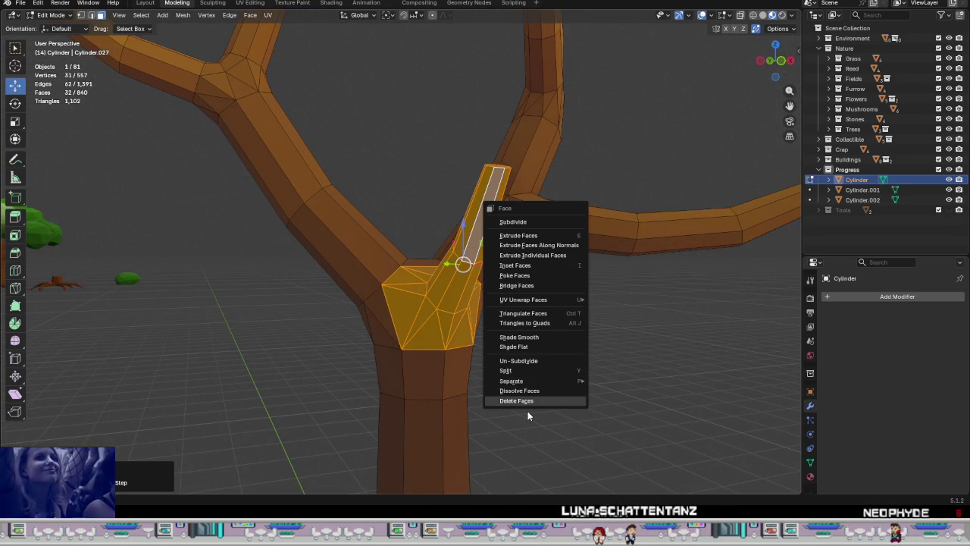
left_click(534, 402)
mouse_move(484, 304)
middle_mouse_down()
mouse_move(463, 336)
mouse_move(440, 273)
middle_mouse_up()
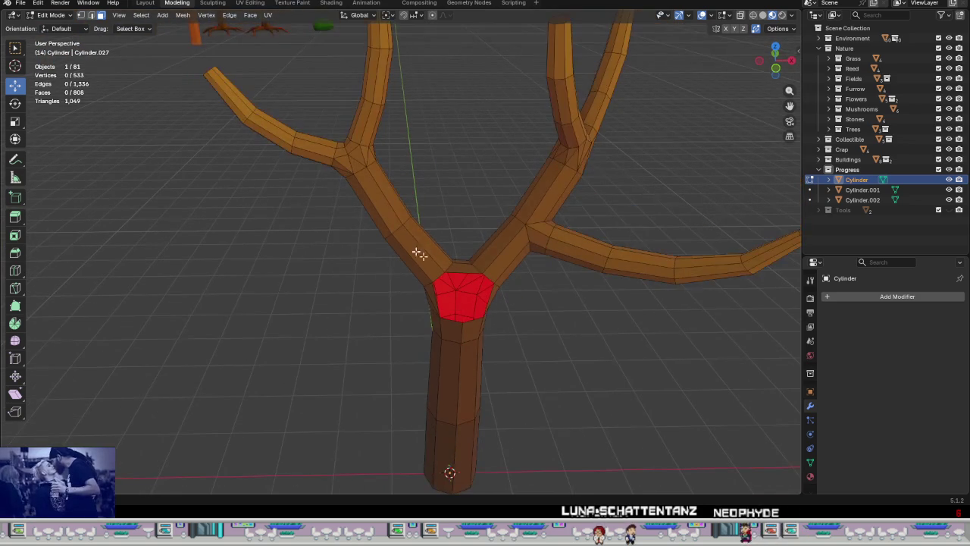
Step: Select both upper-left branch tip loops and grow the selection over the forked branch
key("ctrl+l")
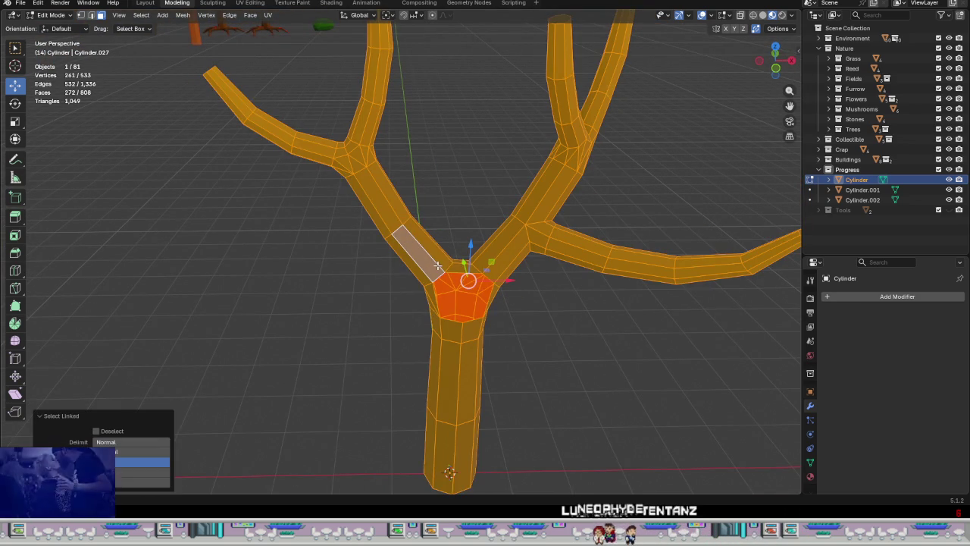
left_click(426, 249, "alt")
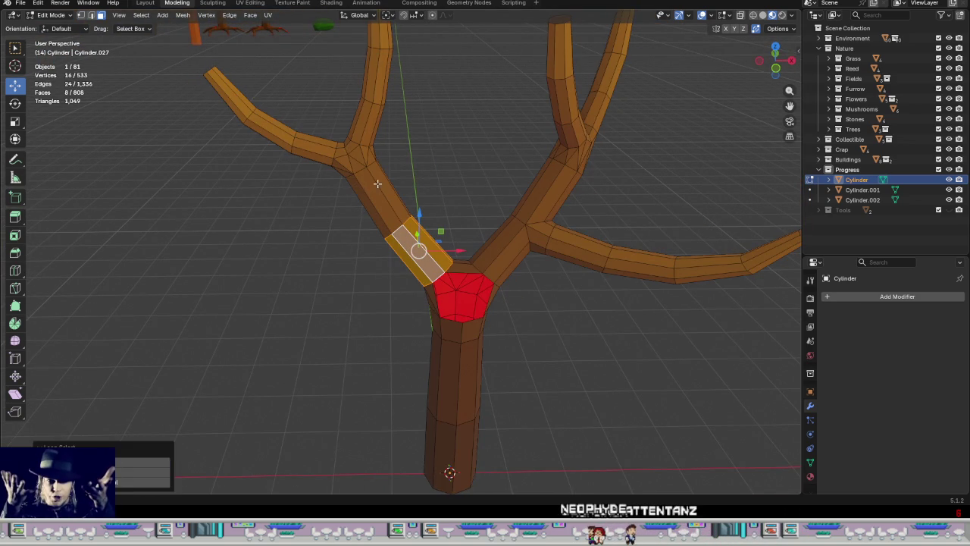
mouse_move(415, 165)
middle_mouse_down()
mouse_move(397, 258)
mouse_move(357, 184)
mouse_move(176, 252)
mouse_move(387, 258)
mouse_move(379, 250)
mouse_move(406, 243)
mouse_move(150, 242)
middle_mouse_up()
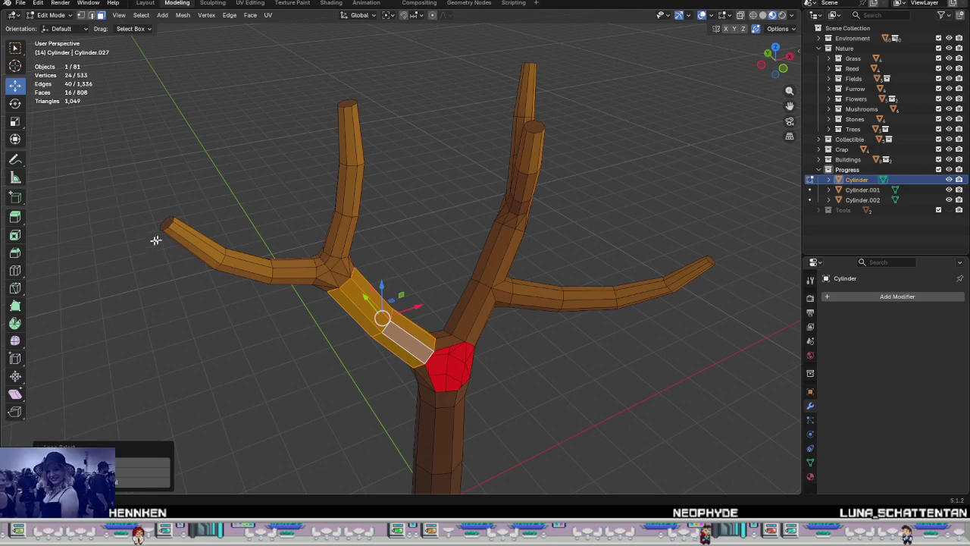
left_click(210, 233, "alt")
left_click(355, 144, "alt+shift")
key("ctrl+KP_Add")
key("ctrl+KP_Add")
key("ctrl+KP_Add")
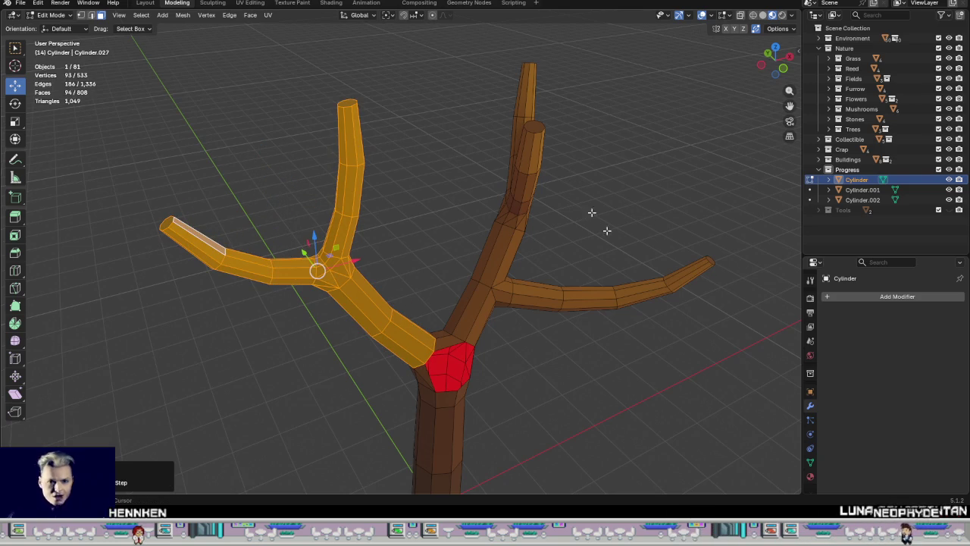
Step: Duplicate the forked branch, turn it 113° around Z, and move it onto the red faces
key("shift+d")
key("Escape")
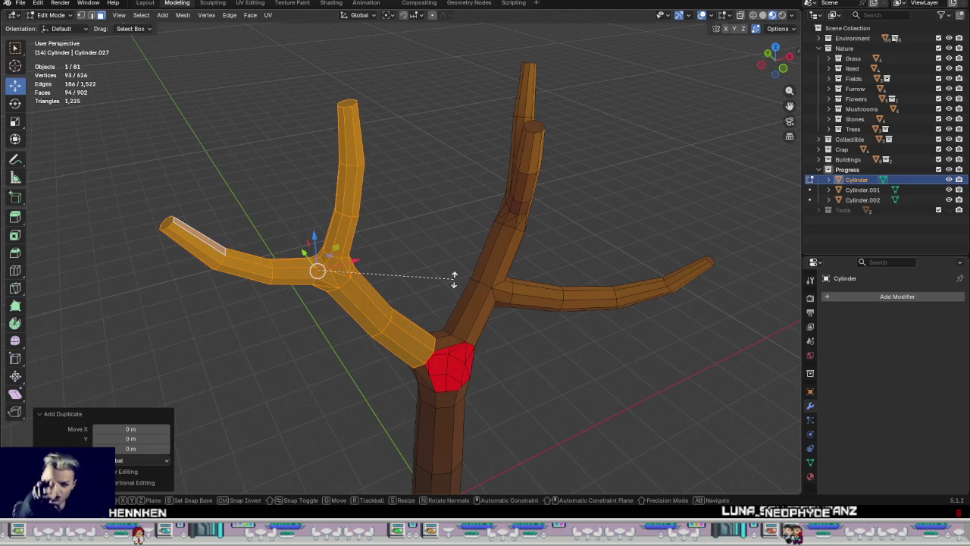
key("r")
key("z")
left_click(305, 247)
mouse_move(305, 246)
middle_mouse_down()
mouse_move(311, 262)
mouse_move(323, 251)
middle_mouse_up()
key("g")
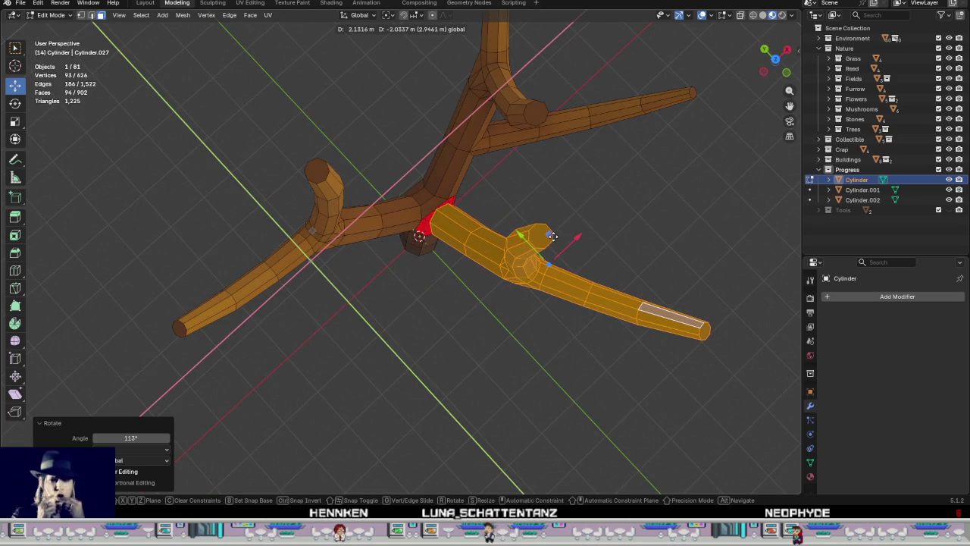
left_click(538, 252)
mouse_move(539, 252)
middle_mouse_down()
mouse_move(384, 241)
mouse_move(372, 151)
mouse_move(425, 288)
mouse_move(561, 396)
mouse_move(547, 485)
mouse_move(589, 210)
mouse_move(481, 416)
mouse_move(472, 341)
mouse_move(553, 377)
middle_mouse_up()
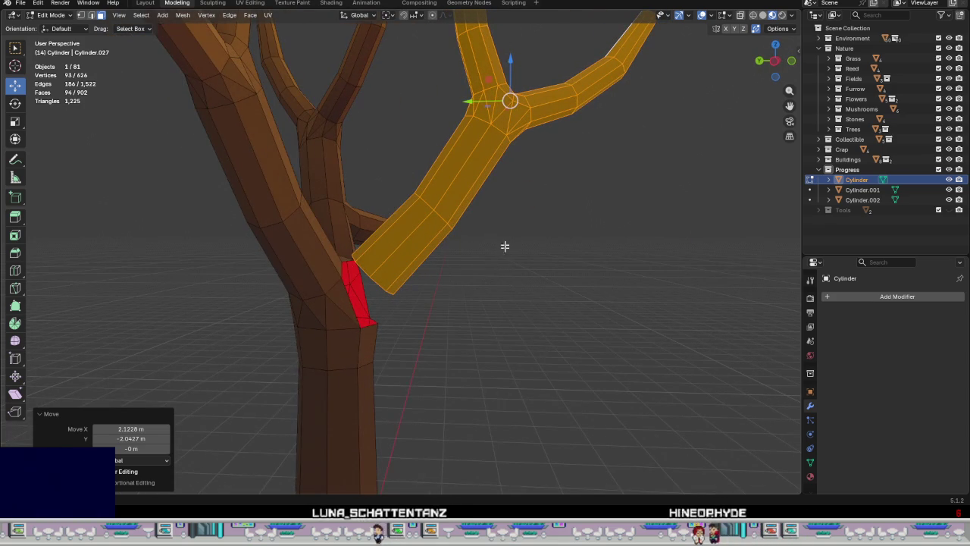
Step: Set snapping to Vertex and snap the copied branch into a new position
left_click(415, 15)
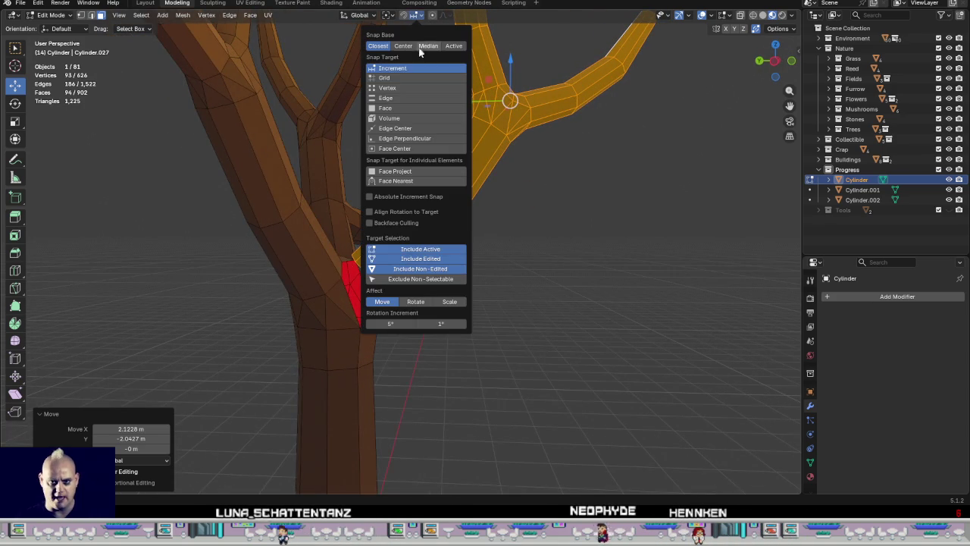
left_click(398, 88)
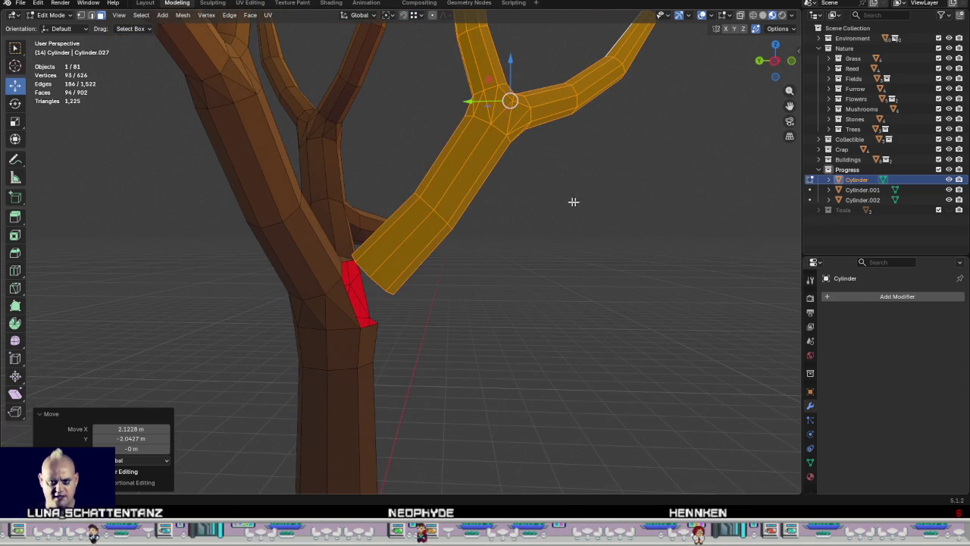
scroll(482, 153, "up", 2)
key("g")
scroll(541, 87, "down", 2)
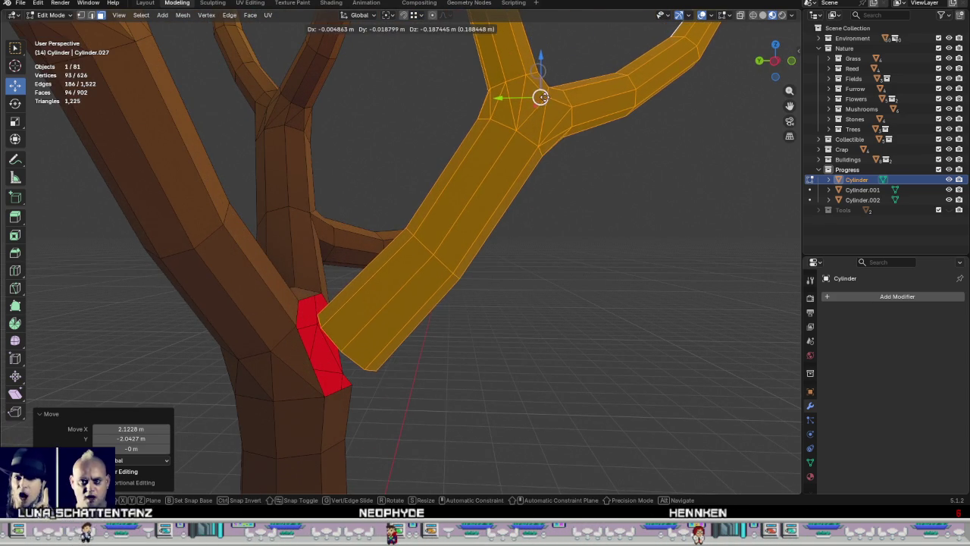
left_click(545, 137)
scroll(545, 137, "down", 2)
middle_click_drag(545, 137, 494, 210)
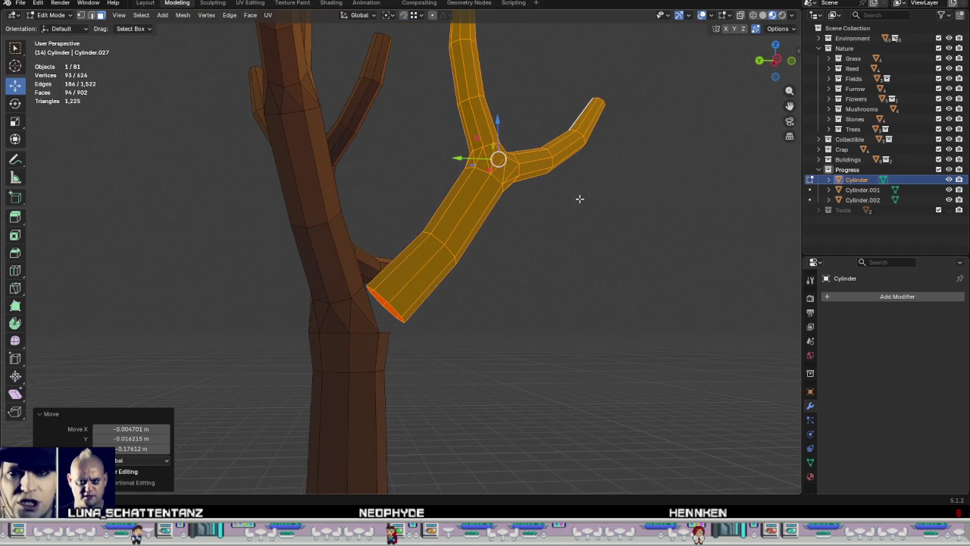
Step: Tilt the copied branch 17° about X and move it upward
key("r")
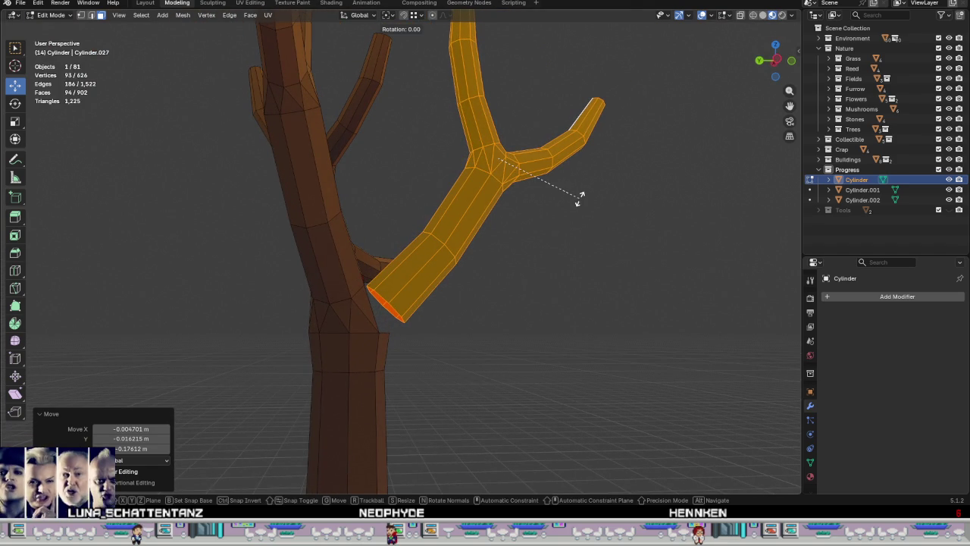
key("x")
left_click(570, 223)
middle_click_drag(570, 223, 545, 225)
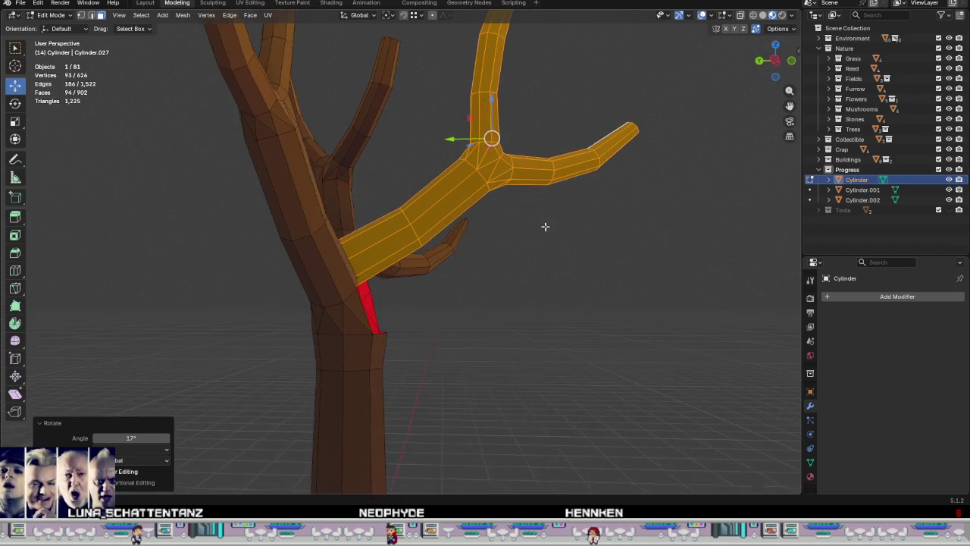
key("g")
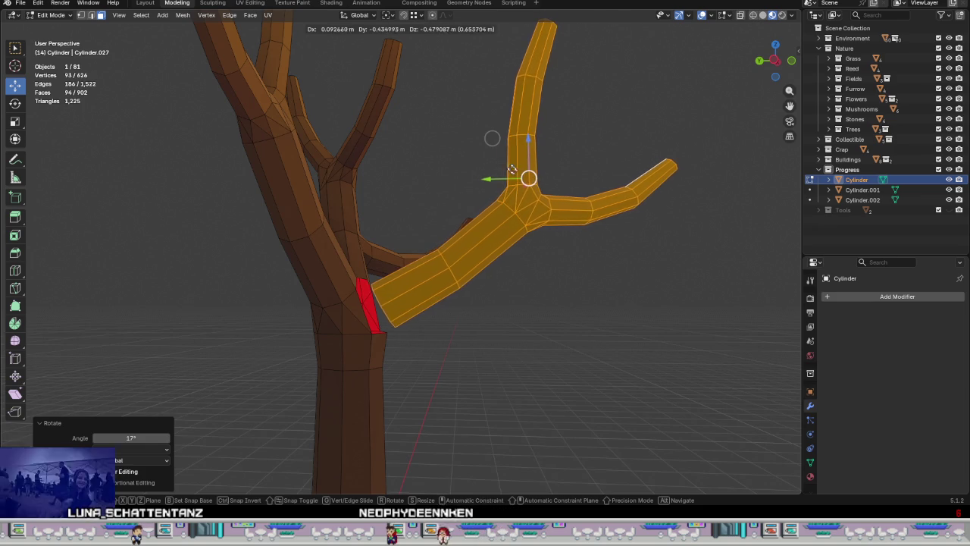
left_click(526, 176)
middle_click_drag(526, 176, 538, 178)
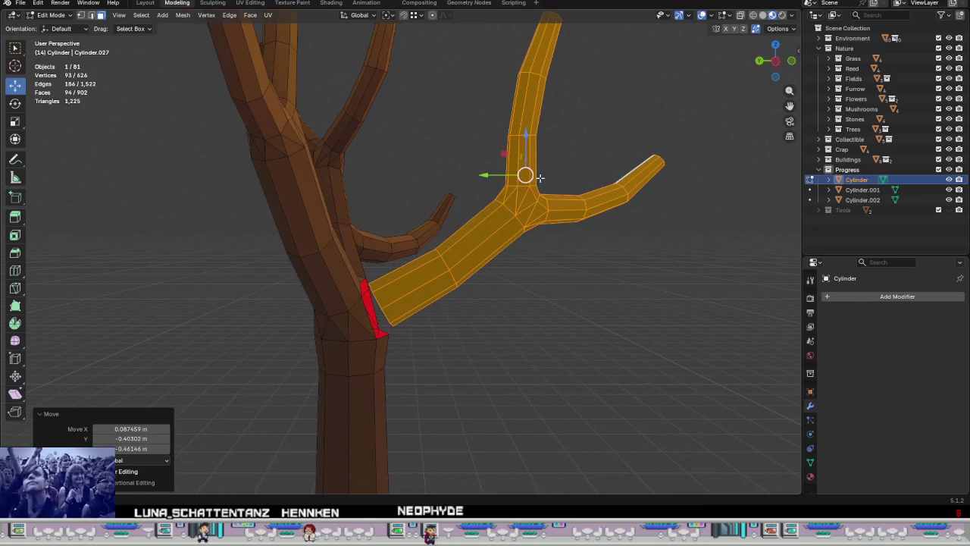
Step: Fine-tune the copied branch's position with two more moves
key("g")
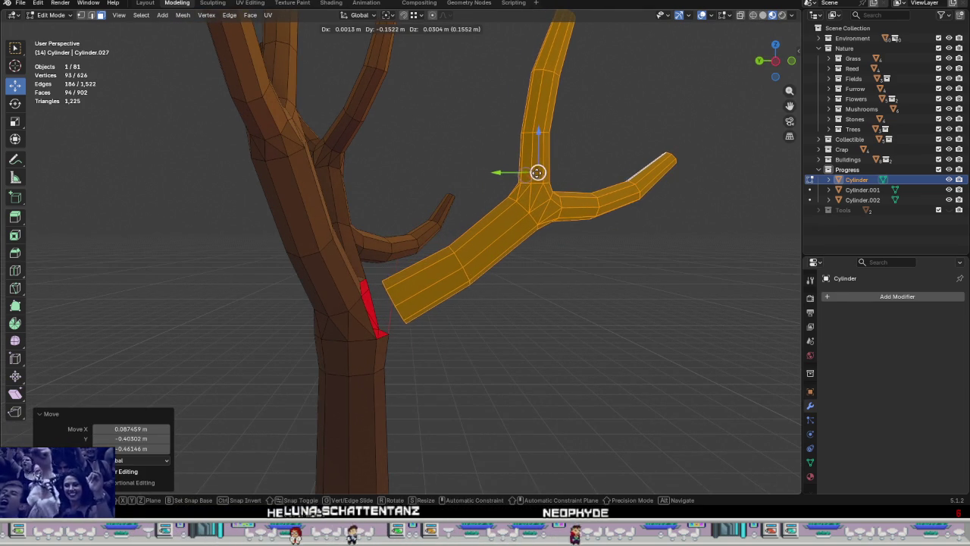
left_click(541, 169)
mouse_move(541, 168)
middle_mouse_down()
mouse_move(472, 179)
mouse_move(379, 145)
mouse_move(467, 138)
mouse_move(496, 216)
mouse_move(448, 234)
mouse_move(432, 202)
mouse_move(440, 180)
mouse_move(431, 188)
middle_mouse_up()
key("g")
left_click(458, 143)
scroll(453, 281, "up", 3)
scroll(477, 225, "up", 3)
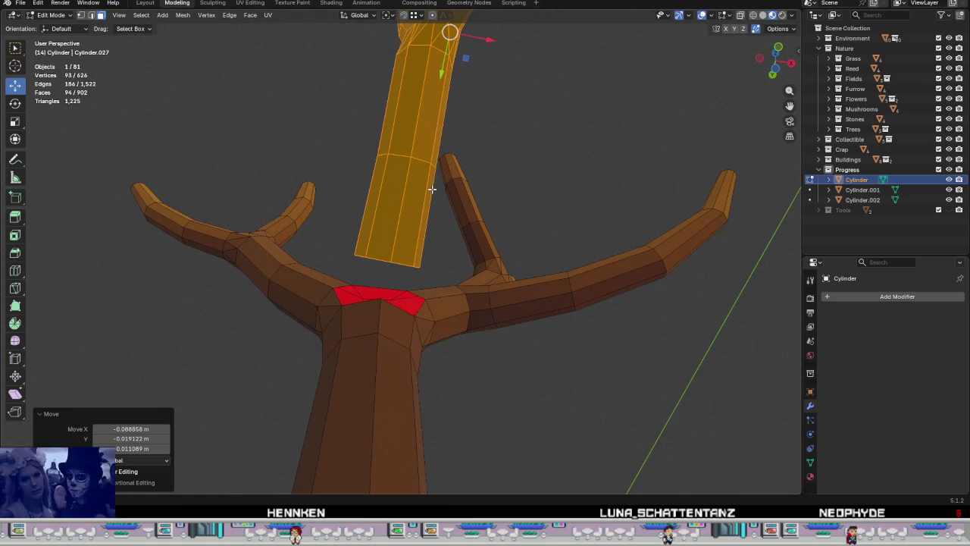
Step: Shift the new branch slightly along the X axis
key("g")
key("x")
left_click(487, 39)
mouse_move(487, 38)
middle_mouse_down()
mouse_move(448, 199)
mouse_move(427, 227)
mouse_move(509, 281)
mouse_move(431, 268)
mouse_move(389, 288)
mouse_move(376, 333)
mouse_move(366, 310)
middle_mouse_up()
Step: Bridge the branch-base edge loop to the trunk's junction loop to fill the gap
key("alt+a")
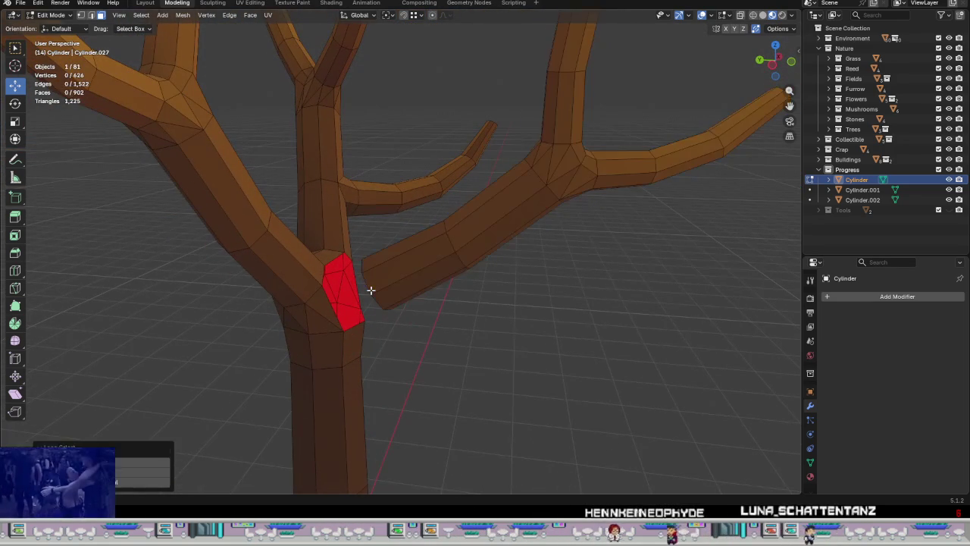
left_click(371, 290, "alt")
mouse_move(370, 290)
middle_mouse_down()
mouse_move(433, 254)
mouse_move(341, 307)
middle_mouse_up()
left_click(331, 303, "alt+shift")
mouse_move(422, 336)
middle_mouse_down()
mouse_move(436, 339)
mouse_move(405, 326)
mouse_move(504, 316)
mouse_move(487, 341)
mouse_move(448, 319)
mouse_move(505, 320)
mouse_move(475, 271)
middle_mouse_up()
key("ctrl+e")
left_click(434, 332)
key("Tab")
key("Tab")
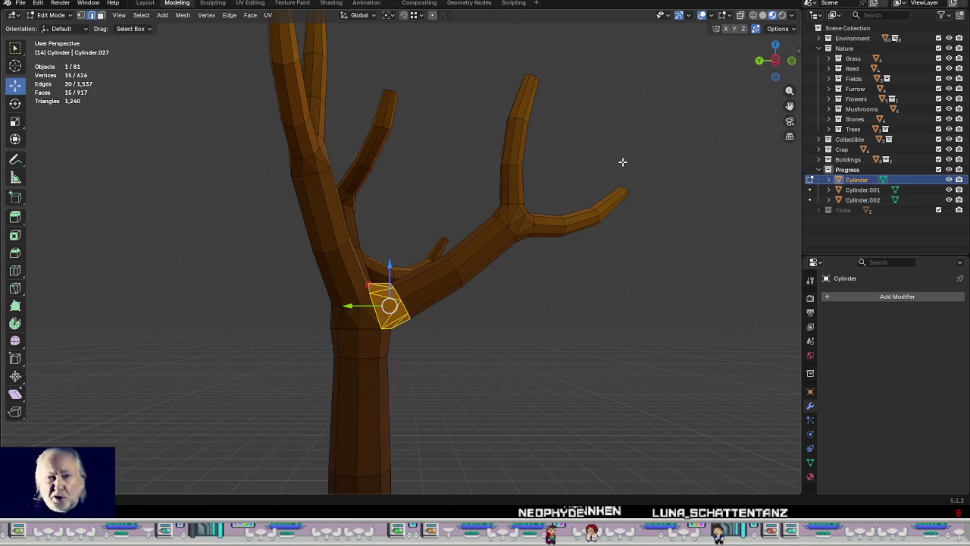
Step: Select the whole branch in face mode, shift it up and left, then pick the right branch's tip
key("3")
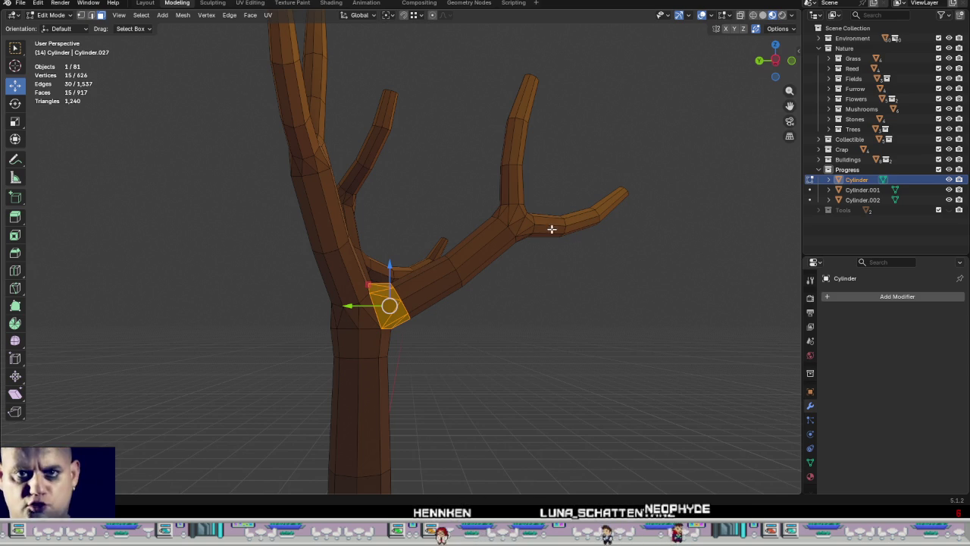
left_click(550, 224, "alt")
left_click(513, 176, "alt+shift")
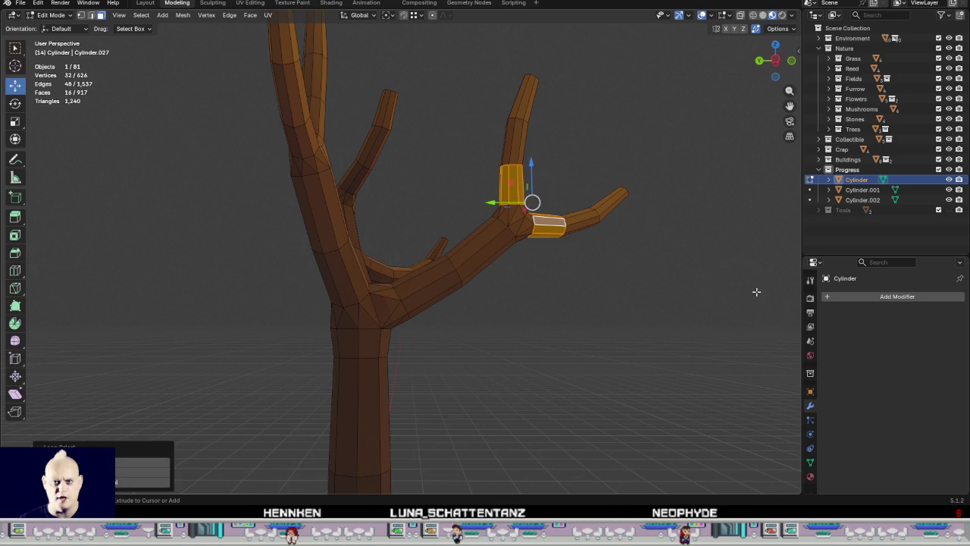
key("ctrl+KP_Add")
key("ctrl+KP_Add")
key("ctrl+KP_Add")
key("ctrl+KP_Add")
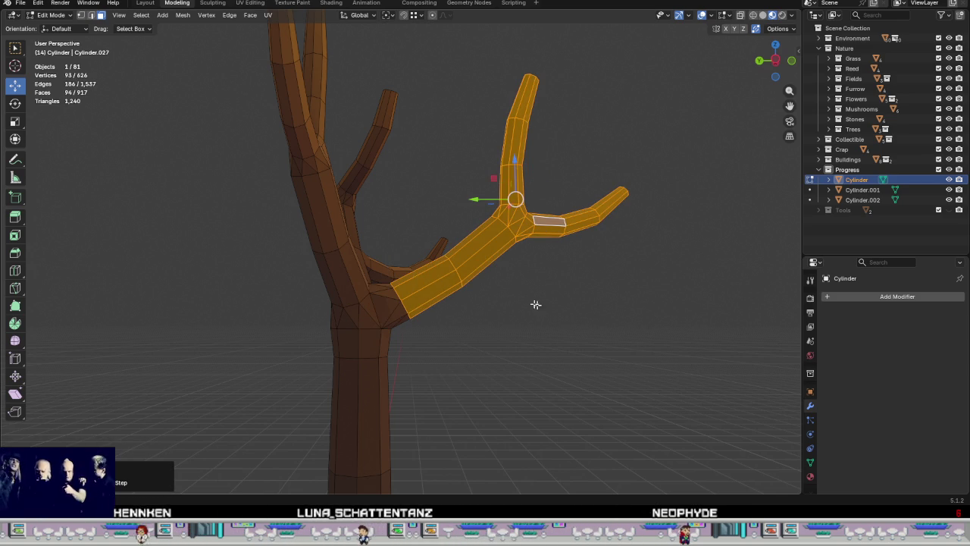
scroll(442, 220, "up", 2)
left_click_drag(535, 168, 484, 154)
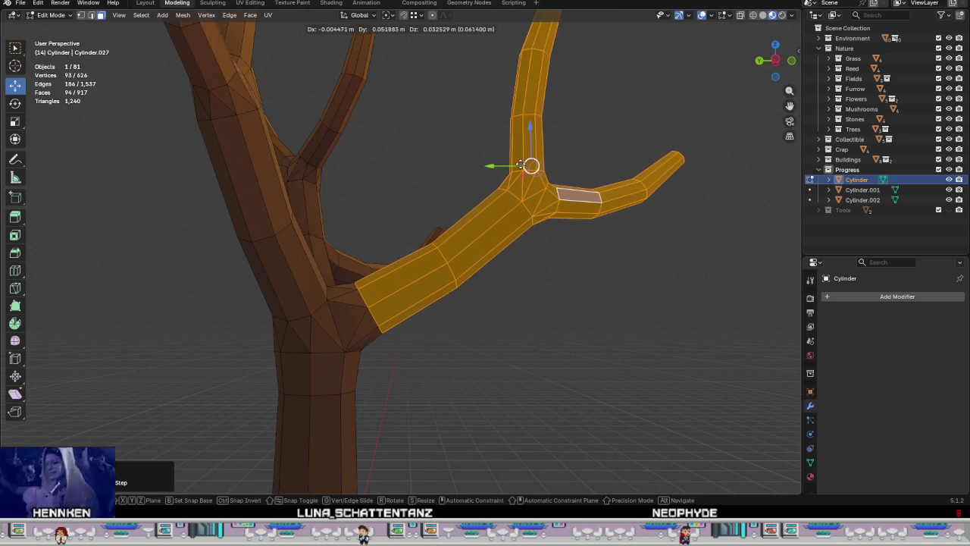
mouse_move(484, 153)
middle_mouse_down()
mouse_move(498, 308)
mouse_move(369, 241)
middle_mouse_up()
mouse_move(458, 281)
middle_mouse_down()
mouse_move(546, 329)
mouse_move(387, 342)
mouse_move(357, 332)
mouse_move(479, 260)
mouse_move(457, 275)
mouse_move(471, 276)
mouse_move(489, 235)
mouse_move(439, 266)
mouse_move(291, 256)
mouse_move(238, 280)
mouse_move(207, 273)
mouse_move(245, 323)
mouse_move(391, 351)
mouse_move(414, 280)
mouse_move(397, 306)
mouse_move(420, 250)
mouse_move(394, 220)
mouse_move(355, 207)
mouse_move(524, 240)
mouse_move(570, 222)
mouse_move(402, 260)
mouse_move(417, 250)
middle_mouse_up()
scroll(545, 329, "down", 4)
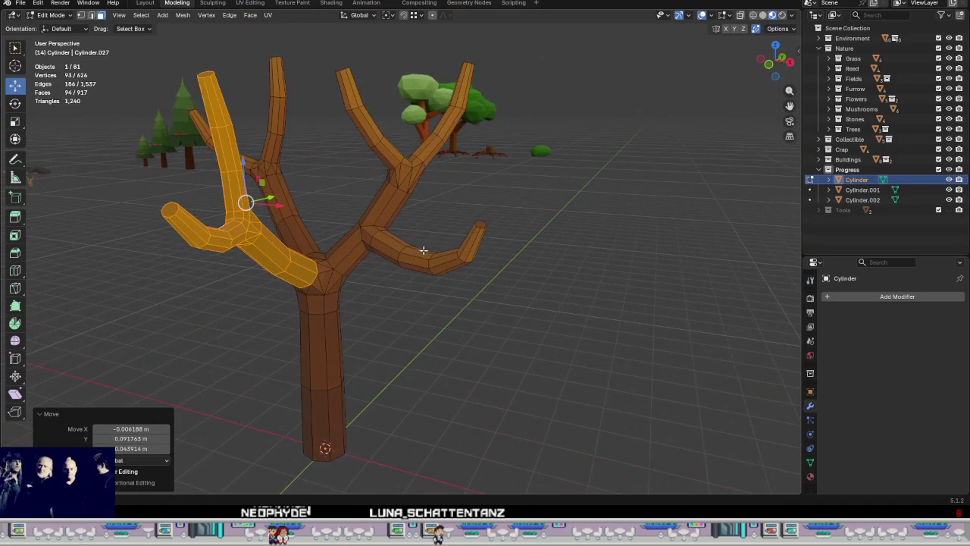
left_click(476, 247)
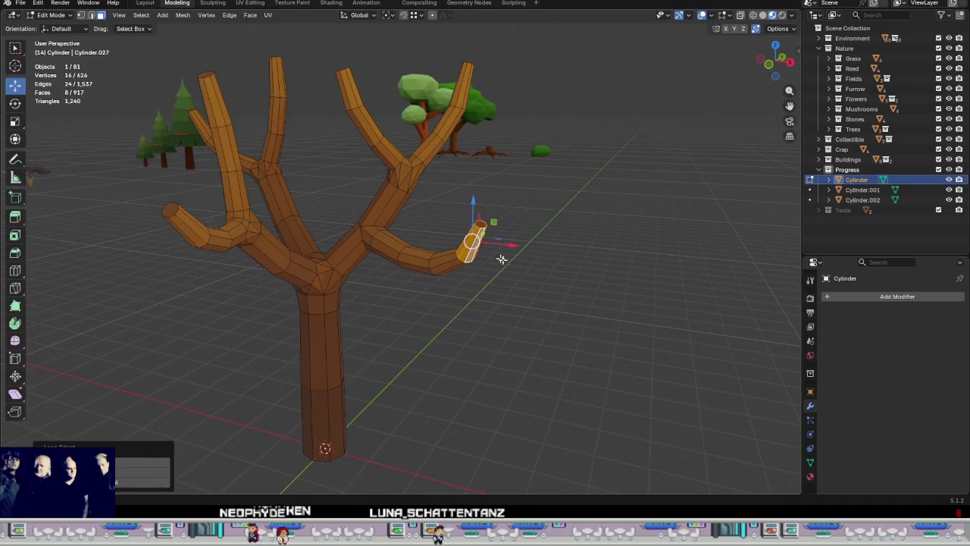
Step: Grow the selection along the right curved branch and duplicate it in place
middle_click_drag(487, 249, 483, 400)
key("ctrl+KP_Add")
key("ctrl+KP_Add")
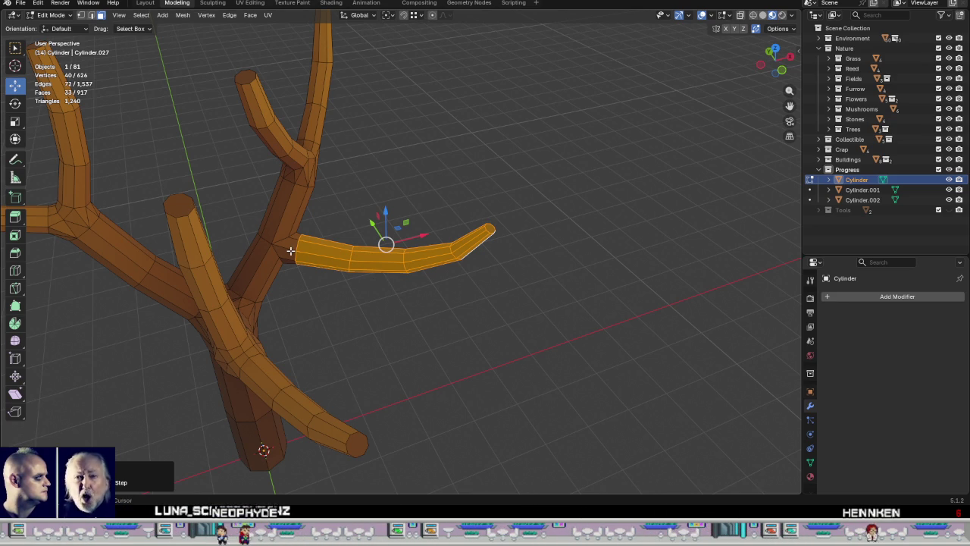
mouse_move(321, 279)
middle_mouse_down()
mouse_move(320, 310)
mouse_move(191, 273)
mouse_move(292, 278)
mouse_move(304, 313)
middle_mouse_up()
key("shift+d")
right_click(430, 302)
scroll(430, 301, "down", 5)
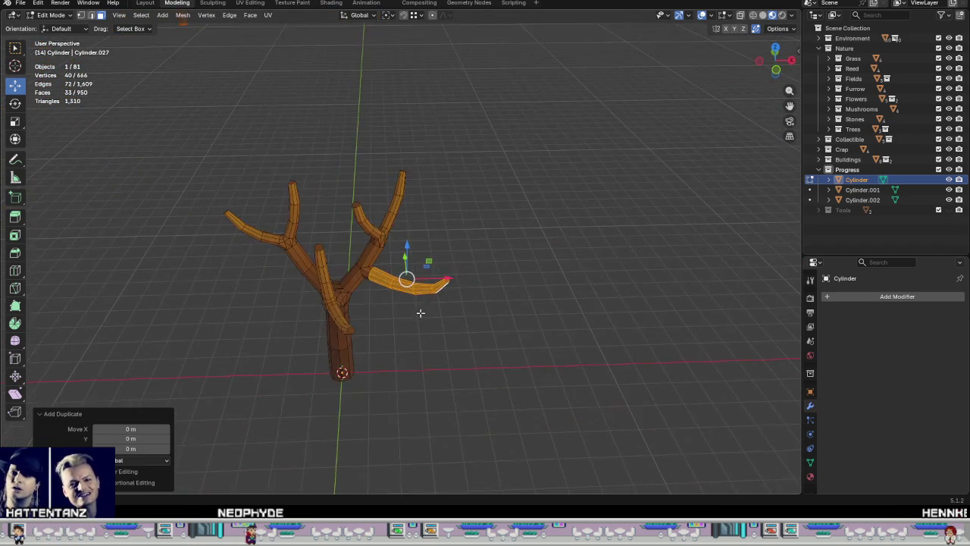
middle_click_drag(419, 310, 409, 364)
Step: Move the duplicated branch and turn it about 94° around Z
key("g")
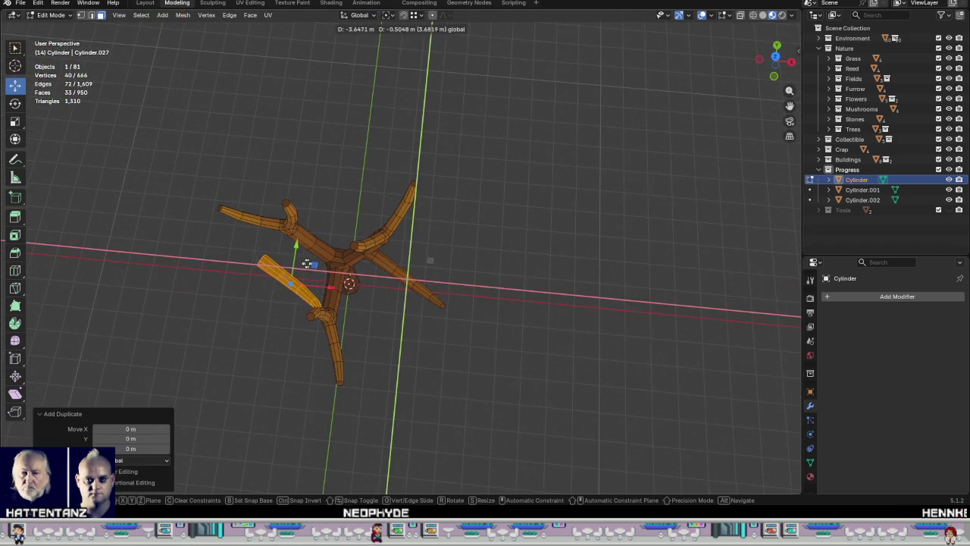
left_click(302, 251)
mouse_move(302, 251)
middle_mouse_down()
mouse_move(372, 212)
mouse_move(368, 201)
mouse_move(350, 264)
mouse_move(561, 299)
mouse_move(550, 318)
mouse_move(439, 323)
mouse_move(374, 351)
middle_mouse_up()
scroll(351, 264, "up", 3)
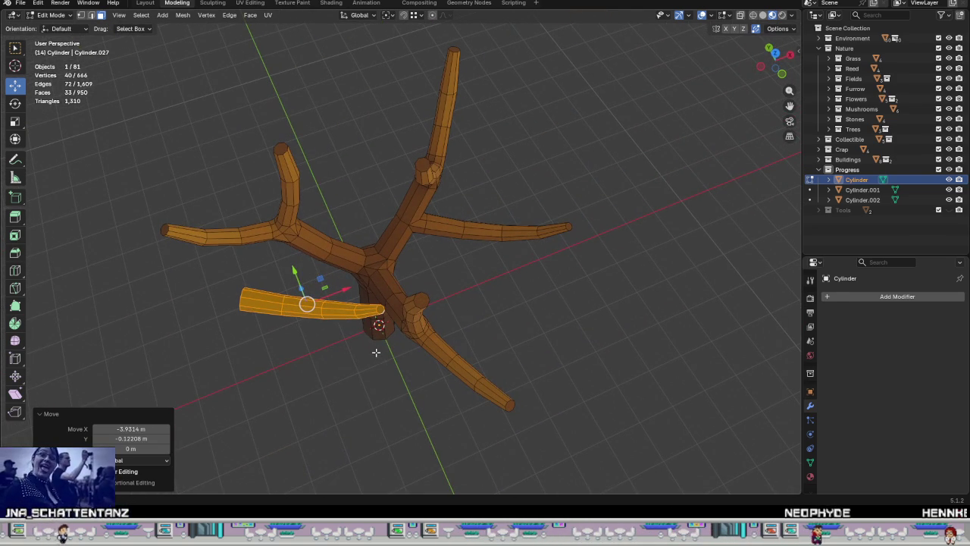
key("r")
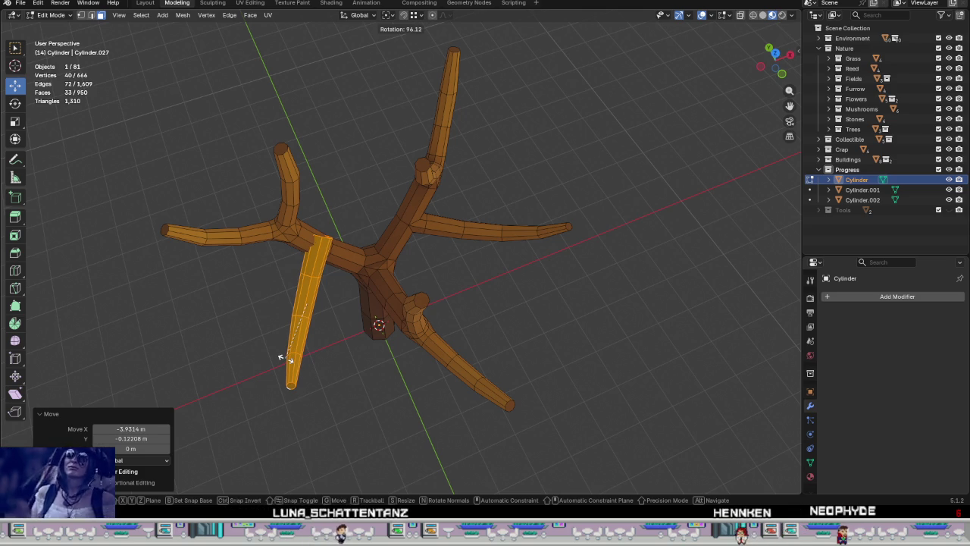
key("Escape")
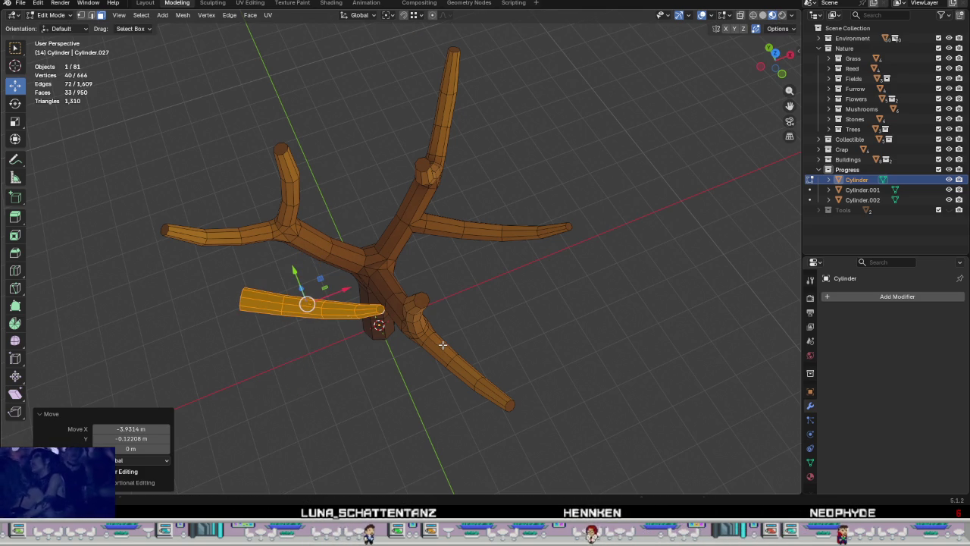
key("r")
key("z")
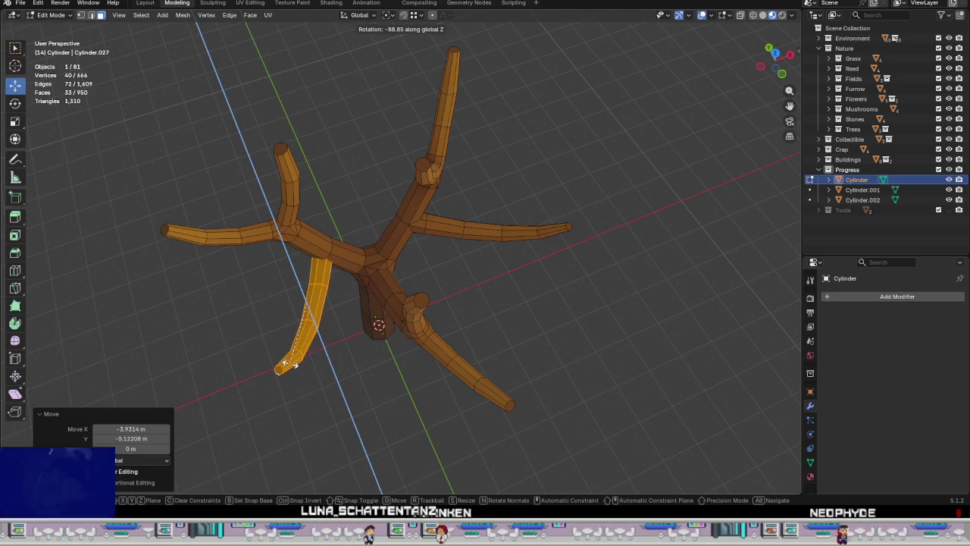
left_click(286, 232)
mouse_move(286, 232)
middle_mouse_down()
mouse_move(273, 281)
mouse_move(403, 199)
middle_mouse_up()
middle_click_drag(487, 182, 477, 195)
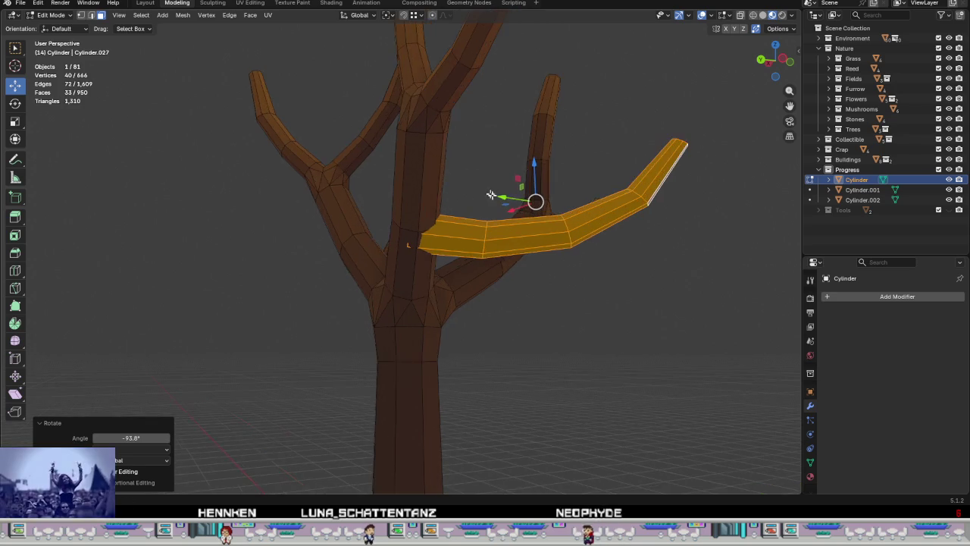
Step: Position the curved branch on the trunk's right side, nudging it up and left
key("g")
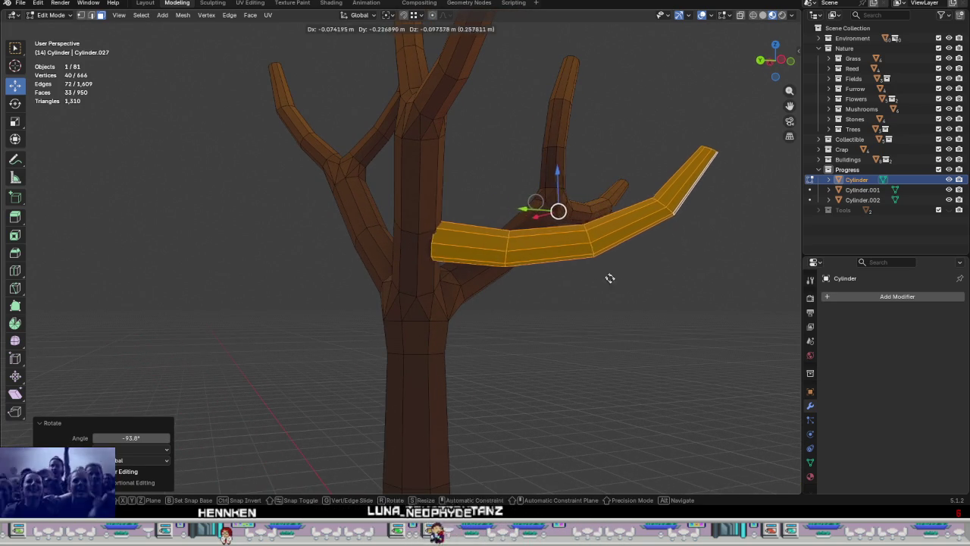
left_click(666, 97)
mouse_move(666, 98)
middle_mouse_down()
mouse_move(561, 275)
mouse_move(627, 221)
mouse_move(535, 203)
middle_mouse_up()
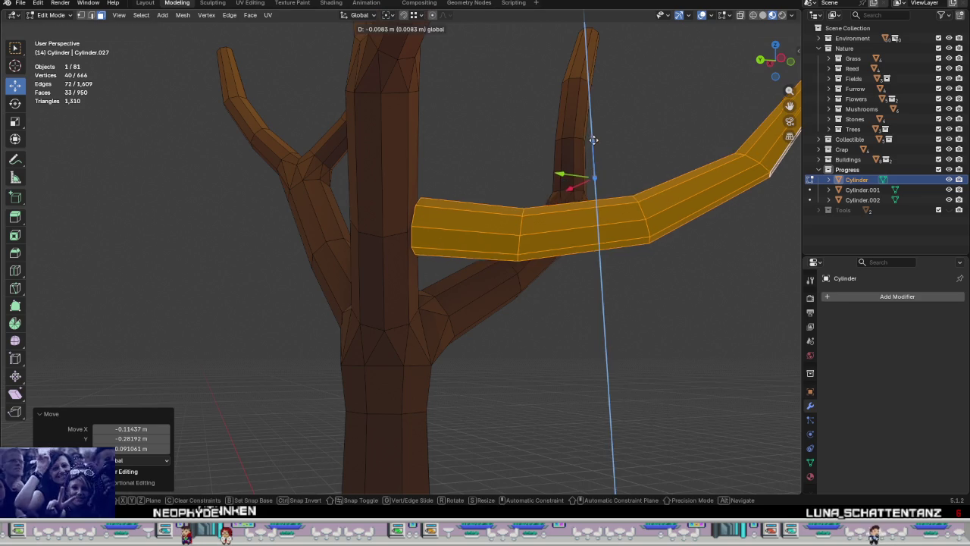
left_click_drag(593, 139, 592, 133)
mouse_move(591, 133)
middle_mouse_down()
mouse_move(523, 208)
mouse_move(594, 252)
mouse_move(448, 240)
middle_mouse_up()
mouse_move(482, 203)
middle_mouse_down()
mouse_move(516, 178)
mouse_move(467, 195)
middle_mouse_up()
mouse_move(412, 185)
left_mouse_down()
mouse_move(399, 189)
mouse_move(407, 184)
left_mouse_up()
mouse_move(407, 185)
middle_mouse_down()
mouse_move(455, 251)
mouse_move(439, 316)
mouse_move(548, 320)
middle_mouse_up()
mouse_move(526, 280)
middle_mouse_down()
mouse_move(531, 341)
mouse_move(576, 281)
mouse_move(604, 282)
mouse_move(607, 299)
mouse_move(588, 203)
mouse_move(550, 212)
mouse_move(512, 269)
mouse_move(475, 293)
middle_mouse_up()
scroll(524, 305, "down", 3)
scroll(543, 275, "up", 2)
Step: Duplicate the curved branch and slide the copy across the horizontal plane
key("shift+d")
right_click(543, 276)
mouse_move(543, 275)
middle_mouse_down()
mouse_move(455, 304)
mouse_move(531, 291)
mouse_move(515, 300)
middle_mouse_up()
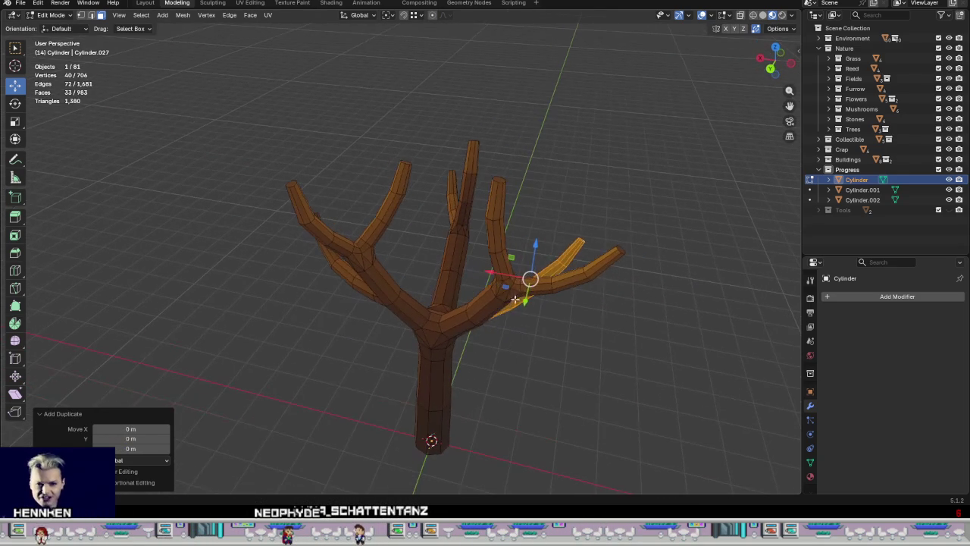
key("g")
key("shift+z")
left_click(343, 411)
mouse_move(343, 411)
middle_mouse_down()
mouse_move(461, 383)
mouse_move(457, 409)
middle_mouse_up()
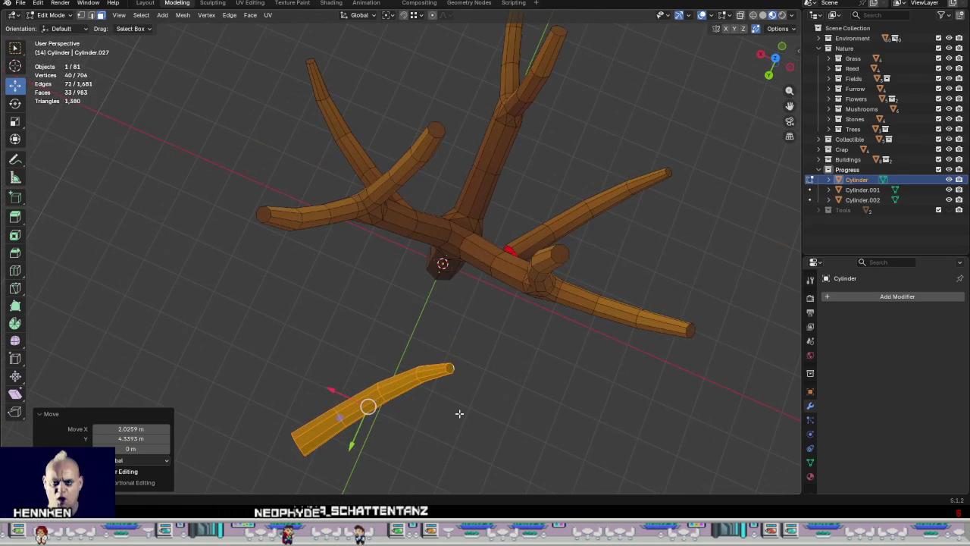
Step: Rotate the copy -147° about Z and move it down toward the trunk
key("r")
key("z")
left_click(321, 430)
mouse_move(321, 430)
middle_mouse_down()
mouse_move(334, 394)
mouse_move(329, 298)
mouse_move(373, 236)
middle_mouse_up()
key("g")
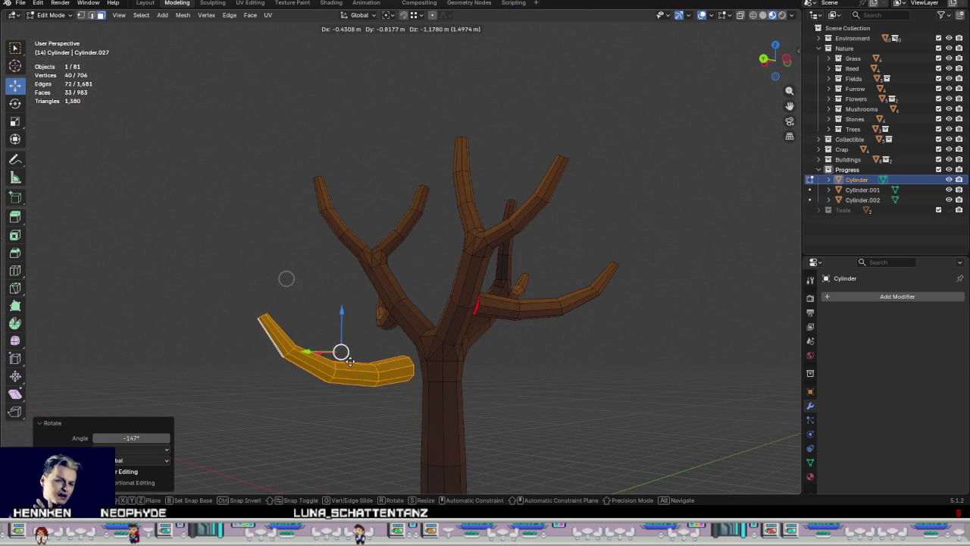
left_click(364, 363)
mouse_move(364, 363)
middle_mouse_down()
mouse_move(464, 417)
mouse_move(505, 401)
mouse_move(251, 396)
mouse_move(412, 355)
mouse_move(530, 469)
mouse_move(485, 454)
middle_mouse_up()
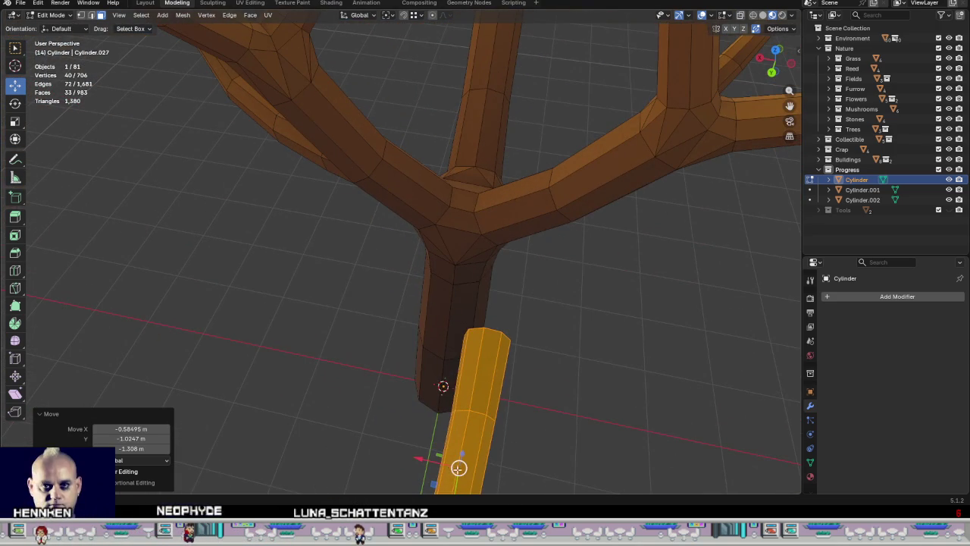
Step: Lower the copy along Z and shift it slightly along Y toward the fork
key("g")
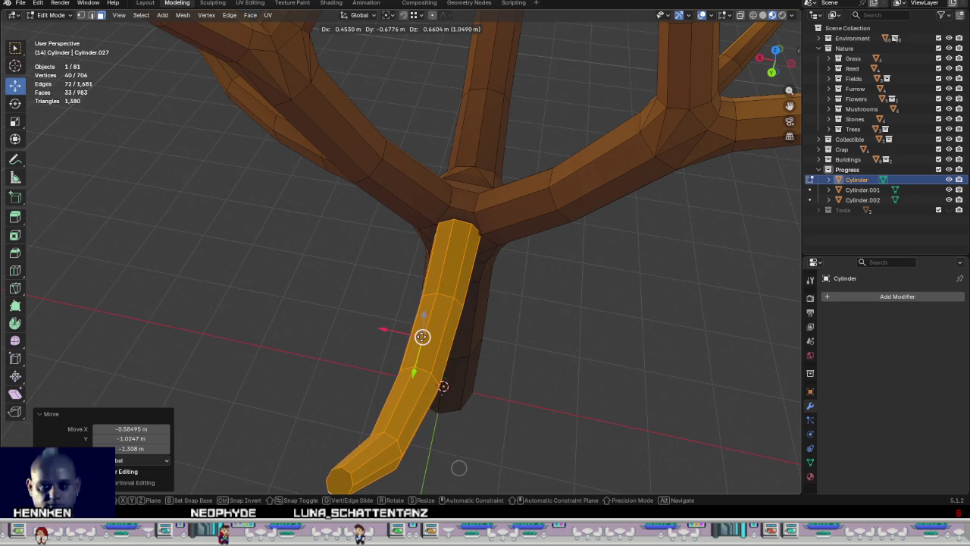
middle_click_drag(422, 336, 412, 336, "alt")
key("z")
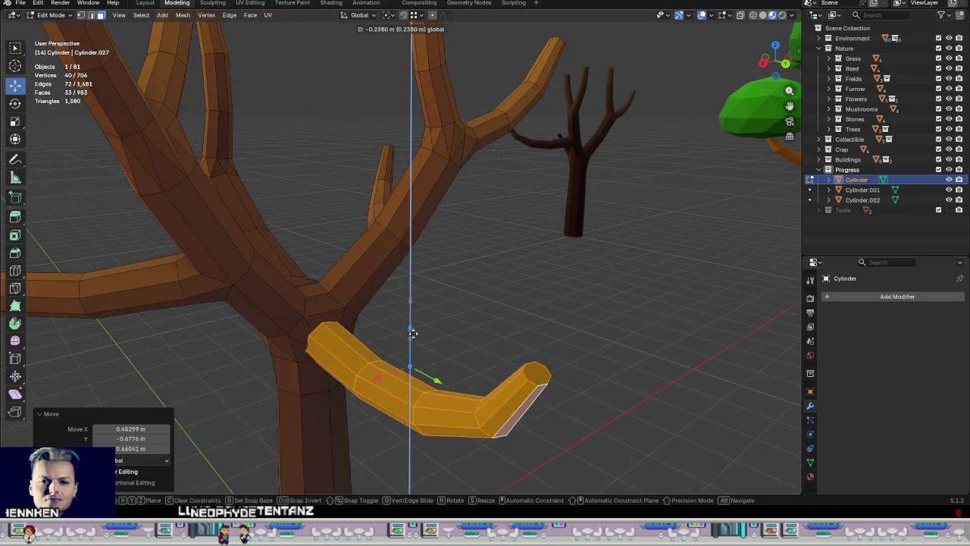
left_click(407, 347)
scroll(475, 298, "up", 3)
middle_click_drag(475, 298, 603, 327)
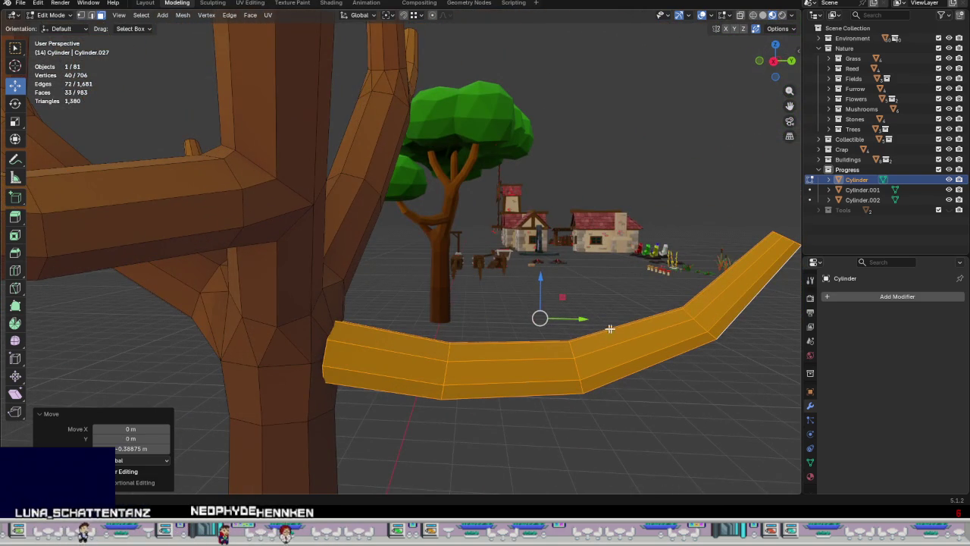
key("g")
key("y")
left_click(582, 320)
middle_click_drag(582, 319, 514, 243)
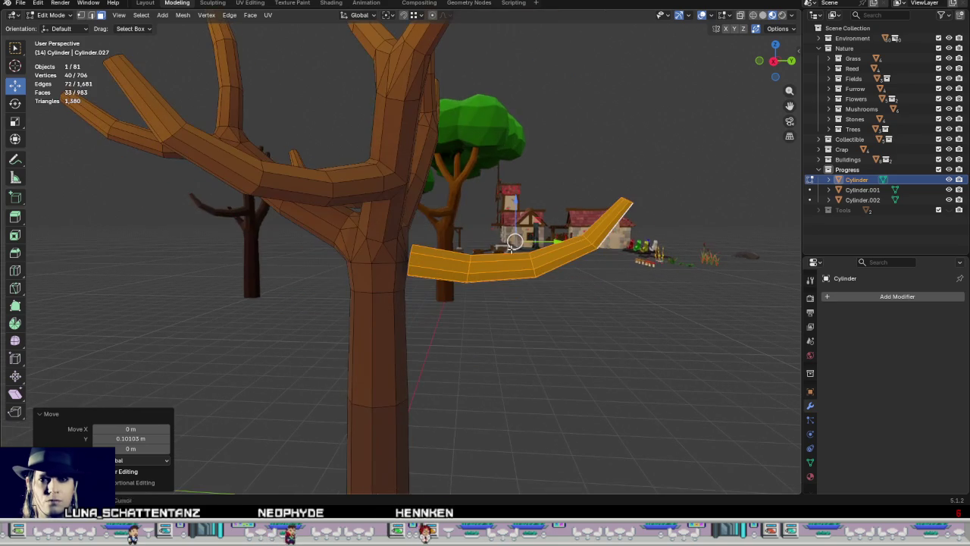
Step: Raise the copy up and left, then nudge it slightly upward against the trunk
key("r")
key("x")
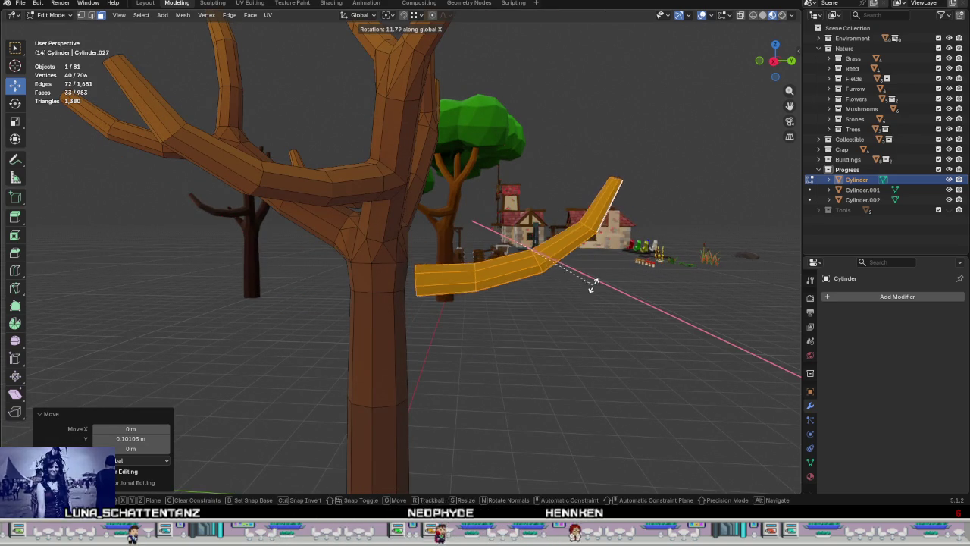
right_click(594, 276)
key("g")
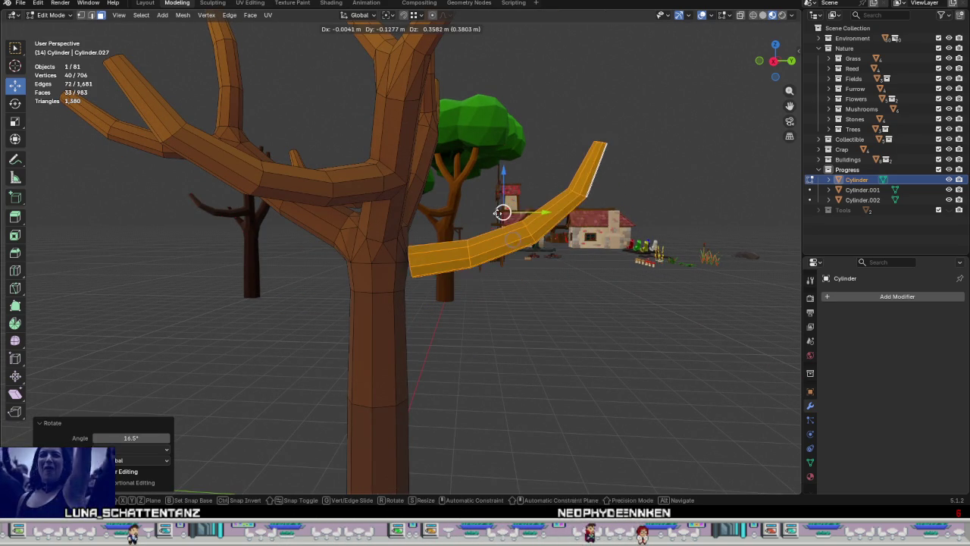
left_click(571, 256)
mouse_move(572, 256)
middle_mouse_down()
mouse_move(569, 247)
mouse_move(567, 270)
mouse_move(531, 193)
mouse_move(420, 250)
middle_mouse_up()
key("g")
left_click(523, 197)
mouse_move(523, 297)
middle_mouse_down()
mouse_move(364, 256)
mouse_move(394, 260)
mouse_move(384, 264)
mouse_move(401, 290)
mouse_move(405, 260)
mouse_move(503, 264)
mouse_move(462, 273)
middle_mouse_up()
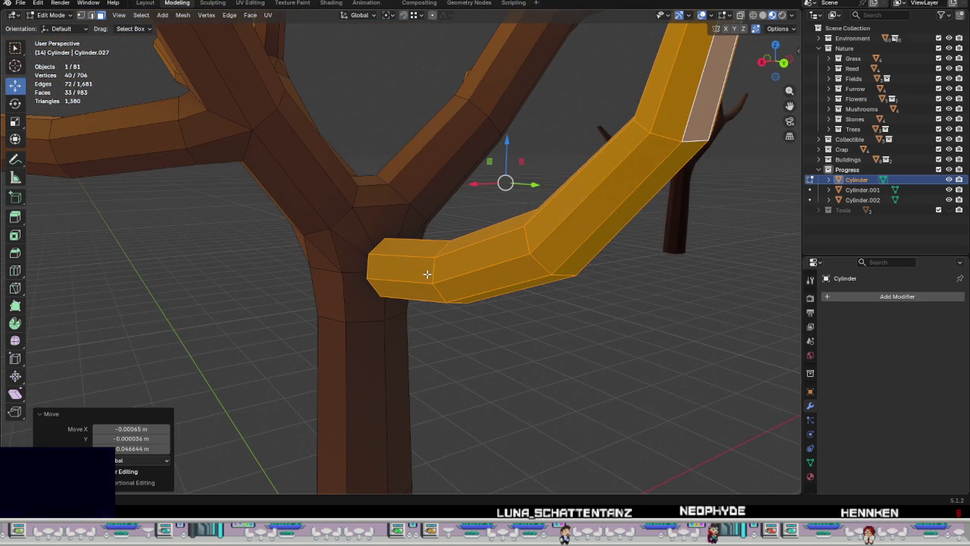
Step: Delete the trunk faces where the branch meets the trunk
left_click(360, 272, "alt")
left_click(369, 221)
left_click(350, 227, "shift")
left_click(364, 296, "shift")
left_click(344, 250, "shift")
middle_click_drag(452, 340, 387, 308)
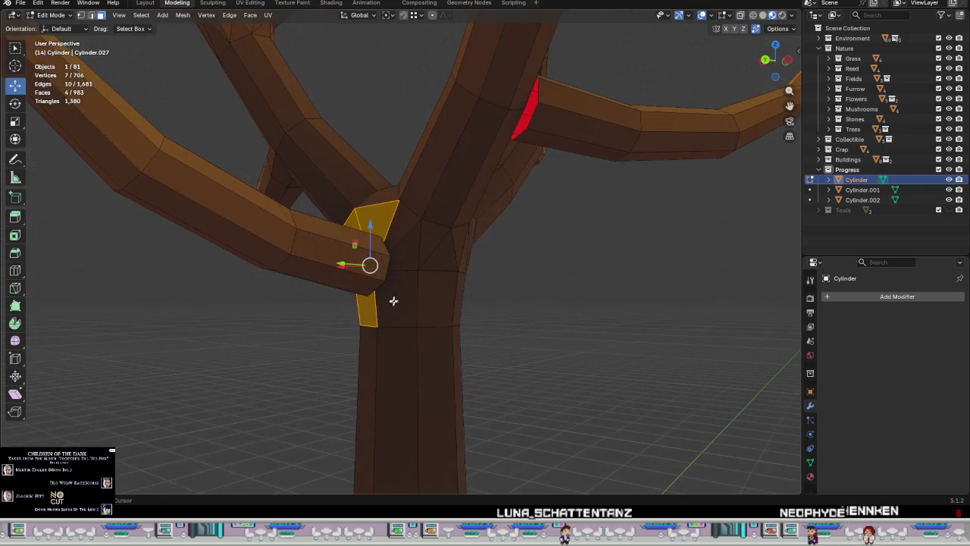
right_click(512, 315)
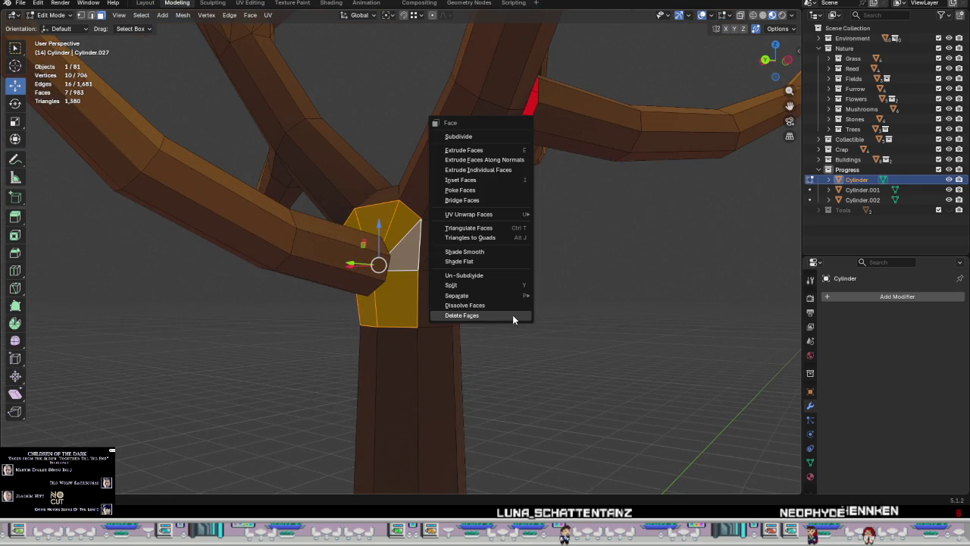
left_click(513, 315)
mouse_move(494, 329)
middle_mouse_down()
mouse_move(390, 330)
mouse_move(457, 331)
mouse_move(437, 279)
mouse_move(571, 306)
mouse_move(614, 287)
mouse_move(621, 299)
middle_mouse_up()
Step: Bridge the hole's edge loop with the branch to close the junction gap
left_click(410, 263, "alt")
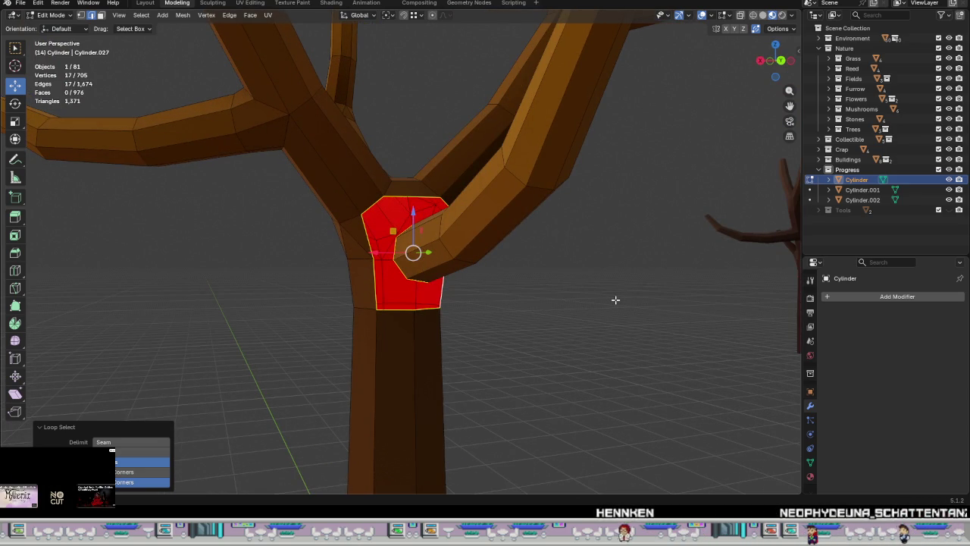
key("ctrl+e")
left_click(616, 302)
mouse_move(523, 314)
middle_mouse_down()
mouse_move(605, 332)
mouse_move(596, 286)
mouse_move(565, 329)
mouse_move(617, 287)
mouse_move(585, 313)
mouse_move(427, 268)
mouse_move(386, 284)
mouse_move(414, 316)
mouse_move(503, 288)
mouse_move(552, 315)
mouse_move(370, 290)
mouse_move(384, 290)
mouse_move(379, 269)
middle_mouse_up()
key("Tab")
scroll(568, 327, "down", 2)
key("Tab")
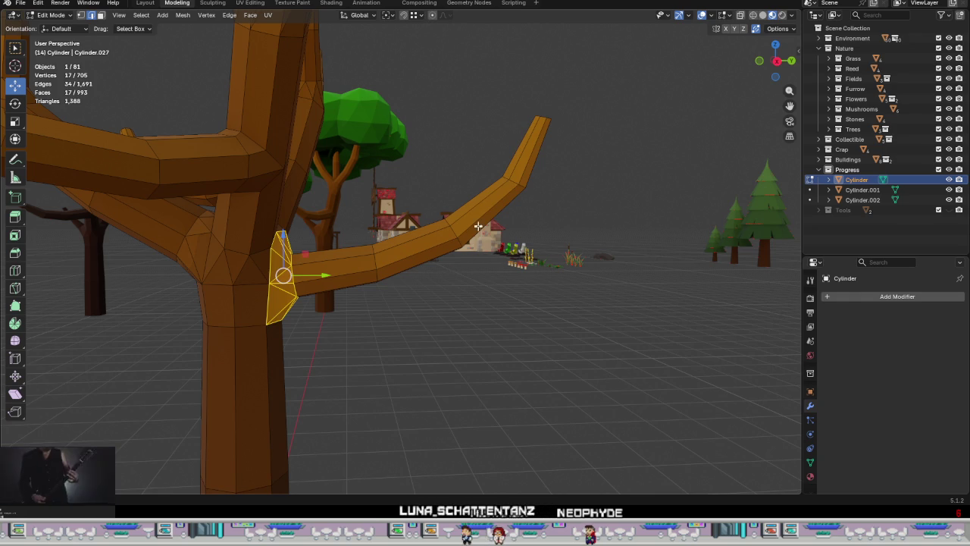
Step: Lift the right branch's outer faces upward and nudge them slightly along Y
left_click(692, 334)
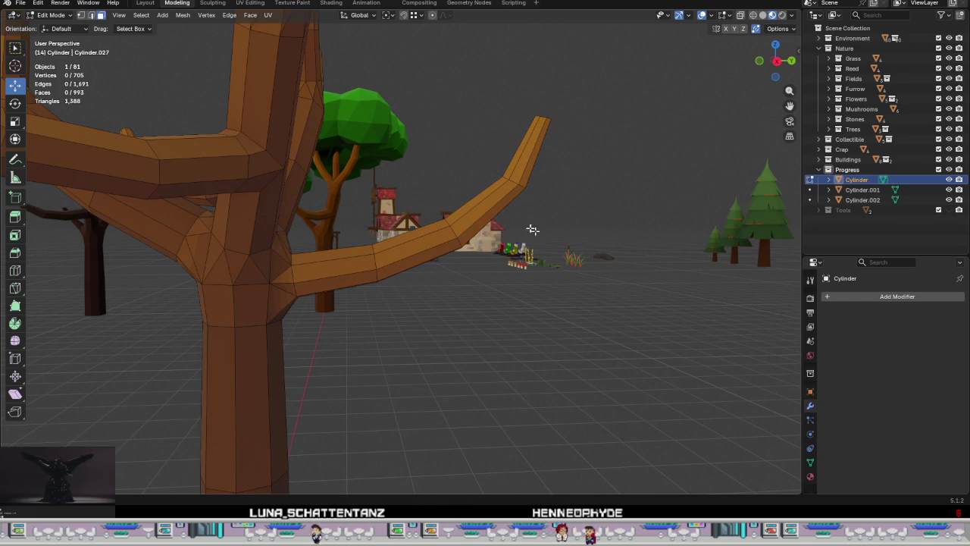
left_click(489, 206, "alt")
key("ctrl+KP_Add")
key("ctrl+KP_Add")
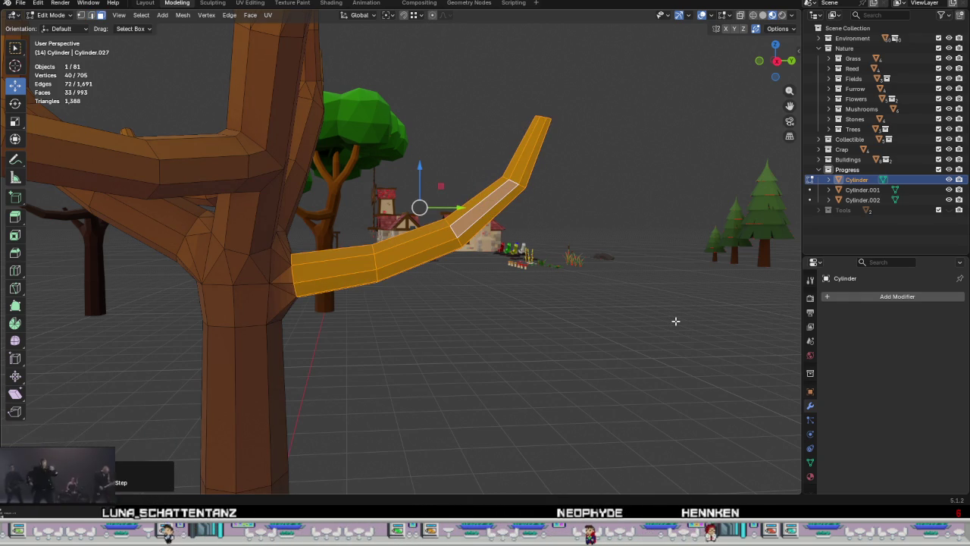
left_click_drag(420, 168, 422, 162)
mouse_move(422, 163)
middle_mouse_down()
mouse_move(361, 288)
mouse_move(386, 336)
middle_mouse_up()
left_click_drag(459, 206, 466, 206)
mouse_move(466, 206)
middle_mouse_down()
mouse_move(437, 159)
mouse_move(481, 113)
mouse_move(423, 156)
mouse_move(390, 147)
mouse_move(514, 186)
mouse_move(606, 236)
mouse_move(279, 316)
mouse_move(313, 246)
mouse_move(288, 228)
mouse_move(318, 235)
mouse_move(346, 147)
mouse_move(375, 279)
mouse_move(392, 253)
mouse_move(406, 276)
middle_mouse_up()
Step: Hide the front branch and bevel a selected edge along the trunk
left_click(313, 246)
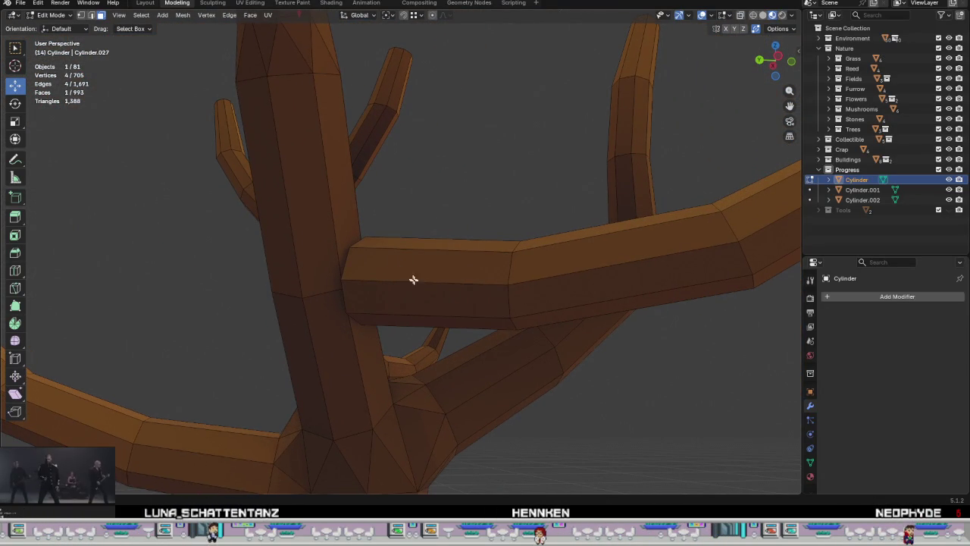
left_click(466, 290)
key("l")
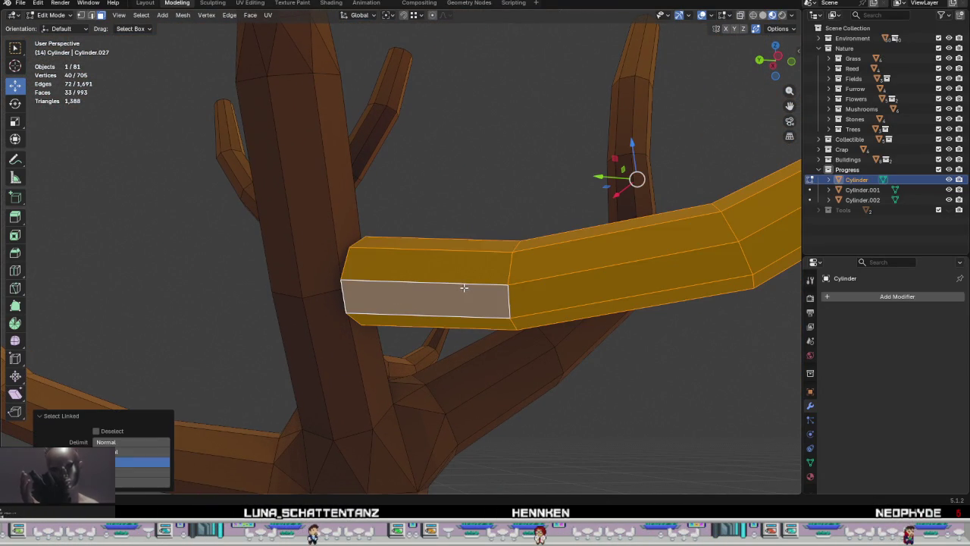
key("h")
left_click(376, 281)
middle_click_drag(373, 287, 377, 275)
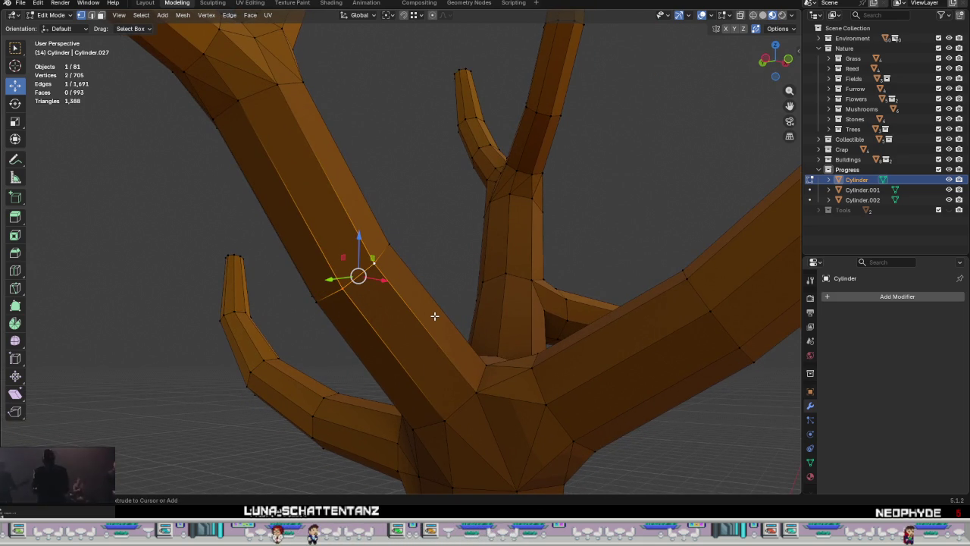
key("ctrl+b")
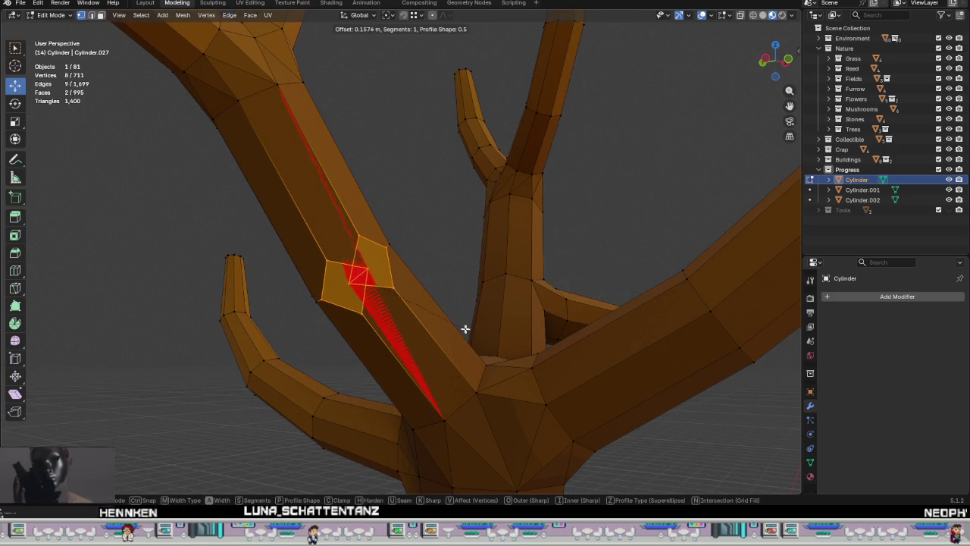
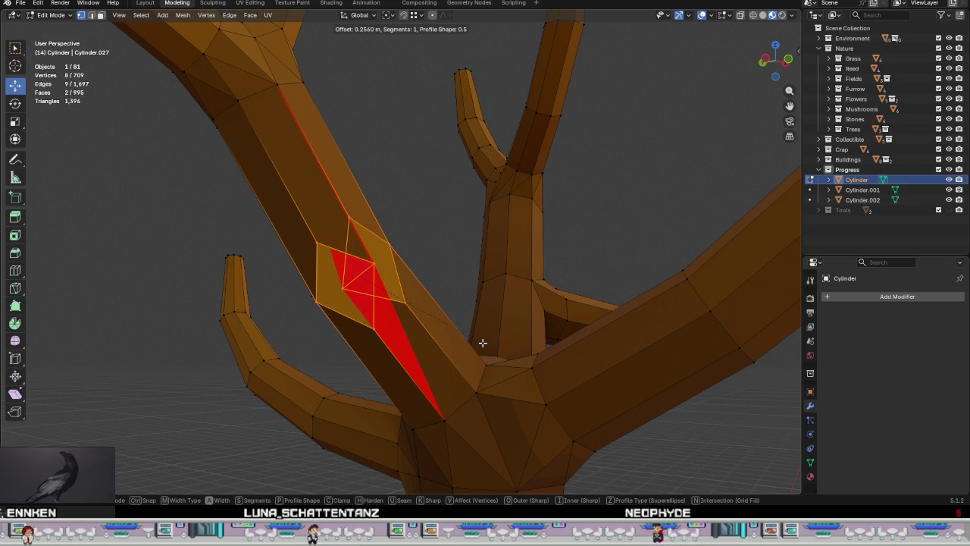
Step: Confirm the bevel, then delete the two bevelled faces at the branch joint
left_click(483, 342)
mouse_move(478, 340)
middle_mouse_down()
mouse_move(439, 326)
mouse_move(455, 334)
middle_mouse_up()
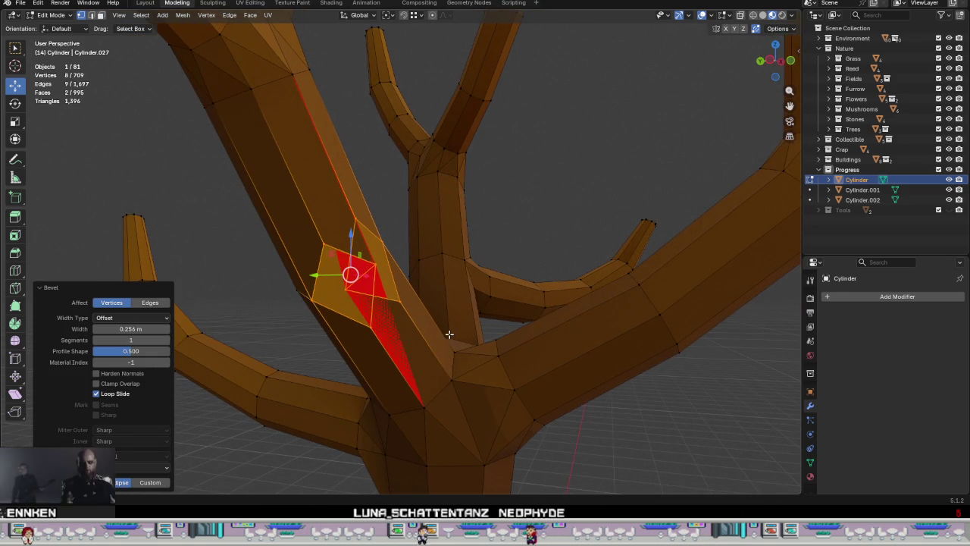
left_click(340, 287)
left_click(373, 270, "shift")
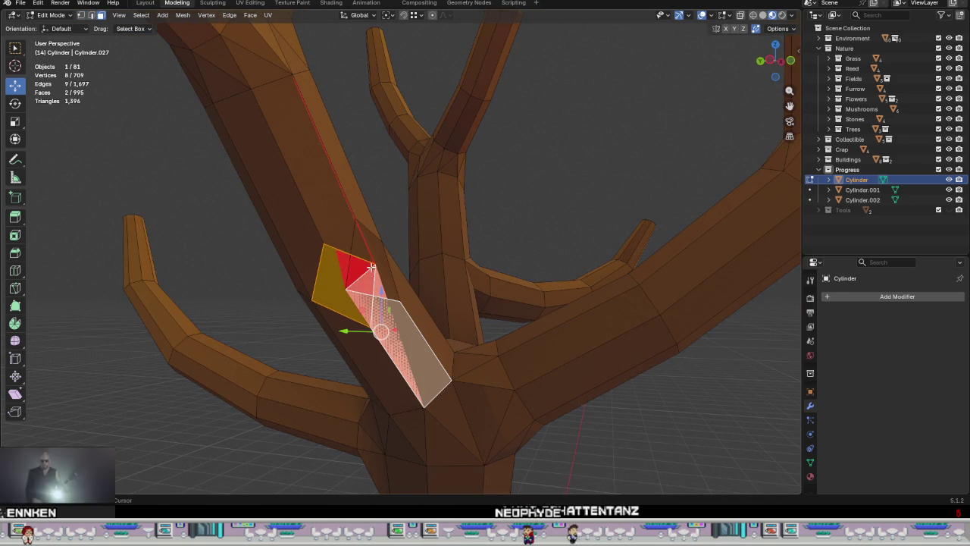
left_click(339, 286)
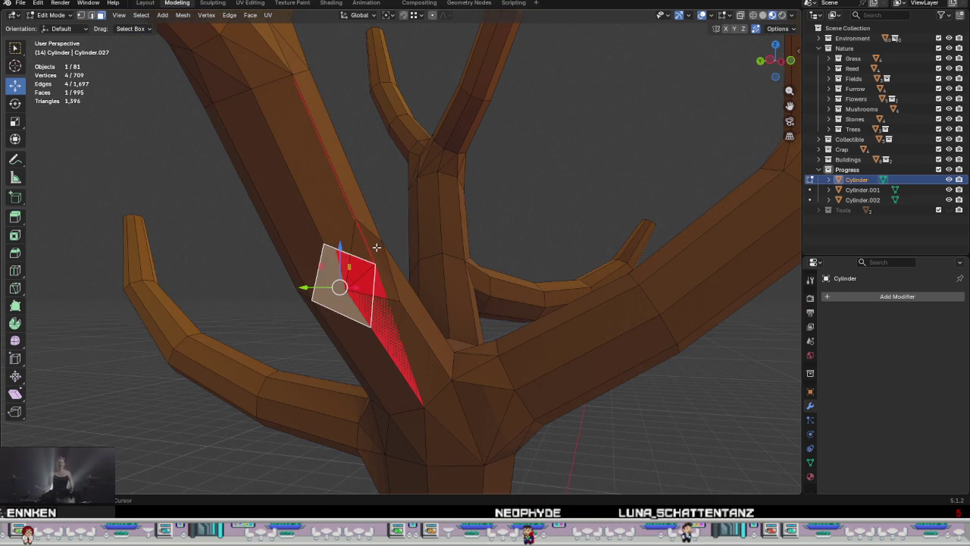
left_click(395, 283, "shift")
right_click(397, 281)
left_click(391, 277)
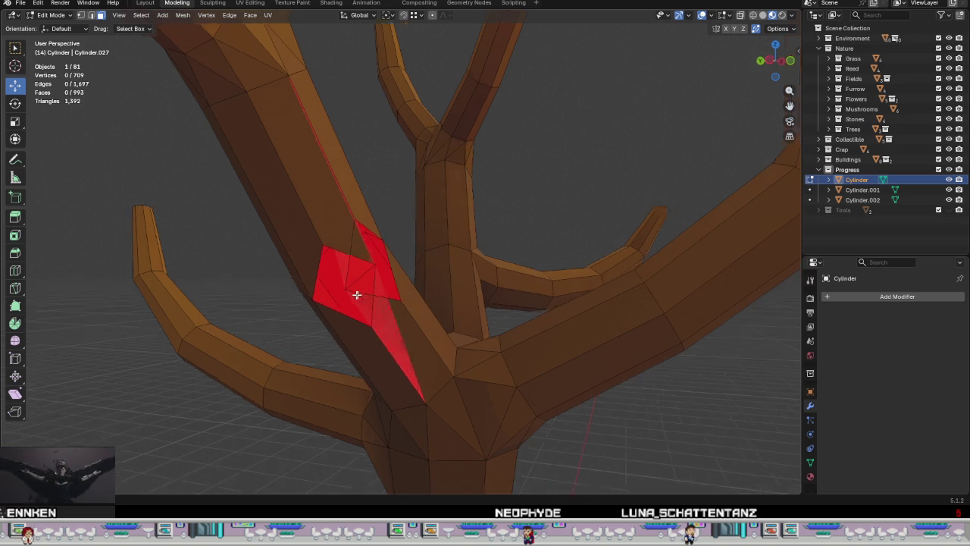
Step: In vertex mode, merge the stray vertex onto its neighbour and delete the remaining face
scroll(357, 293, "up", 3)
key("1")
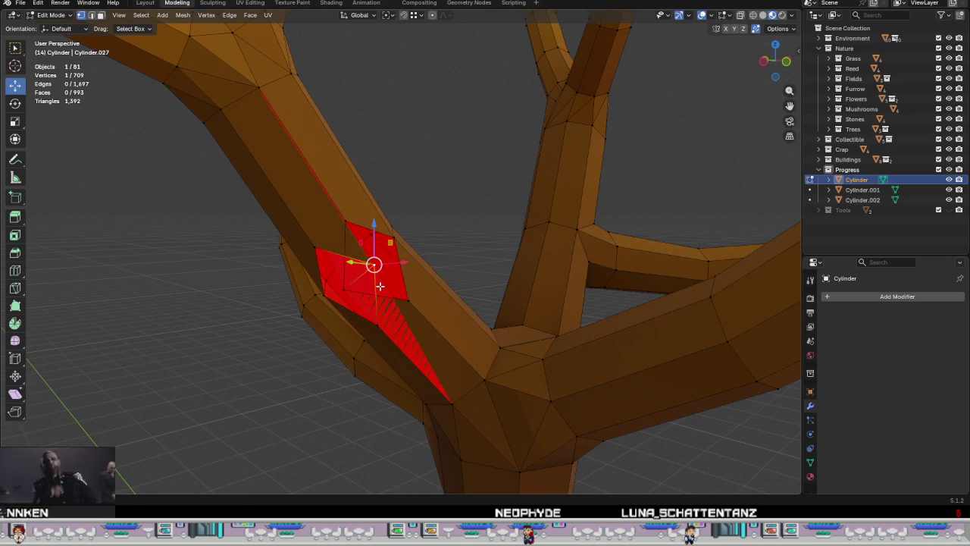
mouse_move(374, 264)
left_mouse_down()
mouse_move(343, 290)
mouse_move(408, 301)
left_mouse_up()
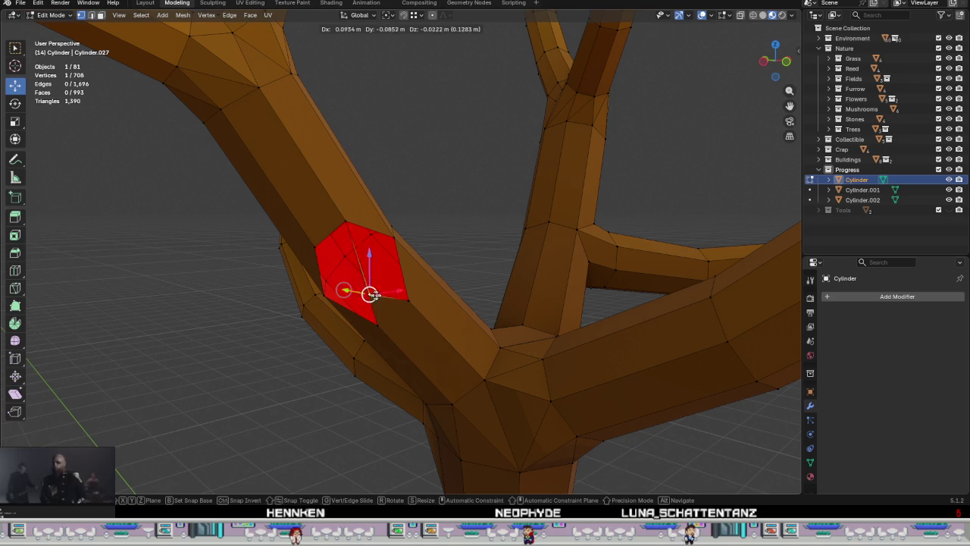
middle_click_drag(436, 323, 411, 325)
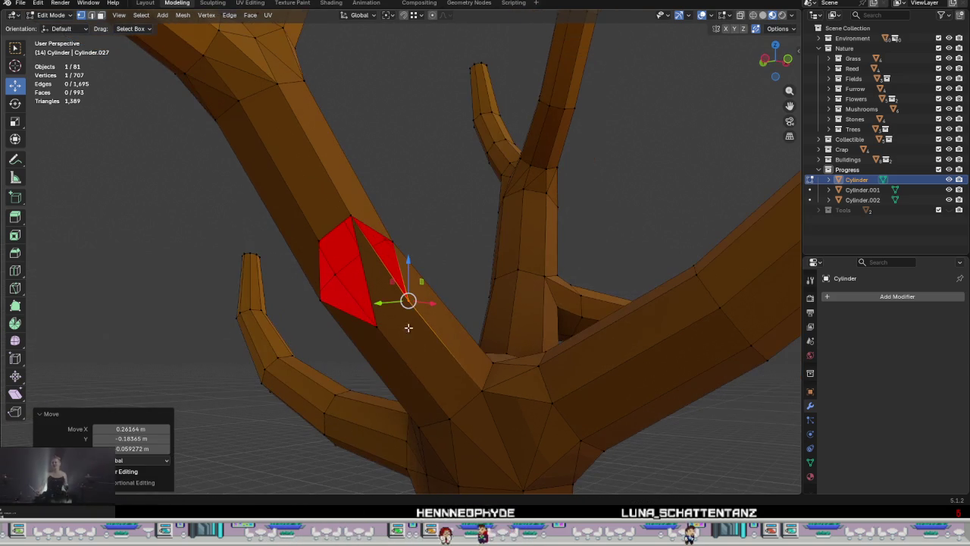
left_click(387, 325, "shift")
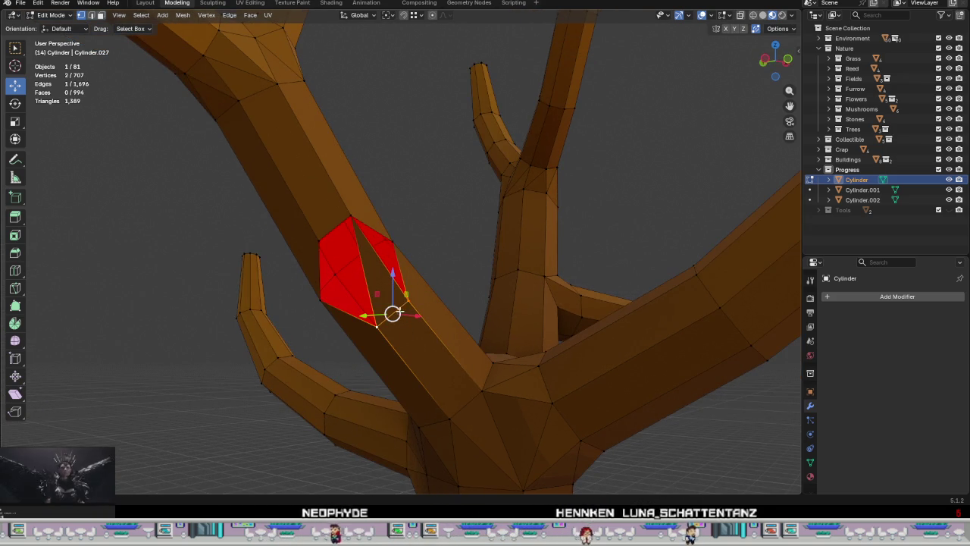
left_click(404, 295, "shift")
right_click(391, 302)
left_click(392, 298)
mouse_move(387, 312)
middle_mouse_down()
mouse_move(331, 342)
mouse_move(316, 372)
mouse_move(440, 271)
mouse_move(477, 265)
mouse_move(380, 311)
mouse_move(461, 341)
mouse_move(435, 353)
mouse_move(433, 325)
mouse_move(401, 308)
mouse_move(410, 318)
mouse_move(533, 336)
mouse_move(512, 349)
middle_mouse_up()
scroll(388, 310, "down", 3)
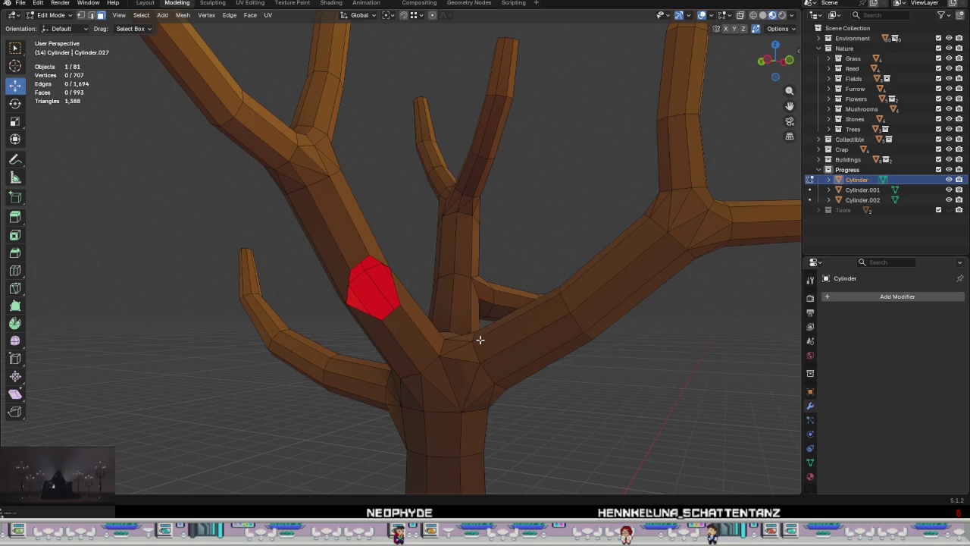
Step: Undo three times to restore the trunk faces from before the hole
key("ctrl+z")
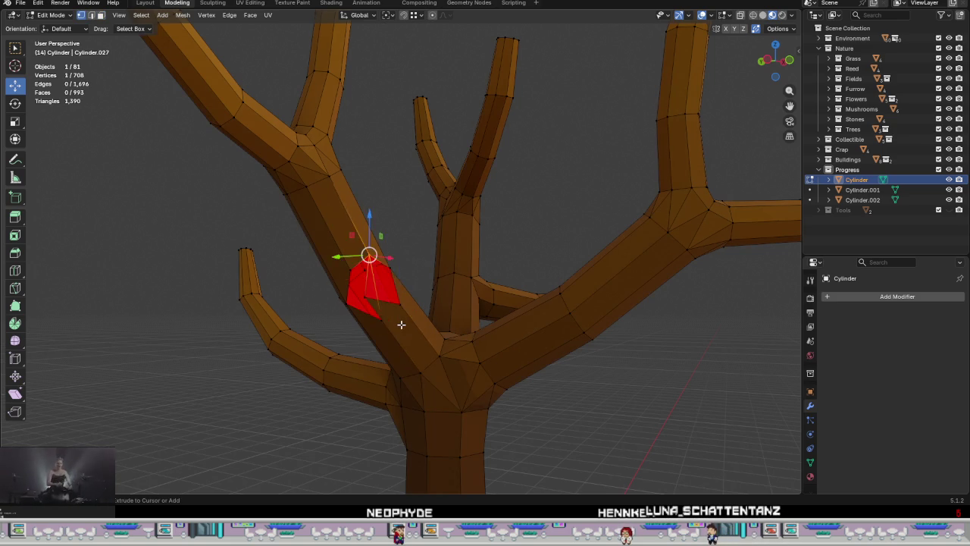
key("ctrl+z")
key("ctrl+z")
key("ctrl+z")
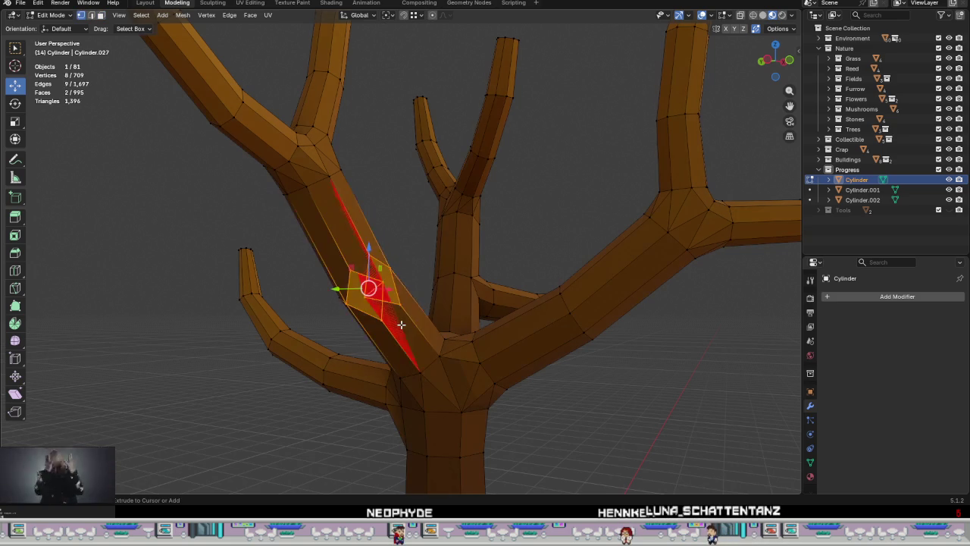
key("ctrl+z")
mouse_move(384, 321)
middle_mouse_down()
mouse_move(356, 289)
mouse_move(398, 311)
middle_mouse_up()
Step: Vertex-bevel the selected trunk vertex into a small face with Ctrl+Shift+B
key("ctrl+b")
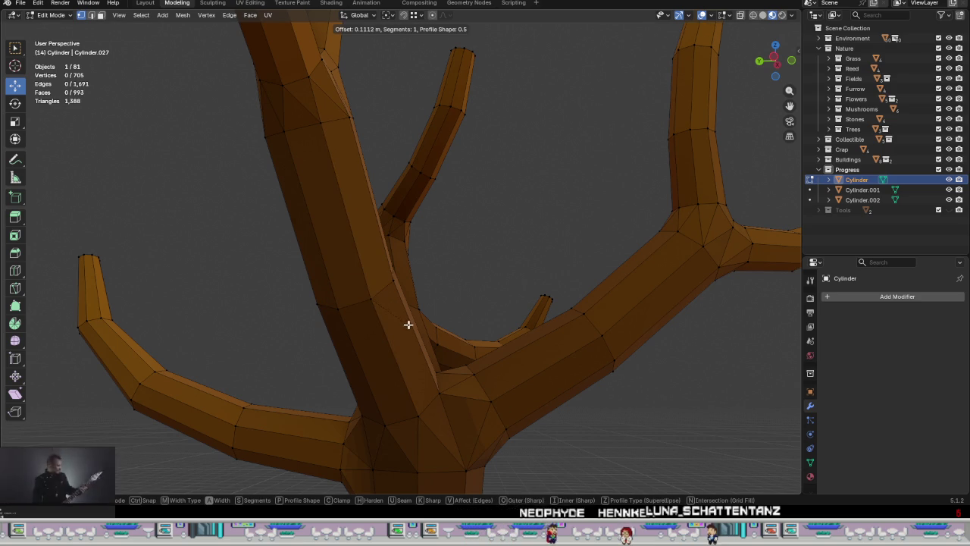
key("Escape")
key("ctrl+shift+b")
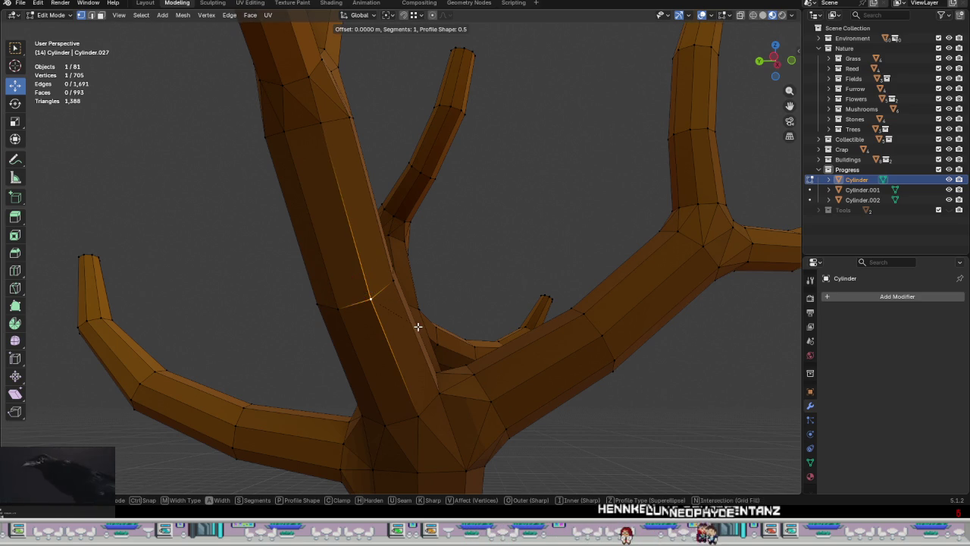
left_click(464, 363)
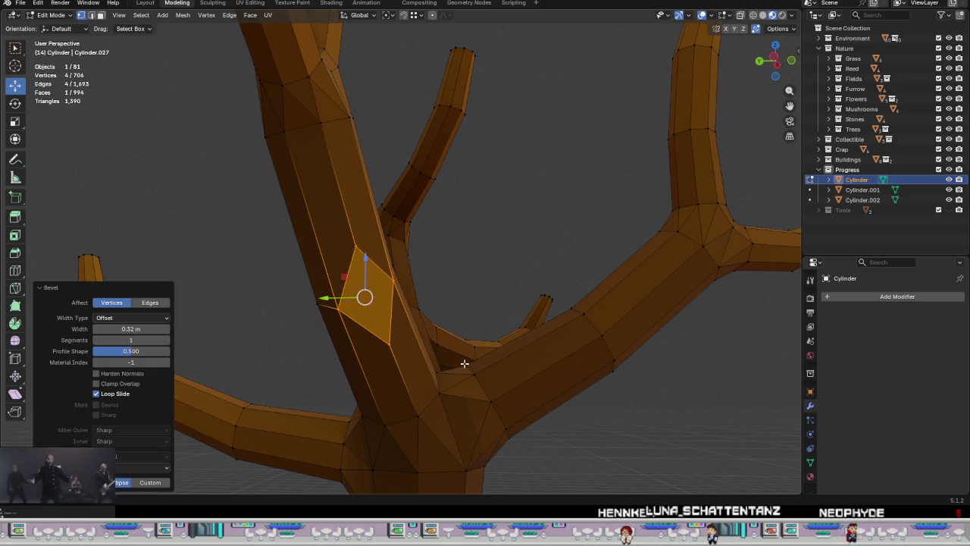
Step: Vertex-bevel two more trunk vertices together into small faces
left_click(338, 307)
left_click(394, 280, "shift")
key("ctrl+shift+b")
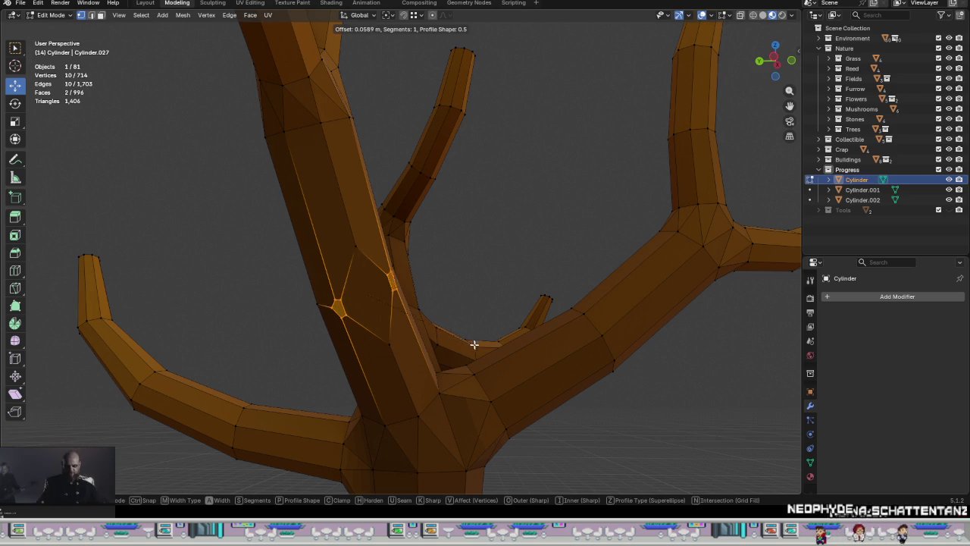
left_click(485, 354)
mouse_move(385, 347)
middle_mouse_down()
mouse_move(390, 333)
mouse_move(402, 346)
mouse_move(400, 285)
middle_mouse_up()
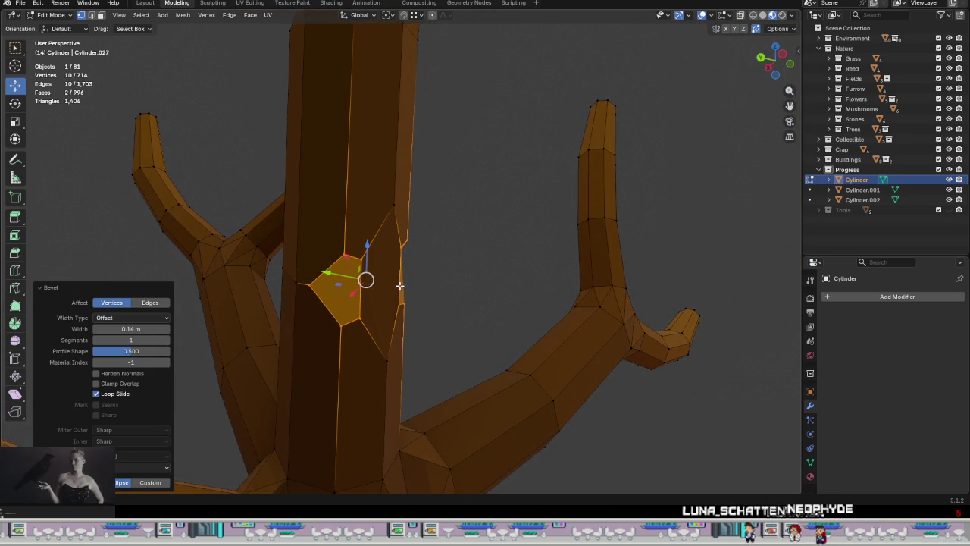
left_click(312, 285)
Step: Move two trunk vertices up, merging the lower one onto its neighbour
mouse_move(309, 284)
left_mouse_down()
mouse_move(362, 258)
mouse_move(344, 254)
mouse_move(338, 238)
left_mouse_up()
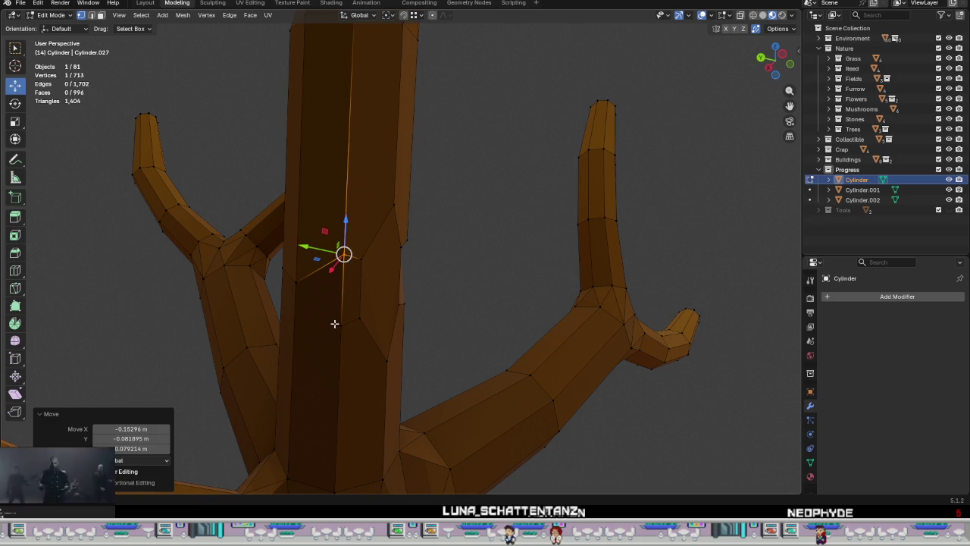
left_click(333, 324)
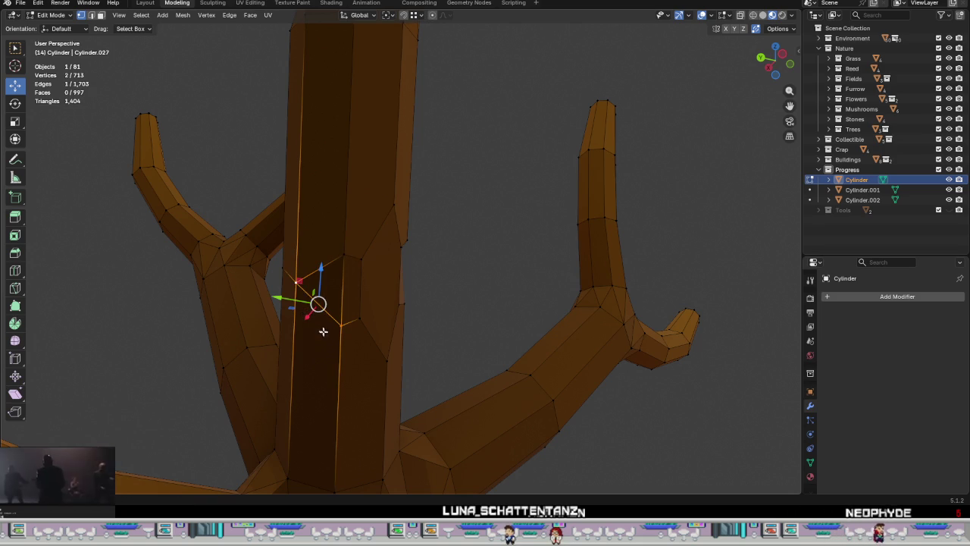
mouse_move(360, 318)
left_mouse_down()
mouse_move(341, 325)
mouse_move(344, 254)
left_mouse_up()
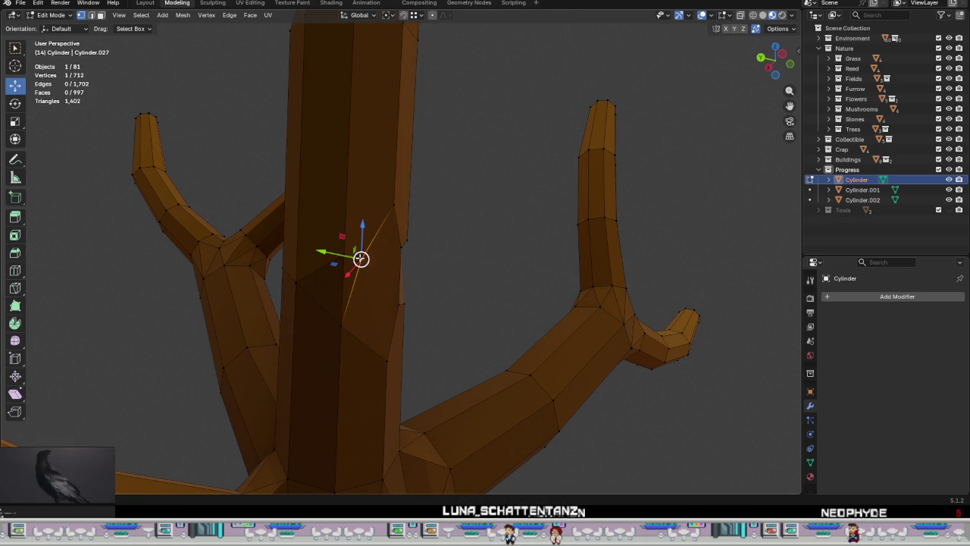
left_click(341, 322, "shift")
Step: Scale the selected trunk edge larger, twice
key("s")
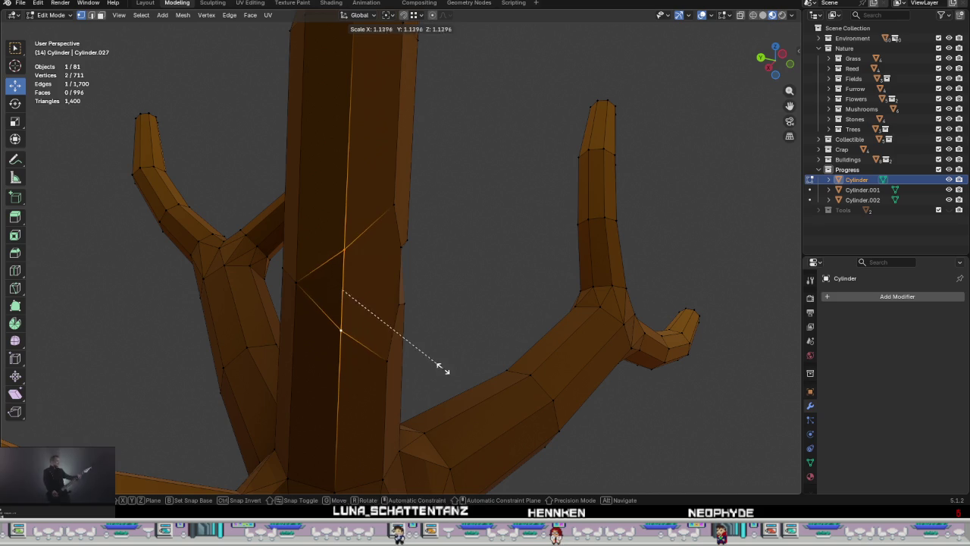
left_click(470, 418)
middle_click_drag(463, 385, 407, 266)
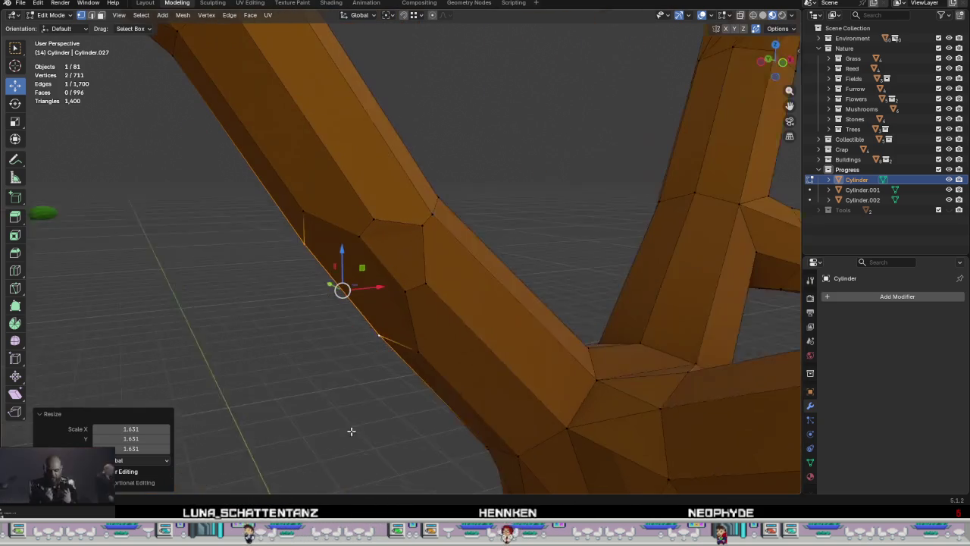
left_click(422, 283)
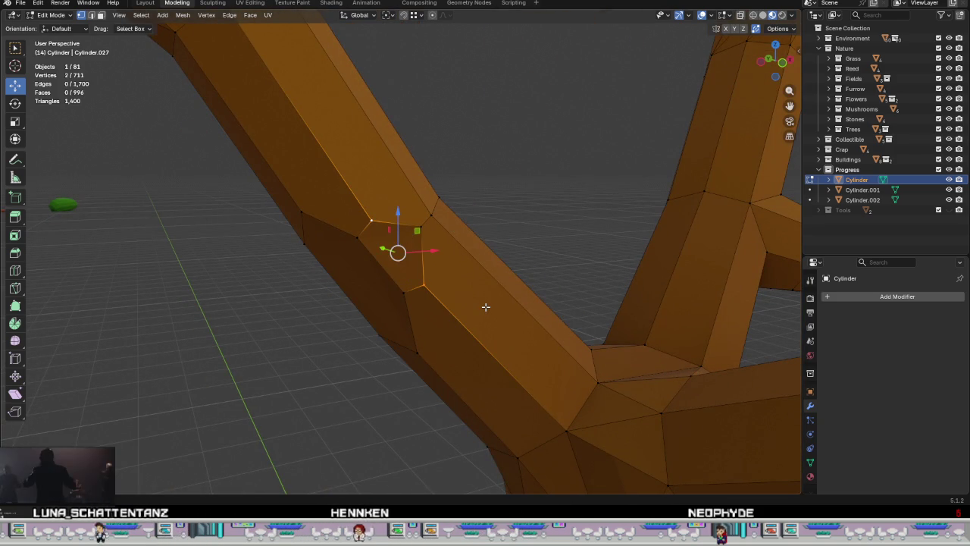
key("s")
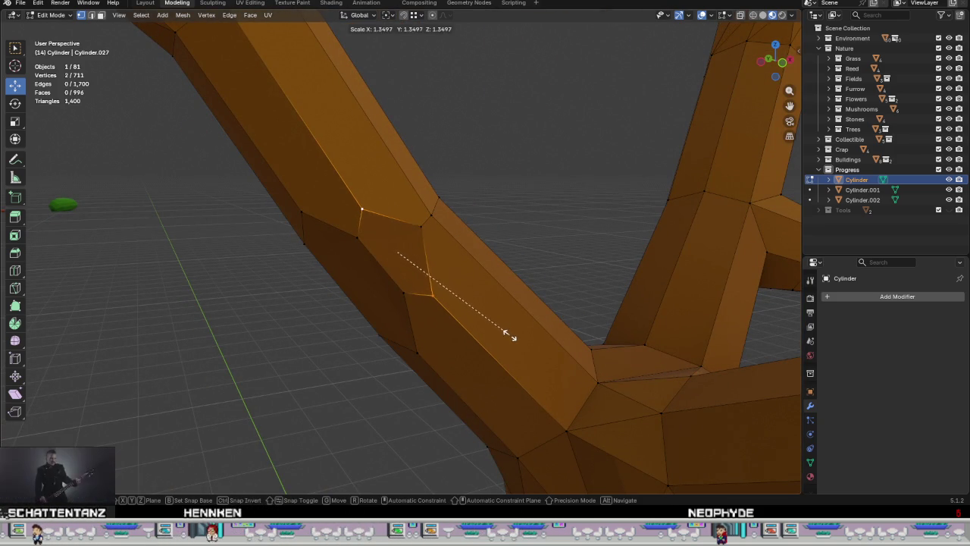
left_click(514, 341)
Step: Merge three stray vertices onto their neighbours near the junction
left_click(422, 224)
key("g")
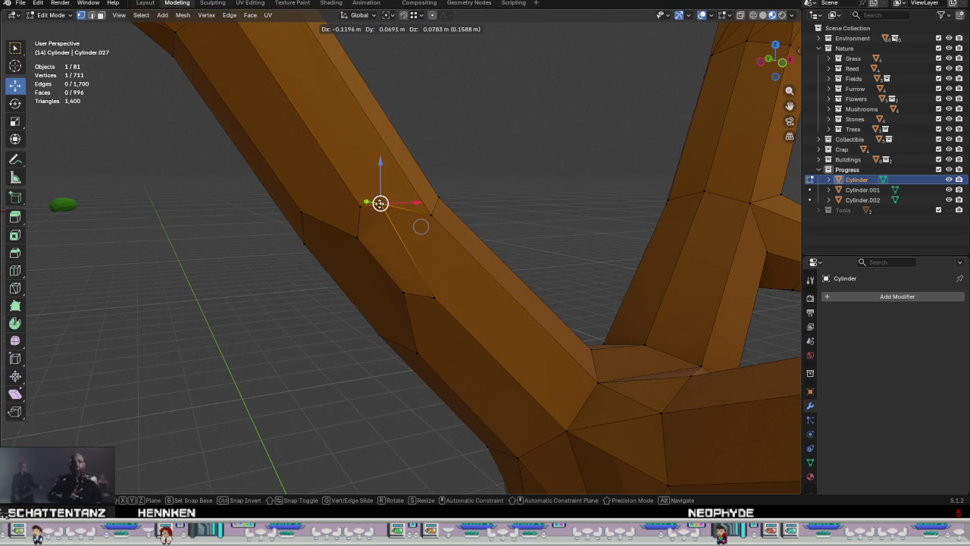
left_click(357, 243)
left_click(357, 236)
key("g")
left_click(357, 228)
left_click(403, 293)
key("g")
left_click(416, 286)
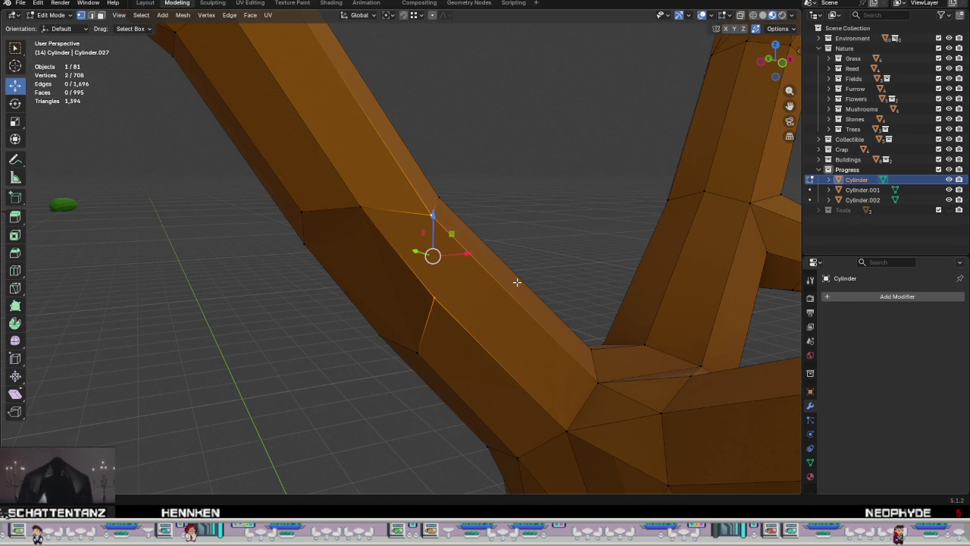
Step: Fill the opening with a hexagonal face, then delete the three selected faces
scroll(517, 282, "down", 5)
mouse_move(511, 281)
middle_mouse_down()
mouse_move(514, 268)
mouse_move(445, 264)
mouse_move(515, 266)
middle_mouse_up()
key("f")
left_click(446, 268, "shift")
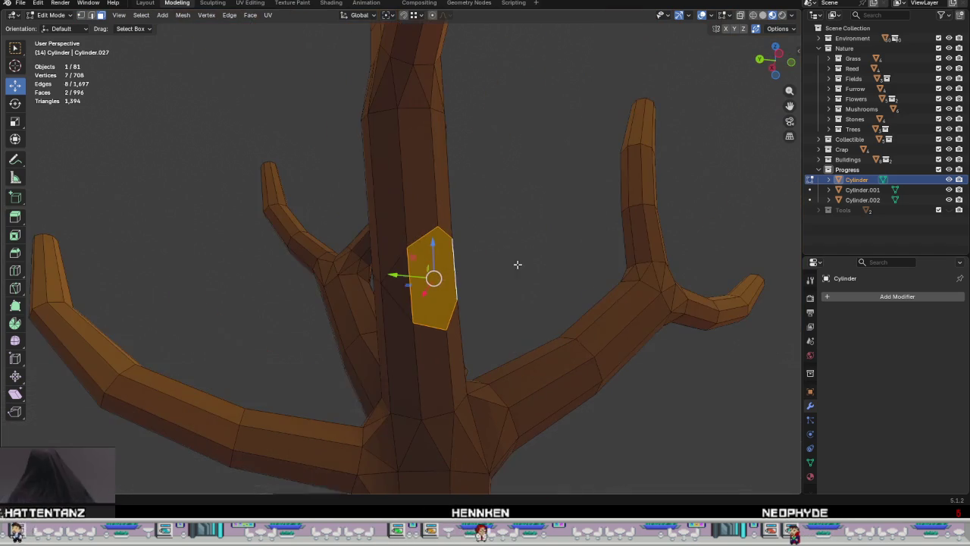
left_click(413, 305, "shift")
right_click(426, 301)
left_click(416, 293)
scroll(432, 341, "down", 3)
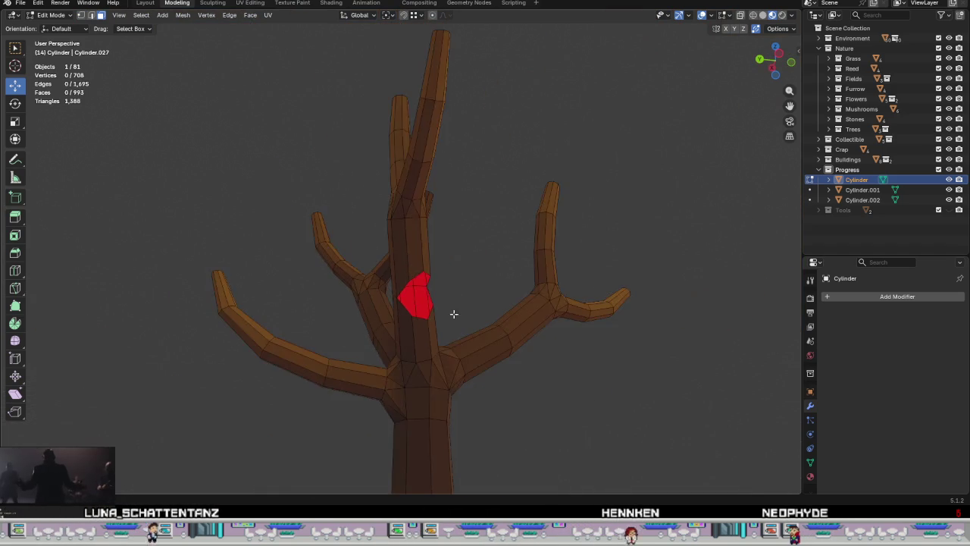
Step: Reveal hidden geometry, hide the canopy and small sphere, and select the whole branch
middle_click_drag(448, 393, 441, 359)
key("alt+h")
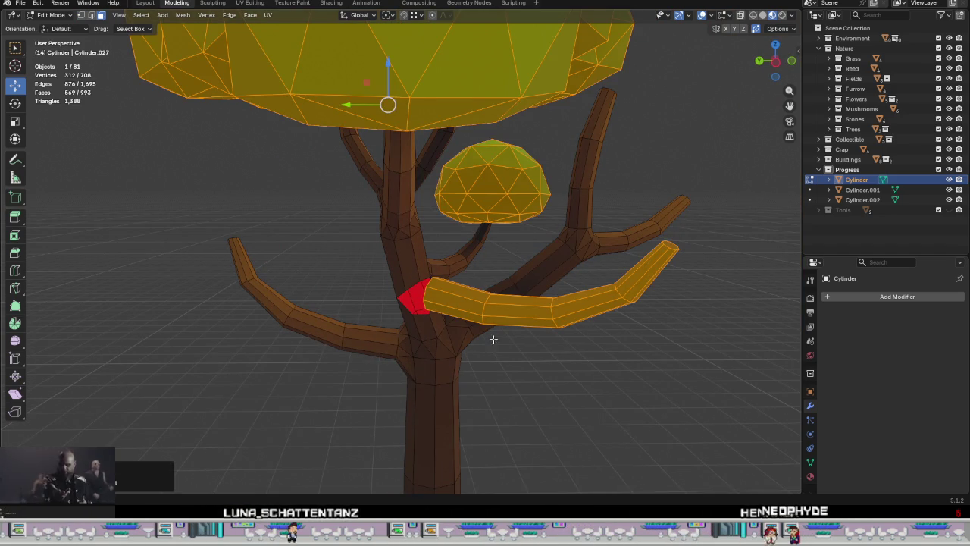
left_click(483, 319)
key("l")
middle_click_drag(489, 317, 470, 323)
left_click(407, 97)
key("l")
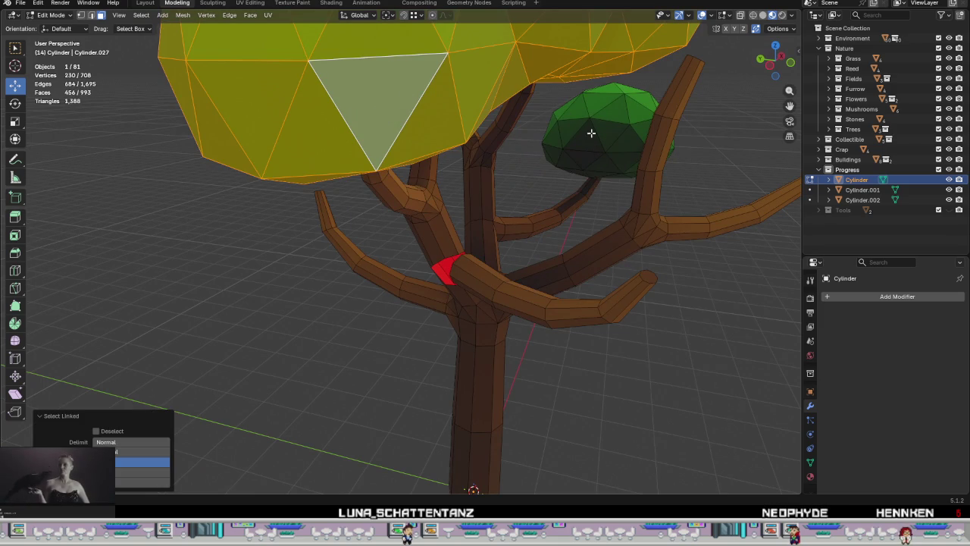
key("l")
key("h")
scroll(477, 348, "up", 4)
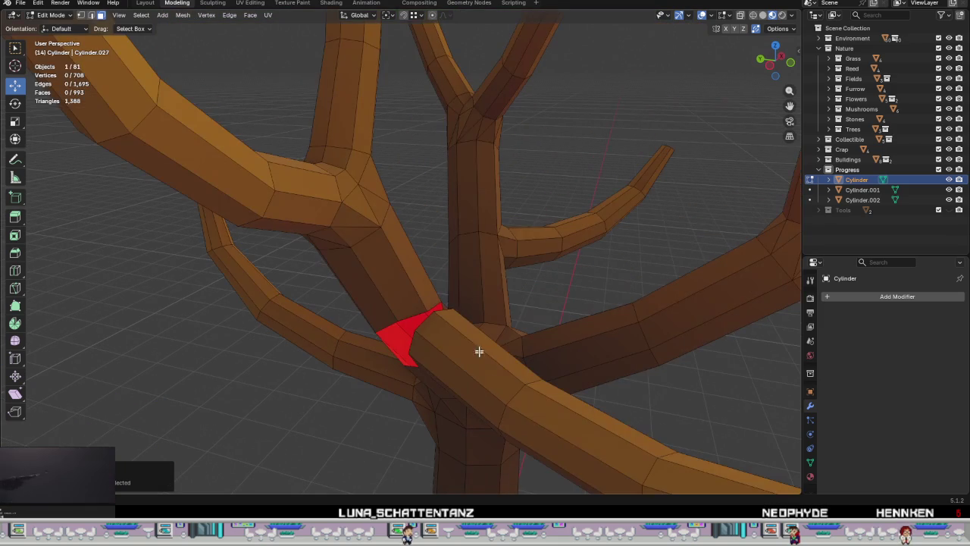
key("l")
Step: Rotate the branch around Z and move it on the horizontal plane
mouse_move(506, 405)
middle_mouse_down()
mouse_move(558, 311)
mouse_move(581, 304)
middle_mouse_up()
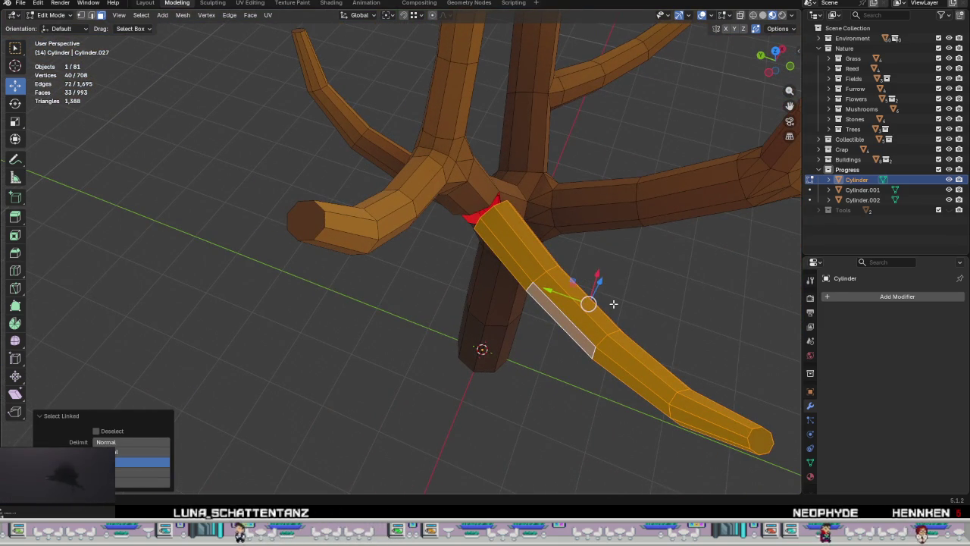
key("r")
key("z")
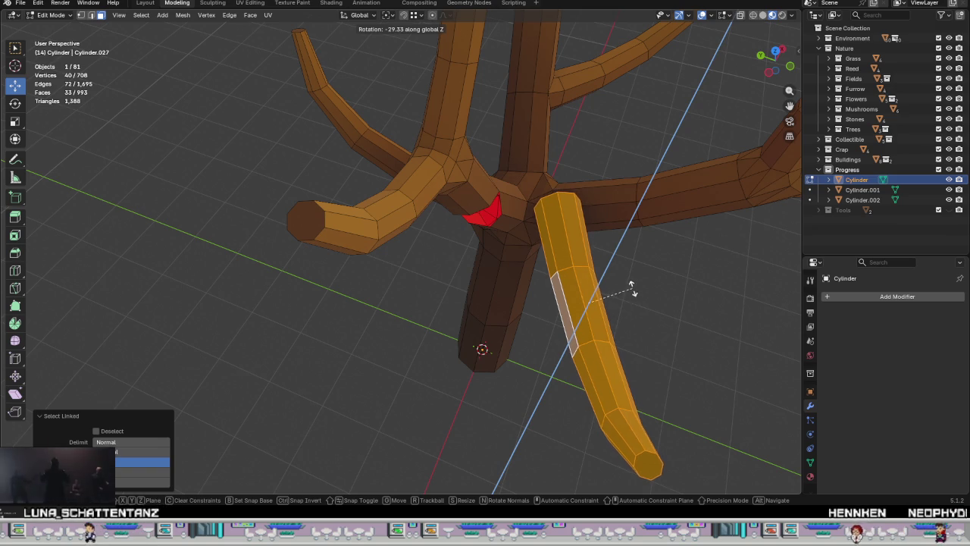
left_click(630, 286)
middle_click_drag(565, 276, 549, 288)
key("g")
key("shift+z")
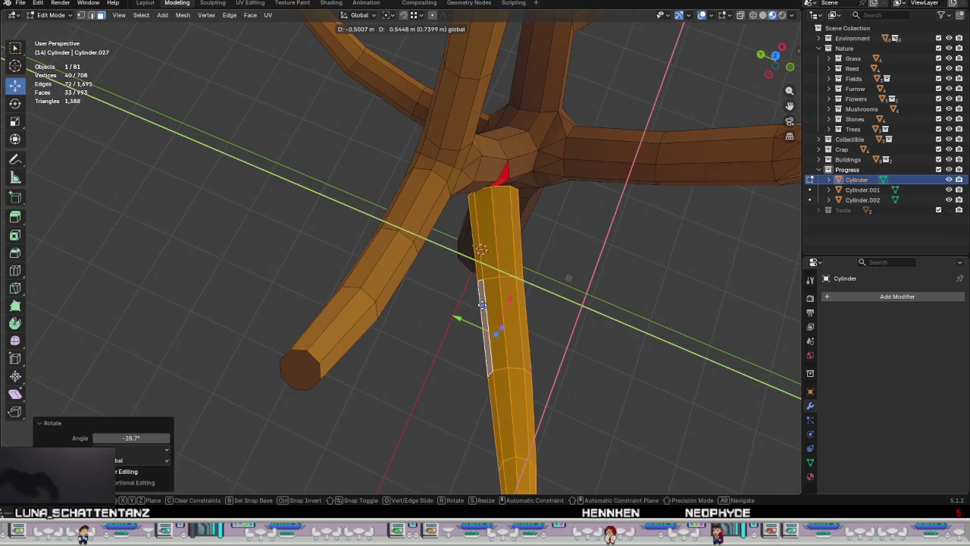
left_click(476, 295)
Step: Slide the branch across the horizontal plane toward the trunk opening
mouse_move(493, 331)
middle_mouse_down()
mouse_move(478, 111)
mouse_move(418, 15)
mouse_move(425, 455)
middle_mouse_up()
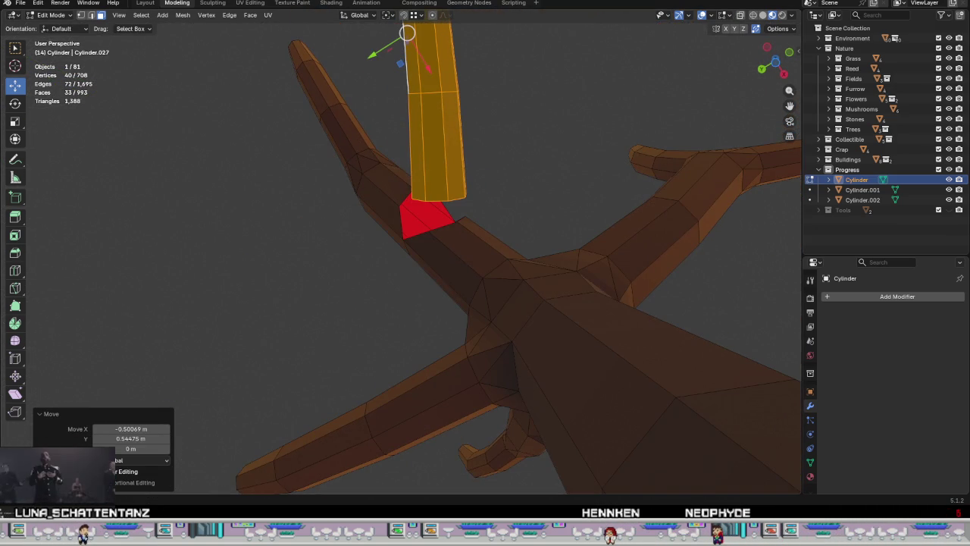
mouse_move(493, 236)
middle_mouse_down()
mouse_move(487, 249)
mouse_move(535, 262)
mouse_move(650, 352)
mouse_move(342, 293)
mouse_move(397, 266)
middle_mouse_up()
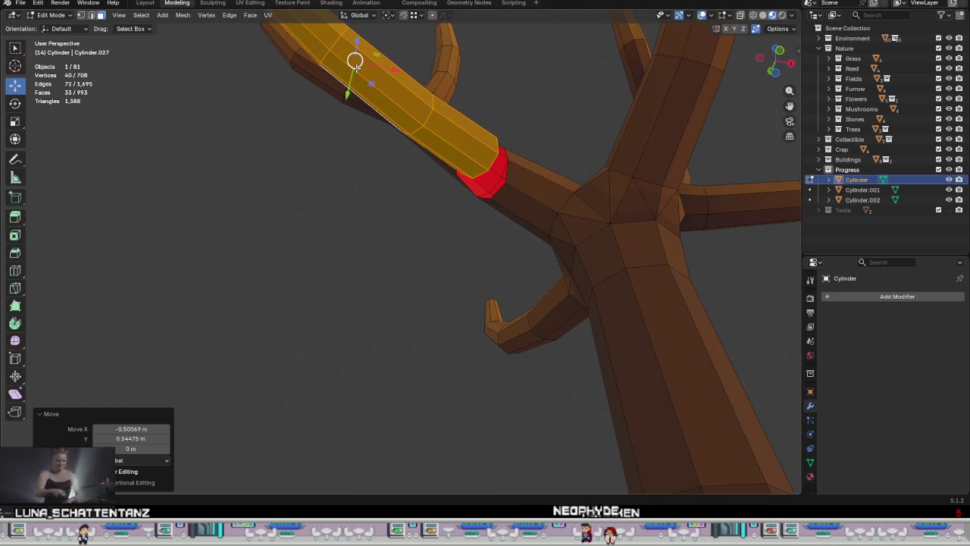
left_click_drag(370, 82, 419, 81)
middle_click_drag(419, 81, 639, 217)
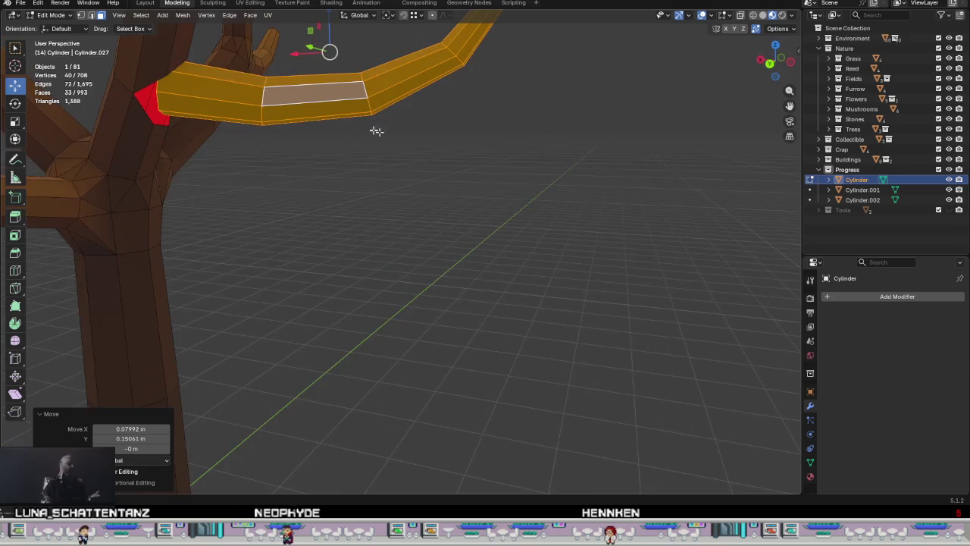
scroll(453, 247, "up", 2)
scroll(454, 247, "up", 2)
middle_click_drag(453, 247, 412, 195)
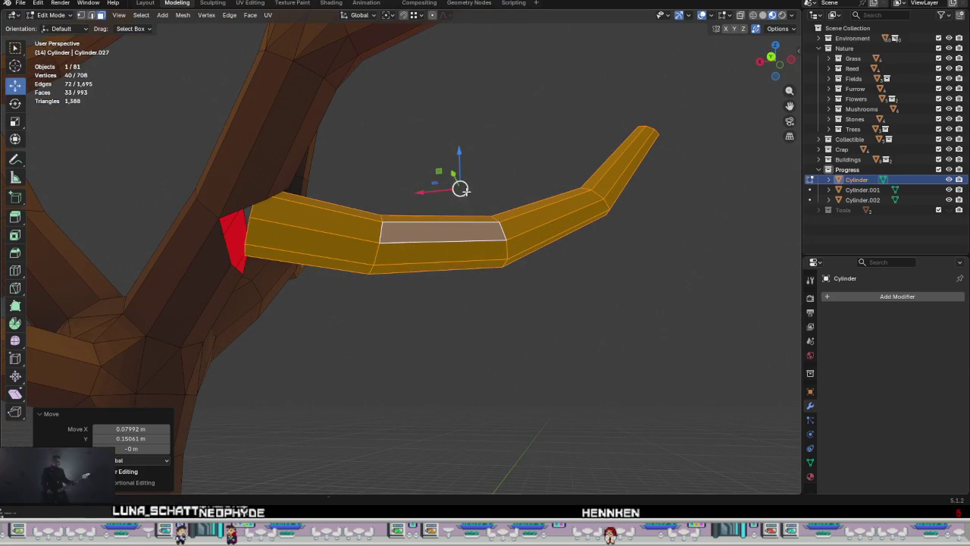
left_click_drag(460, 188, 488, 201)
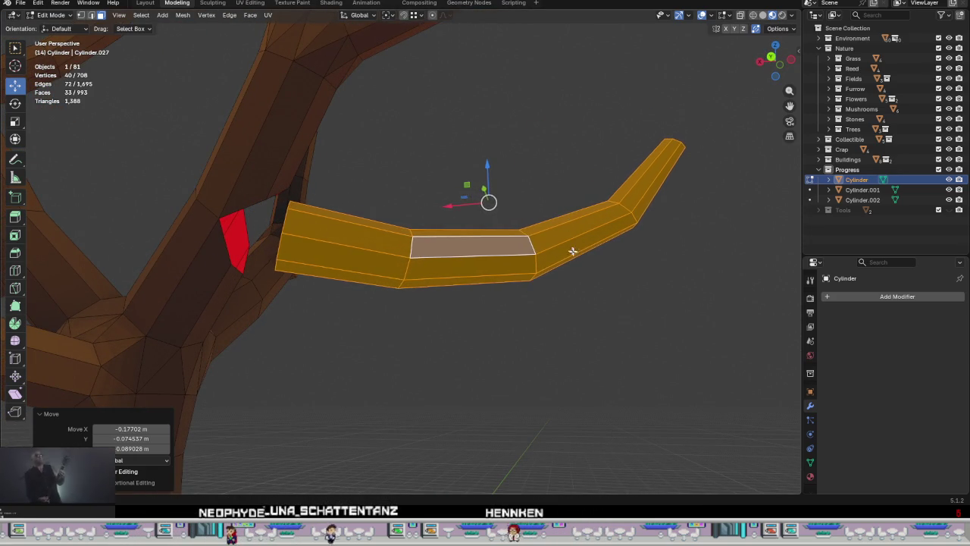
middle_click_drag(565, 240, 451, 342)
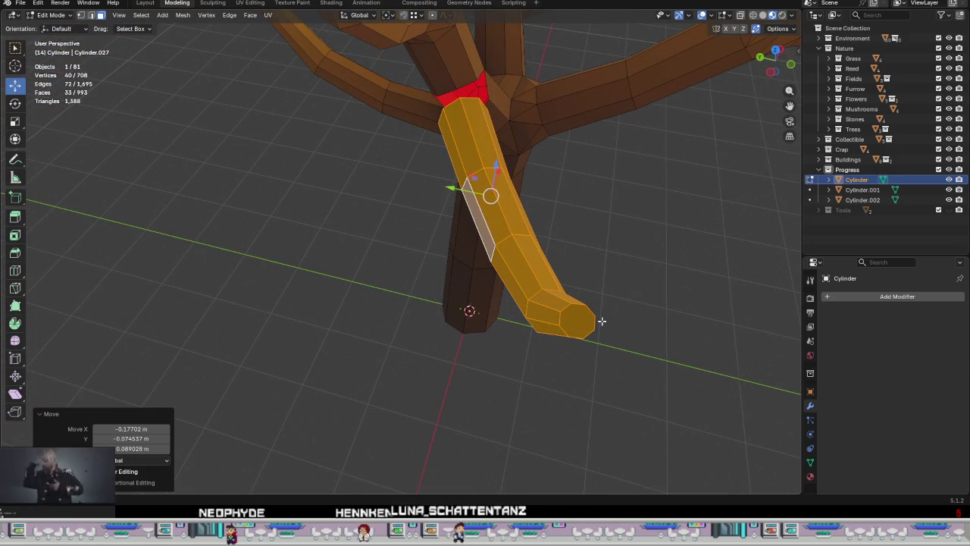
Step: Try extruding the branch end face, then cancel and undo the extrusion and rotation
key("e")
right_click(601, 321)
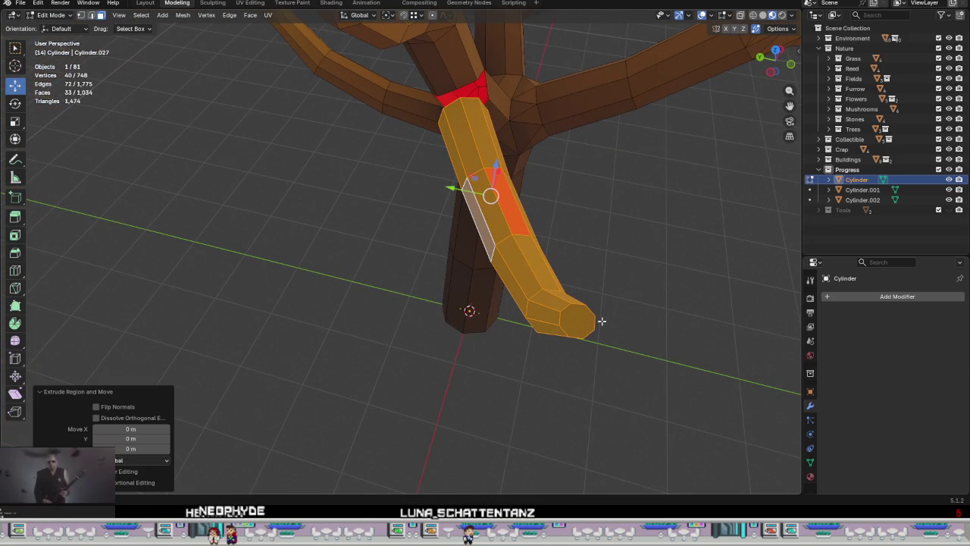
key("z")
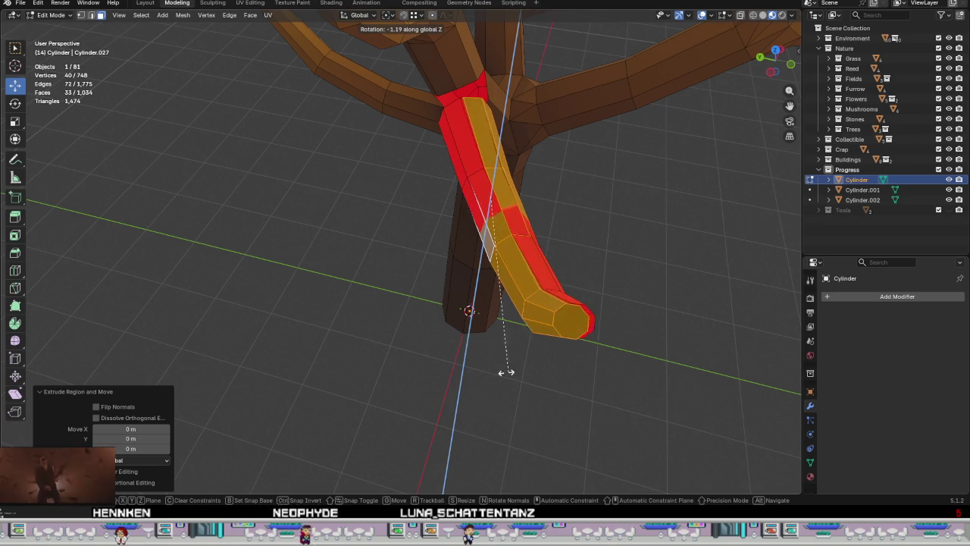
right_click(621, 365)
key("ctrl+z")
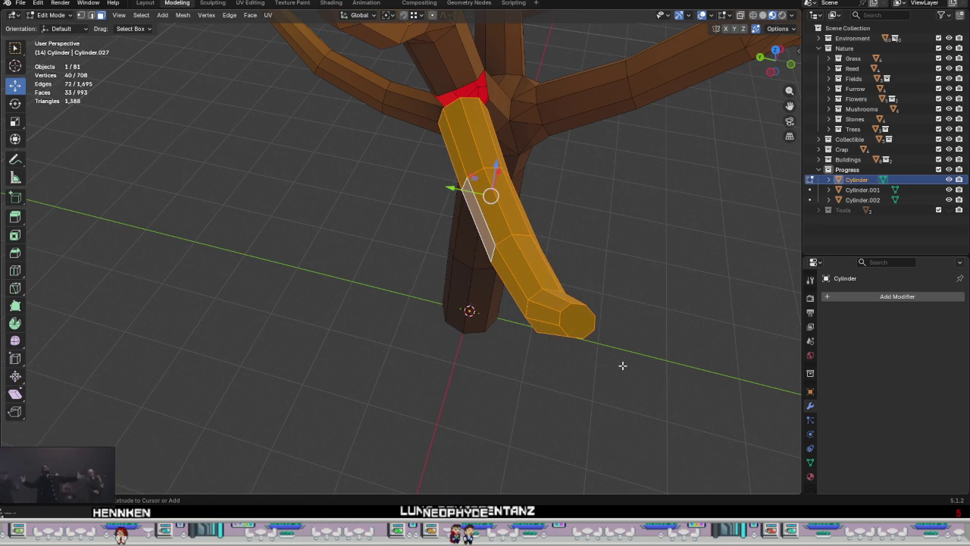
key("ctrl+z")
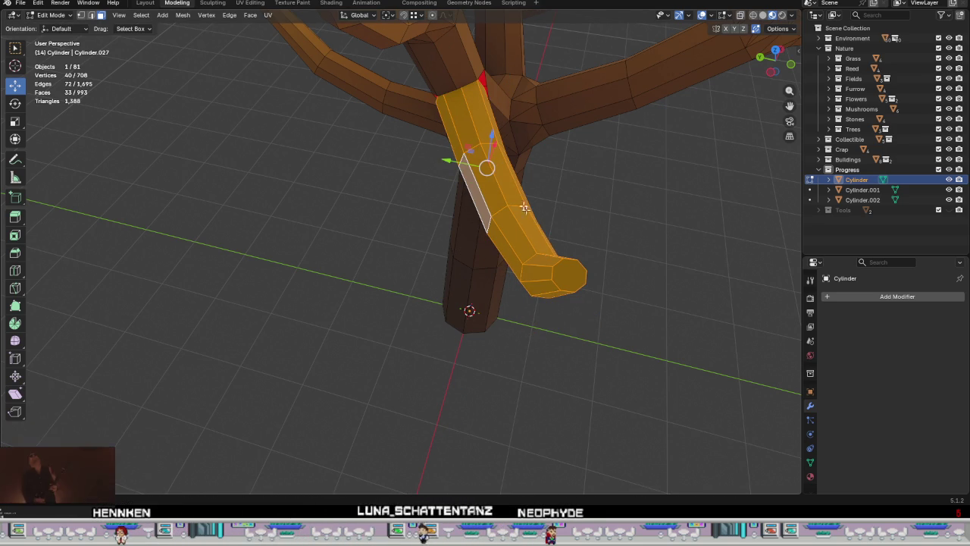
left_click_drag(485, 168, 503, 197)
key("e")
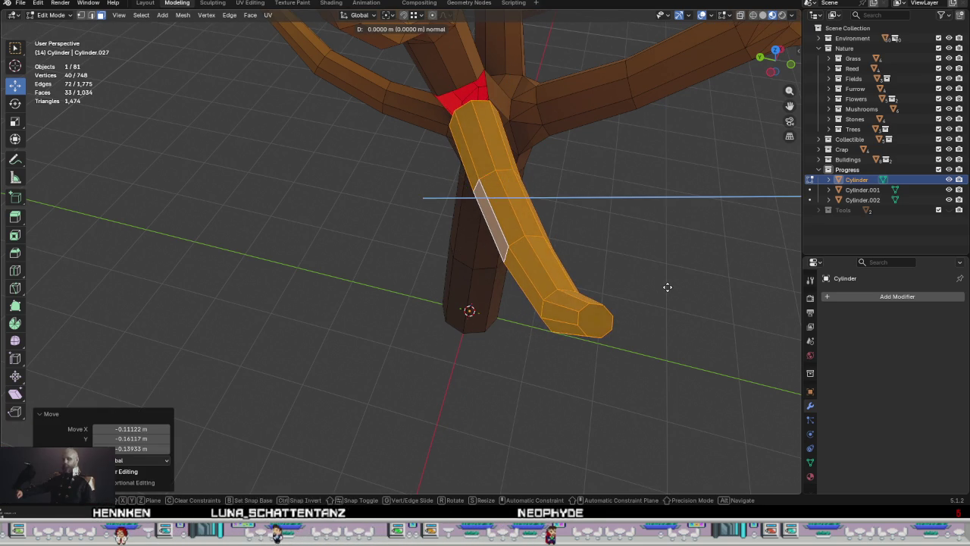
key("Escape")
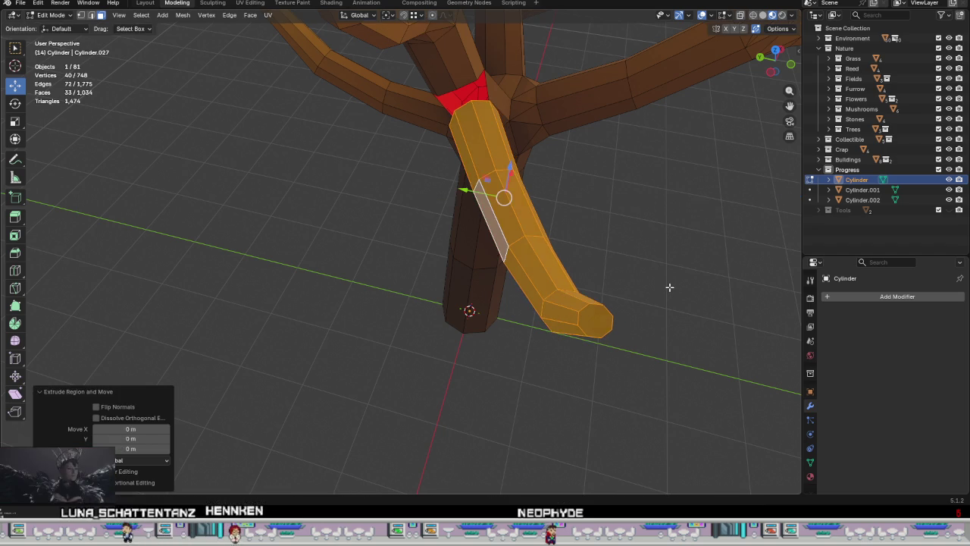
key("ctrl+z")
Step: Rotate the branch slightly around Z and nudge its end face into position
key("r")
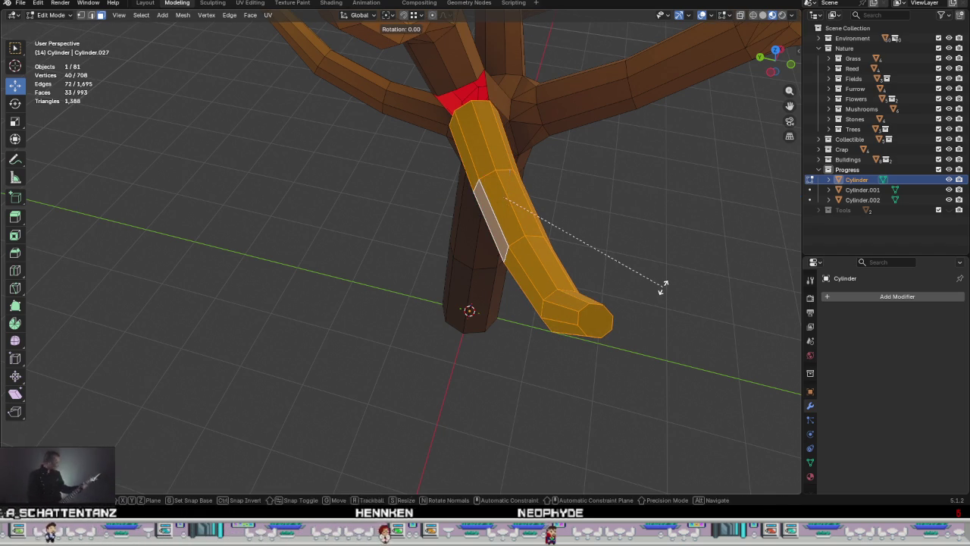
key("z")
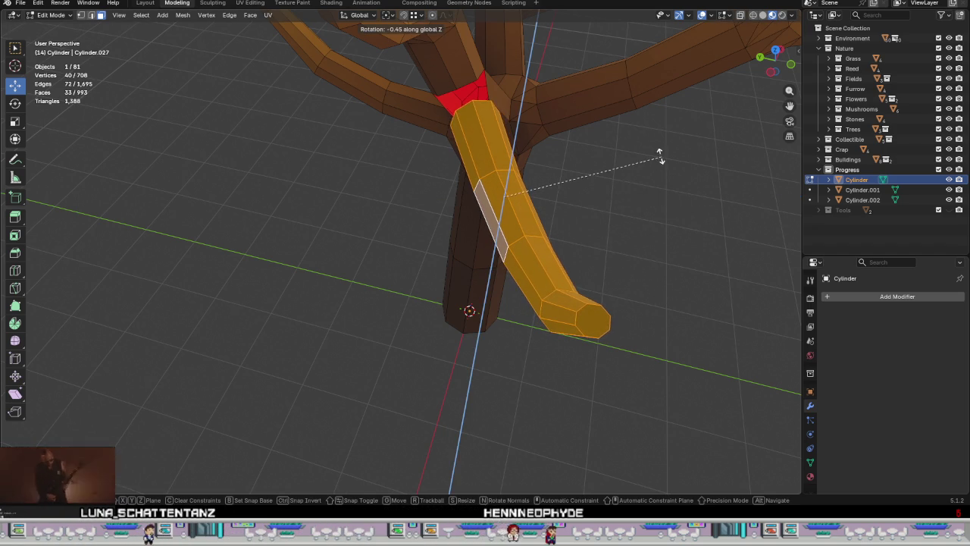
left_click(659, 177)
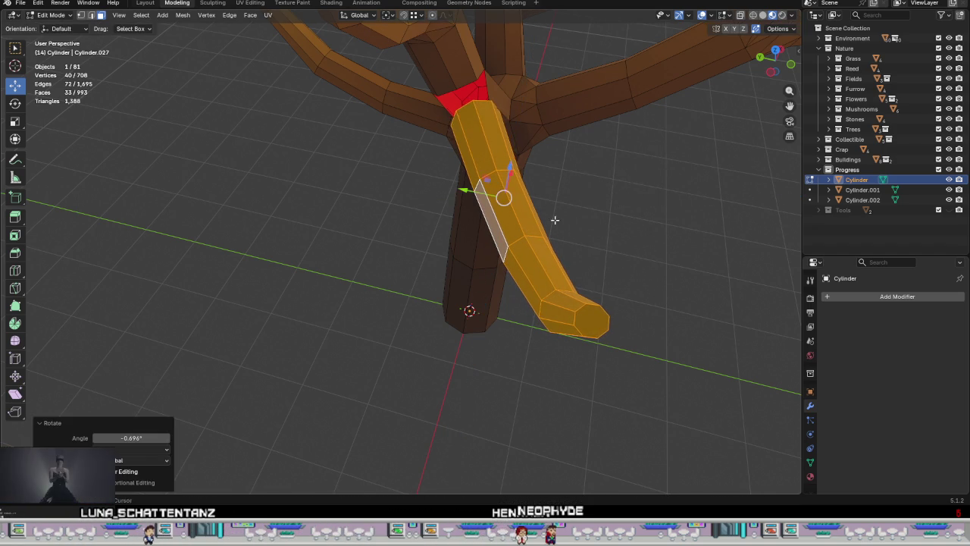
middle_click_drag(552, 216, 533, 225)
scroll(548, 246, "up", 2)
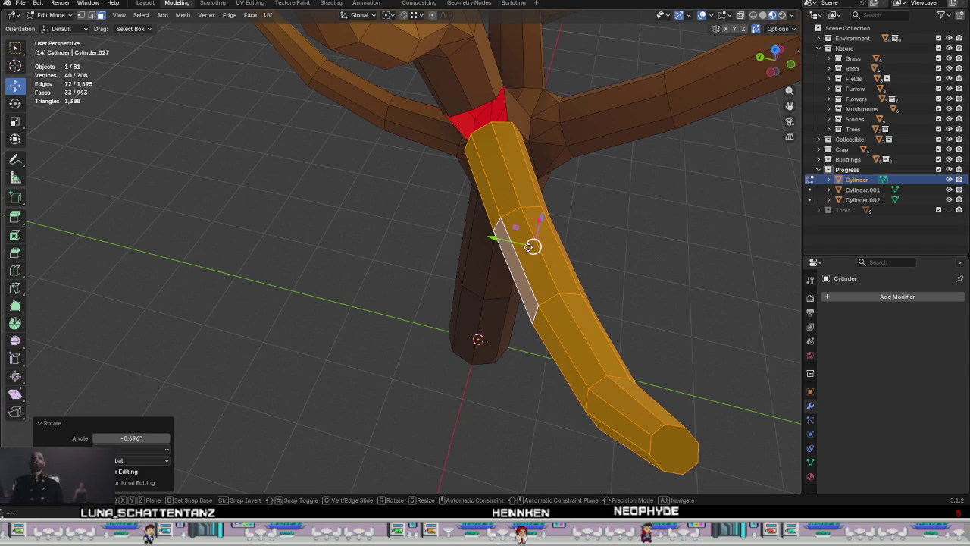
left_click_drag(532, 246, 526, 247)
mouse_move(526, 247)
middle_mouse_down()
mouse_move(517, 275)
mouse_move(569, 204)
mouse_move(637, 210)
mouse_move(605, 234)
middle_mouse_up()
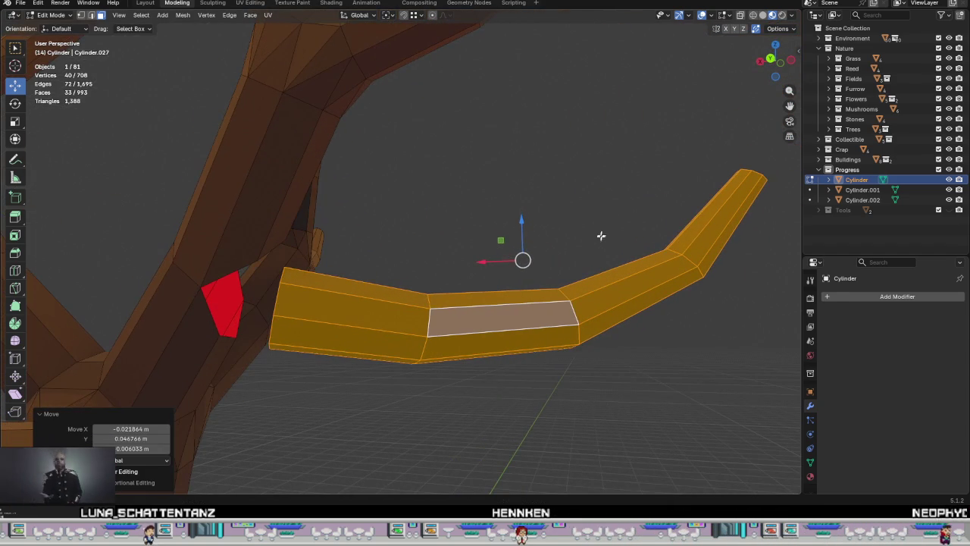
left_click_drag(522, 222, 526, 201)
mouse_move(455, 245)
middle_mouse_down()
mouse_move(454, 317)
mouse_move(390, 346)
middle_mouse_up()
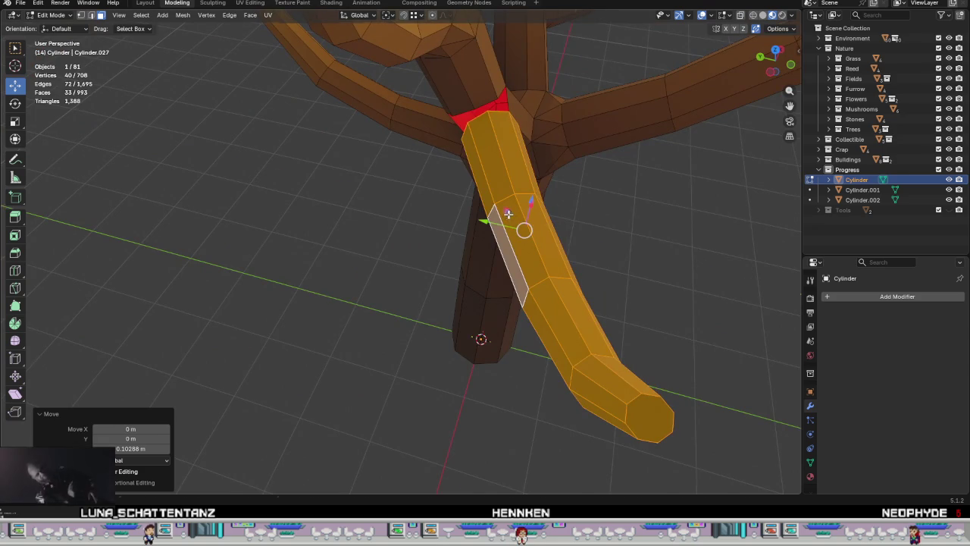
left_click_drag(507, 214, 509, 220)
mouse_move(510, 220)
middle_mouse_down()
mouse_move(594, 214)
mouse_move(450, 291)
mouse_move(411, 298)
middle_mouse_up()
Step: Bridge the trunk-hole edge loop and the branch's open-end loop with Bridge Edge Loops
key("2")
left_click(251, 323, "alt")
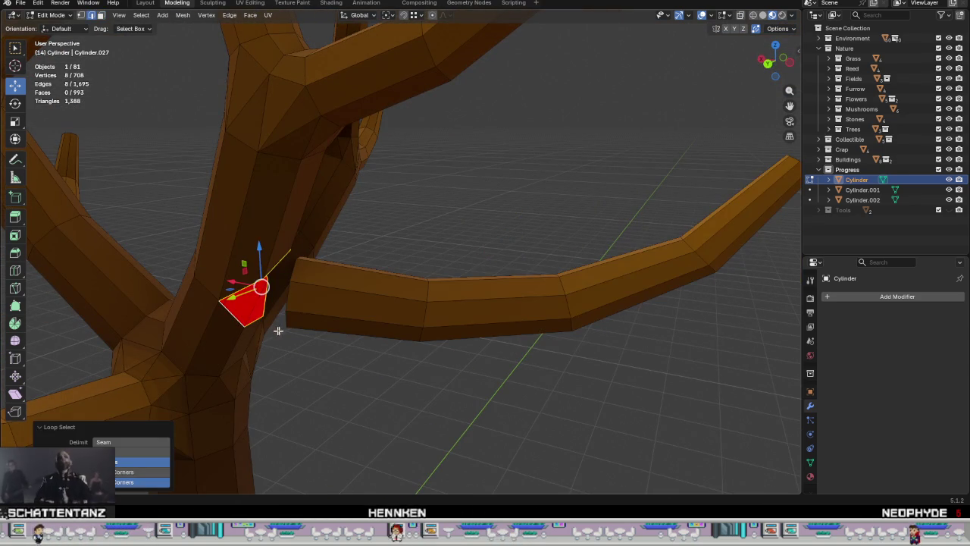
mouse_move(376, 371)
middle_mouse_down()
mouse_move(359, 312)
mouse_move(331, 364)
mouse_move(253, 394)
mouse_move(190, 396)
mouse_move(301, 360)
middle_mouse_up()
key("ctrl+e")
key("l")
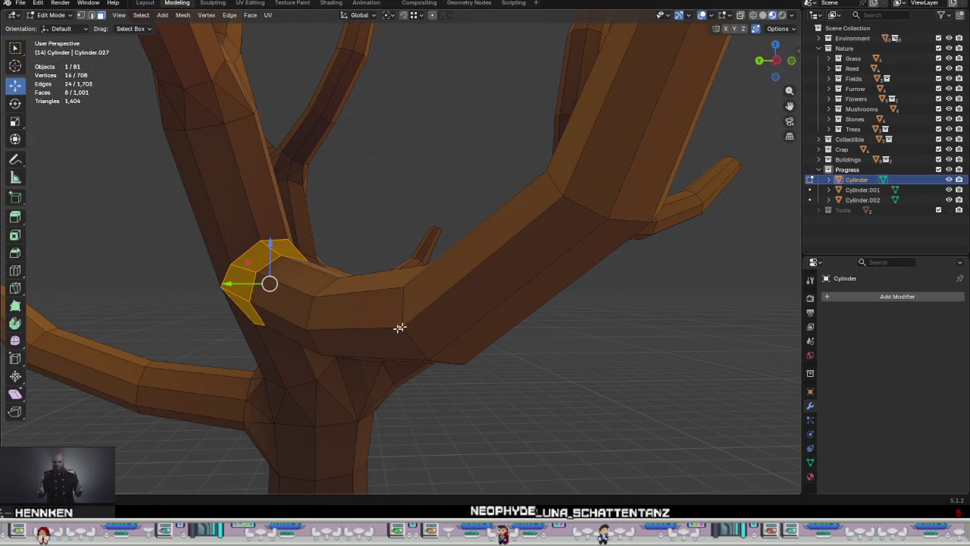
Step: Select the upper branch faces and rotate them by -21.2°
left_click(588, 143, "ctrl")
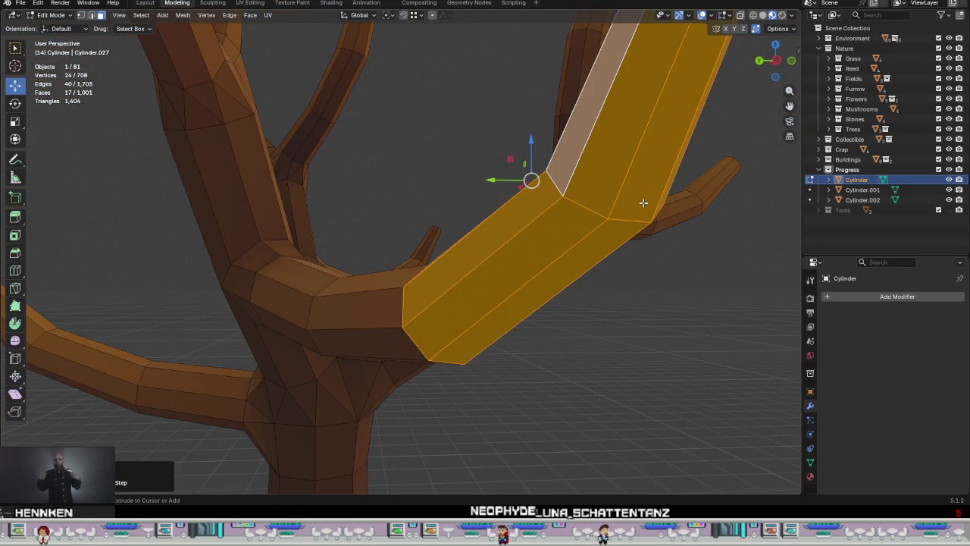
mouse_move(676, 244)
middle_mouse_down()
mouse_move(613, 289)
mouse_move(583, 247)
mouse_move(568, 282)
mouse_move(501, 195)
mouse_move(510, 234)
middle_mouse_up()
key("s")
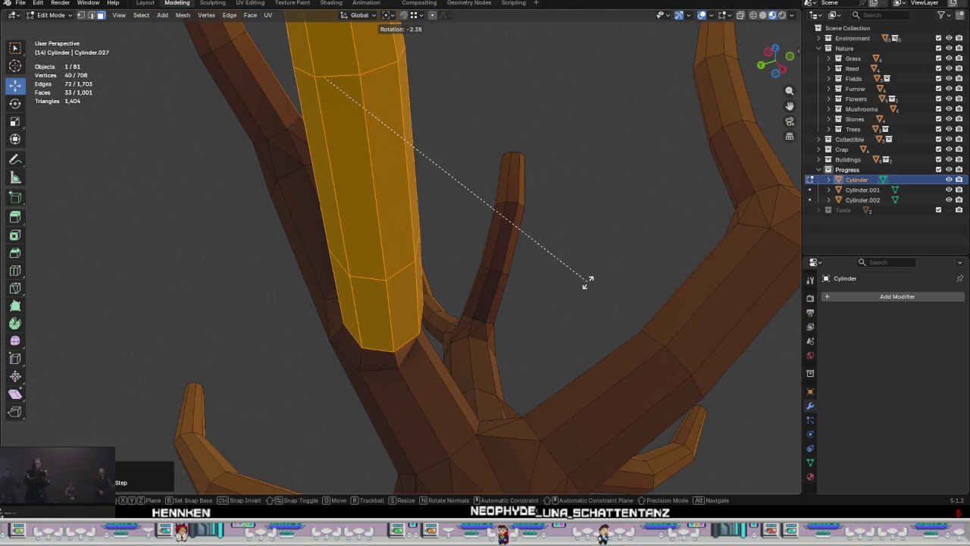
key("Escape")
mouse_move(552, 279)
middle_mouse_down()
mouse_move(546, 329)
mouse_move(526, 314)
mouse_move(499, 374)
middle_mouse_up()
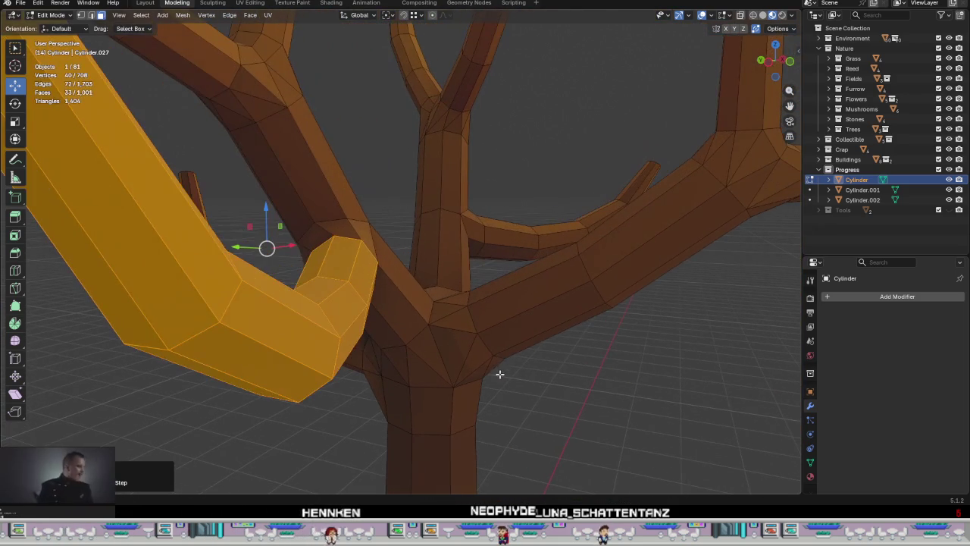
key("r")
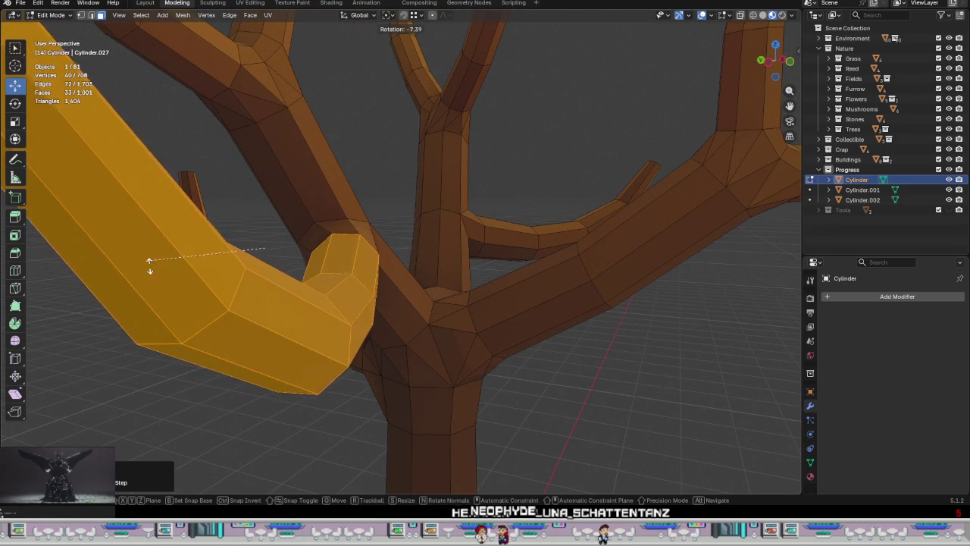
left_click(245, 285)
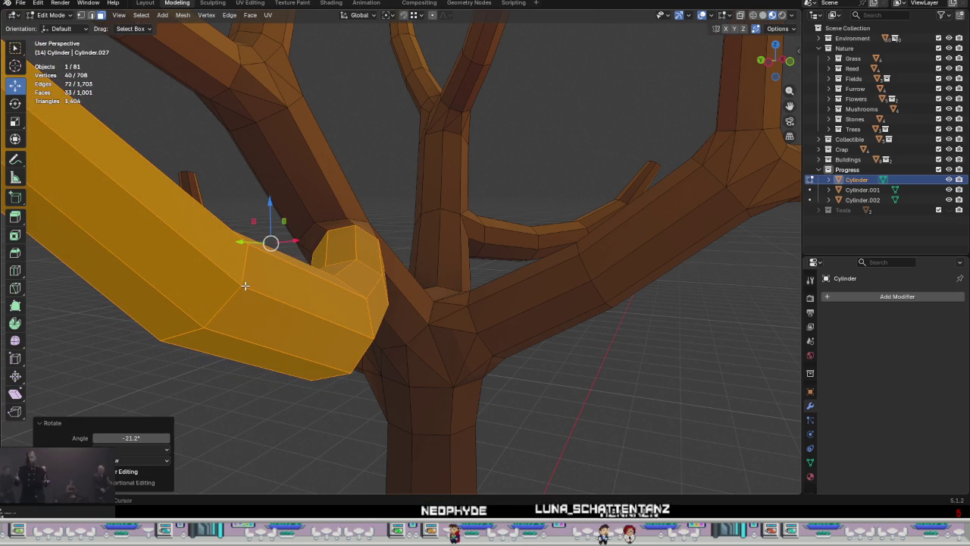
Step: Undo the branch move and rotation, then shift the branch slightly instead
middle_click_drag(277, 229, 260, 251)
left_click_drag(260, 250, 251, 256)
mouse_move(251, 255)
middle_mouse_down()
mouse_move(295, 287)
mouse_move(390, 265)
mouse_move(548, 268)
mouse_move(400, 280)
mouse_move(418, 271)
mouse_move(308, 262)
mouse_move(295, 289)
mouse_move(412, 325)
mouse_move(444, 384)
mouse_move(537, 327)
middle_mouse_up()
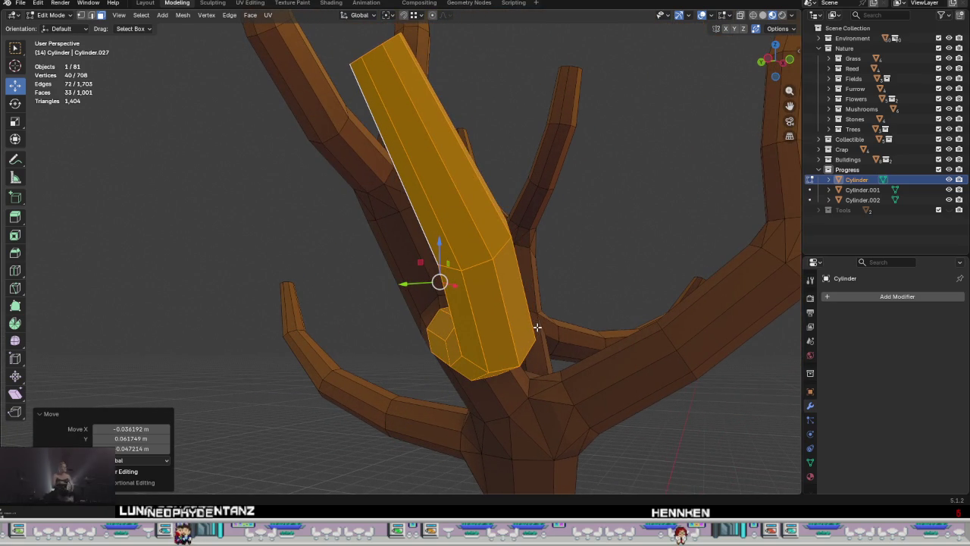
key("ctrl+z")
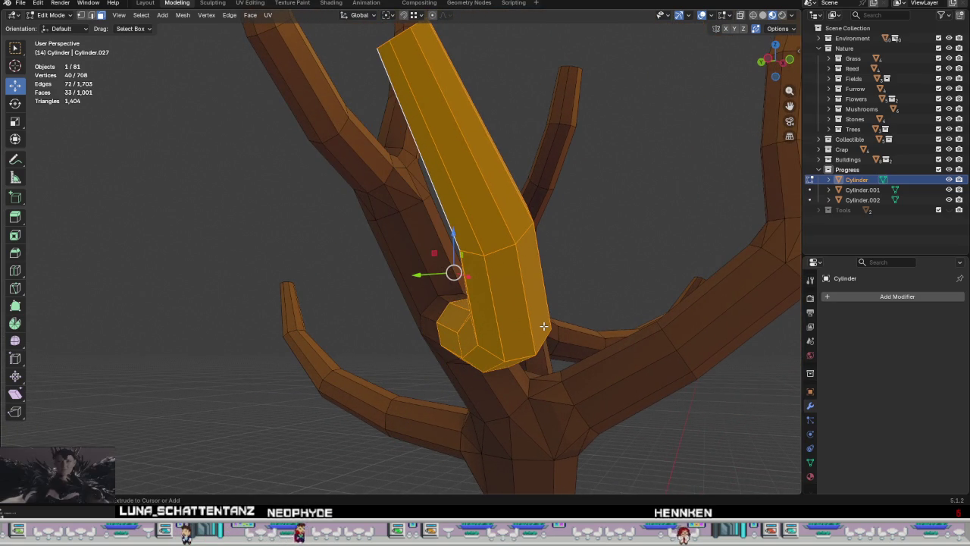
key("ctrl+z")
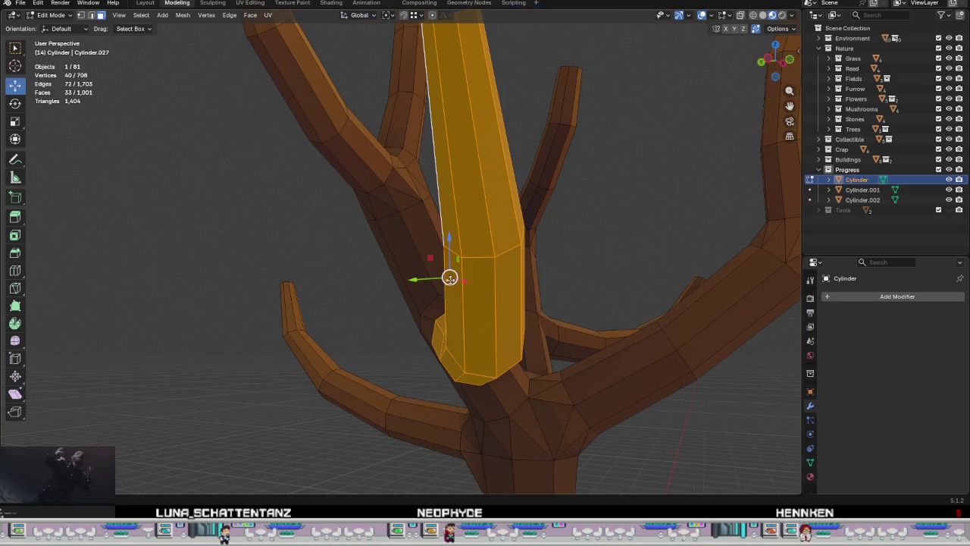
key("g")
left_click(440, 277)
Step: Raise and drag the branch into final position, then return to Object Mode
mouse_move(440, 278)
middle_mouse_down()
mouse_move(461, 310)
mouse_move(515, 301)
mouse_move(442, 357)
middle_mouse_up()
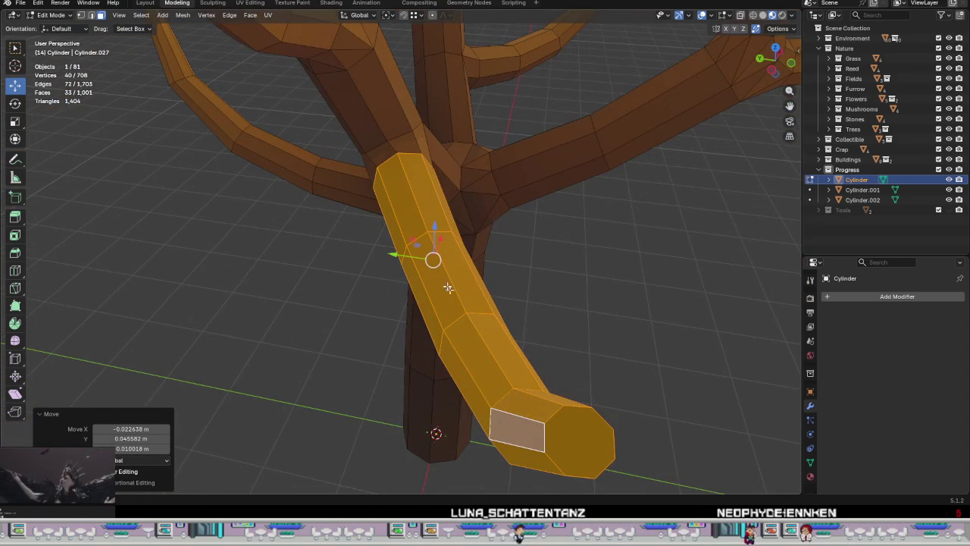
mouse_move(470, 224)
middle_mouse_down()
mouse_move(501, 186)
mouse_move(577, 192)
middle_mouse_up()
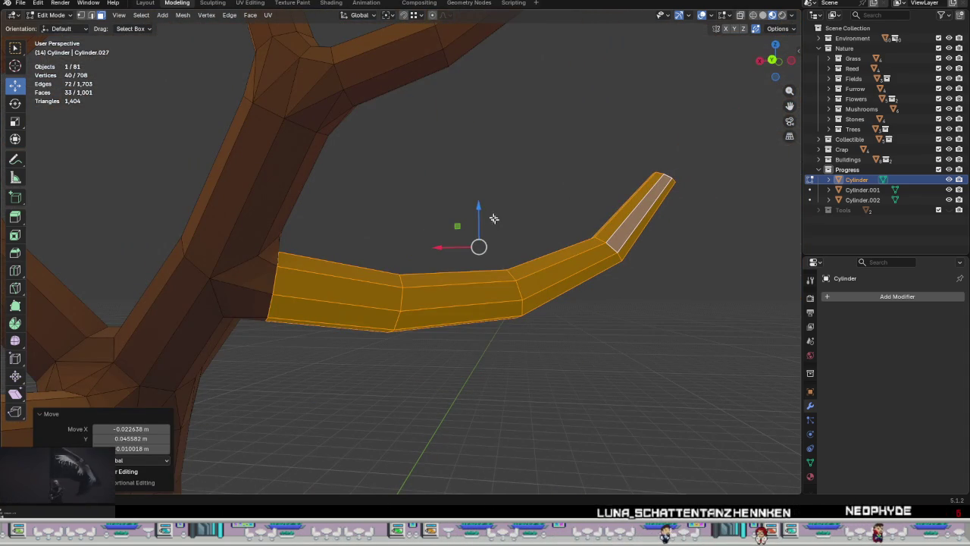
left_click_drag(485, 206, 485, 198)
left_click_drag(478, 239, 494, 240)
mouse_move(494, 239)
middle_mouse_down()
mouse_move(472, 286)
mouse_move(390, 319)
mouse_move(405, 288)
mouse_move(429, 303)
mouse_move(444, 331)
mouse_move(433, 313)
middle_mouse_up()
key("Tab")
scroll(384, 313, "down", 4)
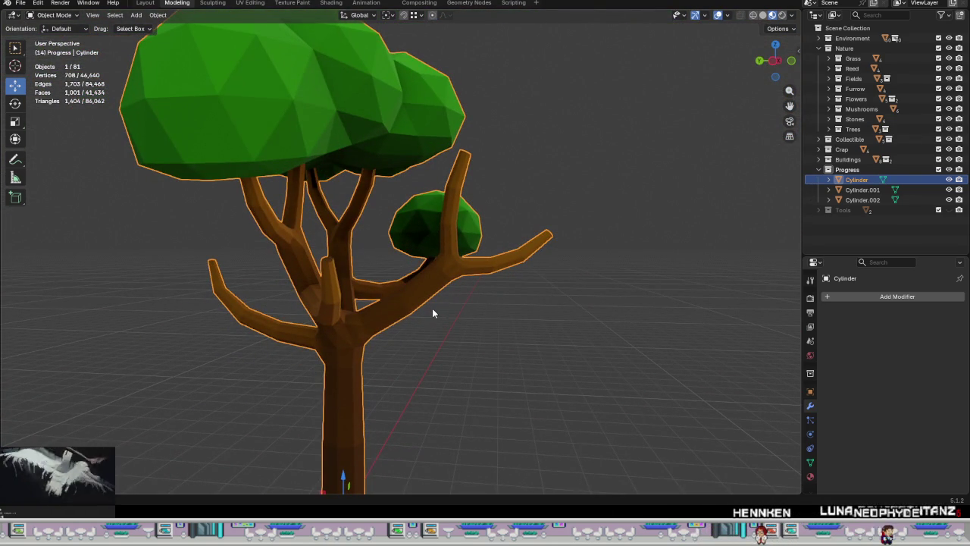
Step: Zoom out around the whole tree and enter Edit Mode on its mesh, facing the canopy
scroll(432, 311, "down", 3)
mouse_move(433, 311)
middle_mouse_down()
mouse_move(371, 309)
mouse_move(455, 269)
mouse_move(497, 302)
mouse_move(449, 289)
mouse_move(325, 330)
mouse_move(298, 328)
mouse_move(289, 302)
mouse_move(278, 307)
mouse_move(288, 321)
mouse_move(277, 317)
middle_mouse_up()
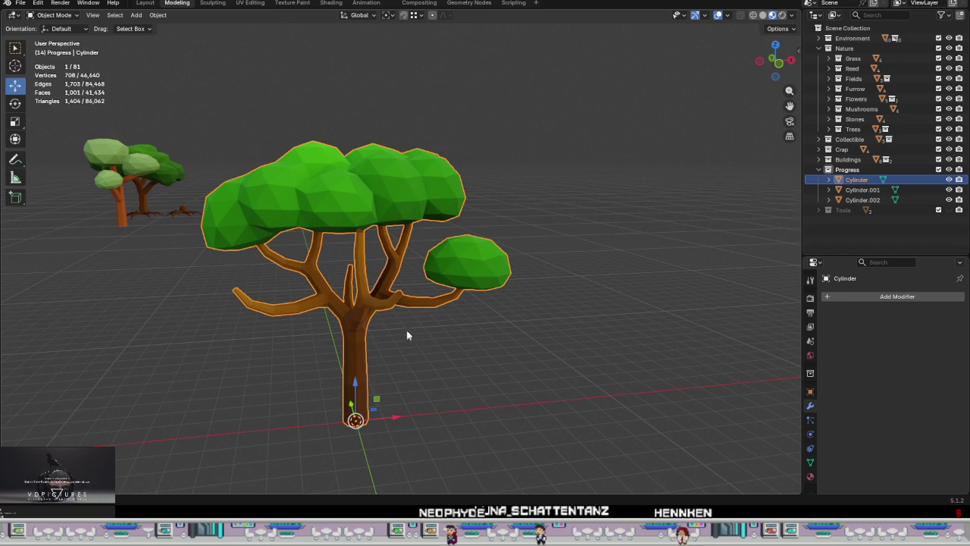
key("Tab")
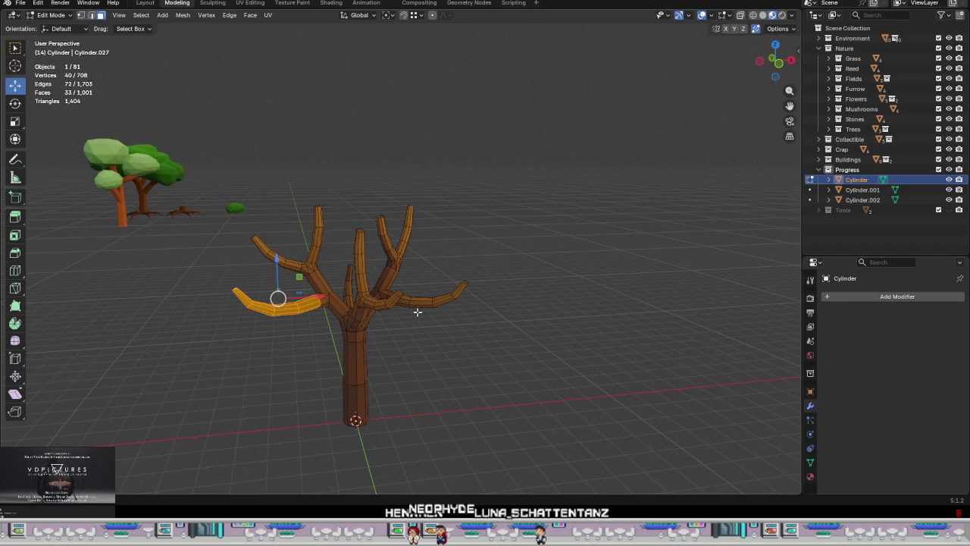
mouse_move(478, 279)
middle_mouse_down()
mouse_move(466, 301)
mouse_move(546, 301)
mouse_move(568, 313)
middle_mouse_up()
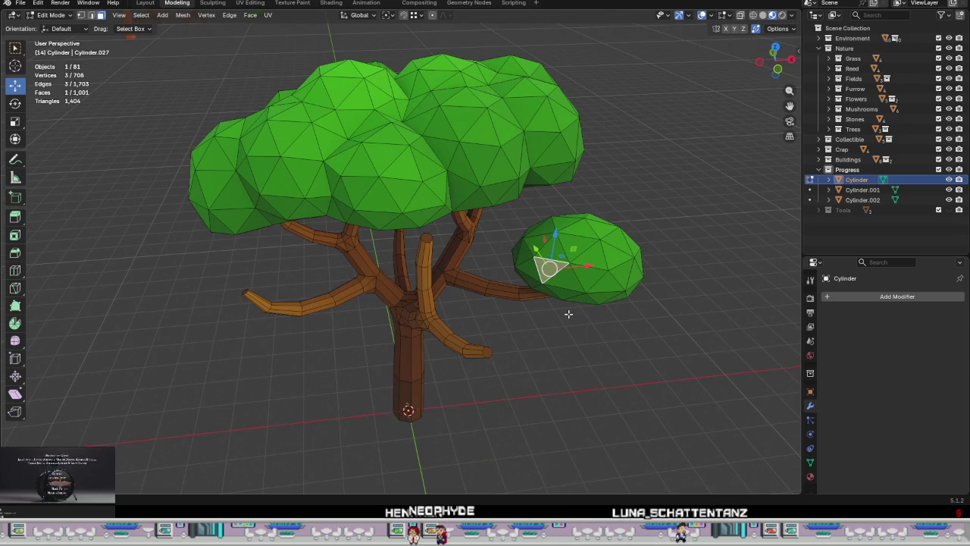
Step: Separate the big leaf canopy into its own object
key("l")
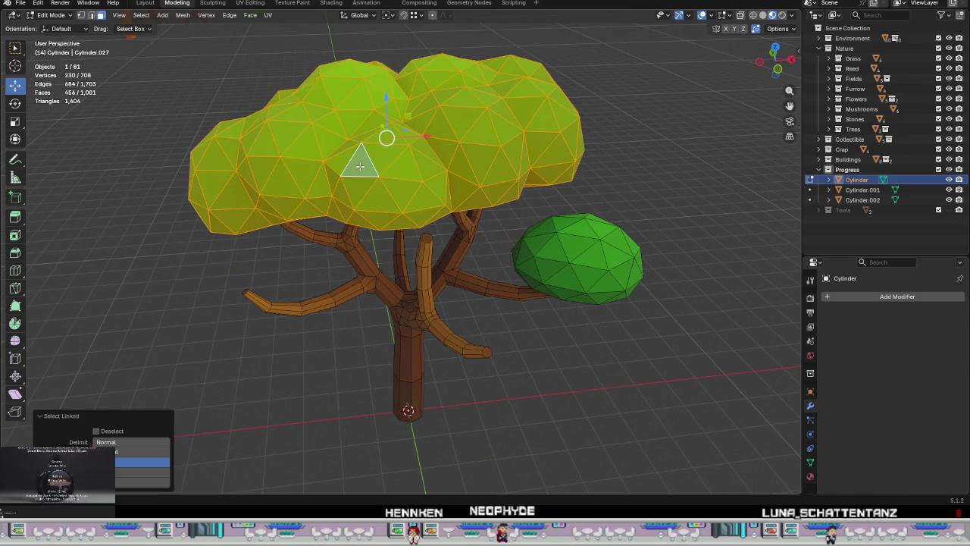
key("ctrl+f")
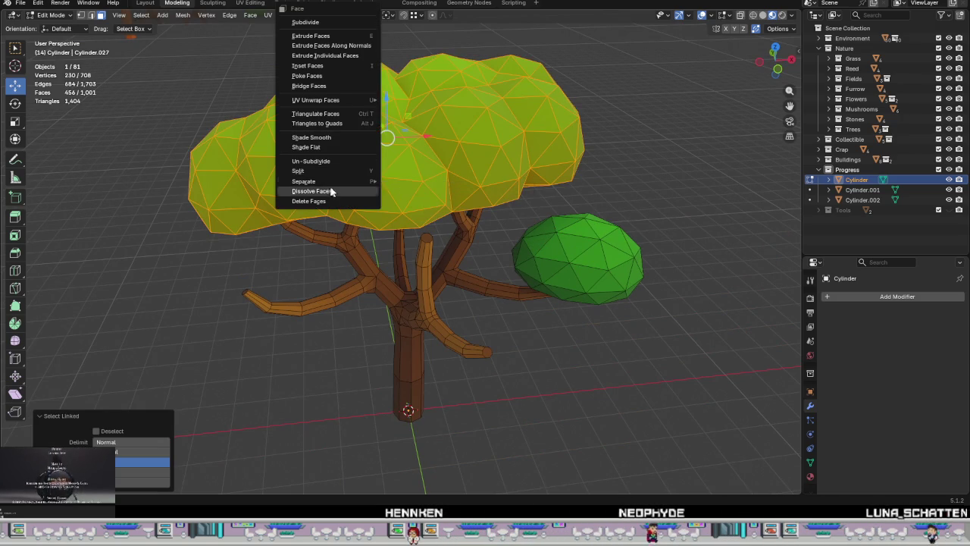
left_click(402, 182)
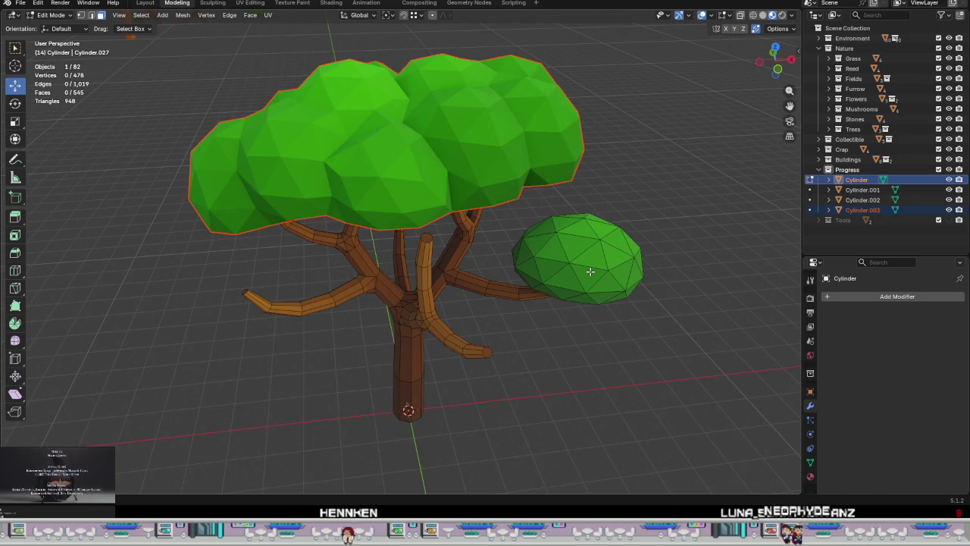
Step: Duplicate the small leaf blob and drop the copy onto the tree
key("l")
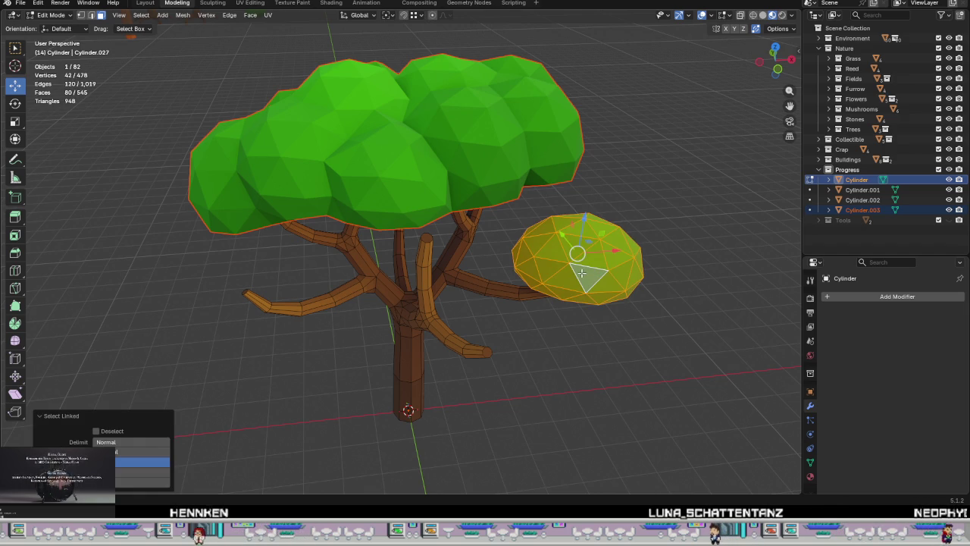
key("shift+d")
right_click(569, 269)
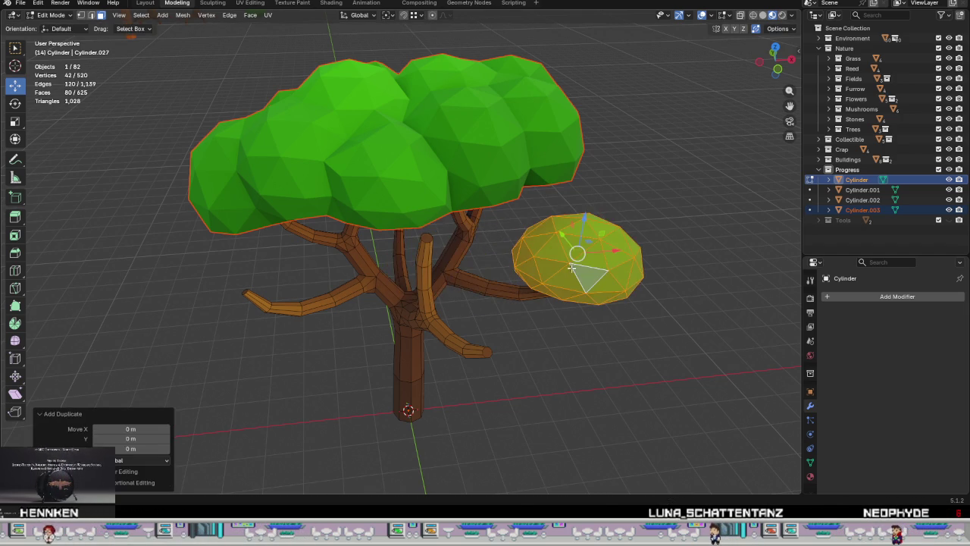
key("g")
left_click(206, 282)
scroll(220, 273, "up", 3)
mouse_move(220, 273)
middle_mouse_down()
mouse_move(269, 262)
mouse_move(235, 273)
middle_mouse_up()
Step: Reposition the leaf blob, raising it along Z and shifting it along X
key("g")
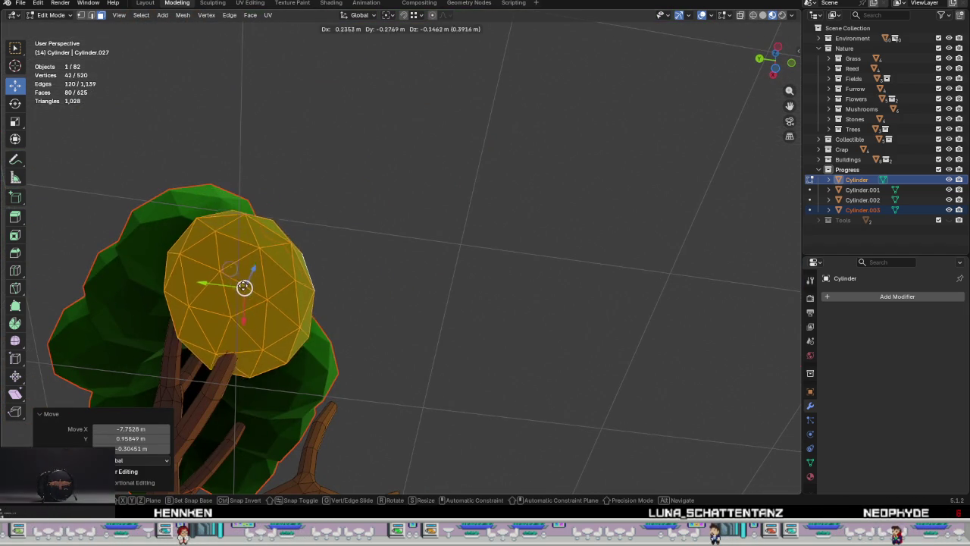
left_click(255, 323)
middle_click_drag(255, 323, 150, 336)
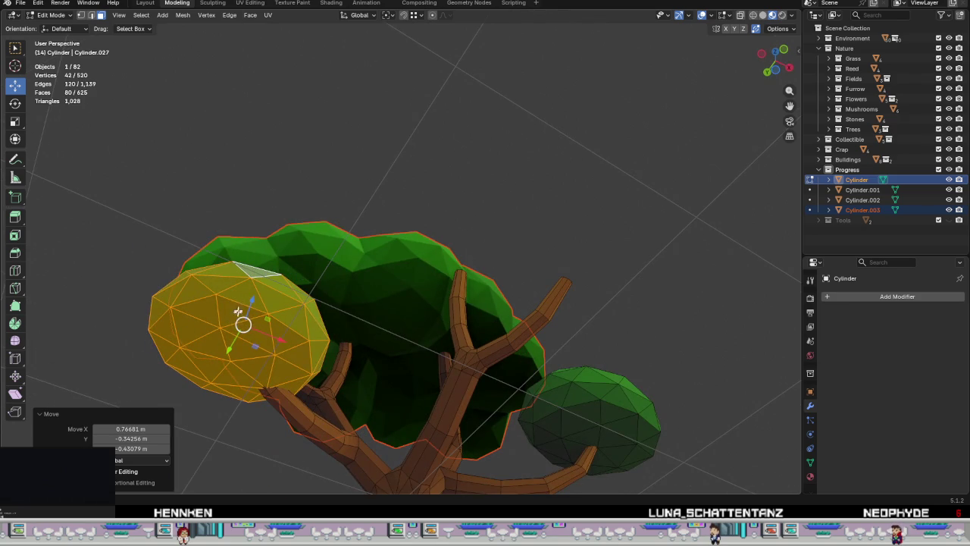
key("g")
key("z")
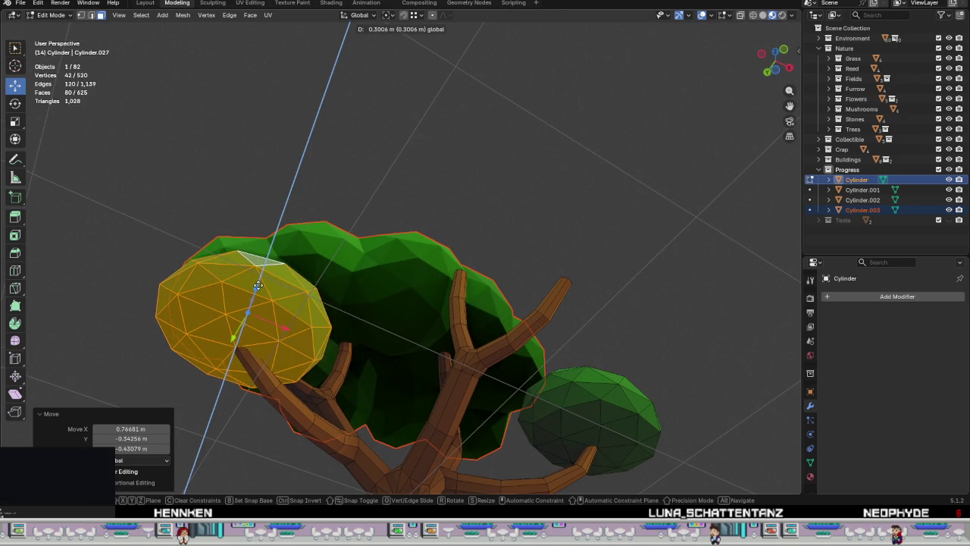
left_click(261, 277)
key("g")
key("x")
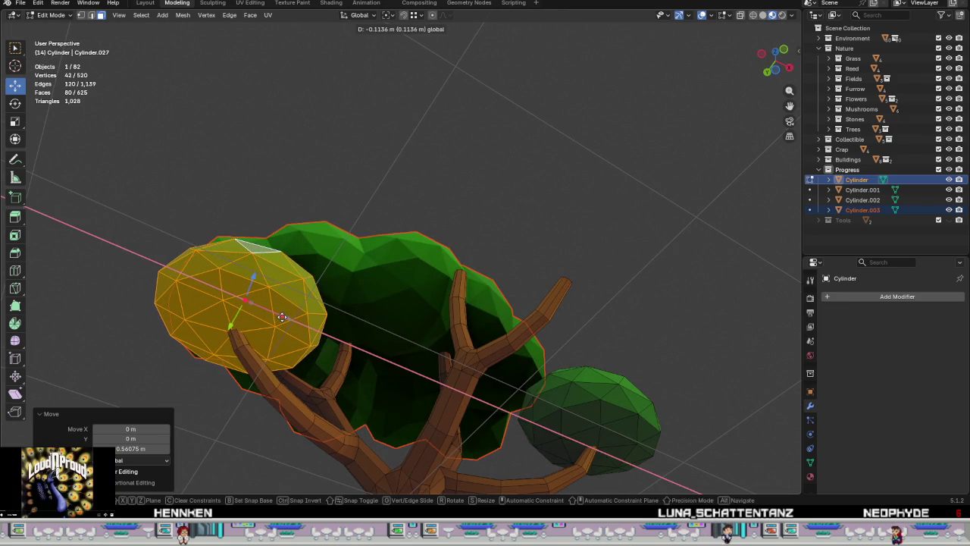
left_click(285, 317)
mouse_move(285, 317)
middle_mouse_down()
mouse_move(255, 431)
mouse_move(429, 346)
mouse_move(362, 376)
mouse_move(241, 394)
mouse_move(466, 369)
middle_mouse_up()
Step: Return to Object Mode, deselect the tree, and shrink the leaf blob to about 0.84
key("Tab")
left_click(599, 388)
scroll(598, 389, "up", 2)
mouse_move(598, 389)
middle_mouse_down()
mouse_move(692, 366)
mouse_move(598, 374)
mouse_move(584, 340)
mouse_move(561, 368)
middle_mouse_up()
scroll(561, 367, "up", 4)
mouse_move(330, 337)
middle_mouse_down()
mouse_move(477, 284)
mouse_move(469, 312)
middle_mouse_up()
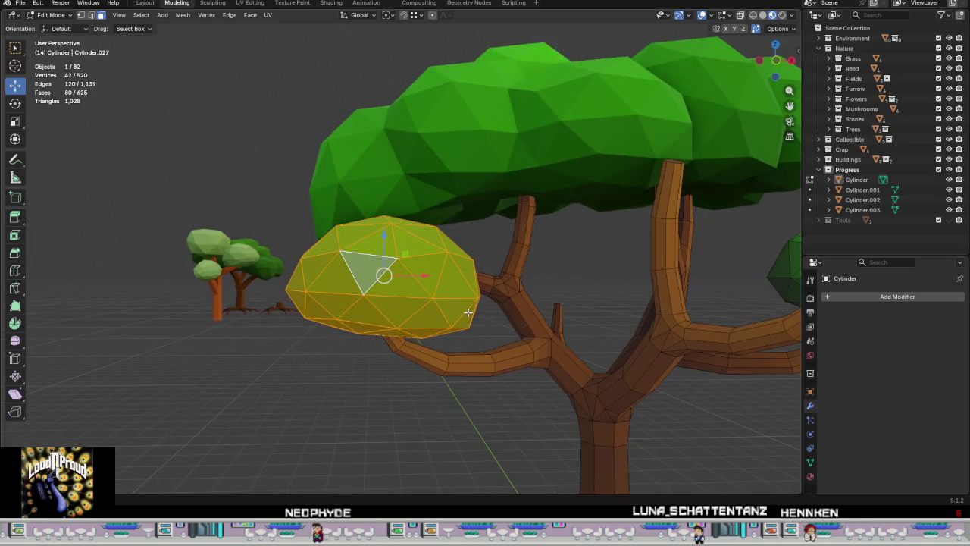
left_click(546, 347)
mouse_move(546, 341)
middle_mouse_down()
mouse_move(493, 310)
mouse_move(386, 275)
middle_mouse_up()
Step: Move the resized blob into place and turn it around the vertical Z axis
key("g")
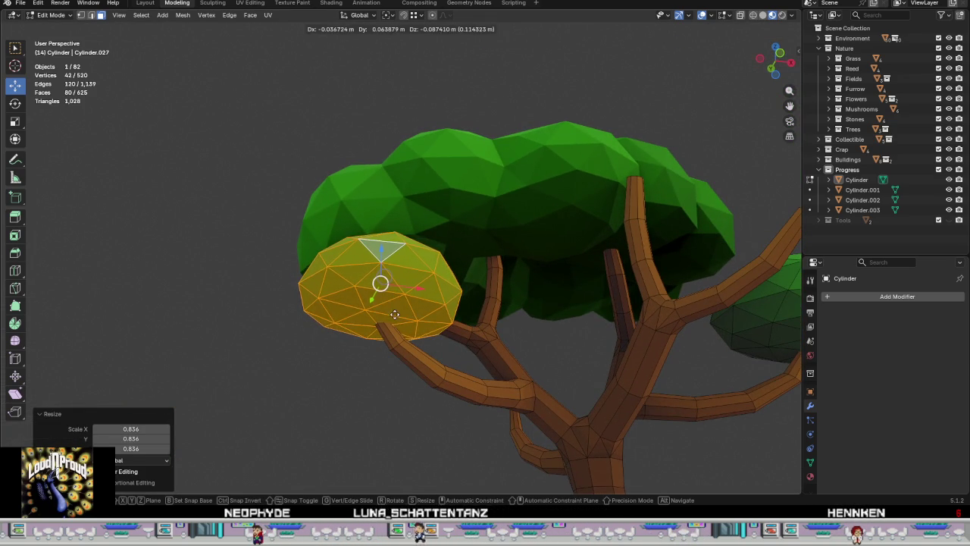
left_click(397, 334)
mouse_move(398, 334)
middle_mouse_down()
mouse_move(550, 340)
mouse_move(619, 293)
mouse_move(485, 318)
mouse_move(442, 398)
mouse_move(498, 347)
middle_mouse_up()
key("z")
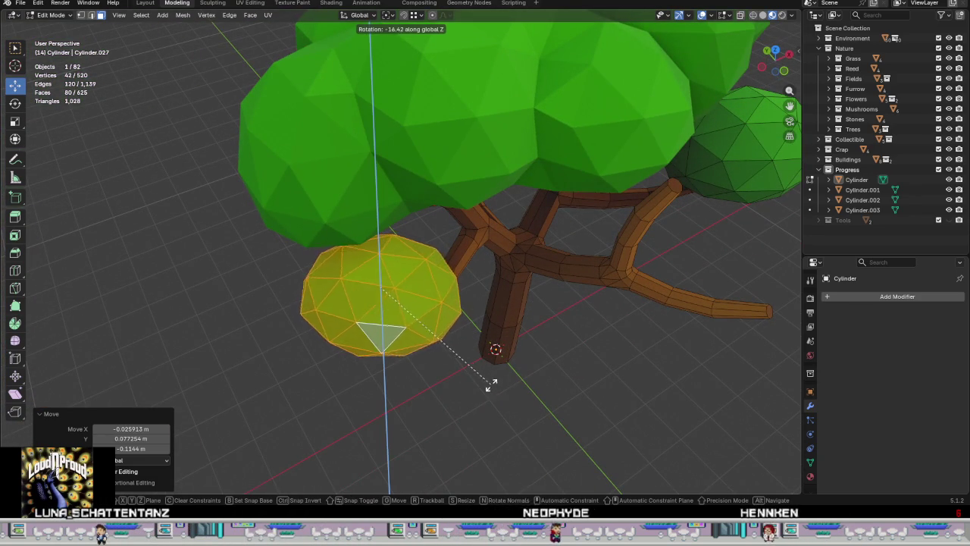
left_click(298, 402)
mouse_move(298, 402)
middle_mouse_down()
mouse_move(629, 321)
mouse_move(559, 340)
mouse_move(598, 347)
mouse_move(436, 304)
mouse_move(480, 292)
mouse_move(472, 235)
mouse_move(608, 256)
mouse_move(522, 271)
mouse_move(575, 252)
middle_mouse_up()
Step: Select another small foliage clump in Edit Mode and duplicate it in place
key("Tab")
left_click(495, 265)
key("Tab")
mouse_move(513, 275)
middle_mouse_down()
mouse_move(486, 305)
mouse_move(472, 268)
middle_mouse_up()
key("shift+d")
right_click(466, 288)
Step: Place the duplicated clump on the tree's left and make a small position adjustment
key("g")
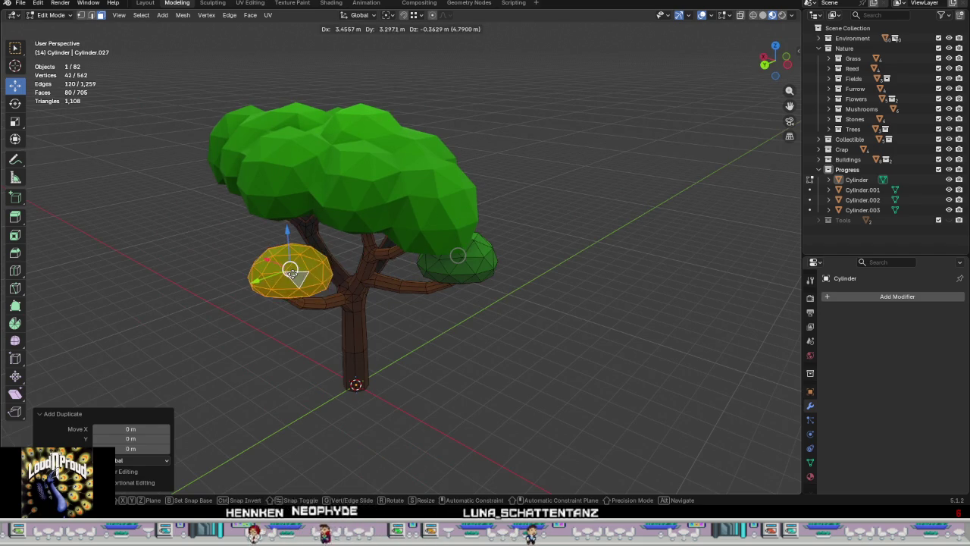
left_click(279, 277)
middle_click_drag(279, 276, 342, 216)
scroll(341, 216, "up", 5)
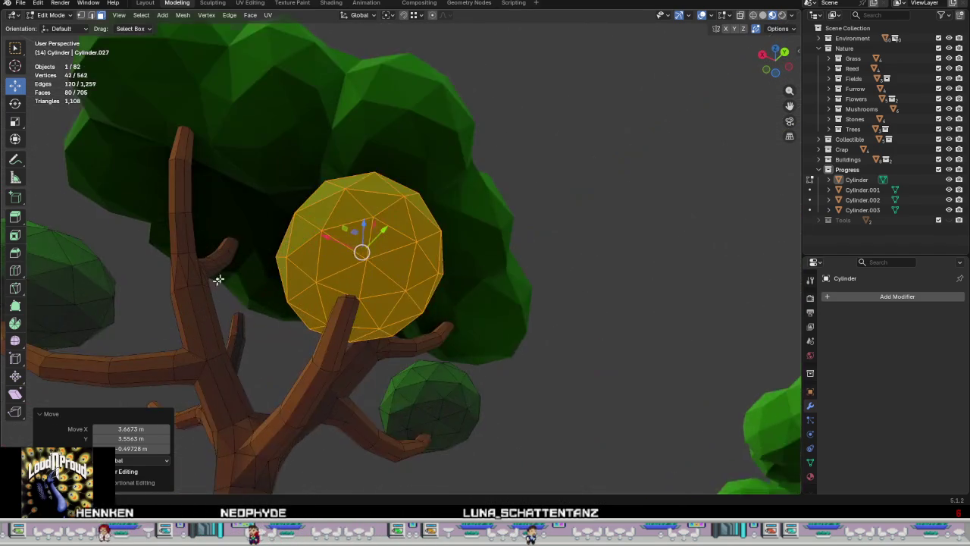
scroll(448, 263, "up", 3)
key("g")
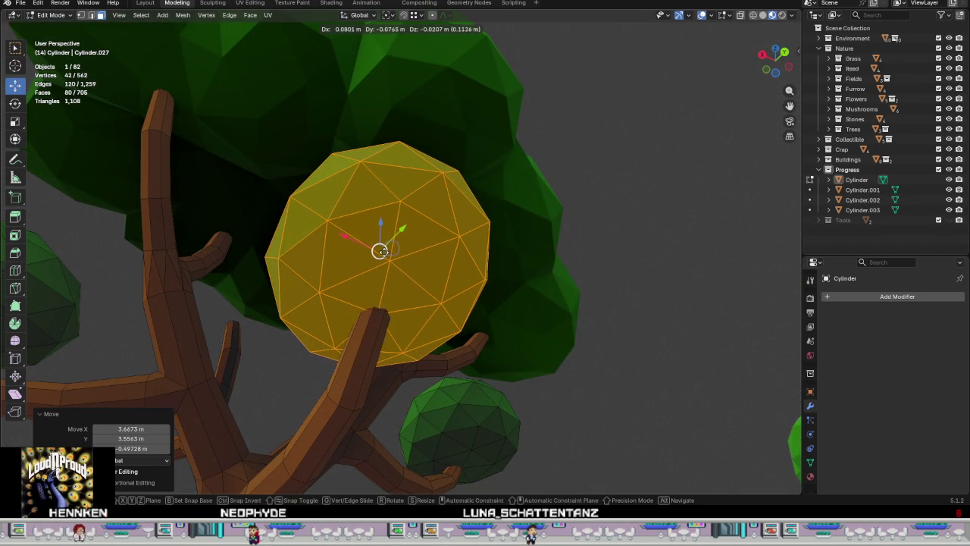
left_click(383, 251)
middle_click_drag(381, 250, 445, 300)
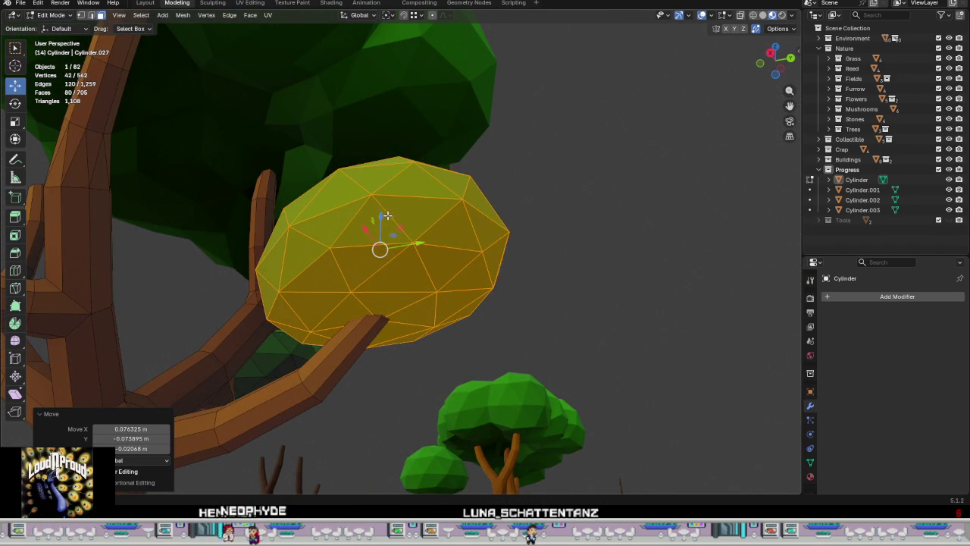
Step: Raise the clump along Z and shift it along Y
key("g")
key("z")
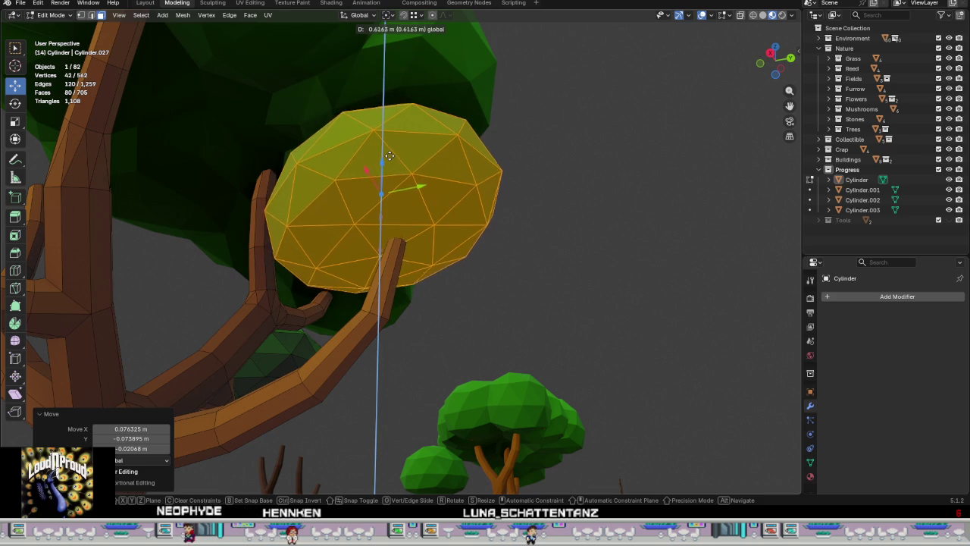
left_click(379, 206)
key("g")
key("y")
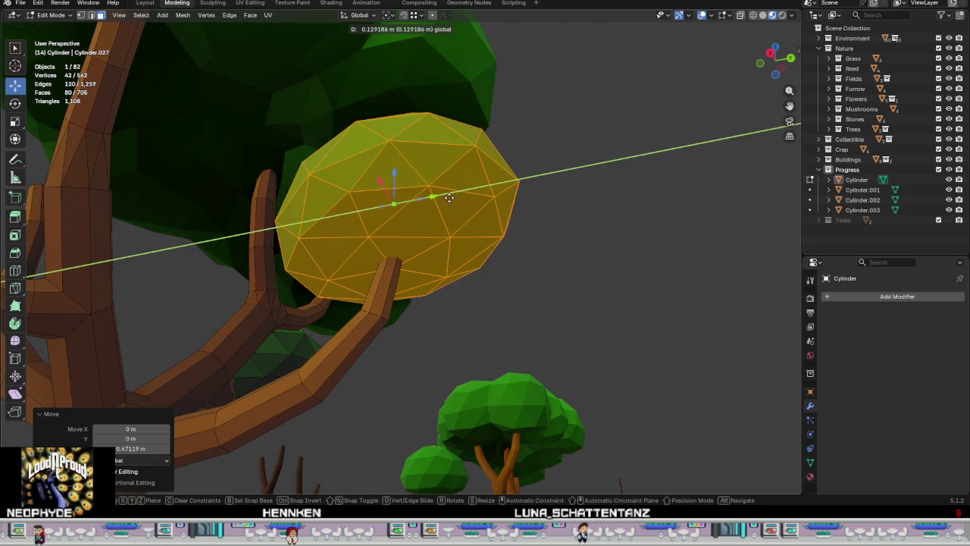
left_click(432, 198)
mouse_move(431, 197)
middle_mouse_down()
mouse_move(470, 260)
mouse_move(430, 227)
middle_mouse_up()
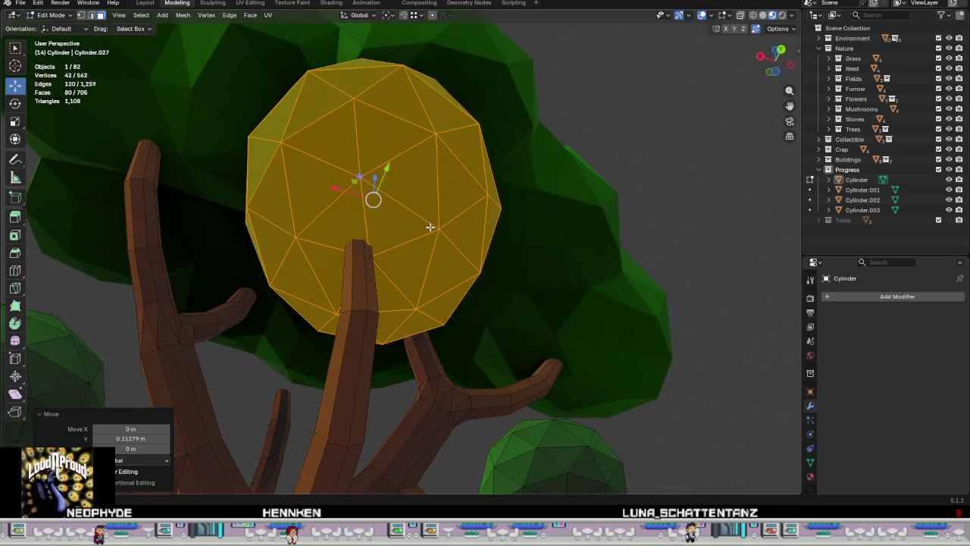
Step: Shift the clump along X and give it a tiny Y nudge onto the branch tip
key("g")
key("x")
left_click(334, 178)
mouse_move(340, 173)
middle_mouse_down()
mouse_move(448, 265)
mouse_move(490, 277)
mouse_move(480, 288)
middle_mouse_up()
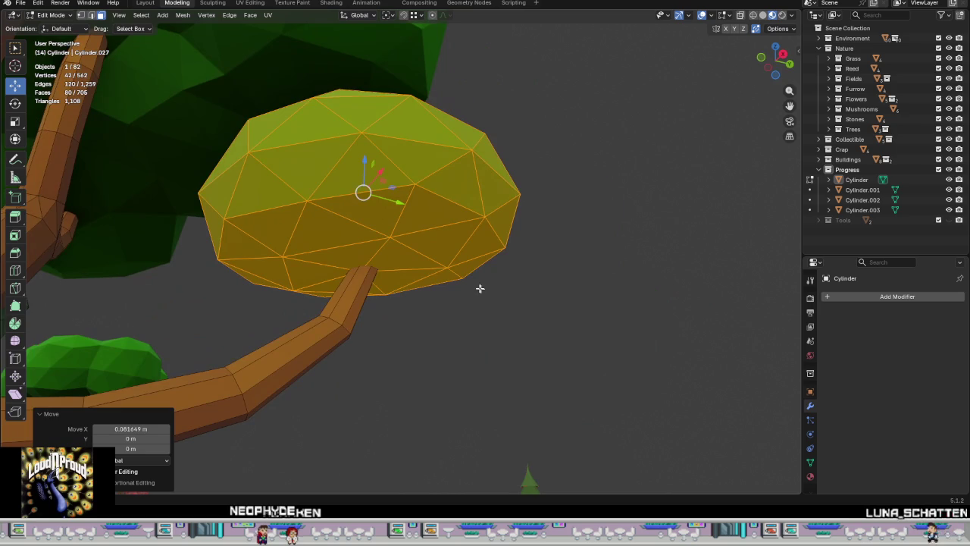
key("g")
key("y")
left_click(396, 207)
scroll(442, 273, "down", 3)
mouse_move(442, 273)
middle_mouse_down()
mouse_move(344, 324)
mouse_move(343, 334)
middle_mouse_up()
scroll(344, 324, "down", 4)
scroll(344, 325, "up", 3)
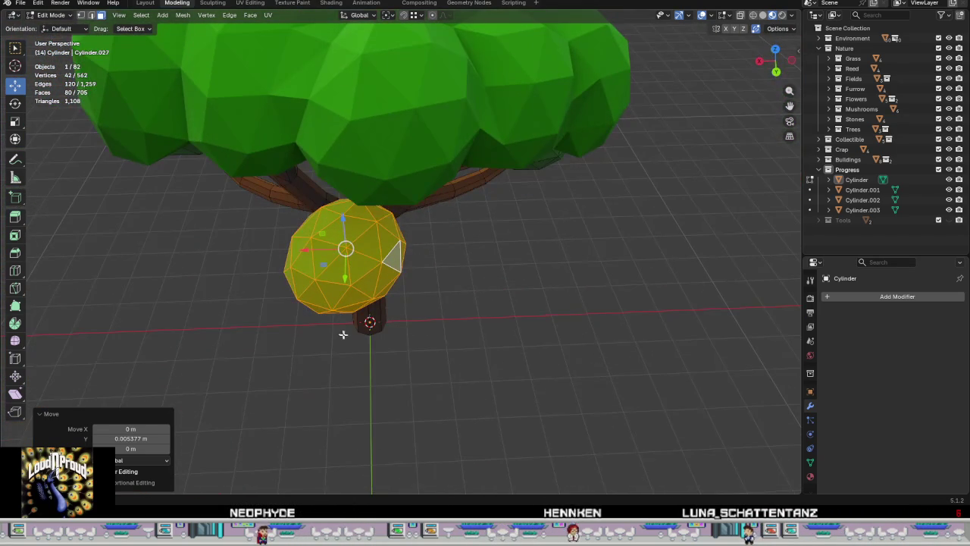
Step: Rotate the clump by 17.4° and orbit around to check the whole tree
key("r")
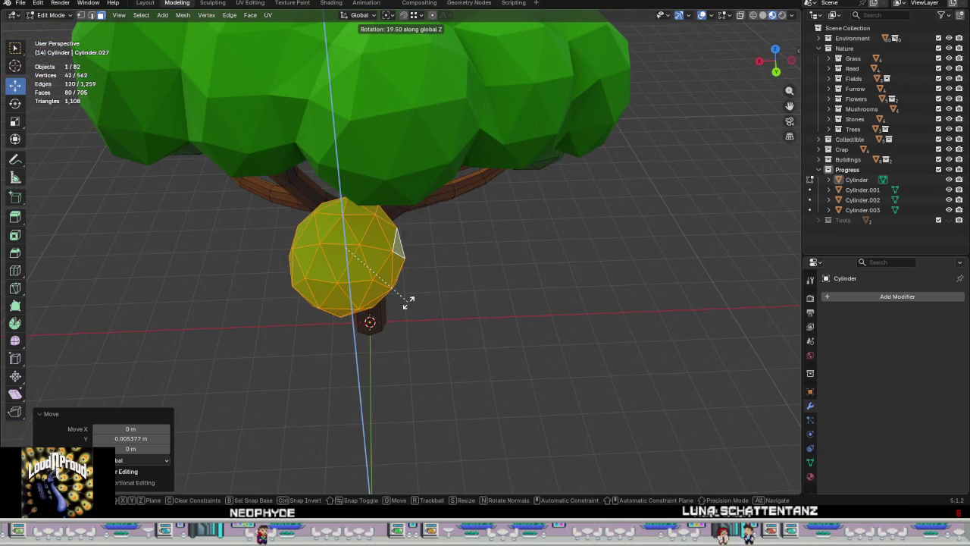
left_click(409, 306)
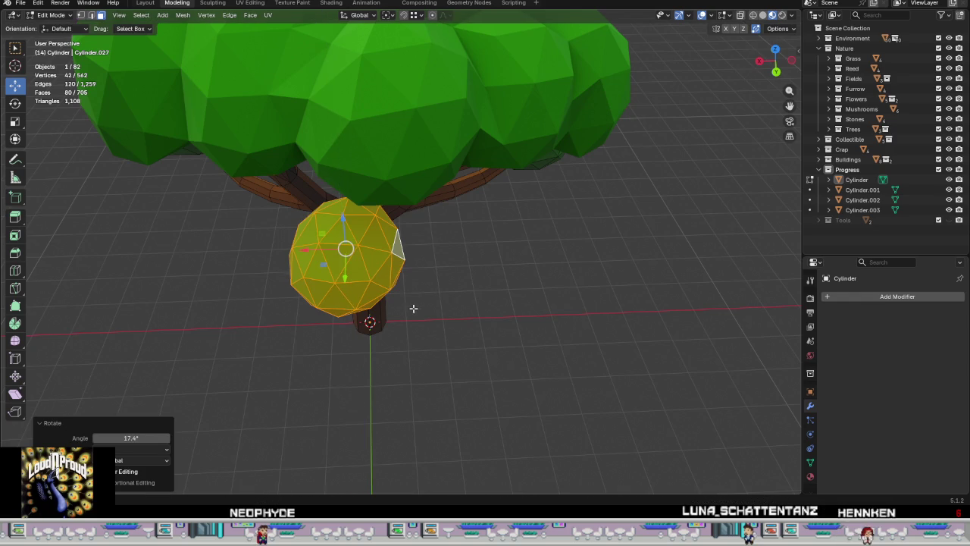
scroll(409, 306, "down", 3)
middle_click_drag(386, 210, 286, 268)
scroll(303, 255, "down", 5)
scroll(357, 260, "up", 8)
scroll(357, 260, "down", 4)
mouse_move(357, 260)
middle_mouse_down()
mouse_move(307, 295)
mouse_move(426, 232)
mouse_move(398, 262)
middle_mouse_up()
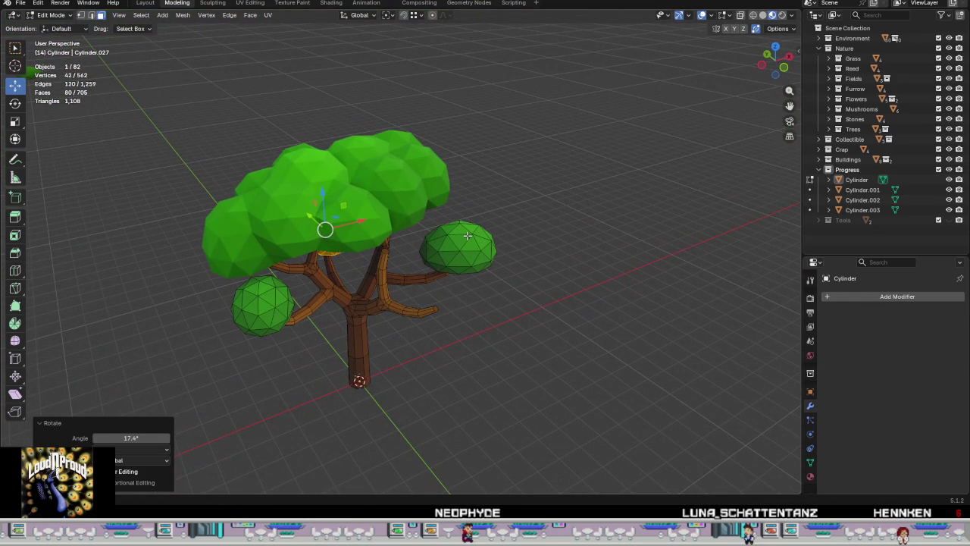
mouse_move(417, 252)
middle_mouse_down()
mouse_move(420, 303)
mouse_move(434, 286)
mouse_move(412, 310)
mouse_move(452, 318)
mouse_move(368, 353)
middle_mouse_up()
mouse_move(350, 299)
middle_mouse_down()
mouse_move(342, 310)
mouse_move(371, 303)
mouse_move(329, 295)
mouse_move(352, 306)
middle_mouse_up()
Step: Leave Edit Mode and start editing the separated canopy object Cylinder.003
key("Tab")
left_click(274, 275)
key("Tab")
Step: Switch to editing the branches object and select the whole small foliage ball
mouse_move(274, 276)
middle_mouse_down()
mouse_move(313, 295)
mouse_move(314, 318)
mouse_move(316, 290)
middle_mouse_up()
key("Tab")
left_click(452, 273)
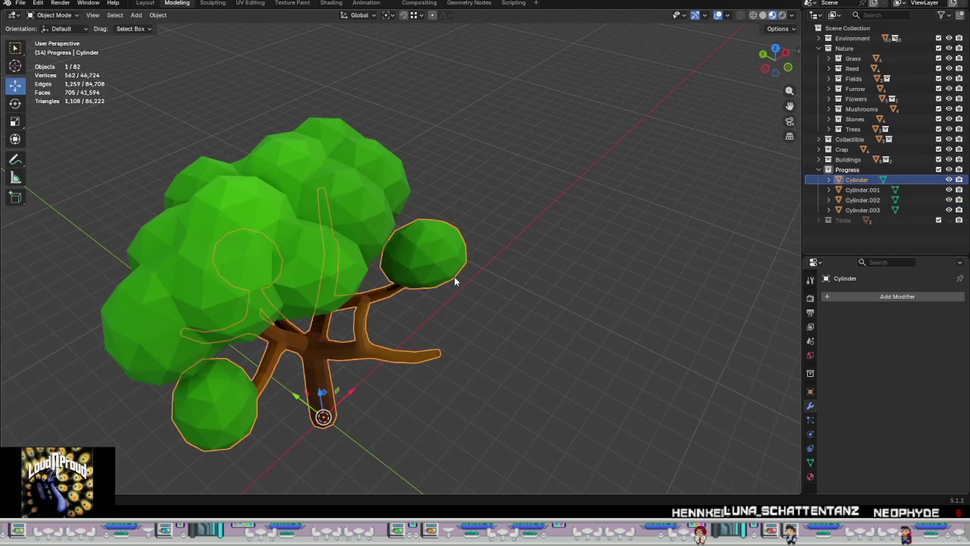
key("Tab")
key("l")
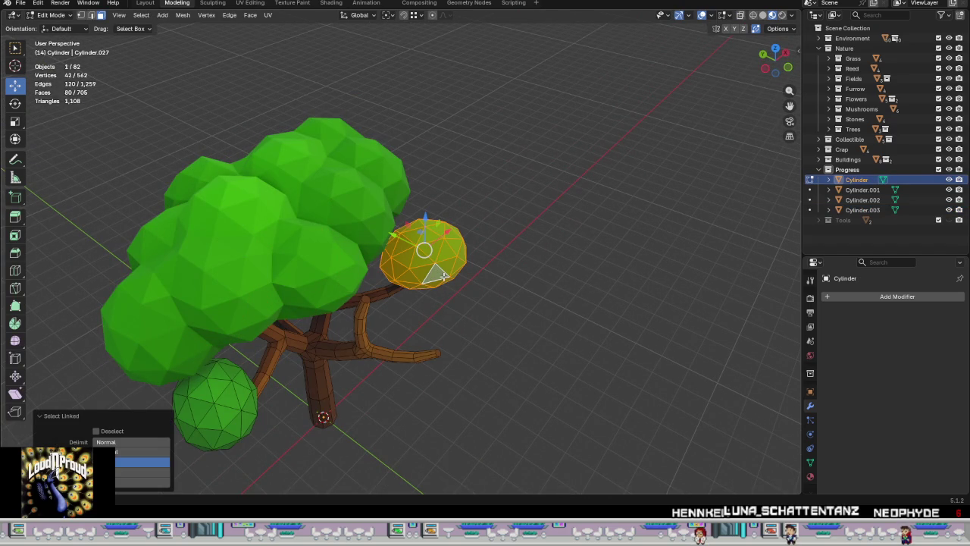
mouse_move(444, 277)
middle_mouse_down("alt")
mouse_move(424, 247)
mouse_move(327, 238)
middle_mouse_up("alt")
left_click(424, 248)
Step: Move the foliage ball onto the central branch
key("g")
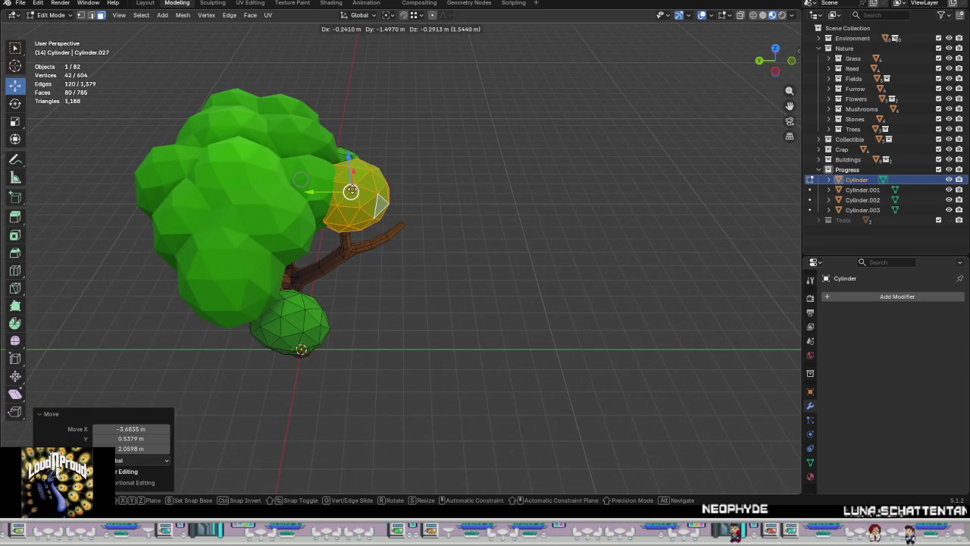
left_click(422, 275)
scroll(401, 234, "up", 3)
middle_click_drag(401, 234, 303, 185)
scroll(270, 131, "up", 2)
scroll(317, 157, "up", 2)
left_click_drag(317, 150, 340, 157)
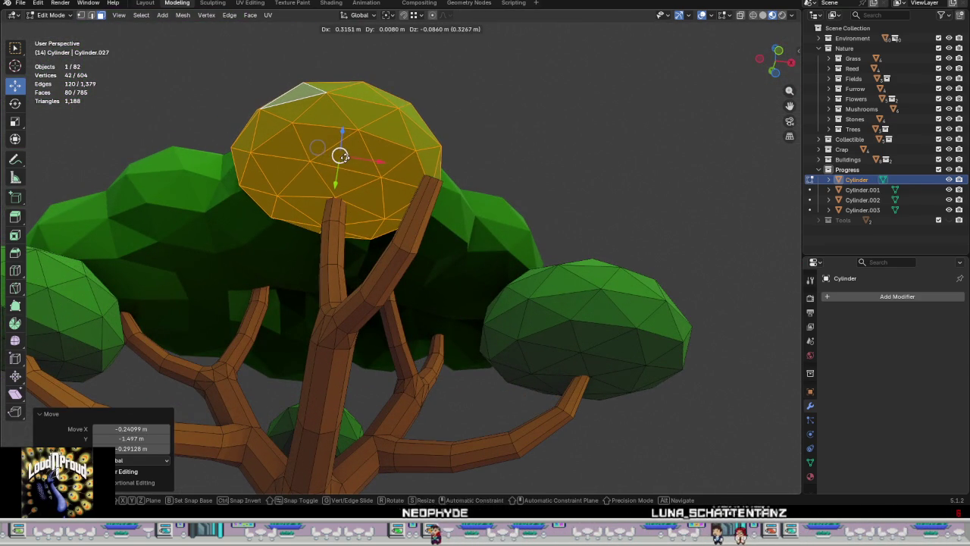
scroll(434, 137, "up", 2)
mouse_move(342, 156)
middle_mouse_down()
mouse_move(433, 137)
mouse_move(340, 156)
middle_mouse_up()
left_click_drag(340, 156, 336, 148)
Step: Fine-tune the foliage ball's position: slide right, raise it, and nudge along X
middle_click_drag(336, 148, 254, 186)
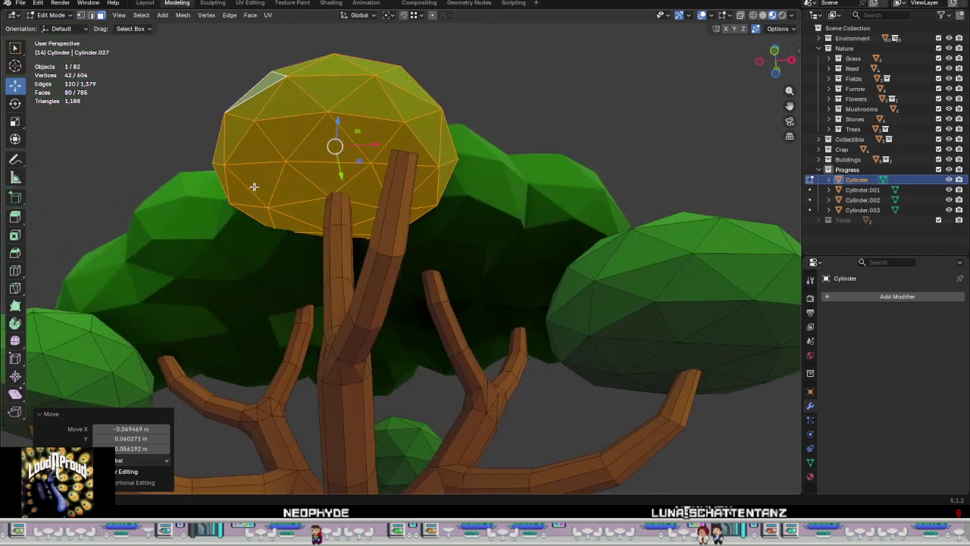
left_click_drag(334, 147, 341, 146)
left_click(340, 146)
mouse_move(340, 146)
middle_mouse_down()
mouse_move(480, 159)
mouse_move(335, 159)
middle_mouse_up()
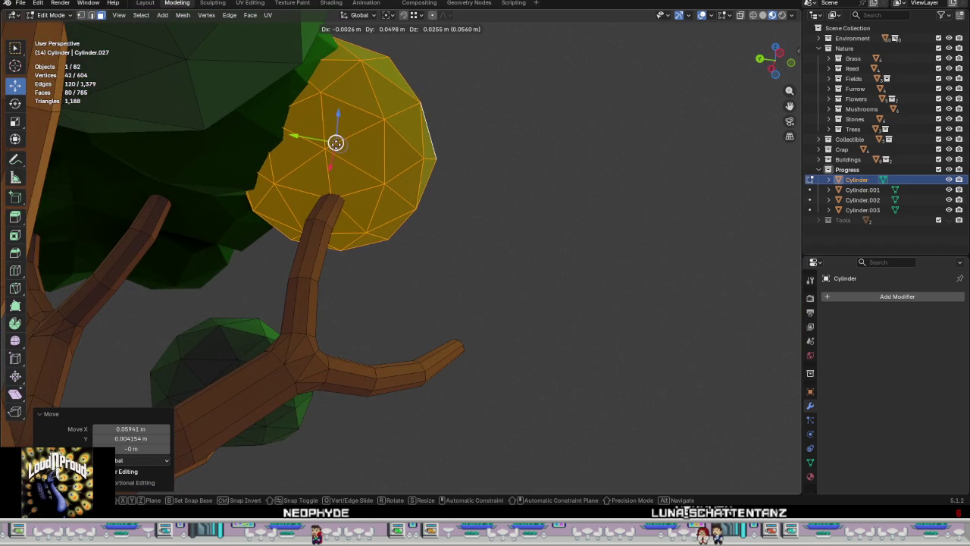
left_click_drag(338, 144, 343, 129)
middle_click_drag(355, 152, 305, 164)
left_click_drag(380, 141, 396, 144)
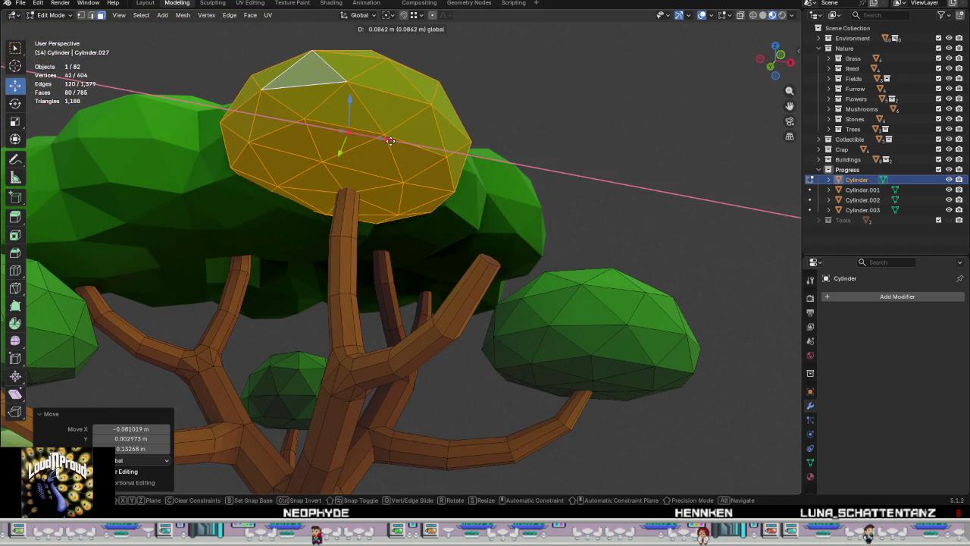
mouse_move(395, 144)
middle_mouse_down()
mouse_move(382, 215)
mouse_move(357, 223)
mouse_move(410, 327)
mouse_move(292, 309)
mouse_move(331, 265)
mouse_move(444, 216)
mouse_move(331, 194)
middle_mouse_up()
Step: Duplicate the foliage ball and drop the copy onto a lower branch tip
key("shift+d")
key("Escape")
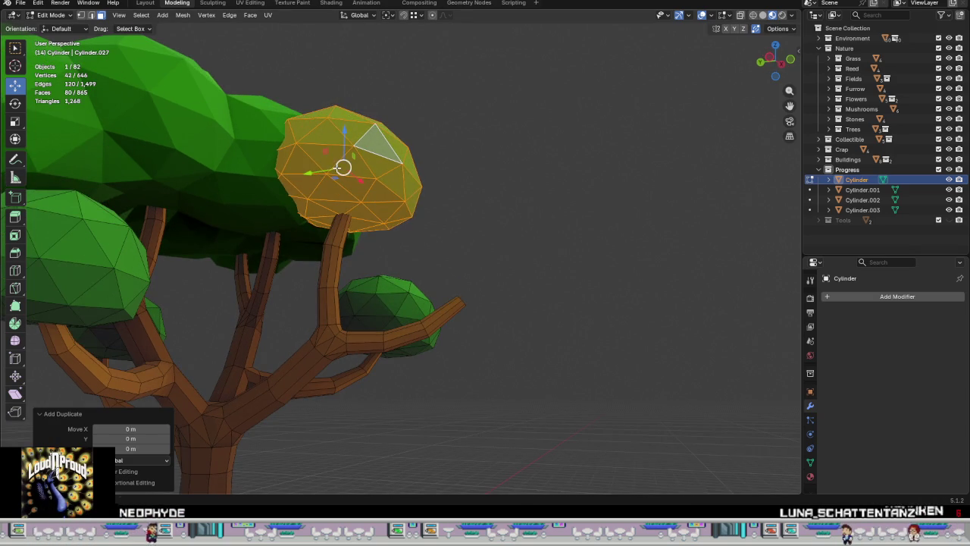
left_click_drag(343, 166, 441, 255)
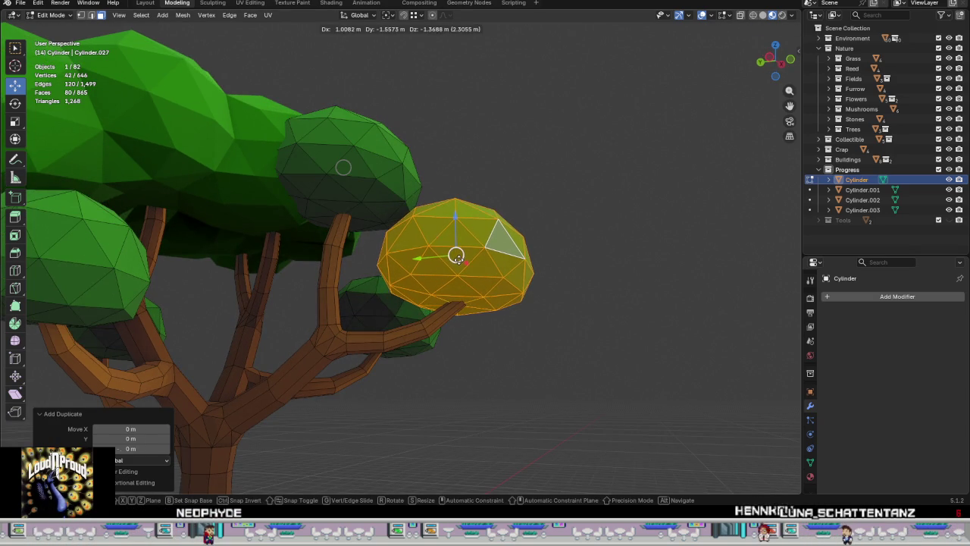
left_click(455, 257)
scroll(456, 257, "up", 3)
mouse_move(455, 255)
middle_mouse_down()
mouse_move(439, 275)
mouse_move(392, 281)
mouse_move(529, 336)
middle_mouse_up()
Step: Adjust the copied ball's position on the lower branch tip
key("g")
left_click(436, 292)
key("g")
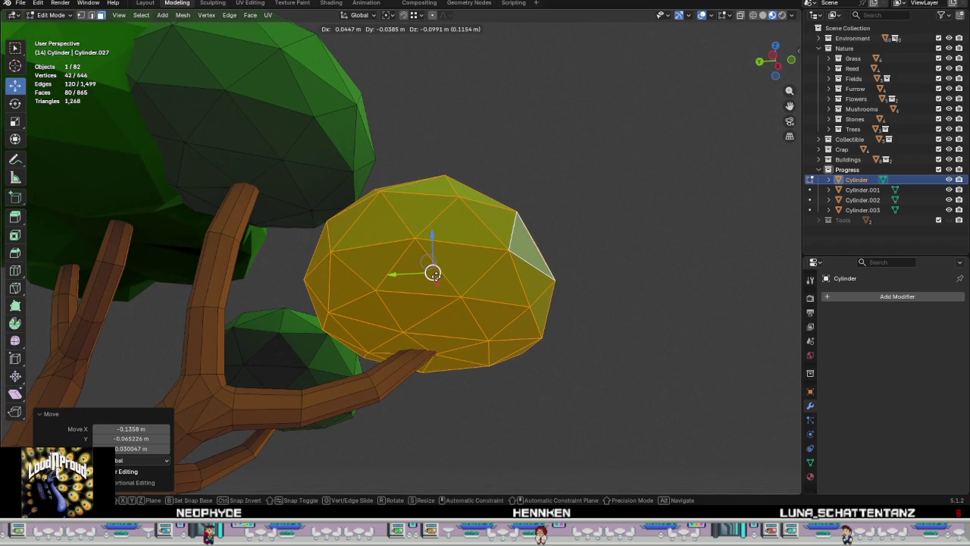
left_click(430, 270)
mouse_move(430, 270)
middle_mouse_down()
mouse_move(377, 395)
mouse_move(360, 374)
middle_mouse_up()
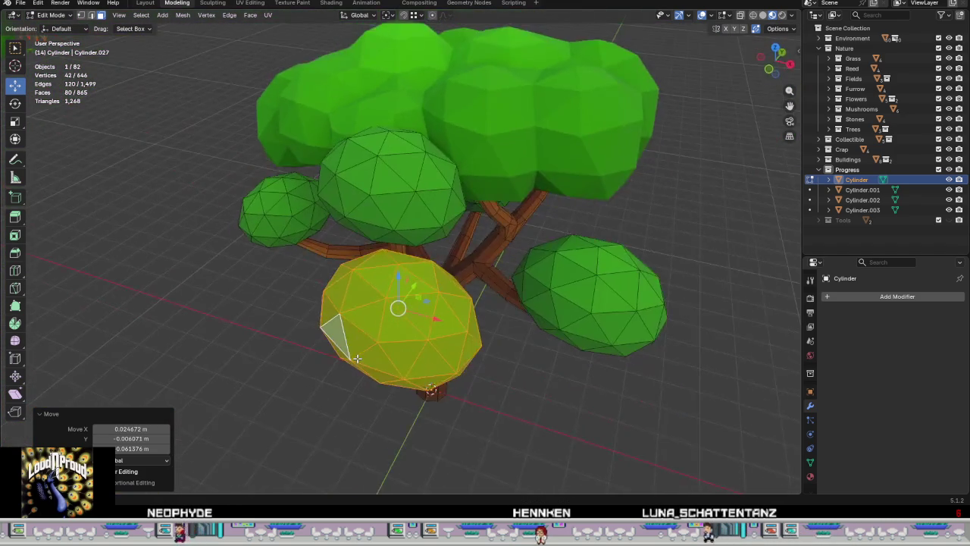
Step: Rotate the copied ball about 41° around Z and return to Object Mode
key("r")
key("z")
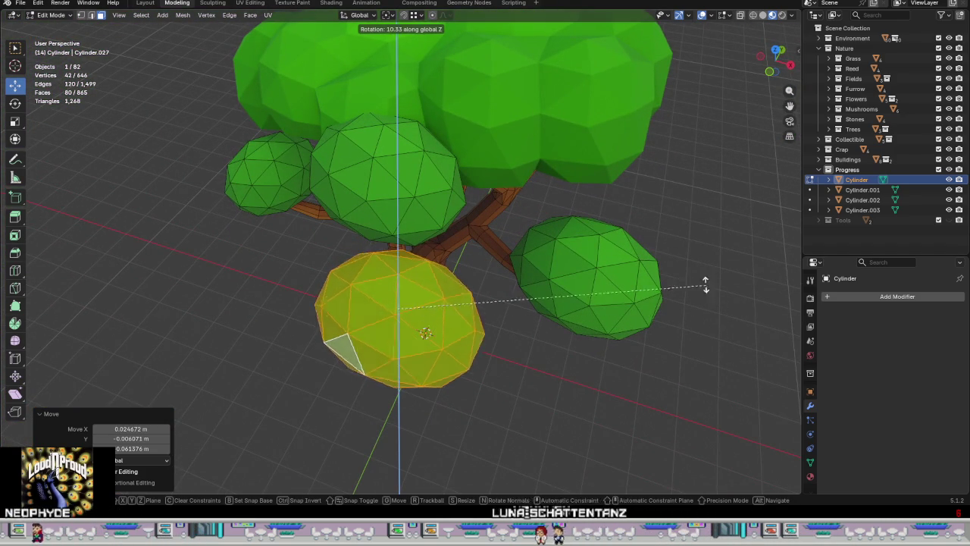
left_click(561, 203)
mouse_move(550, 202)
middle_mouse_down()
mouse_move(497, 318)
mouse_move(574, 238)
middle_mouse_up()
key("Tab")
scroll(498, 317, "down", 5)
scroll(510, 293, "down", 2)
scroll(535, 246, "up", 3)
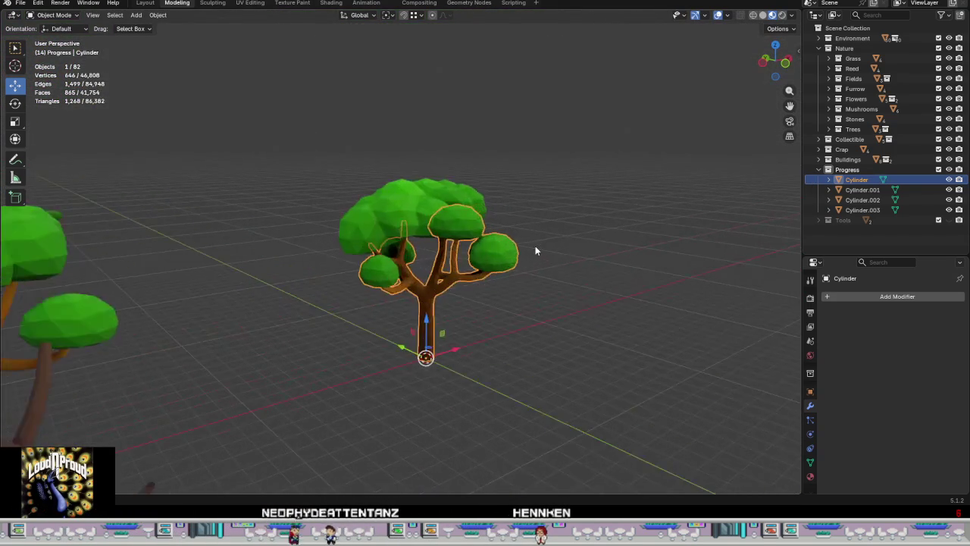
Step: In Edit Mode, select the middle foliage ball's linked faces and rotate it around Z
scroll(535, 246, "up", 2)
middle_click_drag(515, 273, 492, 301)
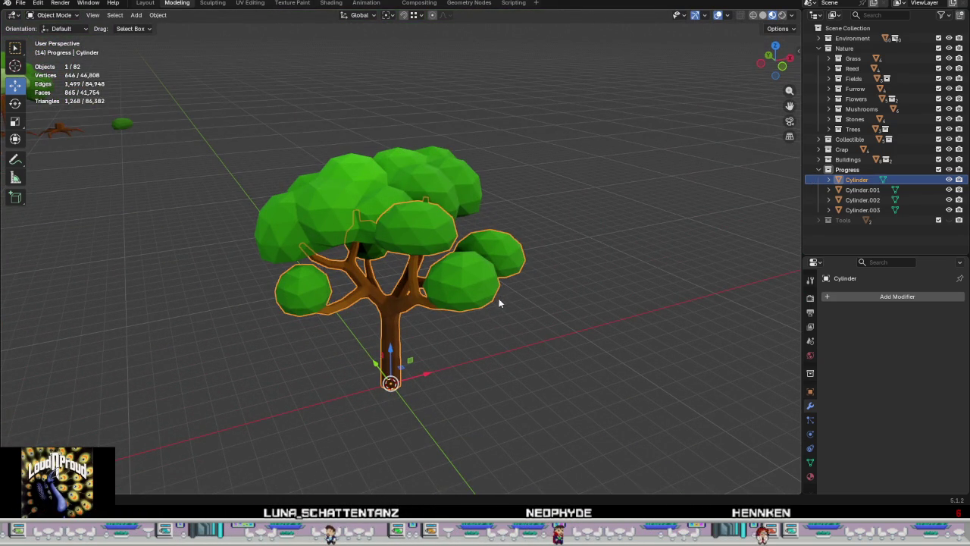
mouse_move(479, 309)
middle_mouse_down()
mouse_move(494, 270)
mouse_move(520, 265)
mouse_move(526, 291)
mouse_move(414, 316)
mouse_move(398, 336)
mouse_move(377, 320)
mouse_move(420, 306)
mouse_move(457, 308)
mouse_move(433, 272)
mouse_move(391, 339)
mouse_move(365, 280)
mouse_move(389, 326)
mouse_move(437, 329)
middle_mouse_up()
key("Tab")
scroll(419, 283, "up", 4)
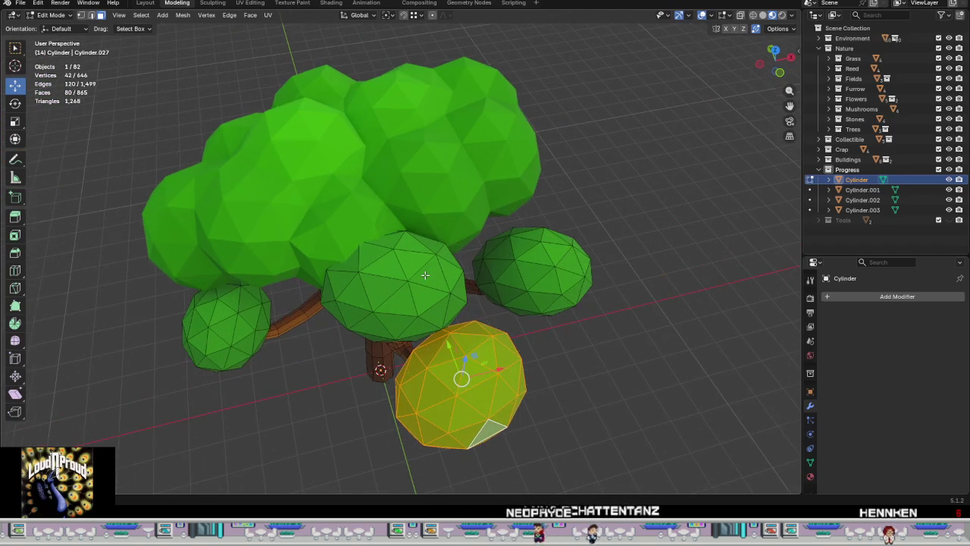
left_click(419, 283)
key("ctrl+l")
mouse_move(419, 283)
middle_mouse_down()
mouse_move(356, 272)
mouse_move(495, 234)
mouse_move(477, 162)
mouse_move(495, 171)
mouse_move(508, 220)
mouse_move(440, 282)
mouse_move(418, 310)
mouse_move(423, 326)
middle_mouse_up()
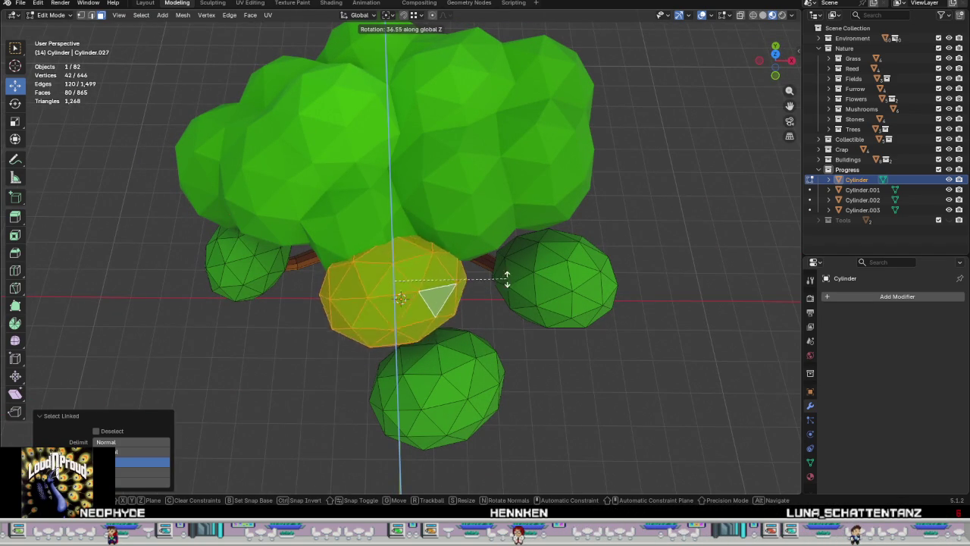
left_click(452, 197)
Step: Leave Edit Mode, deselect the tree, look over it, then re-enter Edit Mode
scroll(459, 223, "down", 3)
mouse_move(459, 223)
middle_mouse_down()
mouse_move(460, 284)
mouse_move(563, 280)
middle_mouse_up()
scroll(422, 260, "up", 2)
key("Tab")
left_click(630, 262)
mouse_move(630, 262)
middle_mouse_down()
mouse_move(568, 301)
mouse_move(554, 245)
mouse_move(372, 398)
mouse_move(463, 381)
mouse_move(394, 342)
mouse_move(462, 374)
mouse_move(480, 339)
mouse_move(455, 360)
mouse_move(490, 275)
mouse_move(381, 352)
mouse_move(411, 374)
mouse_move(459, 383)
mouse_move(460, 414)
mouse_move(410, 346)
mouse_move(472, 303)
mouse_move(496, 341)
mouse_move(526, 202)
mouse_move(499, 264)
mouse_move(512, 267)
middle_mouse_up()
scroll(410, 346, "up", 4)
scroll(496, 339, "down", 3)
key("Tab")
scroll(493, 261, "up", 3)
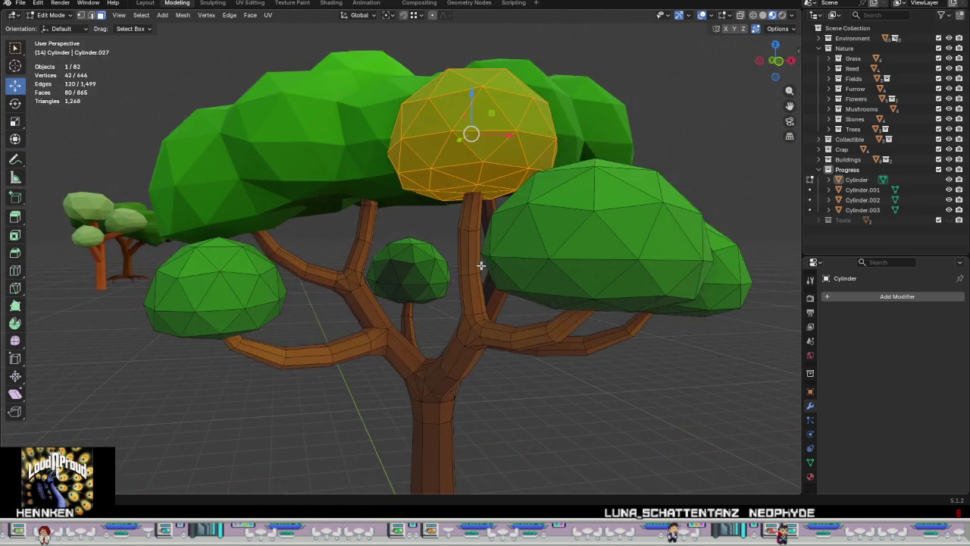
Step: Select a branch face ring and shift it sideways
scroll(470, 254, "up", 3)
left_click(468, 246)
left_click(464, 244, "alt")
middle_click_drag(464, 244, 471, 215)
left_click_drag(463, 244, 450, 246)
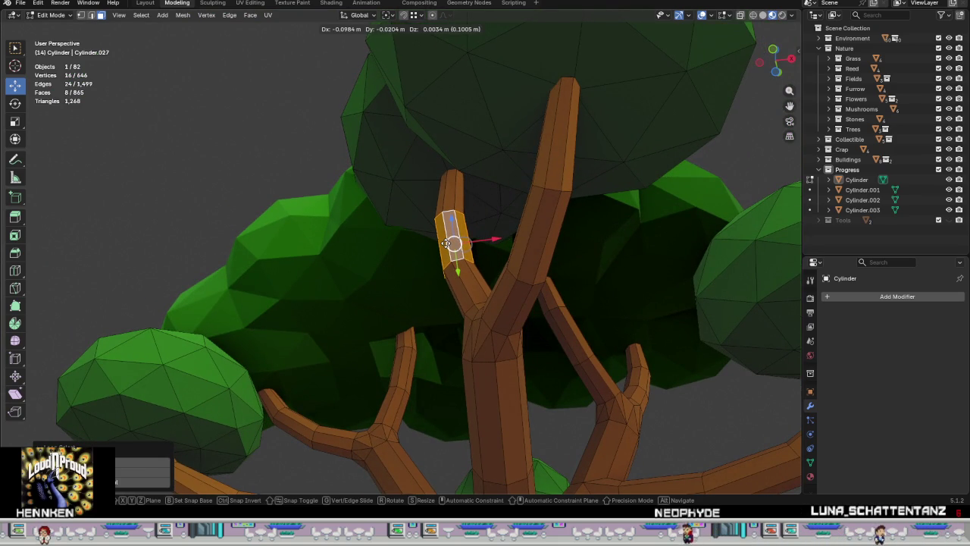
left_click_drag(452, 245, 450, 193)
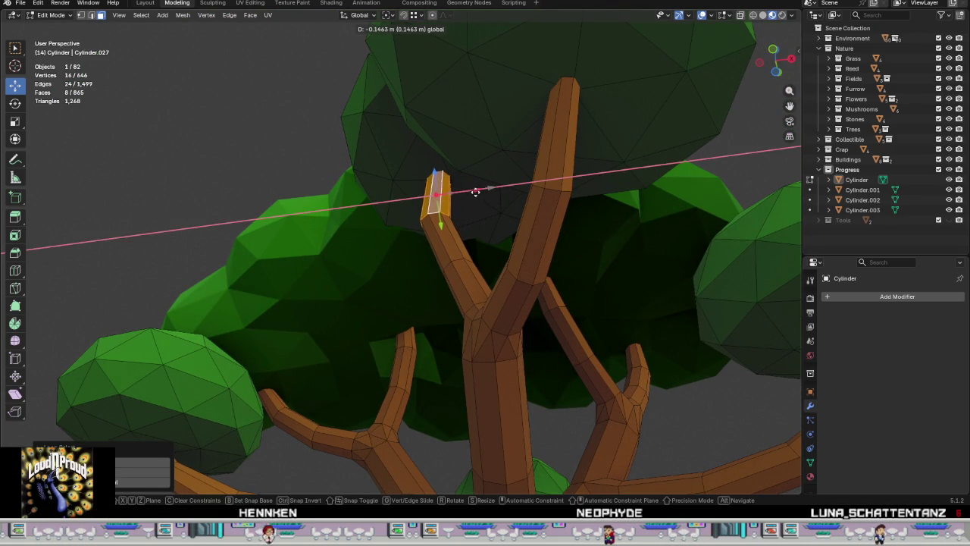
left_click(478, 191)
Step: Select a whole foliage ball with L and move it far out to the right
mouse_move(496, 204)
middle_mouse_down()
mouse_move(469, 160)
mouse_move(469, 237)
middle_mouse_up()
scroll(470, 160, "up", 4)
scroll(468, 237, "up", 2)
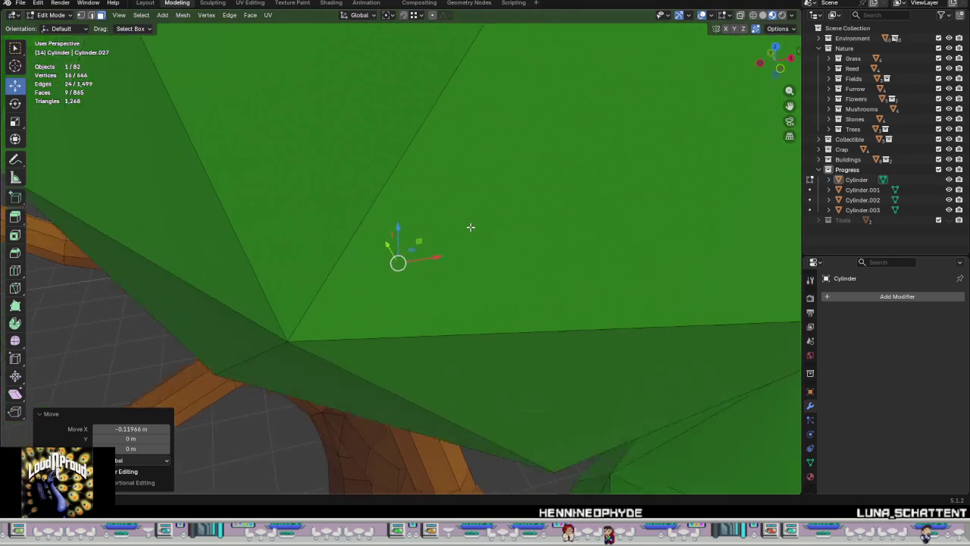
scroll(471, 227, "up", 2)
scroll(474, 218, "down", 3)
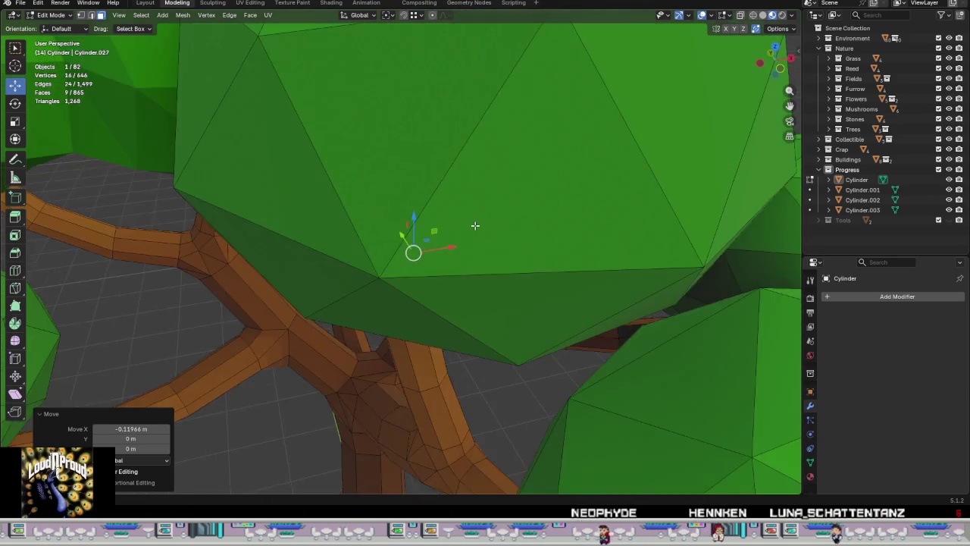
scroll(474, 227, "down", 4)
key("l")
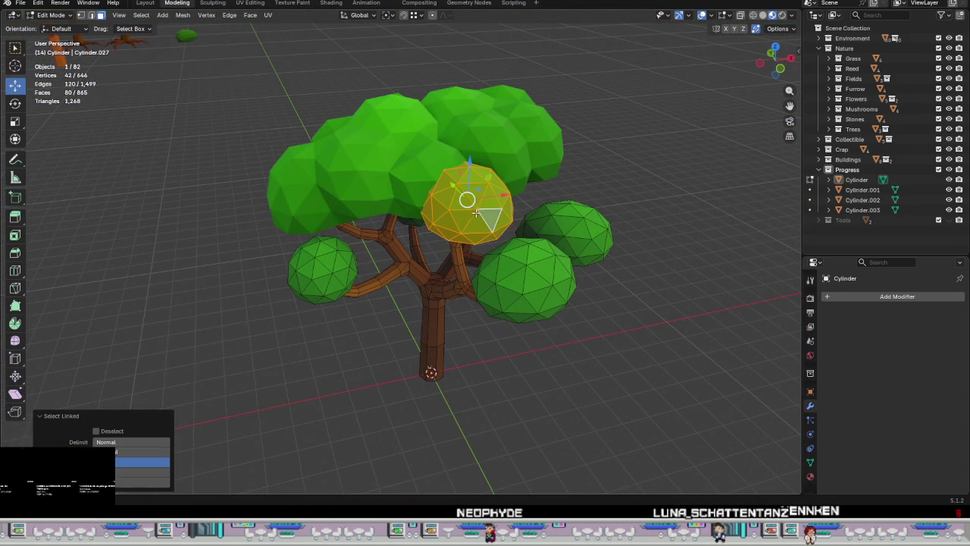
left_click_drag(506, 193, 705, 190)
scroll(398, 254, "up", 3)
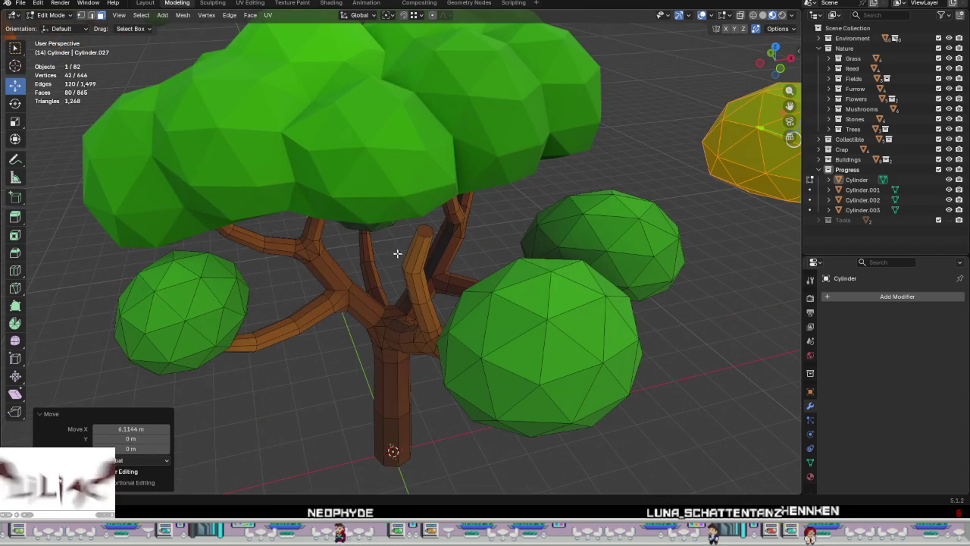
Step: Shift the central branch's tip end face and its edge ring along X
left_click(427, 230)
middle_click_drag(428, 230, 404, 146)
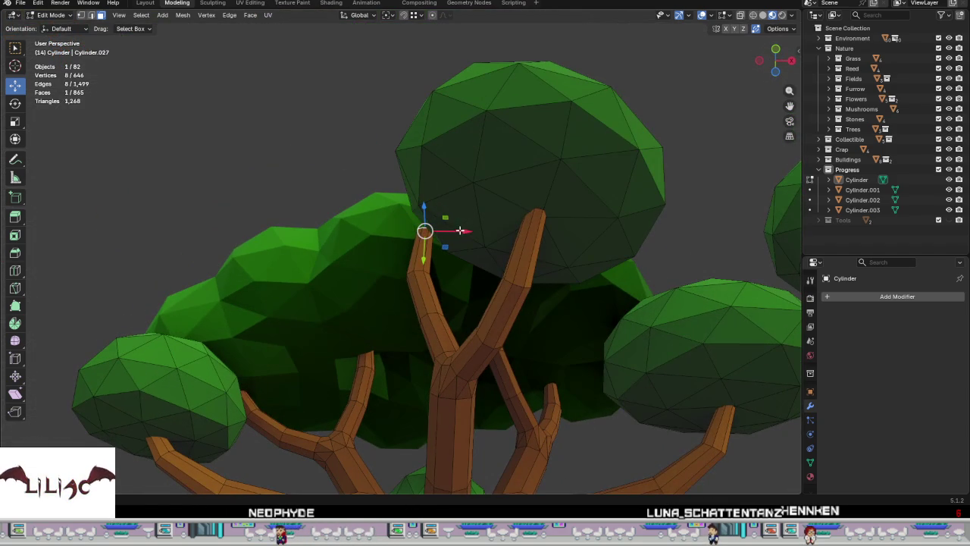
left_click(434, 231)
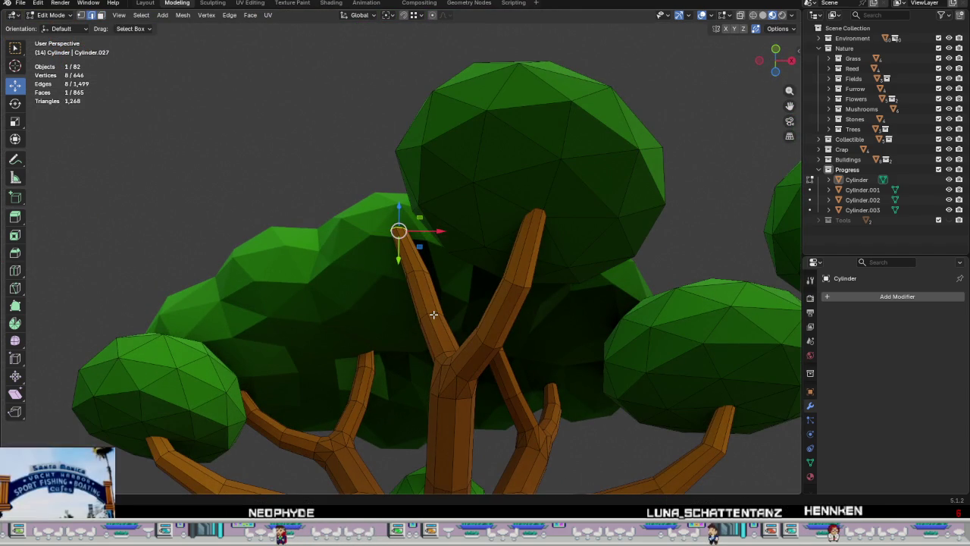
left_click(433, 317, "alt")
key("g")
key("x")
left_click(465, 321)
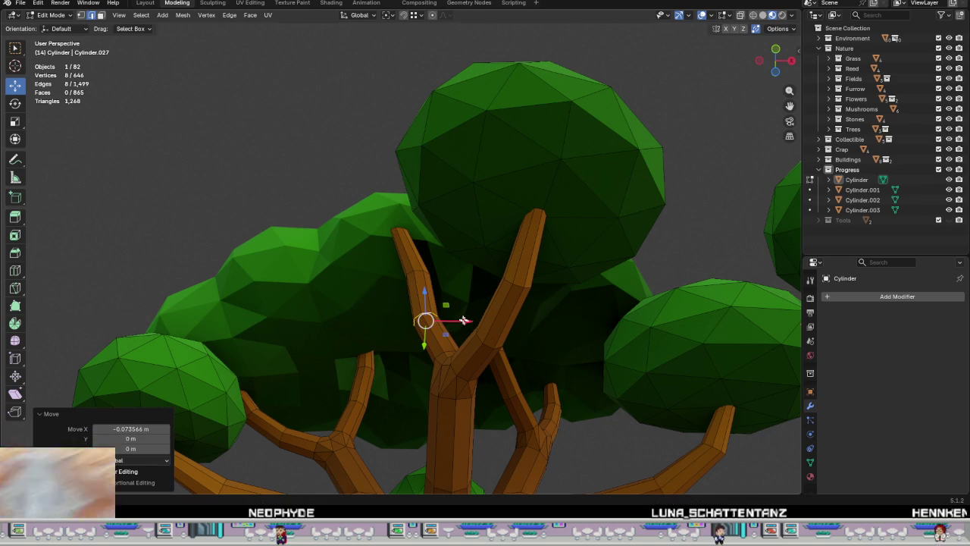
Step: Shift the next edge ring down the branch along X, then deselect everything
left_click(418, 268, "alt")
key("g")
key("x")
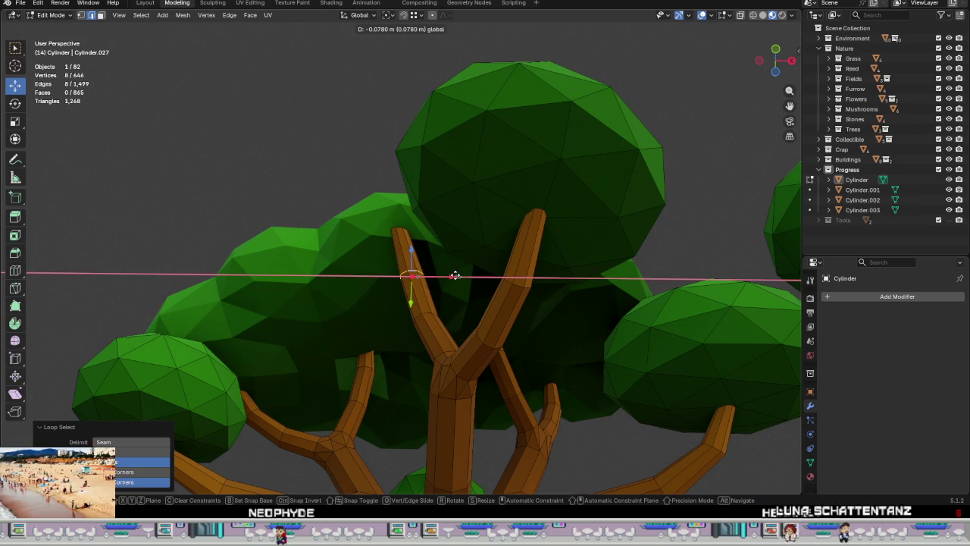
left_click(451, 276)
mouse_move(451, 275)
middle_mouse_down()
mouse_move(466, 389)
mouse_move(515, 316)
mouse_move(558, 325)
mouse_move(559, 336)
mouse_move(539, 351)
mouse_move(448, 364)
mouse_move(636, 300)
middle_mouse_up()
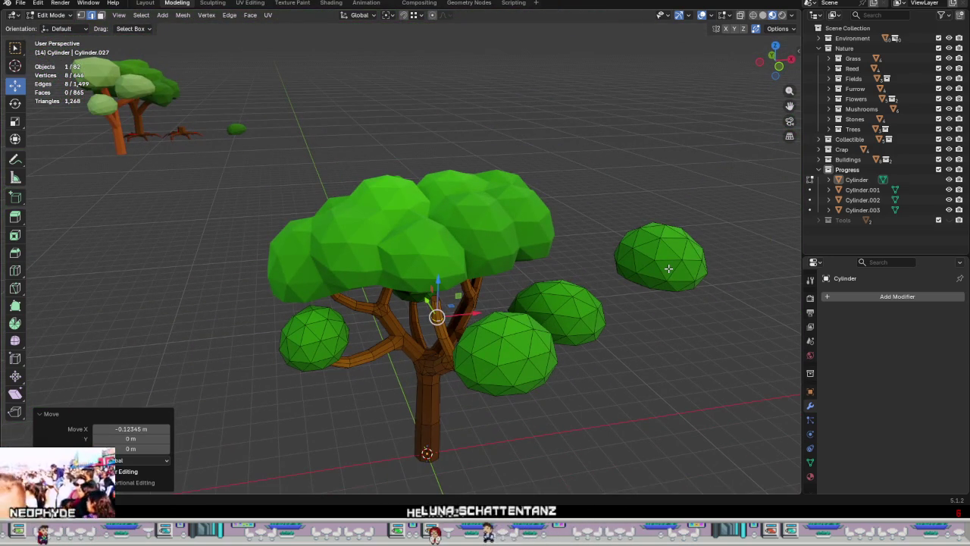
key("alt+a")
Step: Bring the moved foliage ball back into the crown and turn it 56° around Z
key("l")
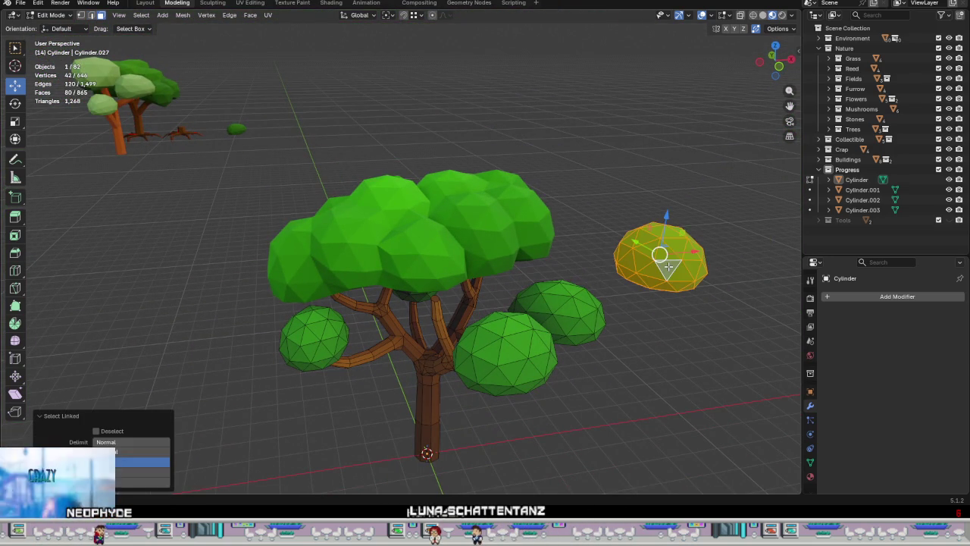
left_click_drag(702, 257, 535, 284)
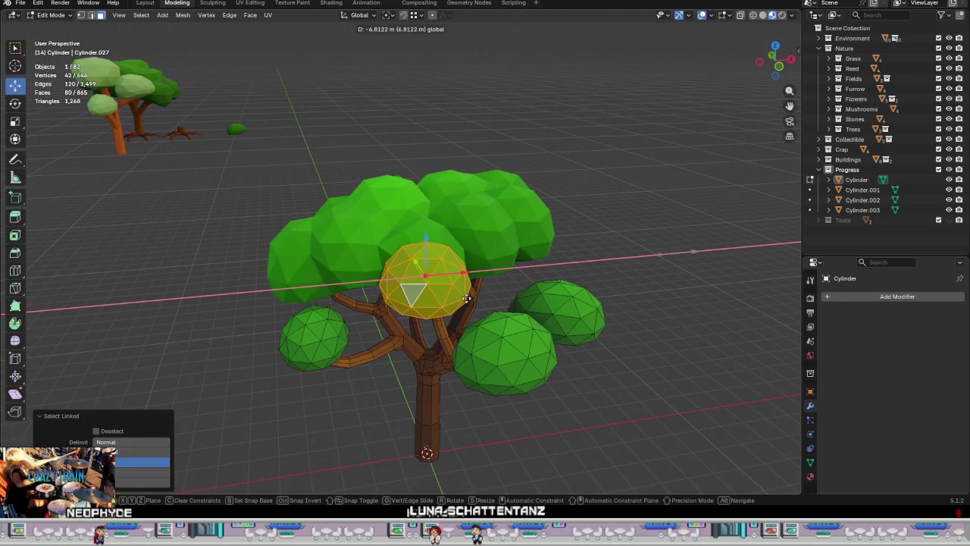
left_click_drag(466, 298, 466, 298)
scroll(463, 273, "up", 3)
scroll(458, 227, "up", 3)
scroll(456, 196, "up", 2)
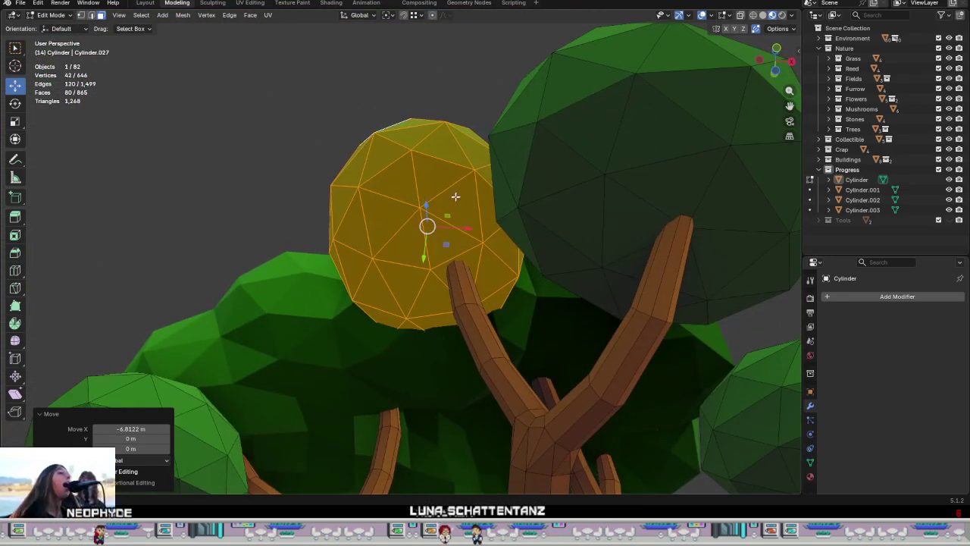
left_click_drag(465, 228, 469, 227)
mouse_move(469, 228)
middle_mouse_down()
mouse_move(493, 418)
mouse_move(522, 416)
middle_mouse_up()
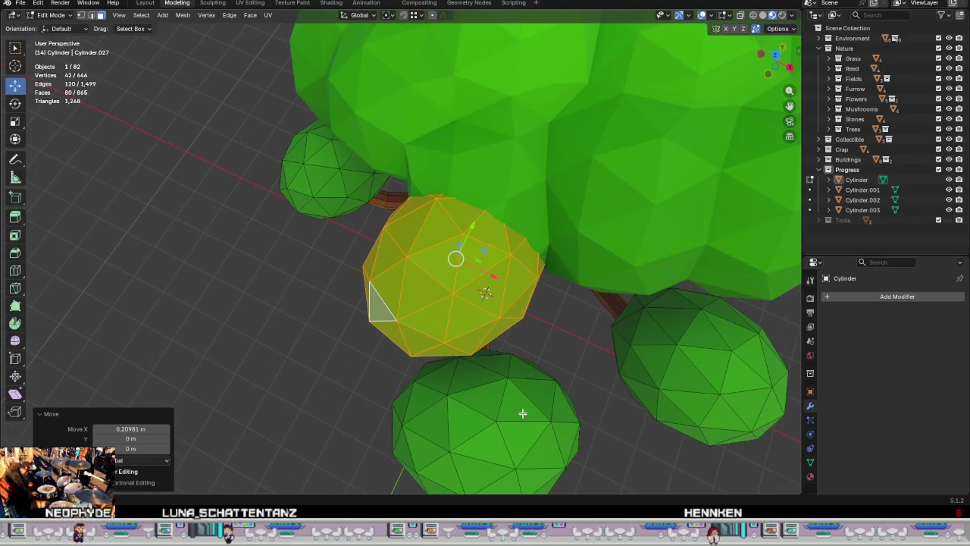
key("r")
key("z")
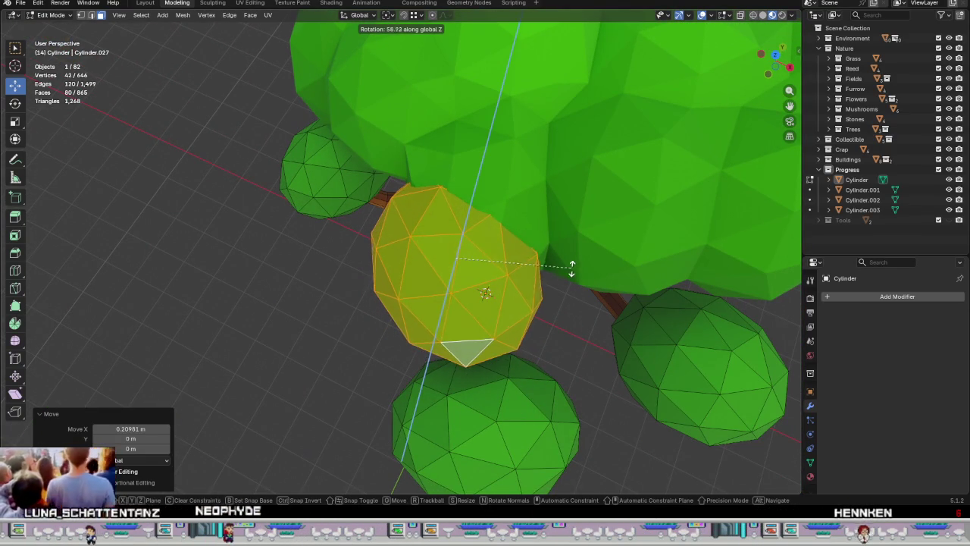
left_click(568, 270)
mouse_move(569, 269)
middle_mouse_down()
mouse_move(622, 273)
mouse_move(612, 239)
mouse_move(570, 277)
mouse_move(577, 268)
middle_mouse_up()
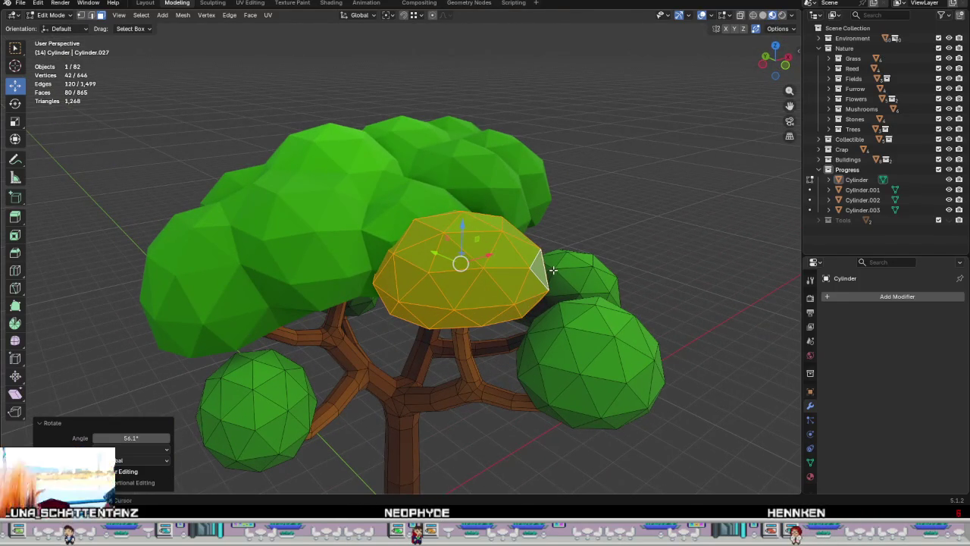
Step: Duplicate the bush and turn the copy about -68° around Z
key("shift+d")
left_click(460, 276)
middle_click_drag(460, 276, 448, 344)
key("r")
key("z")
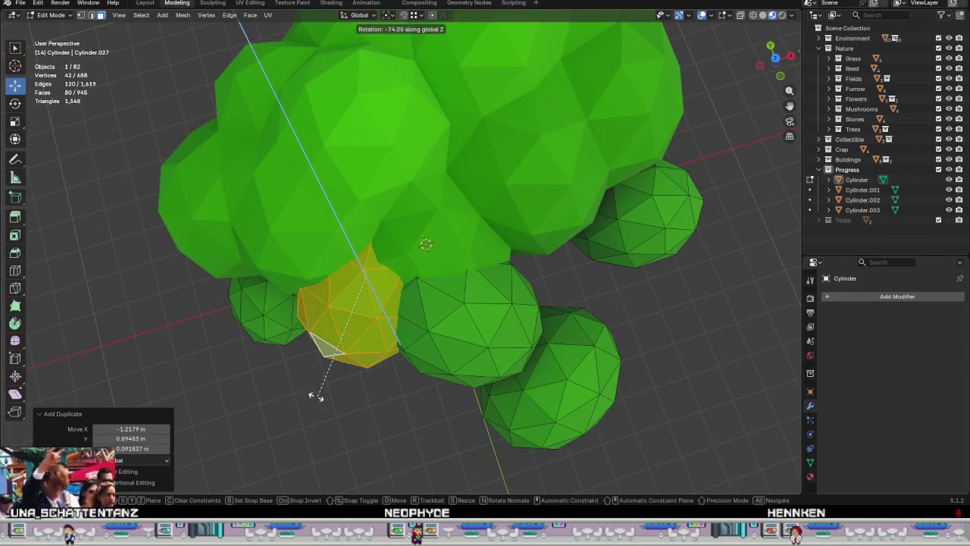
left_click(335, 386)
middle_click_drag(342, 384, 342, 182)
Step: Reposition the leaf blob in the ground plane and rotate it
key("shift+z")
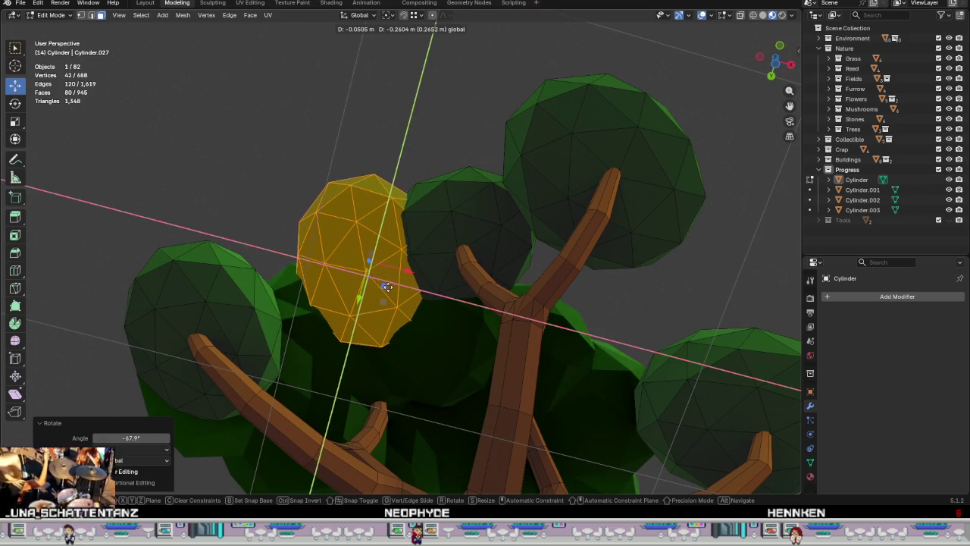
left_click(386, 282)
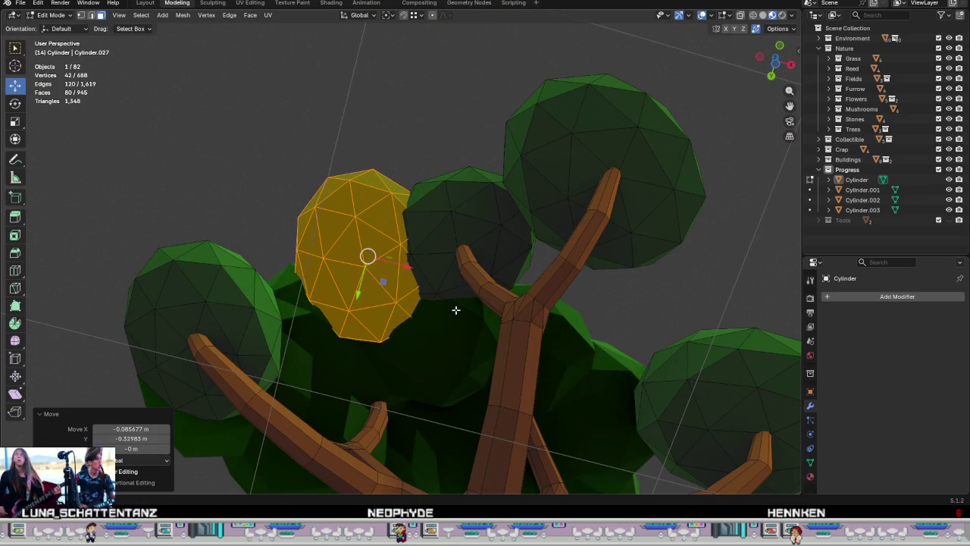
key("r")
left_click(463, 278)
mouse_move(463, 278)
middle_mouse_down()
mouse_move(451, 379)
mouse_move(422, 311)
mouse_move(463, 372)
middle_mouse_up()
scroll(453, 353, "down", 5)
Step: Duplicate the leaf blob and move the copy 2.52 m along X
key("shift+d")
right_click(422, 311)
key("g")
key("x")
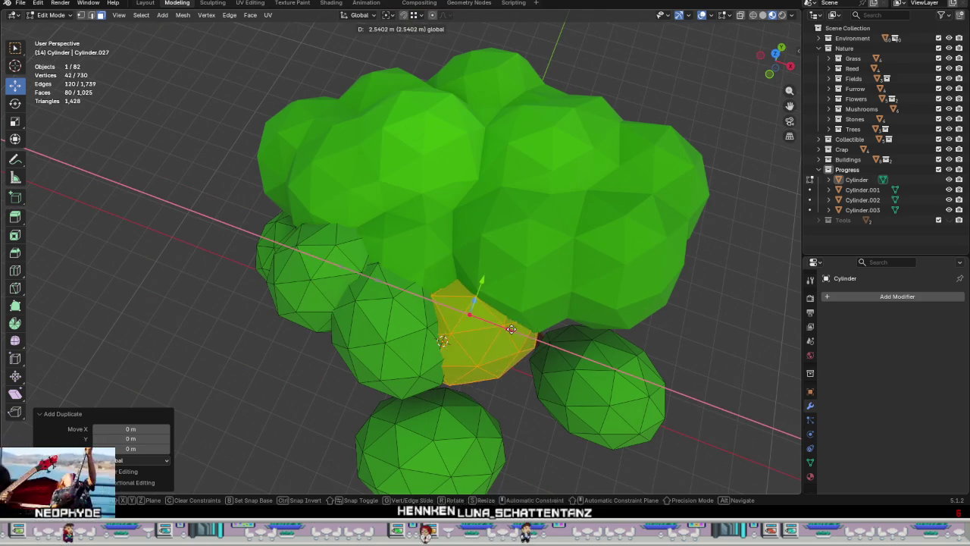
left_click(513, 331)
middle_click_drag(539, 365, 482, 241)
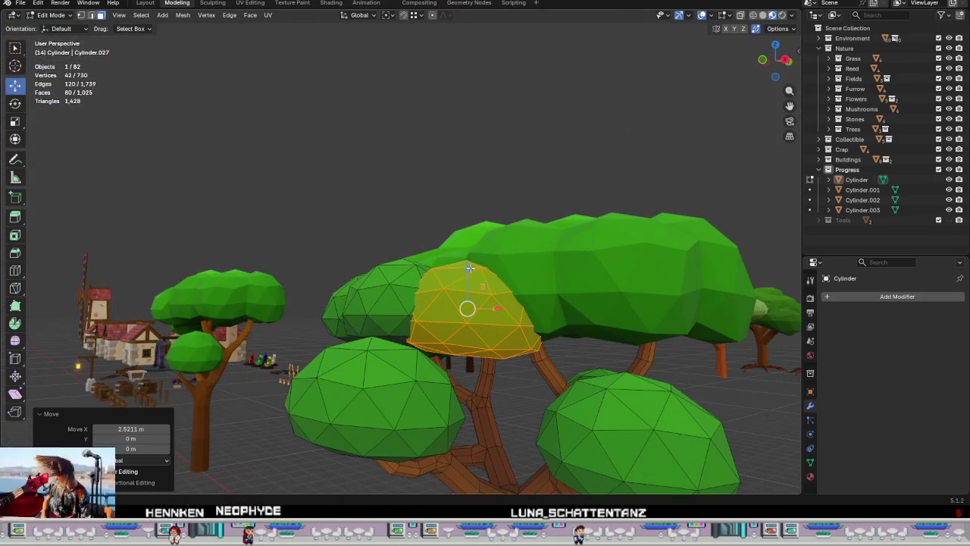
Step: Raise the duplicate onto the upper central branch and turn it -71.2° around Z
key("g")
key("z")
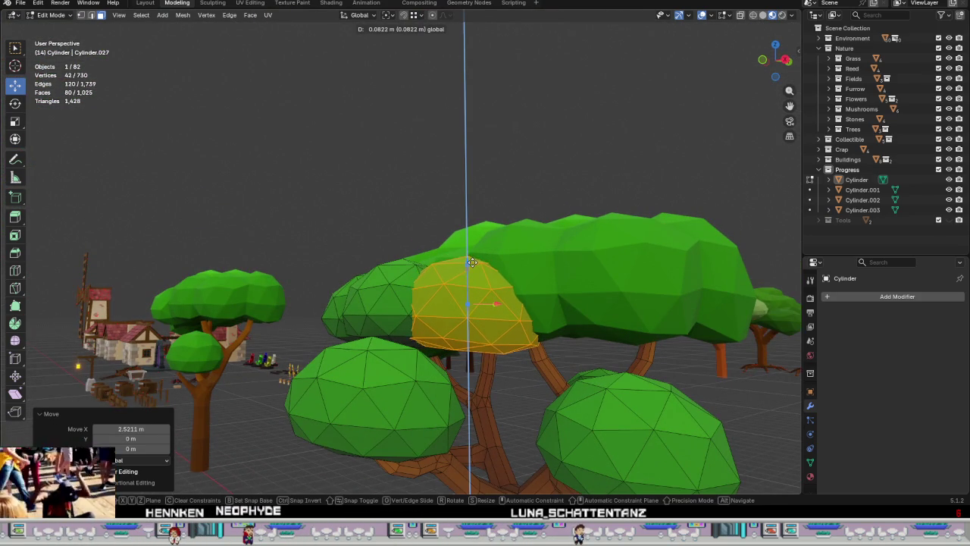
left_click(474, 259)
key("r")
key("z")
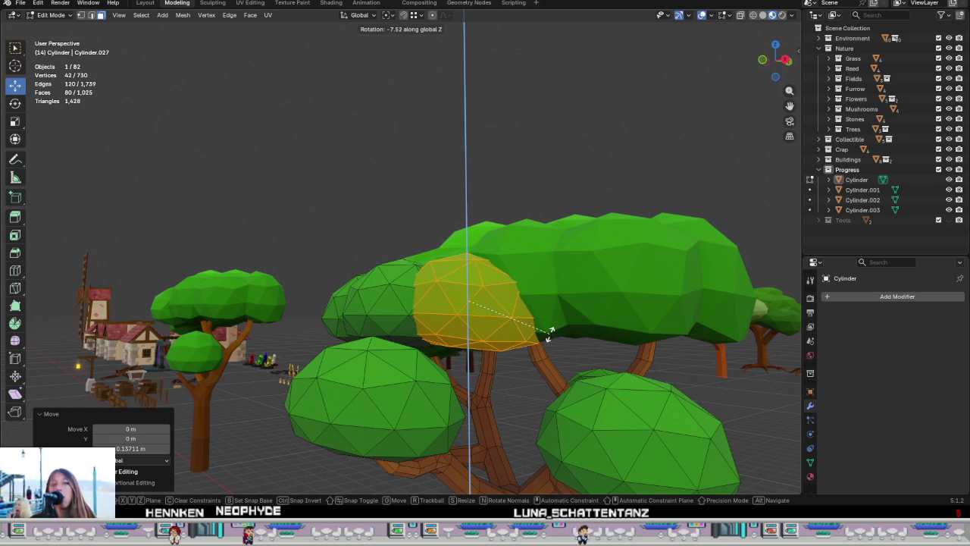
left_click(570, 205)
scroll(567, 217, "down", 5)
mouse_move(567, 217)
middle_mouse_down()
mouse_move(545, 299)
mouse_move(602, 233)
mouse_move(621, 260)
mouse_move(608, 254)
middle_mouse_up()
scroll(310, 336, "up", 4)
scroll(260, 313, "up", 2)
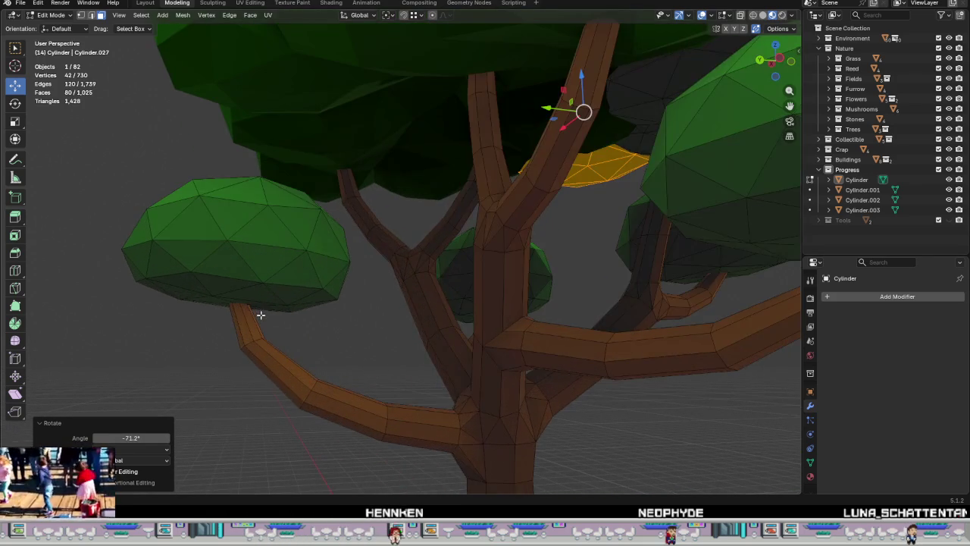
scroll(373, 320, "up", 1)
scroll(373, 320, "up", 5, "ctrl")
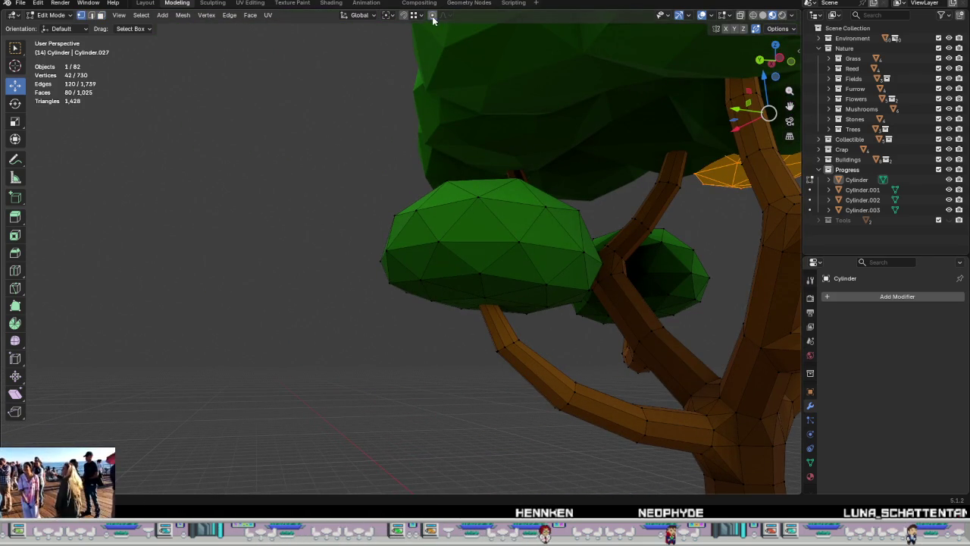
Step: Lower vertices on the undersides of several leaf blobs, with proportional falloff smoothing the dips
mouse_move(392, 248)
left_mouse_down()
mouse_move(389, 260)
mouse_move(447, 264)
left_mouse_up()
left_click(477, 275)
left_click_drag(477, 237, 444, 301)
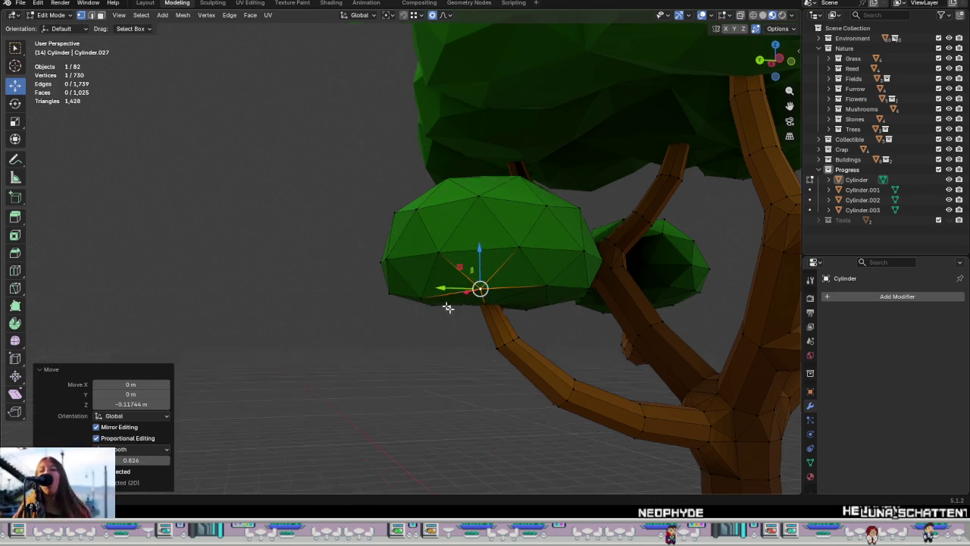
middle_click_drag(445, 301, 571, 308)
left_click(353, 271)
mouse_move(348, 240)
left_mouse_down()
mouse_move(347, 256)
mouse_move(303, 266)
left_mouse_up()
left_click(297, 273)
mouse_move(303, 265)
middle_mouse_down()
mouse_move(243, 339)
mouse_move(473, 275)
mouse_move(338, 291)
mouse_move(400, 288)
middle_mouse_up()
left_click(392, 247)
left_click_drag(396, 211, 395, 229)
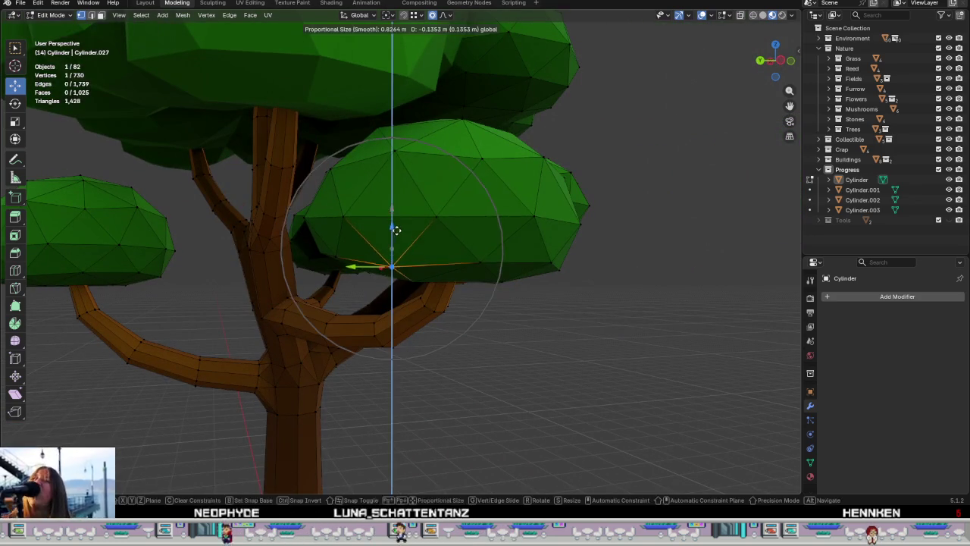
left_click(548, 260)
left_click_drag(550, 224, 557, 256)
left_click(480, 265)
left_click_drag(480, 216, 477, 229)
left_click(337, 260)
left_click_drag(335, 227, 336, 246)
mouse_move(336, 246)
middle_mouse_down()
mouse_move(505, 331)
mouse_move(430, 298)
middle_mouse_up()
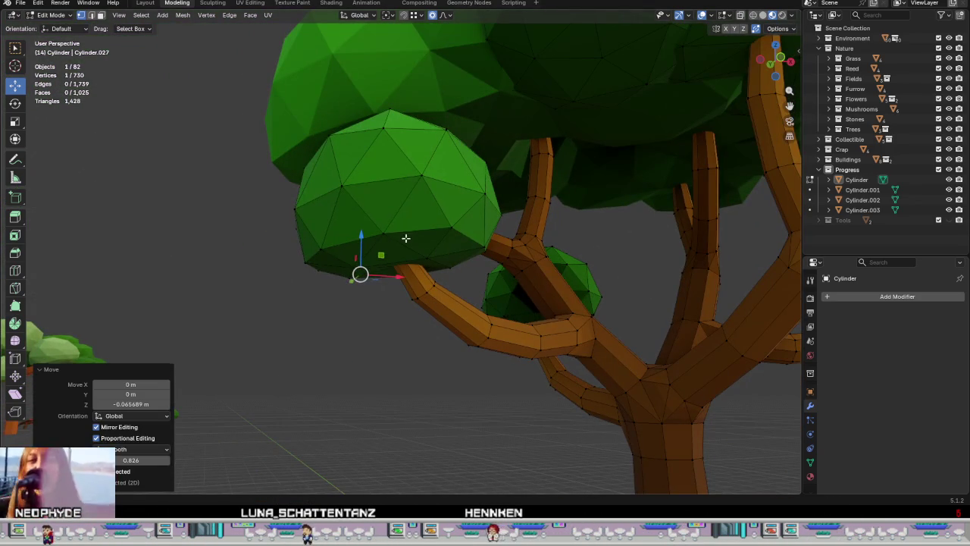
Step: Lower more vertices on the right-hand blob, then reframe to a front view of the tree
left_click(375, 225)
left_click_drag(380, 195, 381, 205)
left_click(475, 235)
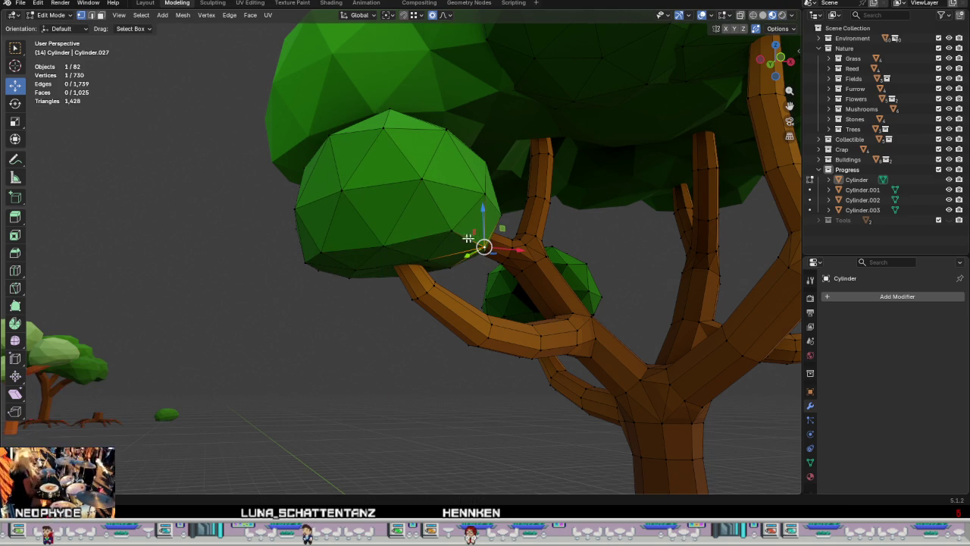
left_click_drag(481, 218, 454, 219)
left_click(453, 230)
mouse_move(453, 220)
middle_mouse_down()
mouse_move(446, 297)
mouse_move(405, 288)
mouse_move(487, 306)
mouse_move(435, 294)
middle_mouse_up()
scroll(436, 293, "up", 3)
mouse_move(361, 246)
middle_mouse_down()
mouse_move(470, 270)
mouse_move(736, 271)
mouse_move(50, 274)
mouse_move(9, 260)
middle_mouse_up()
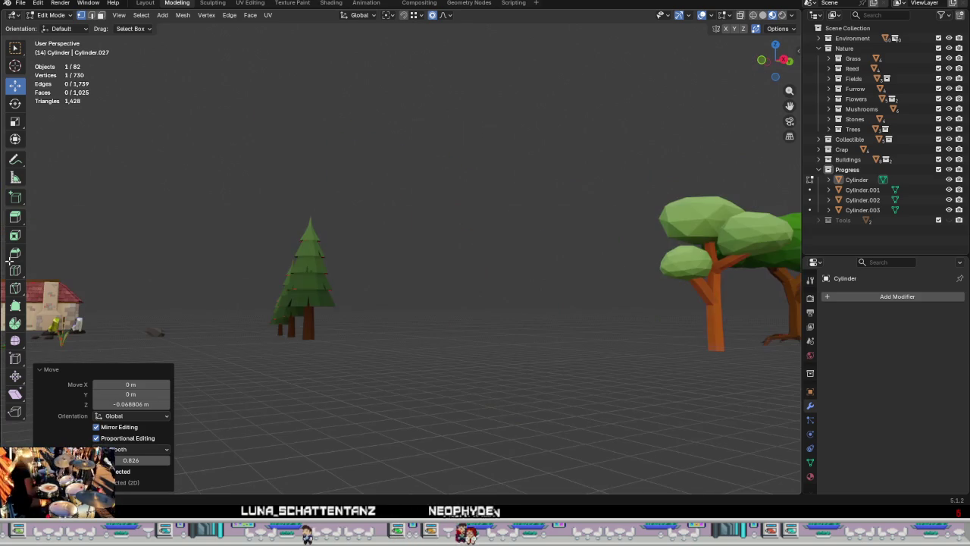
scroll(533, 327, "down", 5)
scroll(534, 326, "up", 3)
scroll(538, 323, "up", 5)
scroll(539, 324, "up", 2)
scroll(537, 324, "up", 5)
scroll(490, 303, "down", 1)
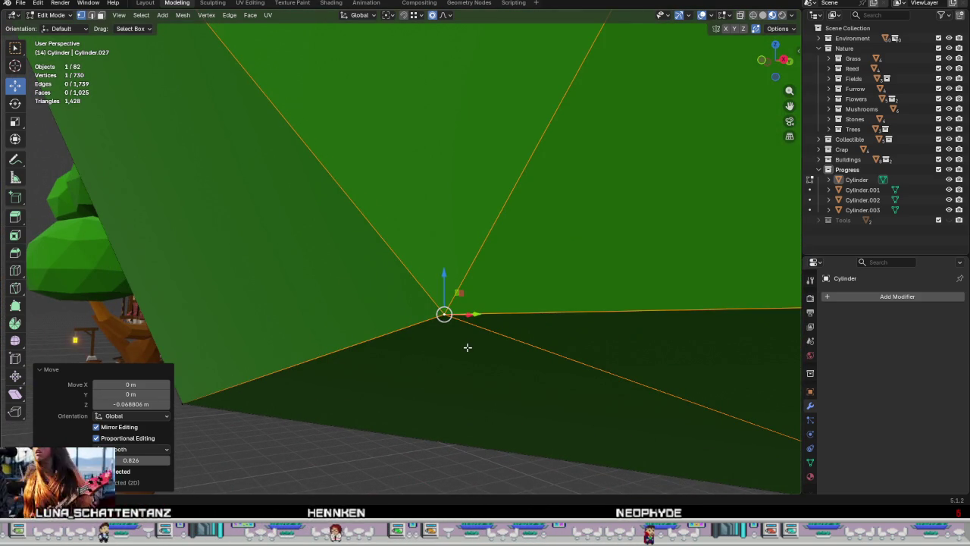
scroll(467, 347, "down", 1)
scroll(463, 345, "down", 2)
scroll(463, 356, "down", 4)
scroll(470, 375, "down", 2)
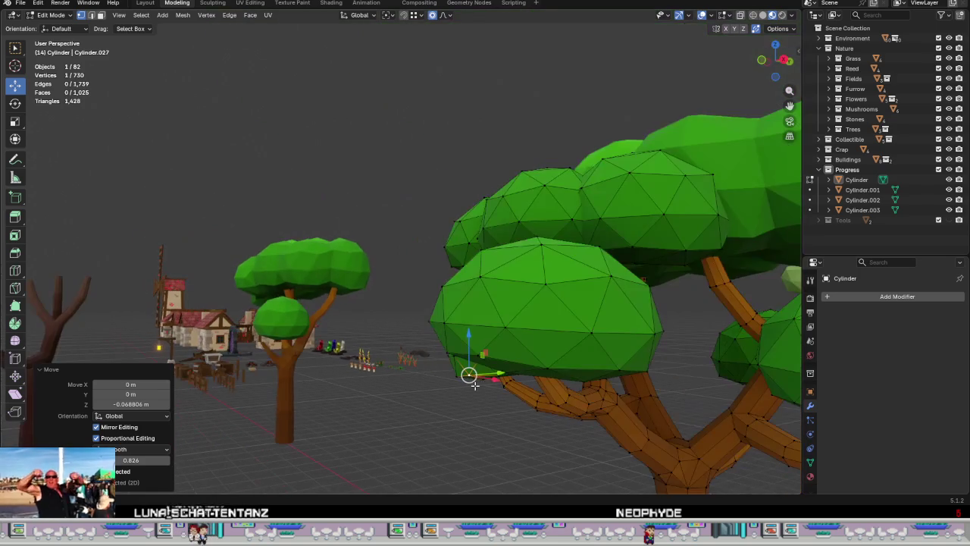
mouse_move(506, 374)
middle_mouse_down()
mouse_move(358, 307)
mouse_move(390, 275)
middle_mouse_up()
scroll(395, 261, "up", 3)
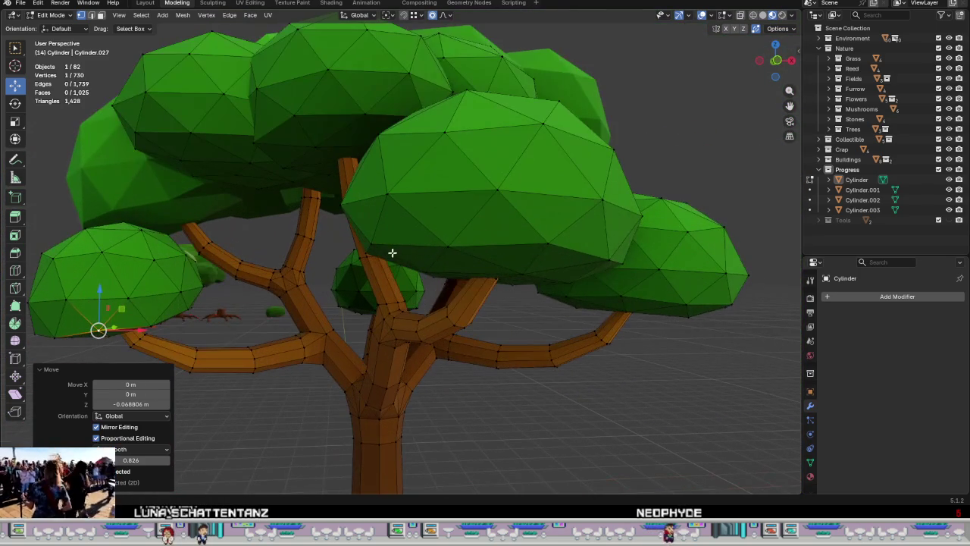
Step: Pull down vertices on the central, right and left crowns by about 0.1 m
left_click(382, 251)
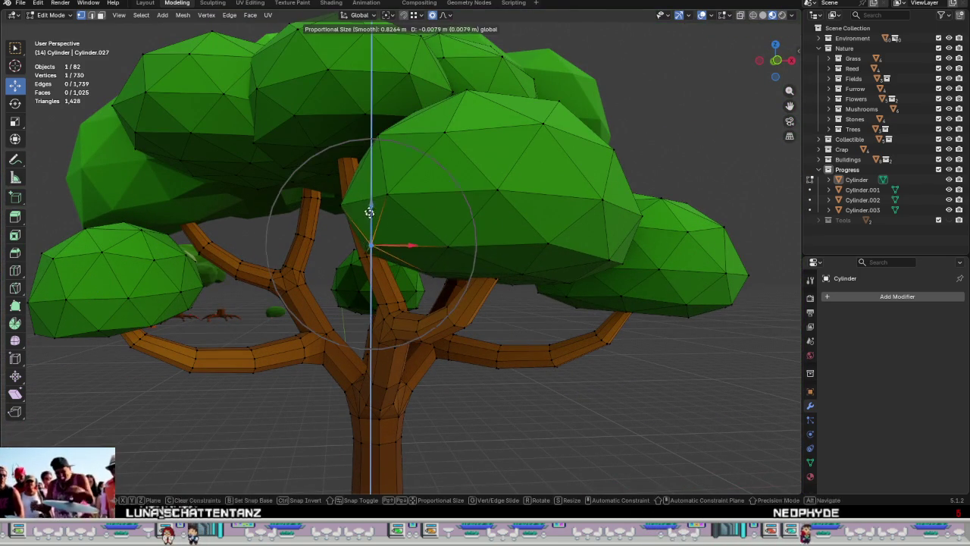
left_click_drag(369, 206, 369, 231)
left_click(447, 247)
left_click_drag(448, 209, 451, 227)
left_click(548, 244)
left_click_drag(547, 212, 547, 229)
mouse_move(554, 235)
middle_mouse_down()
mouse_move(589, 309)
mouse_move(582, 331)
mouse_move(369, 282)
middle_mouse_up()
left_click(223, 170)
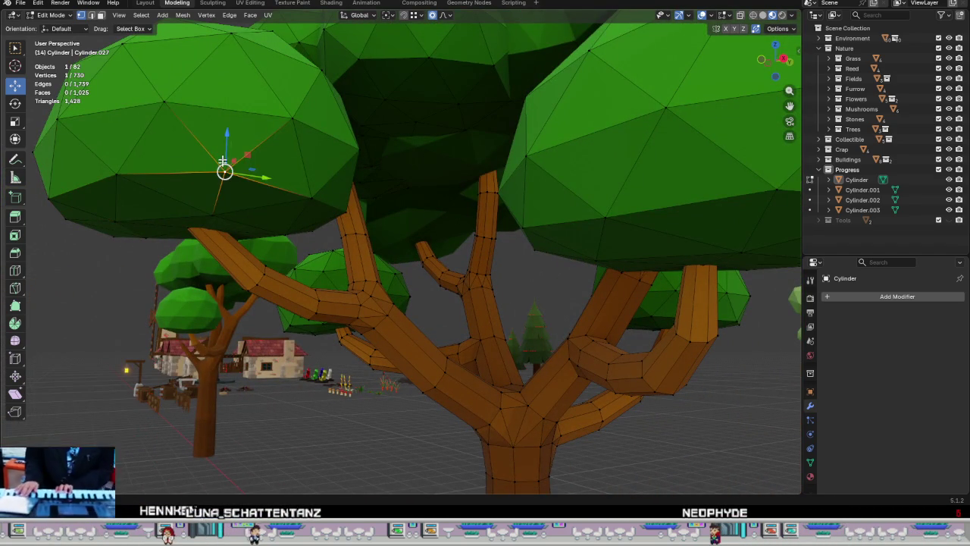
left_click_drag(223, 148, 223, 166)
left_click(116, 165)
left_click(116, 176)
left_click_drag(116, 155, 116, 167)
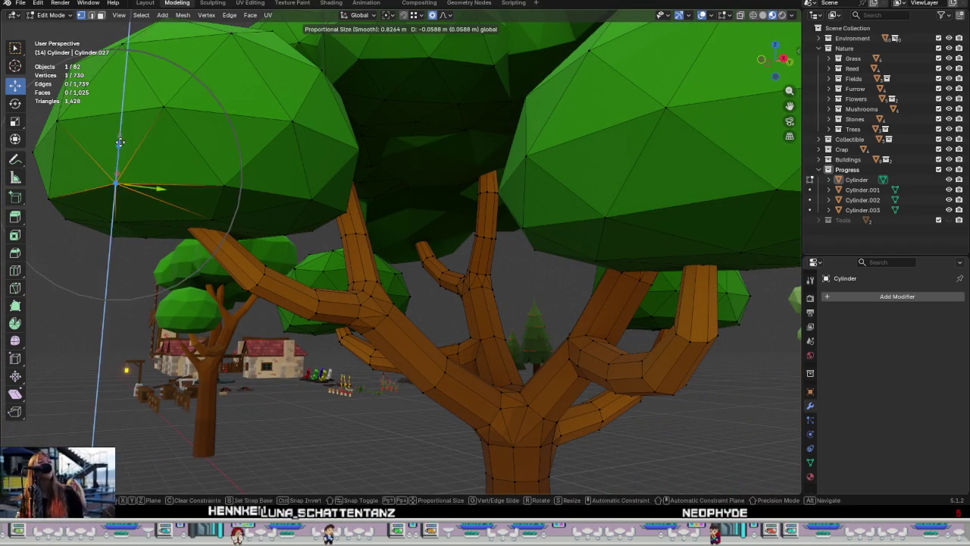
Step: Inspect the whole tree from the side in Object Mode, then return to Edit Mode
scroll(121, 189, "down", 5)
mouse_move(303, 258)
middle_mouse_down()
mouse_move(358, 294)
mouse_move(373, 234)
middle_mouse_up()
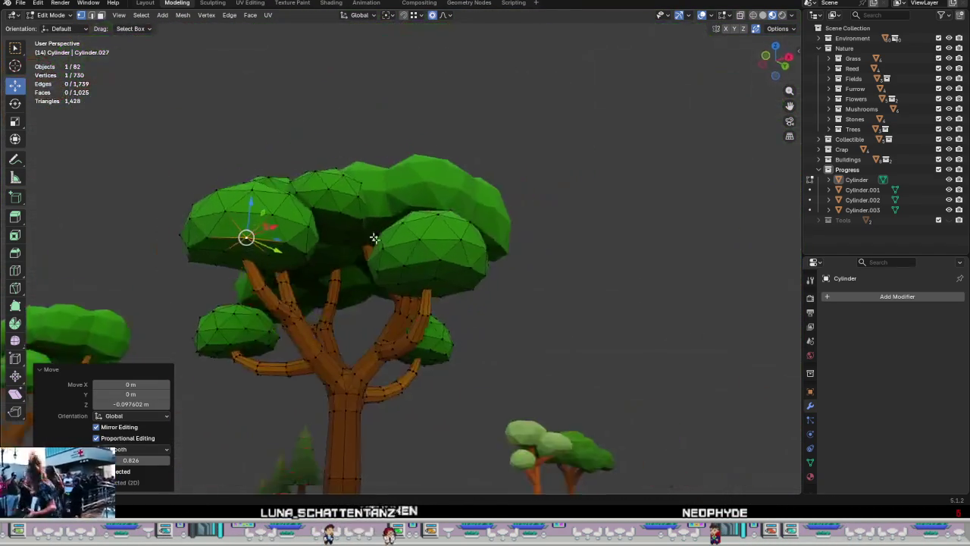
mouse_move(455, 304)
middle_mouse_down()
mouse_move(386, 302)
mouse_move(401, 357)
middle_mouse_up()
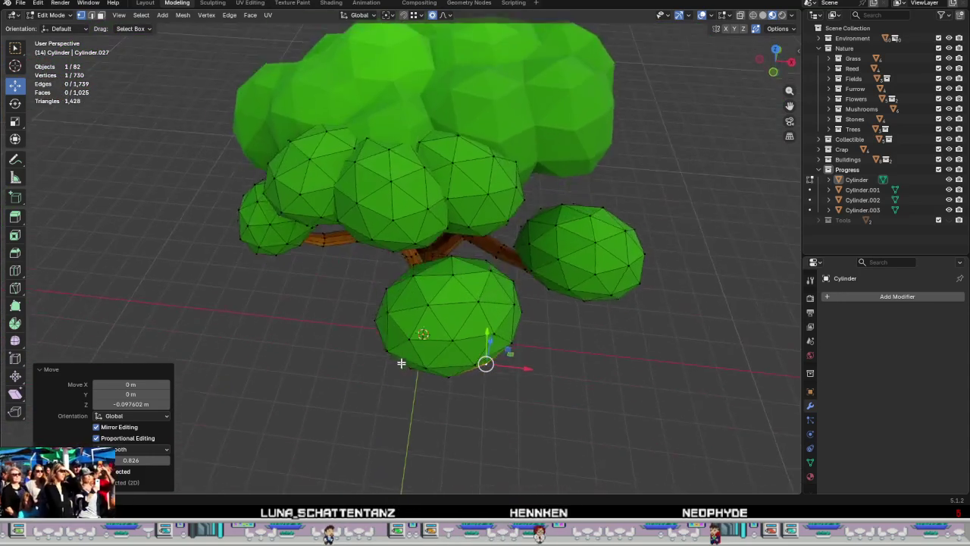
scroll(401, 372, "up", 3)
scroll(459, 376, "up", 2)
scroll(451, 377, "down", 5)
mouse_move(505, 255)
middle_mouse_down()
mouse_move(511, 234)
mouse_move(531, 318)
middle_mouse_up()
scroll(538, 326, "down", 2)
key("Tab")
mouse_move(554, 354)
middle_mouse_down()
mouse_move(548, 277)
mouse_move(433, 336)
mouse_move(433, 320)
mouse_move(549, 264)
mouse_move(592, 217)
mouse_move(598, 223)
mouse_move(533, 322)
mouse_move(546, 340)
mouse_move(505, 316)
middle_mouse_up()
mouse_move(367, 252)
middle_mouse_down()
mouse_move(409, 288)
mouse_move(391, 210)
mouse_move(446, 381)
mouse_move(319, 360)
mouse_move(391, 396)
mouse_move(435, 262)
mouse_move(372, 385)
mouse_move(452, 169)
mouse_move(426, 230)
mouse_move(428, 187)
mouse_move(399, 253)
mouse_move(363, 296)
mouse_move(481, 222)
mouse_move(514, 228)
mouse_move(452, 232)
mouse_move(414, 273)
mouse_move(435, 223)
mouse_move(422, 229)
mouse_move(406, 347)
middle_mouse_up()
scroll(392, 215, "up", 5)
scroll(405, 347, "up", 3)
scroll(405, 346, "down", 5)
scroll(410, 335, "up", 1)
key("Tab")
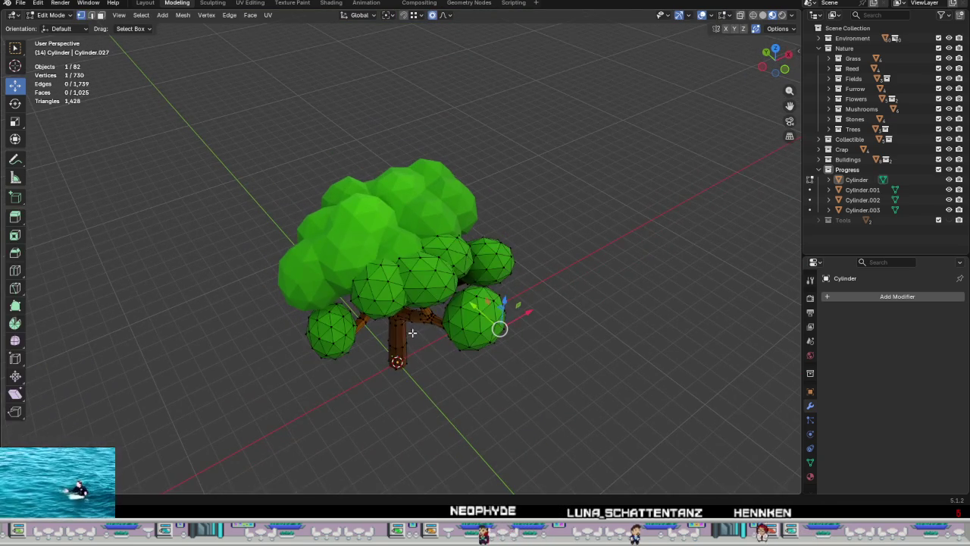
scroll(413, 334, "up", 3)
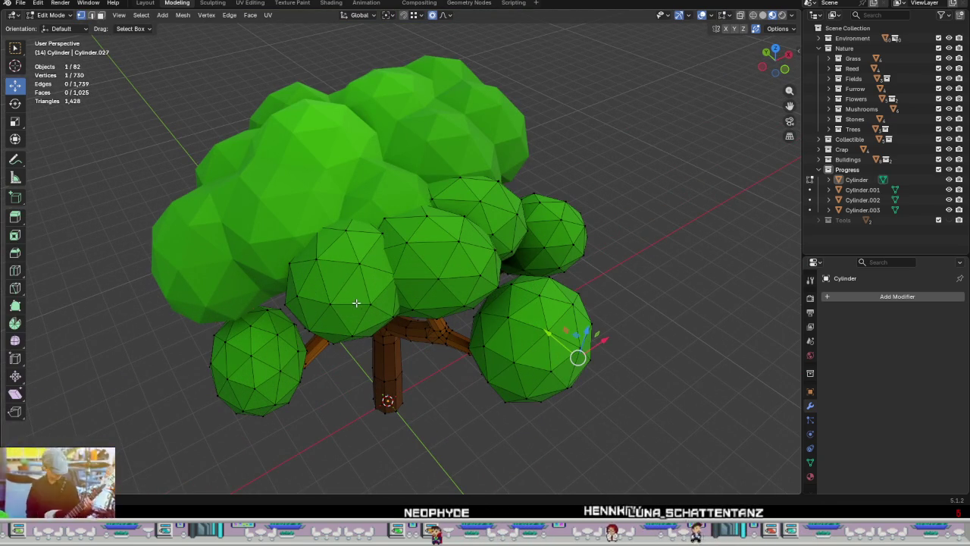
Step: Select three linked leaf blobs and separate them as Cylinder.004, Cylinder.005 and Cylinder.006
key("l")
right_click(431, 275)
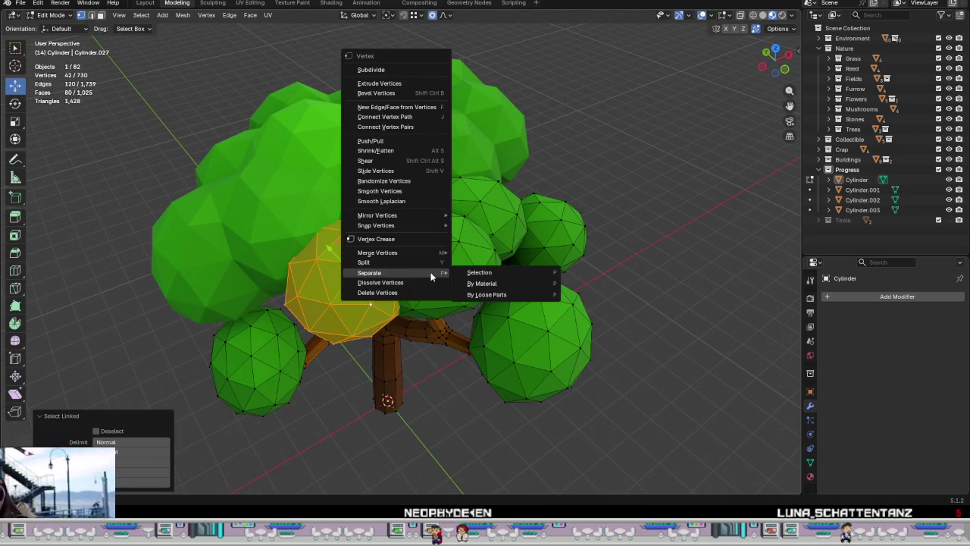
left_click(473, 273)
key("l")
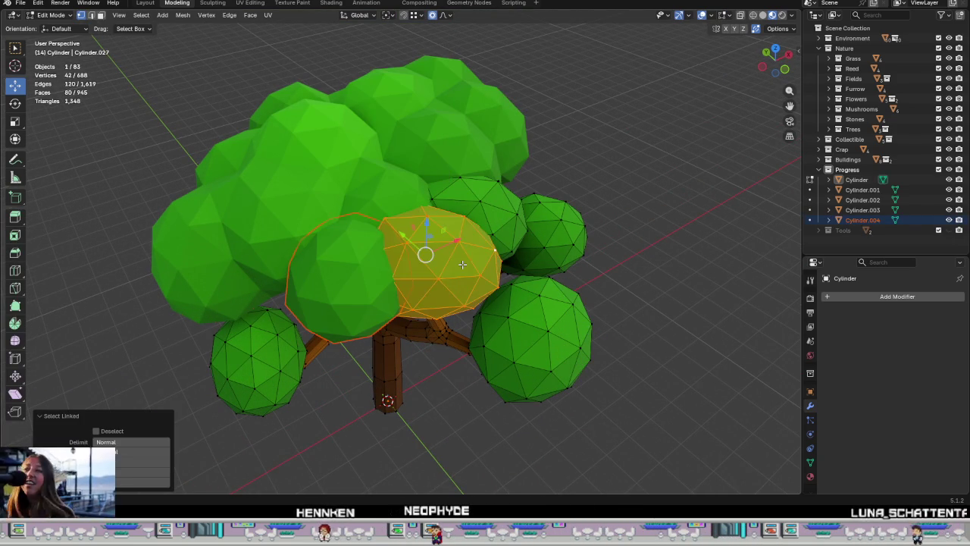
right_click(465, 267)
left_click(501, 266)
key("l")
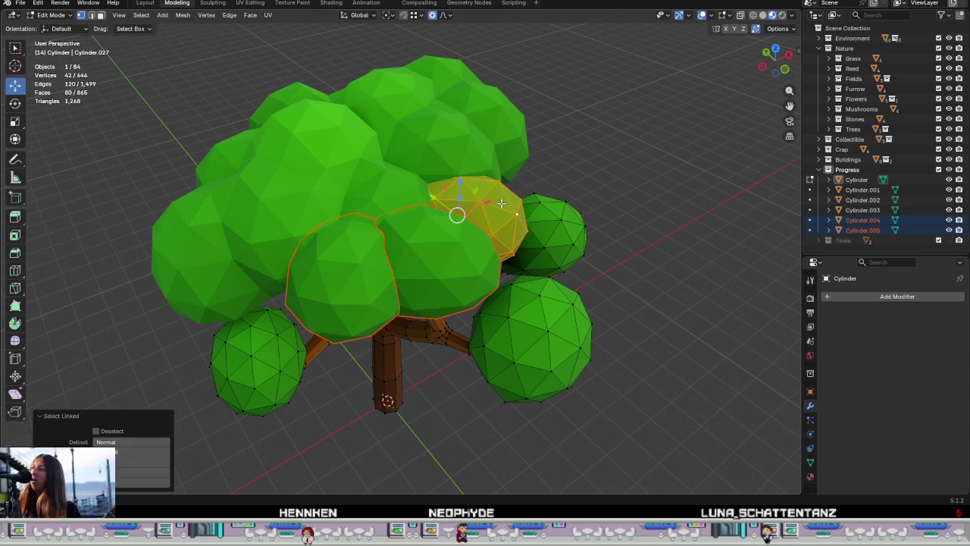
right_click(459, 216)
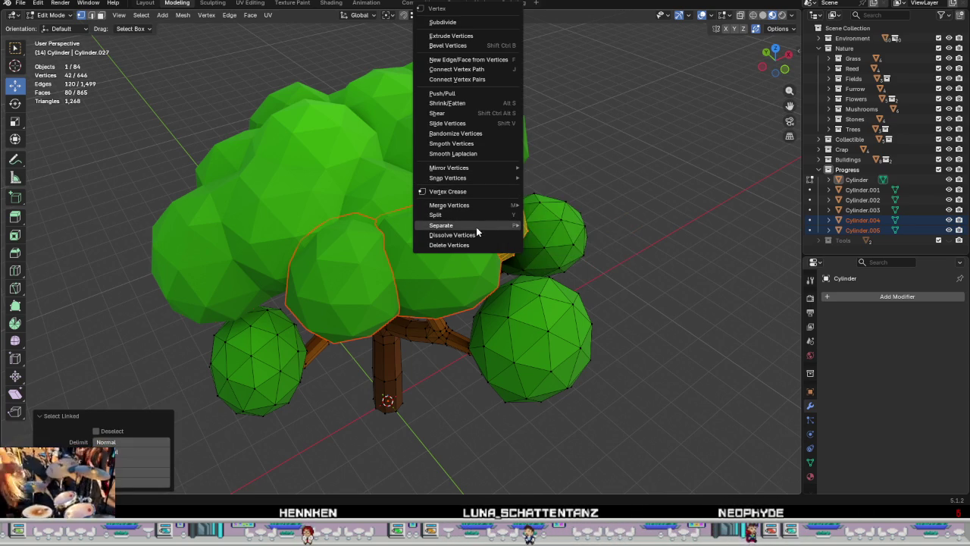
left_click(574, 224)
Step: Return to Object Mode and select the canopy object Cylinder.003
scroll(459, 189, "down", 4)
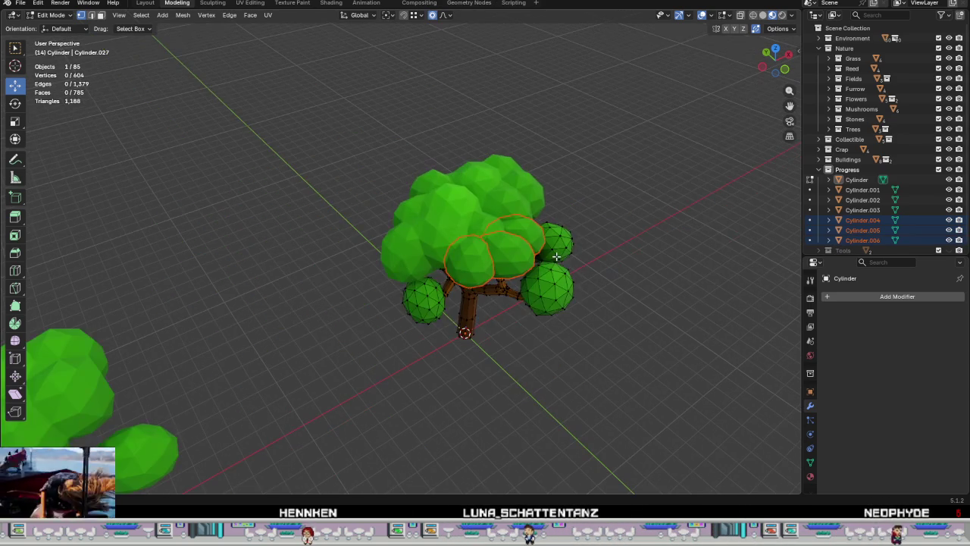
key("Tab")
left_click(525, 226)
scroll(525, 226, "up", 3)
scroll(558, 238, "up", 2)
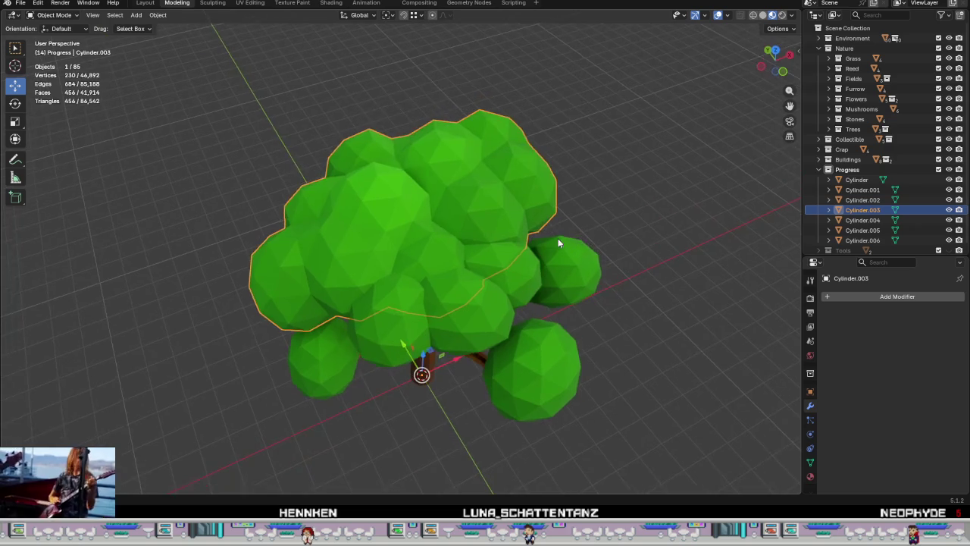
middle_click_drag(498, 253, 617, 283)
left_click(890, 299)
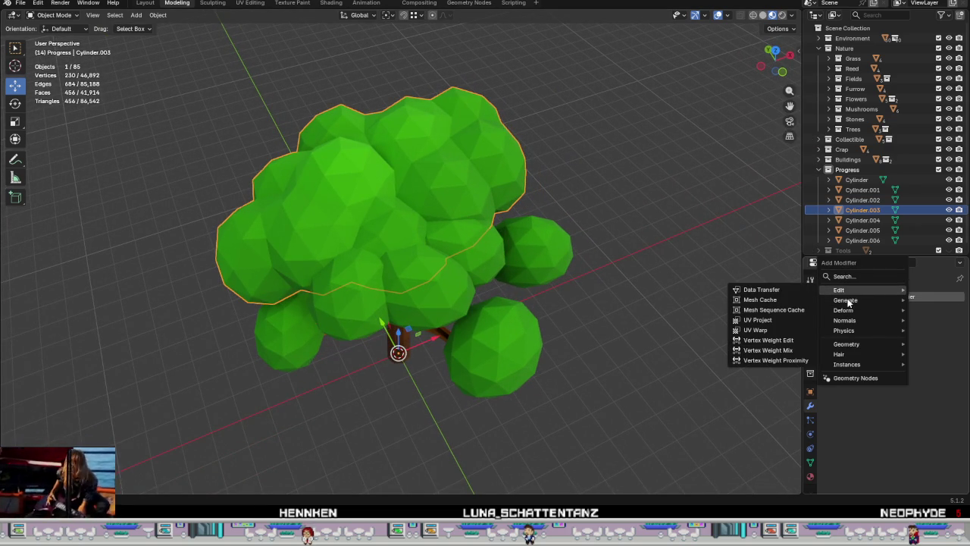
mouse_move(846, 301)
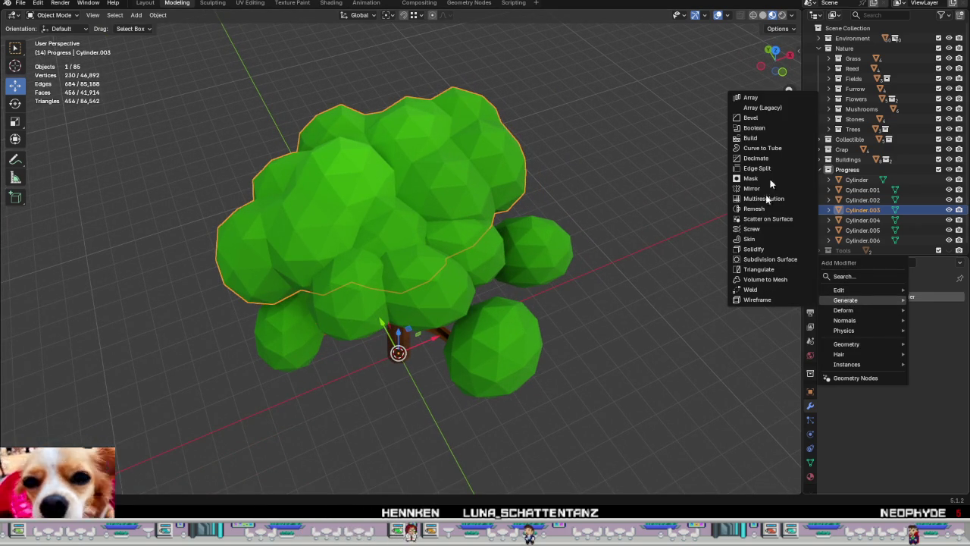
Step: Add a Boolean modifier to Cylinder.003 with Cylinder.004 as its object and apply it
left_click(768, 127)
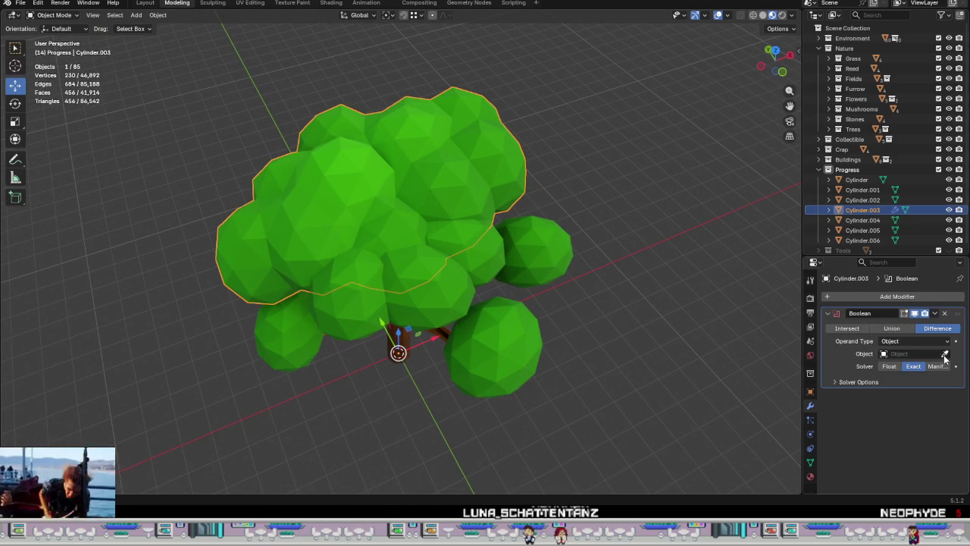
left_click(345, 317)
middle_click_drag(455, 313, 424, 381)
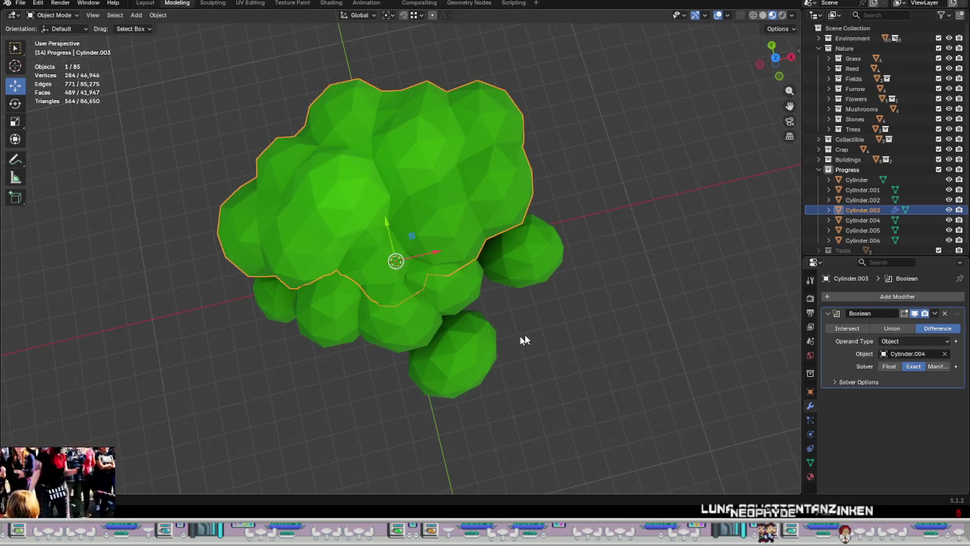
middle_click_drag(516, 343, 598, 341)
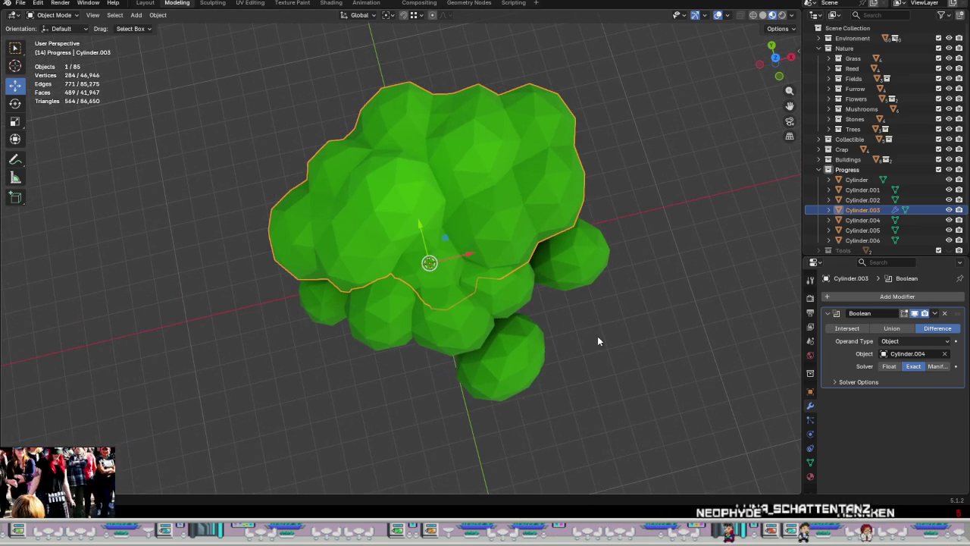
left_click(935, 314)
left_click(905, 328)
mouse_move(642, 321)
middle_mouse_down()
mouse_move(550, 240)
mouse_move(552, 195)
mouse_move(545, 225)
middle_mouse_up()
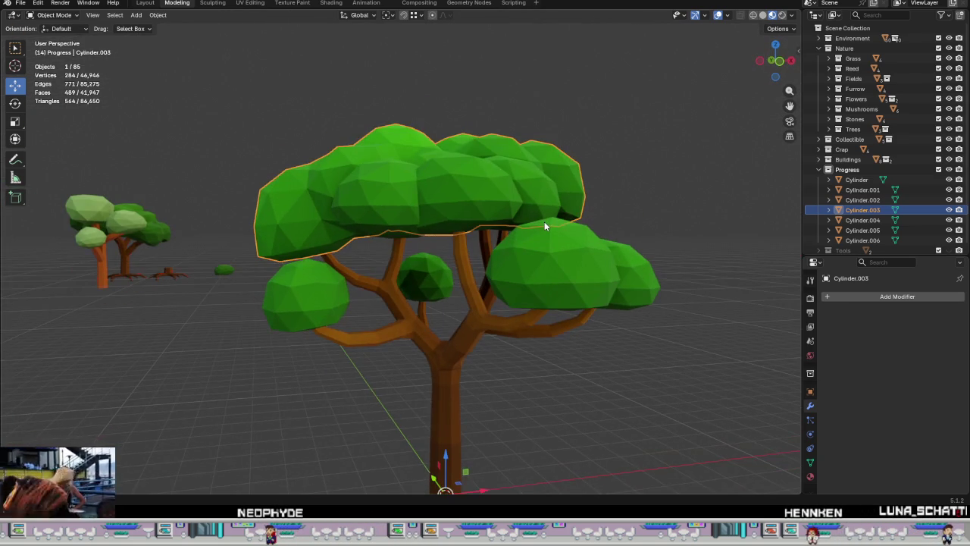
Step: Undo, reselect the canopy Cylinder.003 and apply the Cylinder.004 Boolean union again
key("ctrl+z")
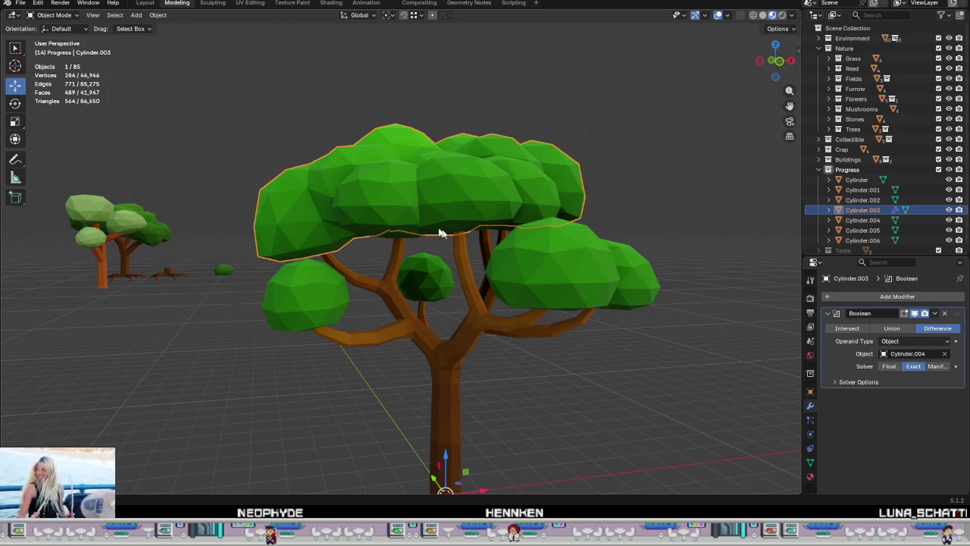
left_click(405, 212)
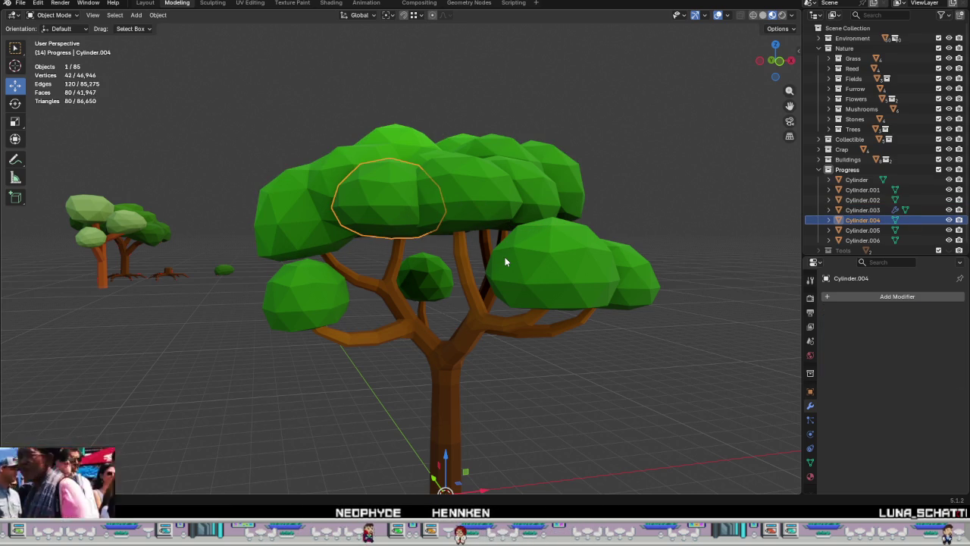
middle_click_drag(486, 275, 474, 328)
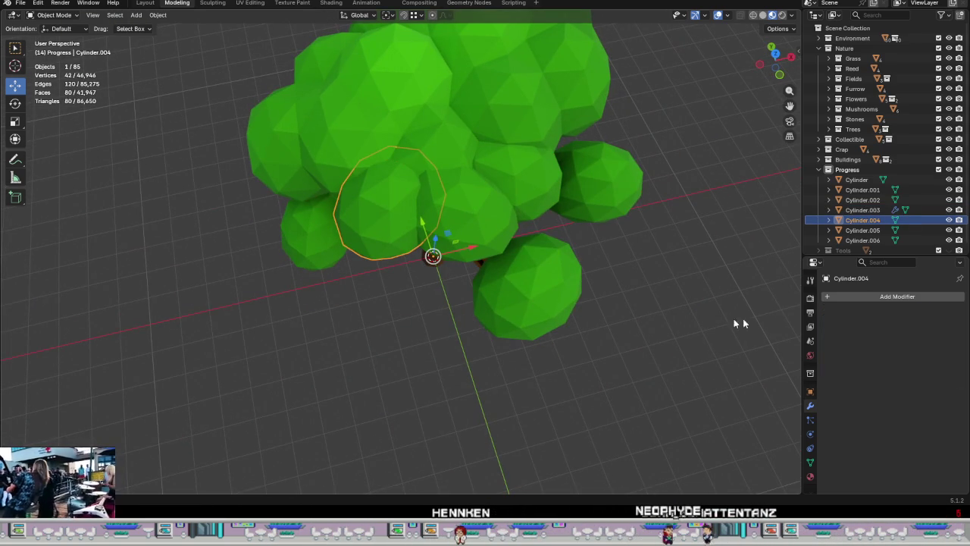
left_click(381, 95)
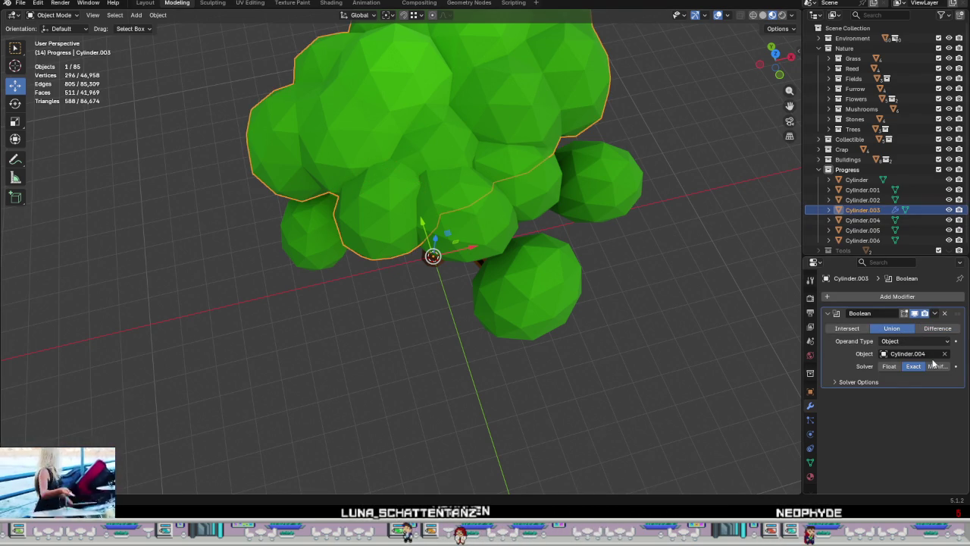
left_click(936, 314)
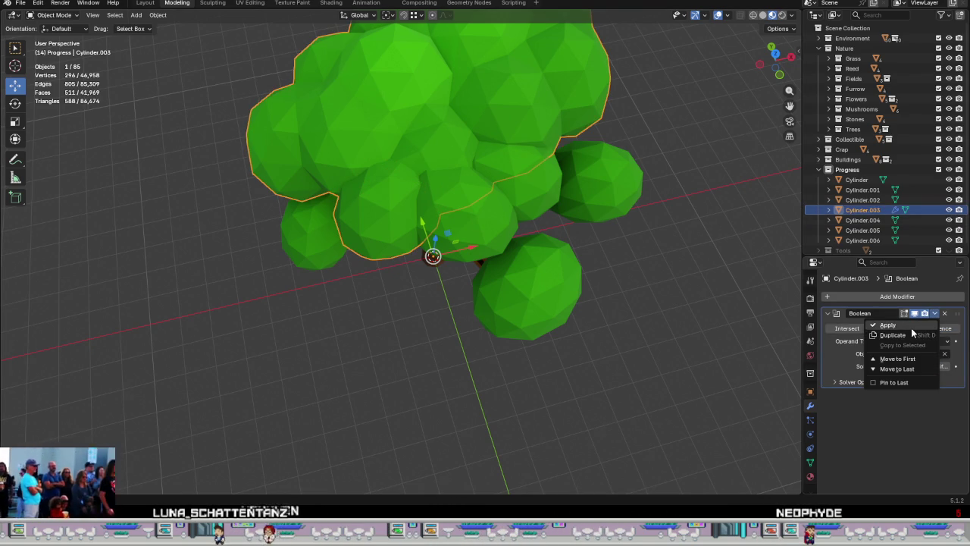
key("ctrl+a")
middle_click_drag(621, 277, 545, 310)
middle_click_drag(497, 320, 503, 281)
Step: Add a Boolean modifier using Cylinder.005 to the canopy and apply it
left_click(883, 294)
mouse_move(843, 296)
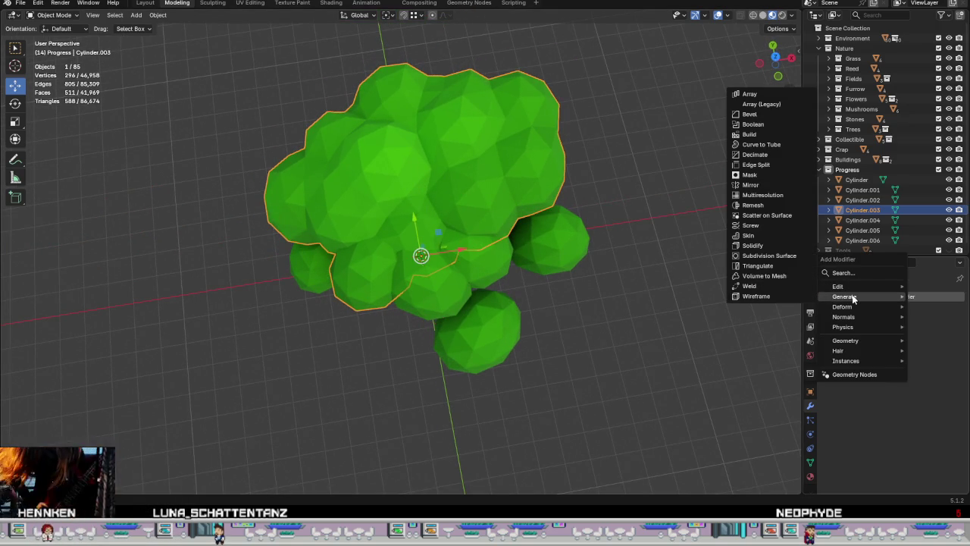
left_click(754, 124)
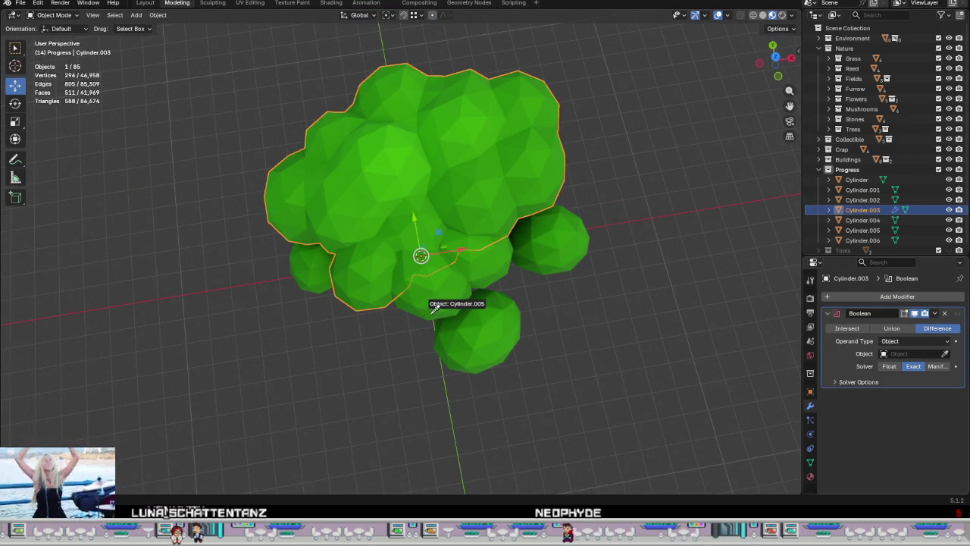
left_click(426, 282)
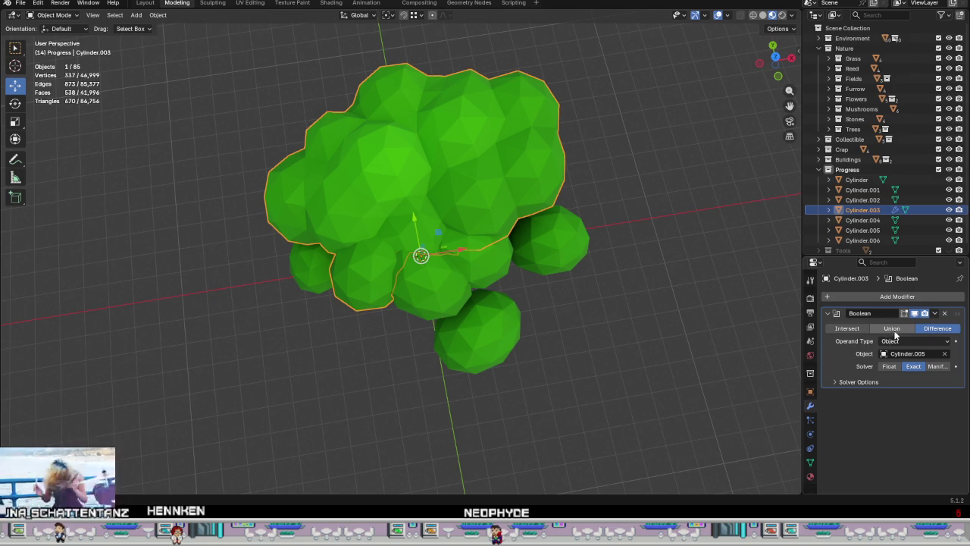
left_click(934, 313)
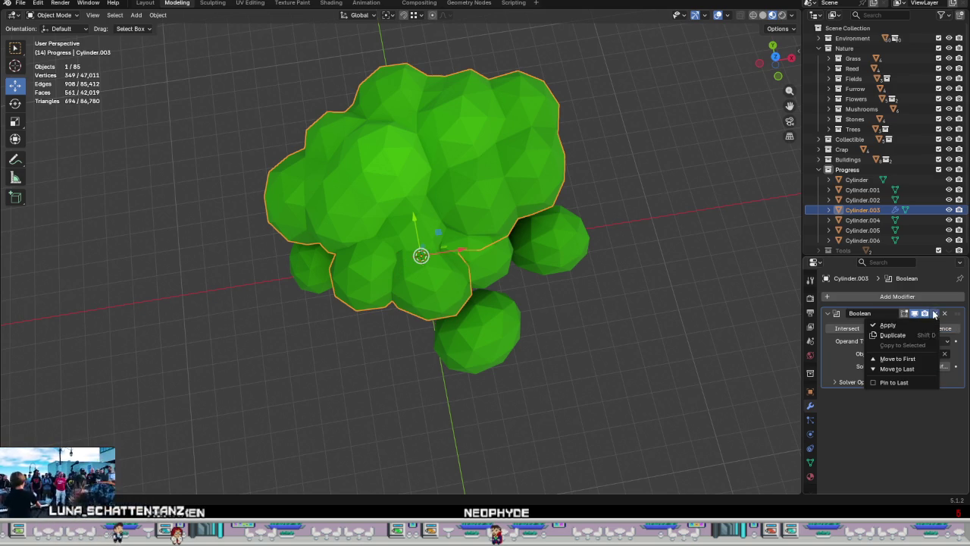
left_click(901, 326)
Step: Apply another Boolean union with Cylinder.006, then hide the canopy Cylinder.003
left_click(882, 296)
mouse_move(835, 294)
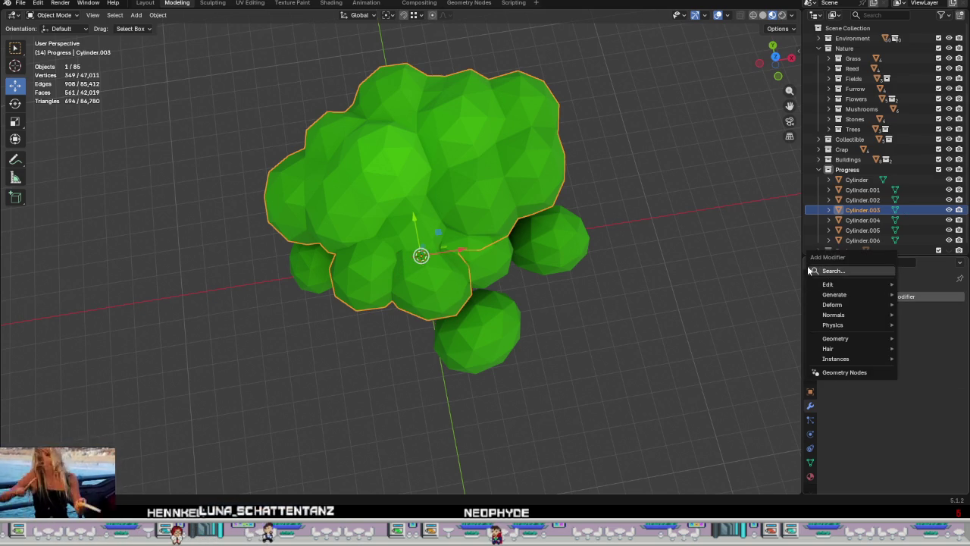
left_click(743, 123)
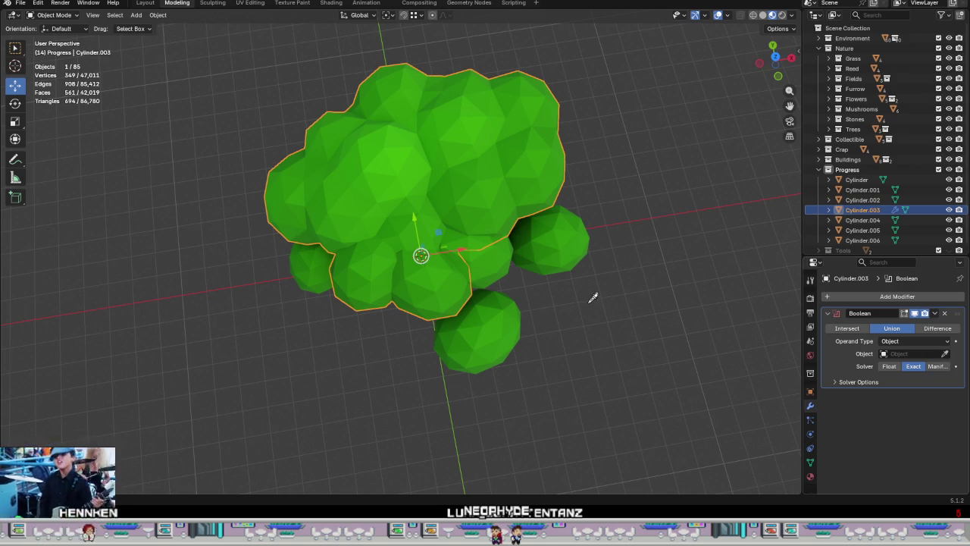
left_click(482, 265)
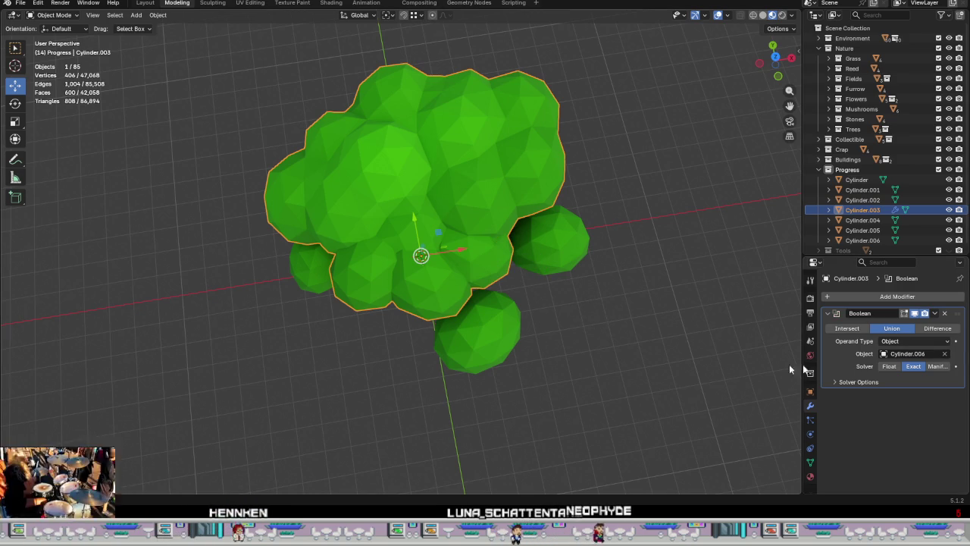
left_click(935, 313)
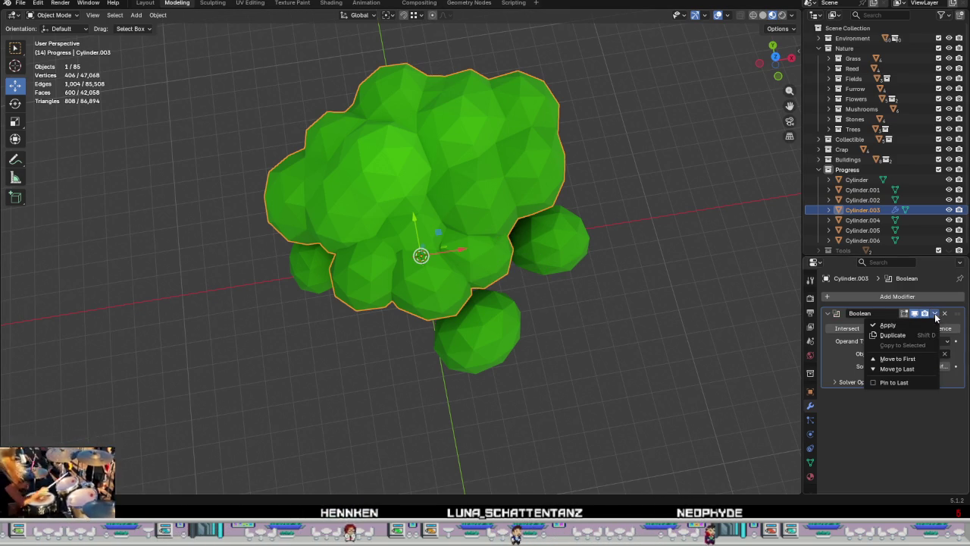
left_click(883, 325)
mouse_move(733, 300)
middle_mouse_down()
mouse_move(574, 305)
mouse_move(612, 256)
mouse_move(513, 265)
mouse_move(560, 245)
middle_mouse_up()
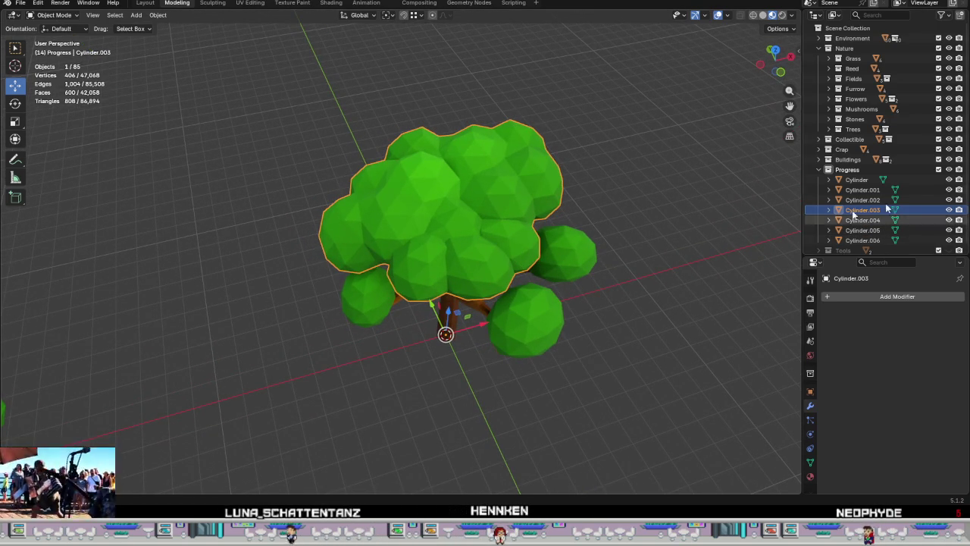
left_click(949, 210)
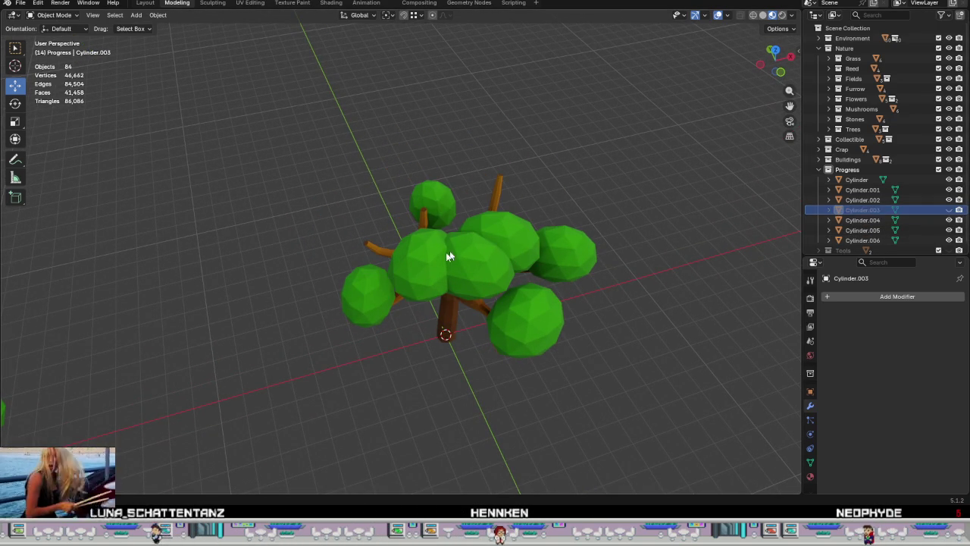
Step: Delete the leftover blob objects Cylinder.004, Cylinder.005 and Cylinder.006
left_click(435, 267)
left_click(479, 264, "shift")
left_click(501, 243, "shift")
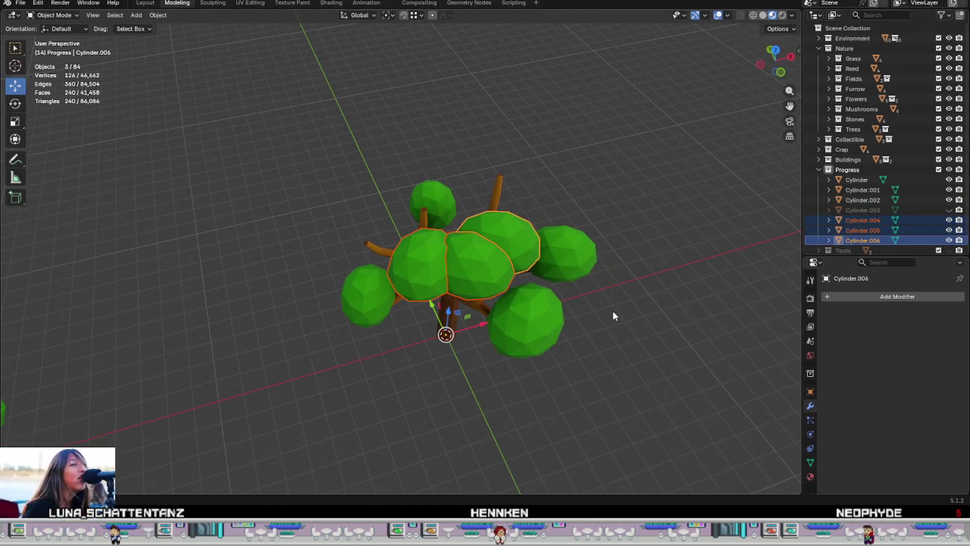
key("Delete")
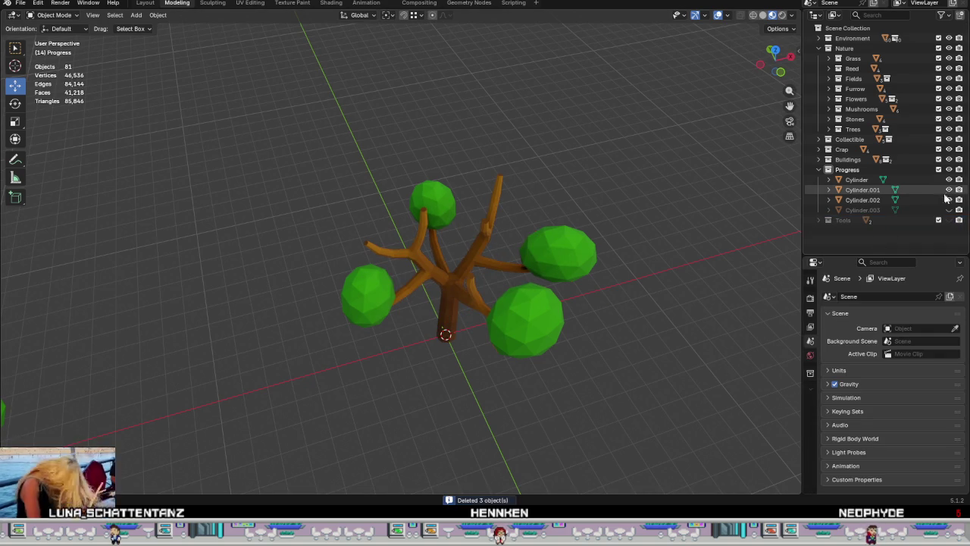
Step: Unhide Cylinder.003, enter its Edit Mode, and hide the trunk and small spheres
left_click(949, 210)
scroll(493, 288, "up", 3)
left_click(518, 285)
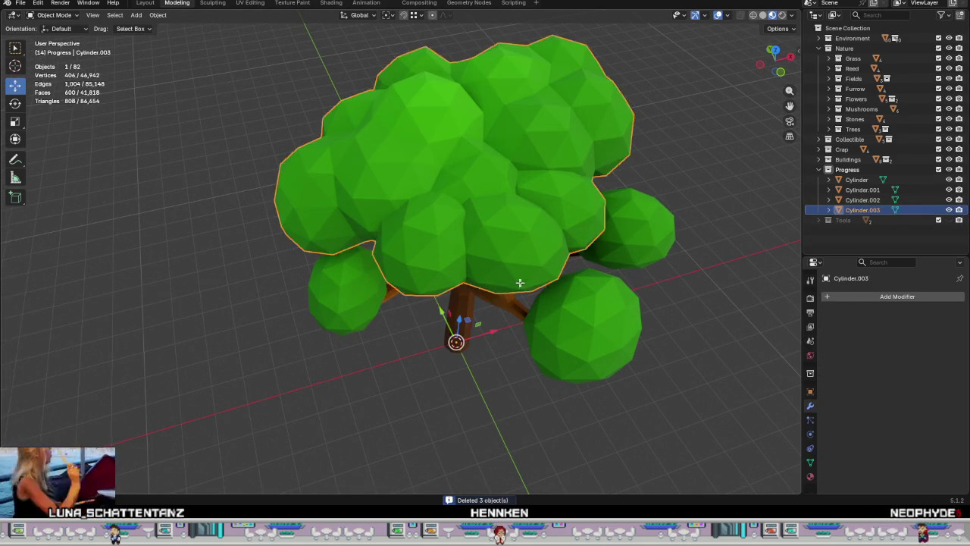
key("Tab")
left_click_drag(949, 200, 949, 180)
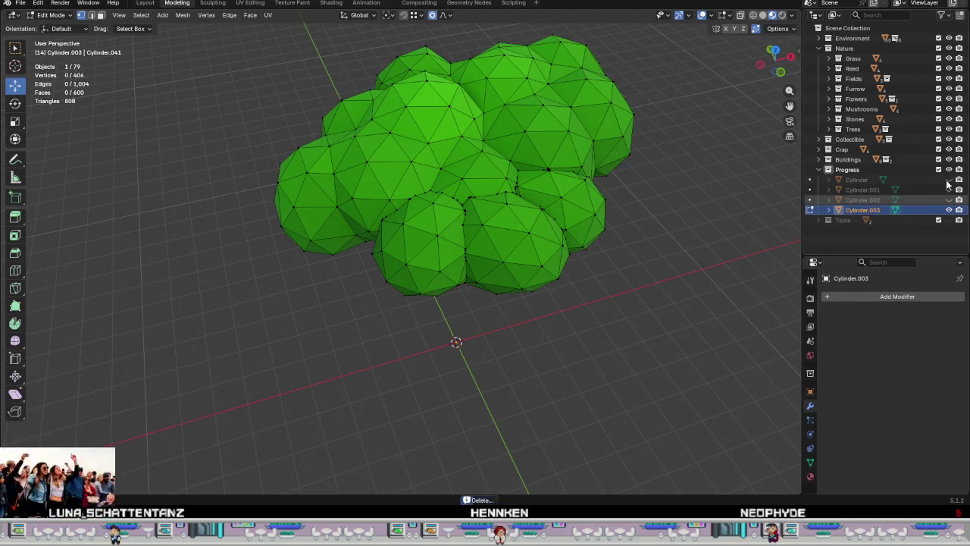
Step: Merge three vertices on the first blob seam at their center
mouse_move(642, 257)
middle_mouse_down()
mouse_move(550, 231)
mouse_move(543, 147)
mouse_move(500, 270)
middle_mouse_up()
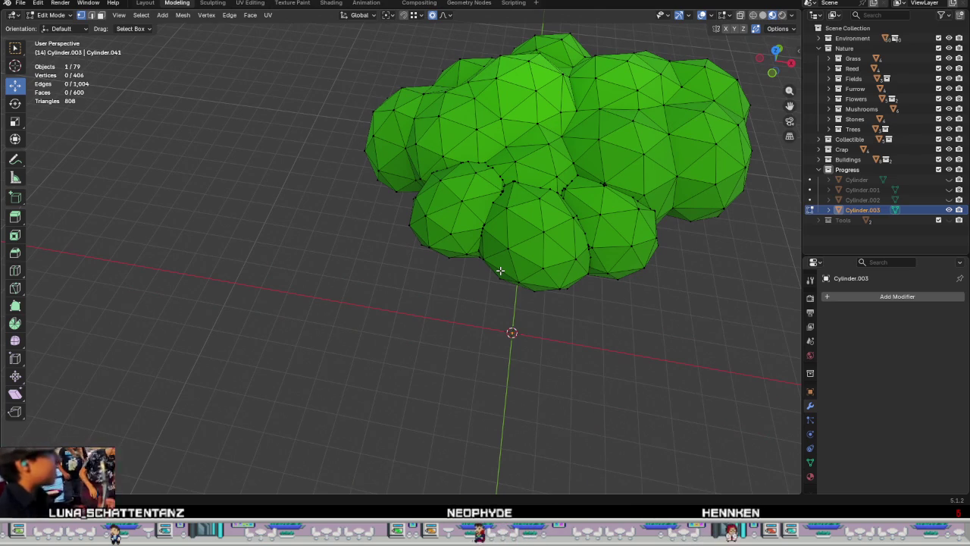
left_click(501, 271)
key("KP_Decimal")
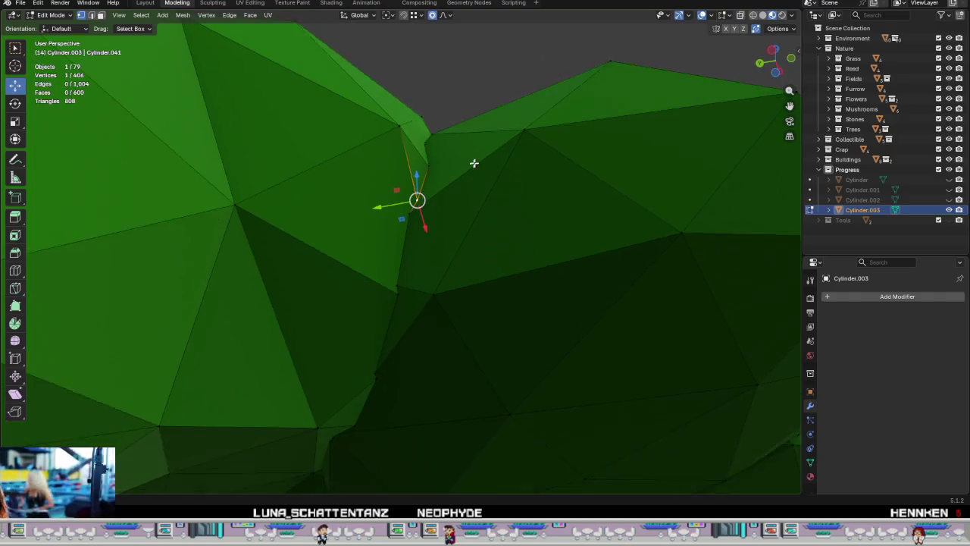
left_click_drag(444, 329, 363, 273)
right_click(466, 309)
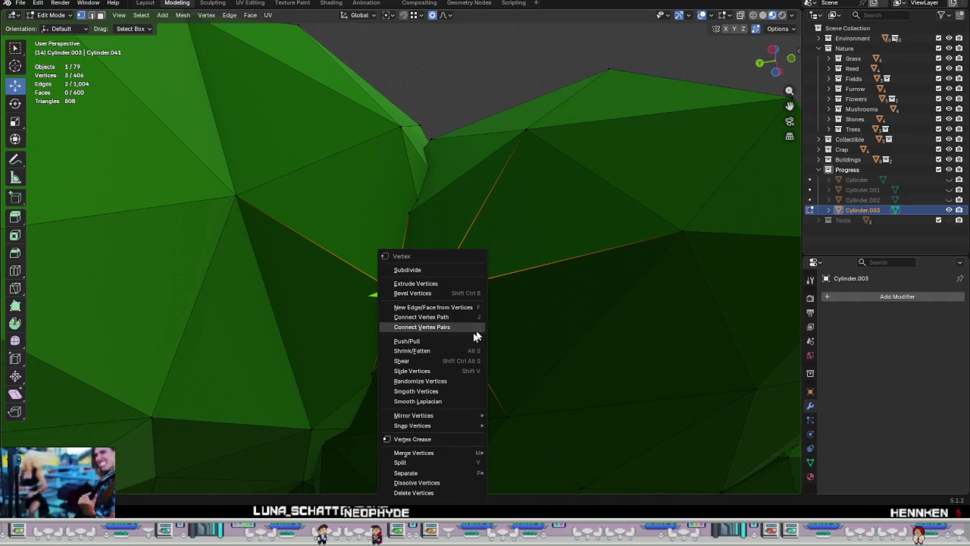
left_click(554, 416)
scroll(447, 304, "down", 3)
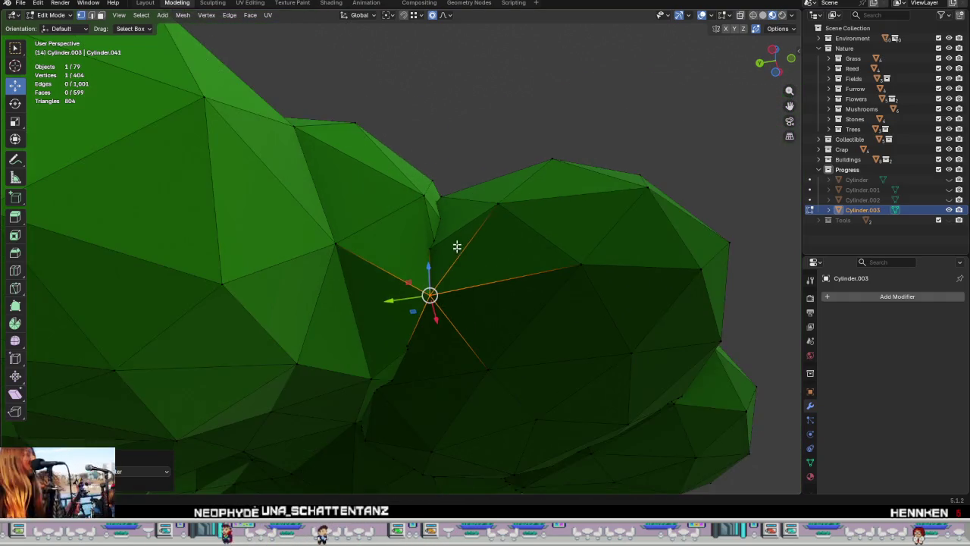
Step: Merge two vertices on a second seam and turn off proportional editing
left_click_drag(456, 264, 432, 186)
key("KP_Decimal")
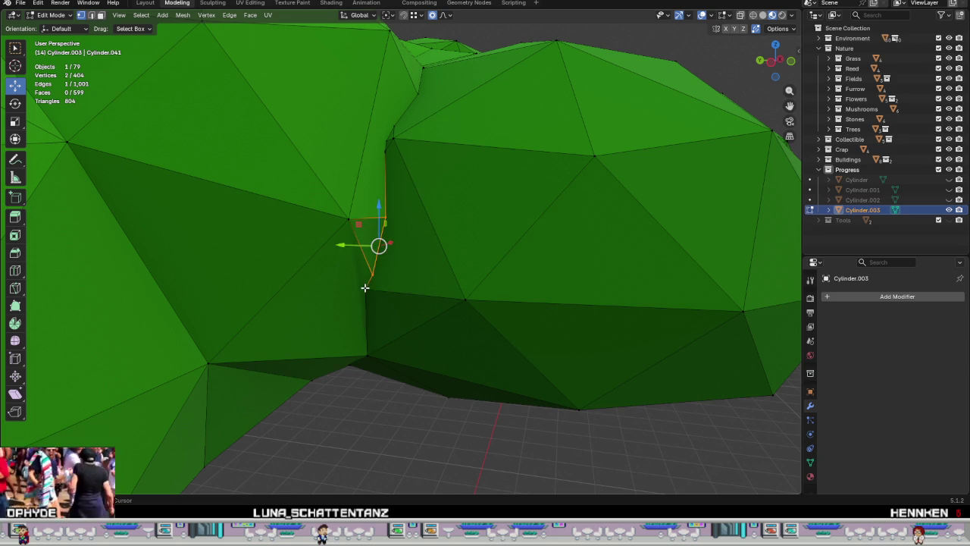
right_click(375, 299)
left_click(458, 300)
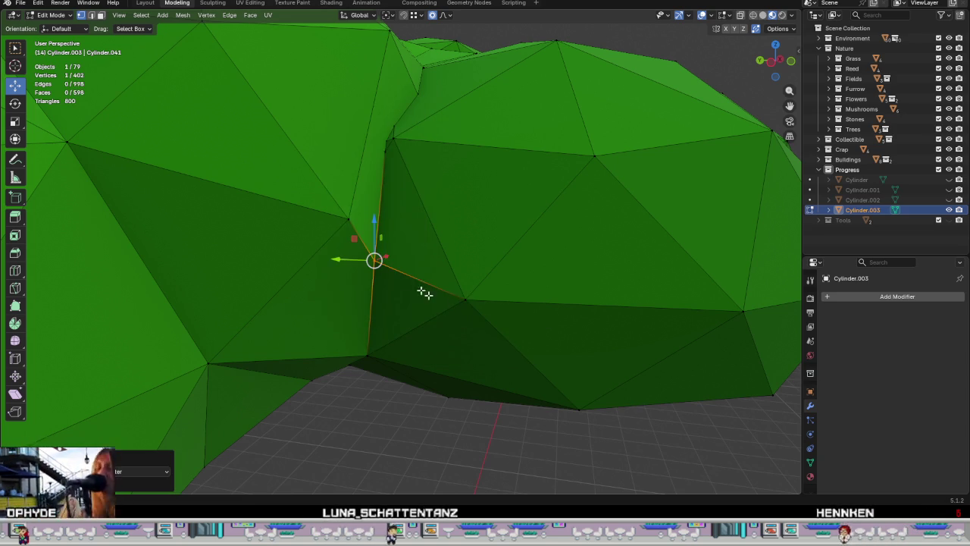
key("g")
key("Escape")
left_click(432, 16)
mouse_move(374, 260)
left_mouse_down()
mouse_move(361, 216)
mouse_move(346, 217)
left_mouse_up()
Step: Merge five seam vertices at their center and reposition the merged vertex
mouse_move(347, 217)
middle_mouse_down()
mouse_move(386, 255)
mouse_move(377, 178)
mouse_move(393, 333)
middle_mouse_up()
left_click_drag(394, 334, 341, 235)
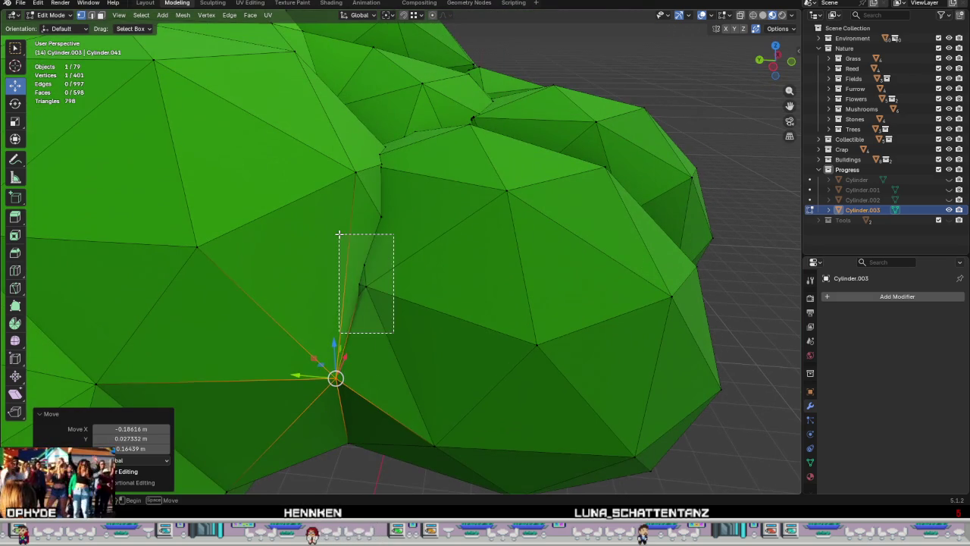
left_click(392, 225, "shift")
key("ctrl+v")
left_click(456, 287)
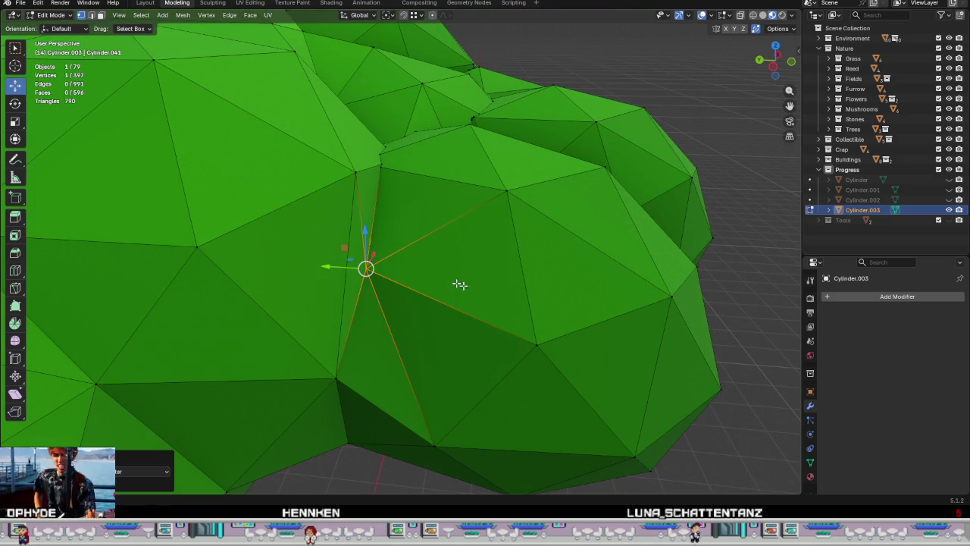
key("g")
left_click(404, 269)
scroll(405, 272, "up", 2)
middle_click_drag(405, 272, 381, 224)
key("g")
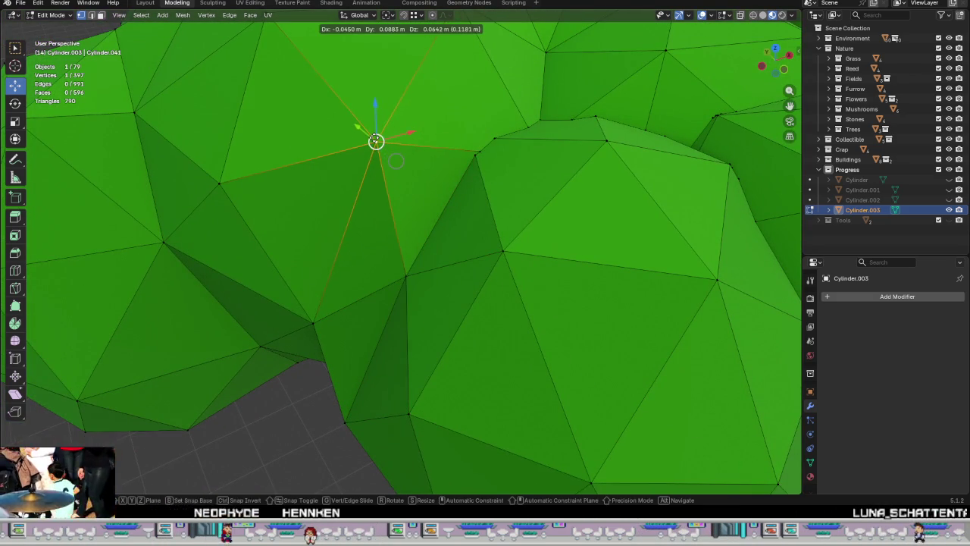
left_click(363, 27)
Step: Merge two more clusters of seam vertices, each at its center
mouse_move(362, 26)
middle_mouse_down()
mouse_move(465, 142)
mouse_move(407, 362)
mouse_move(427, 301)
mouse_move(368, 335)
middle_mouse_up()
left_click_drag(368, 335, 314, 230)
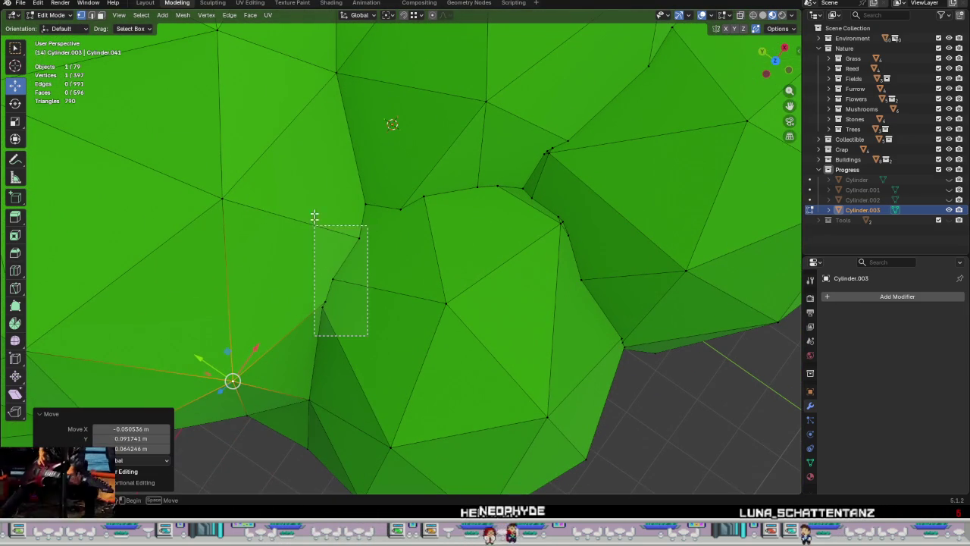
left_click_drag(317, 190, 317, 191)
right_click(333, 299)
left_click(424, 303)
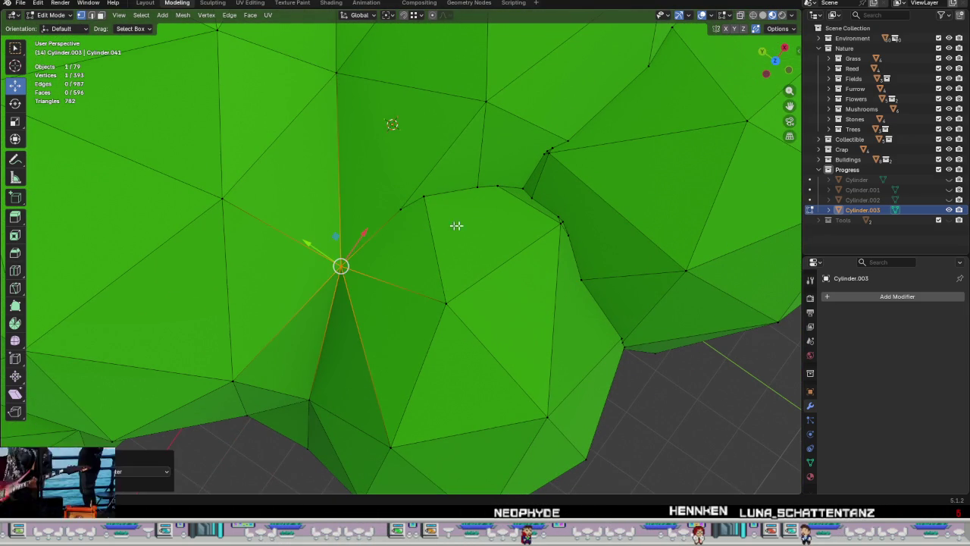
left_click_drag(406, 173, 406, 174)
right_click(444, 199)
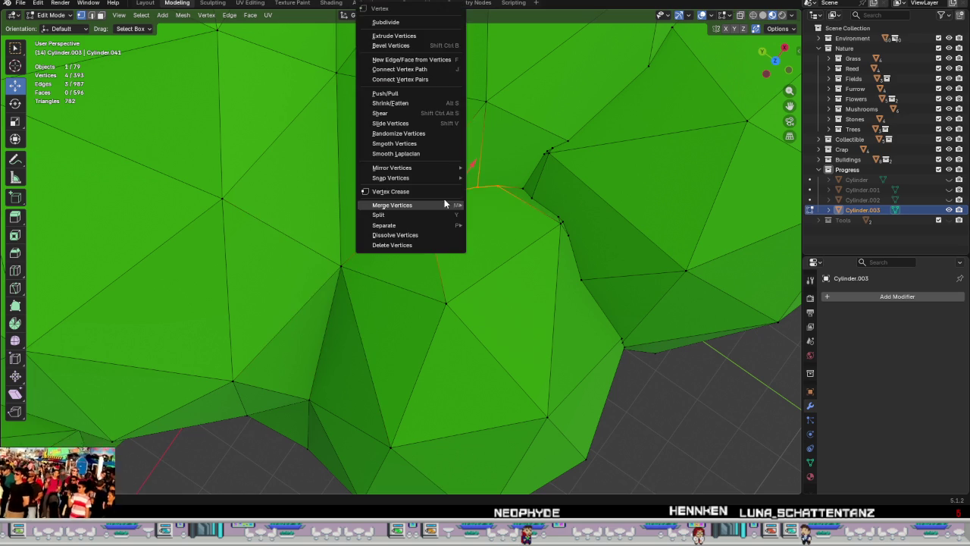
left_click(519, 206)
Step: Merge the six notch vertices into one and move it into place
middle_click_drag(508, 217, 456, 278, "shift")
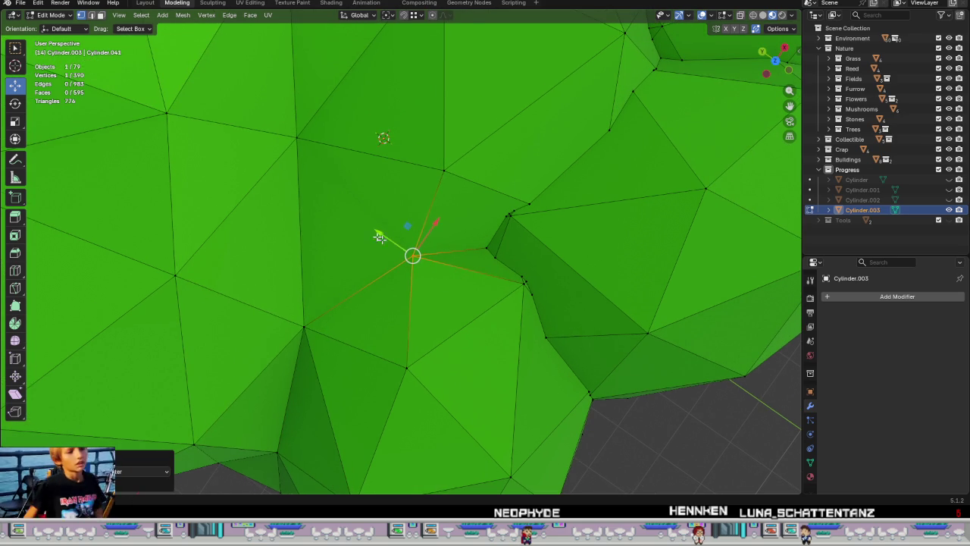
left_click(299, 150, "shift")
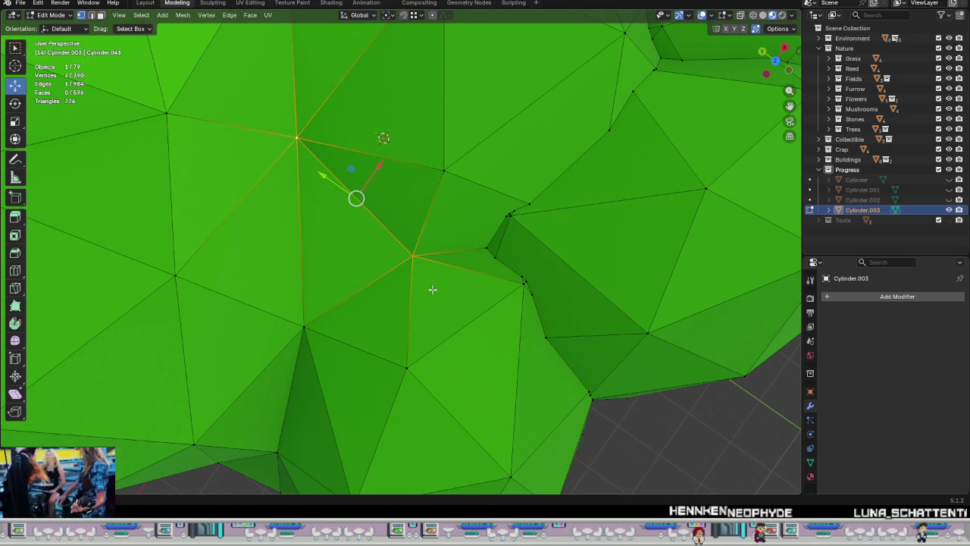
middle_click_drag(441, 273, 371, 251)
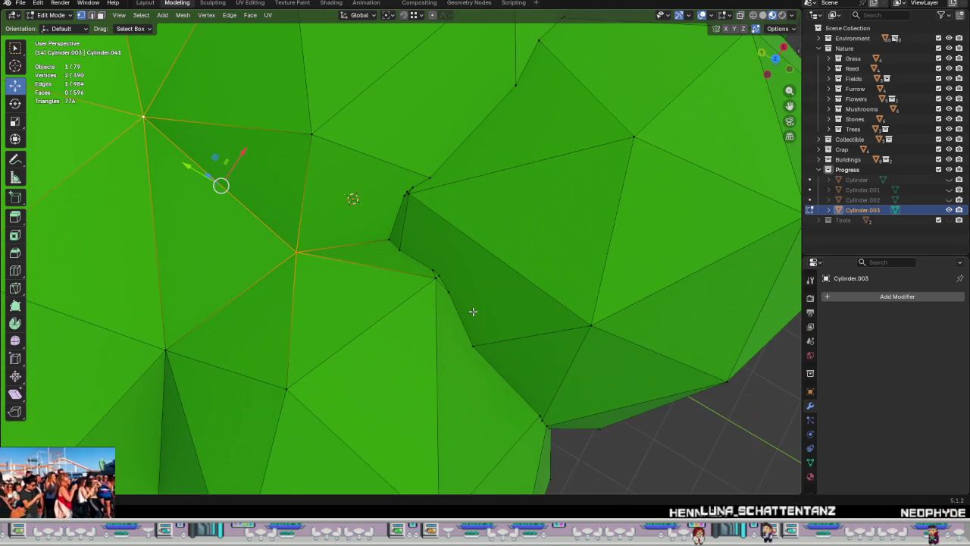
left_click_drag(473, 310, 375, 230)
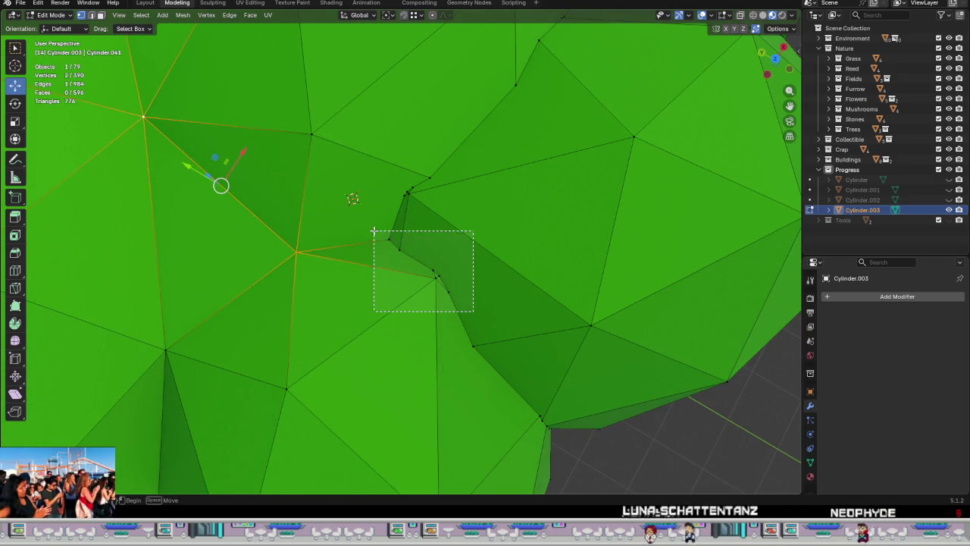
right_click(391, 265)
left_click(449, 271)
key("g")
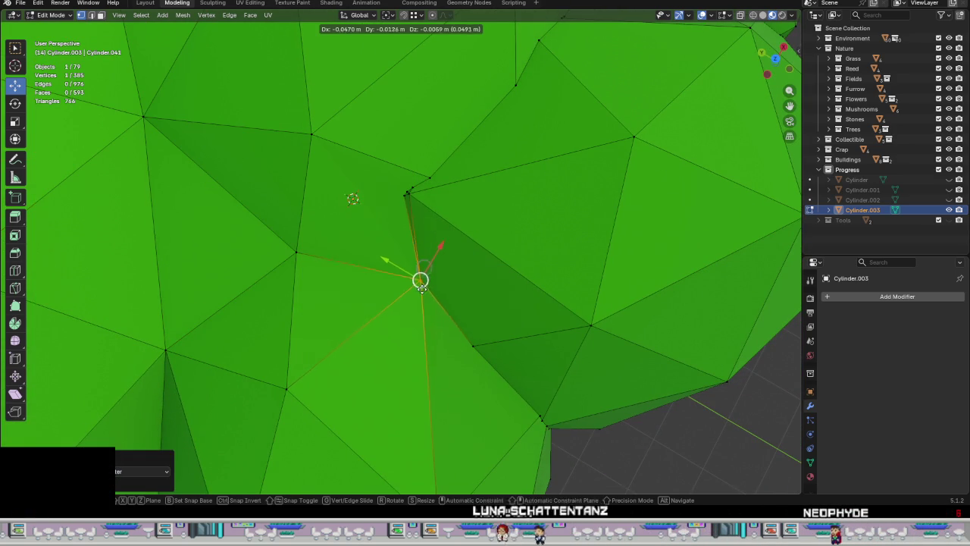
left_click(432, 312)
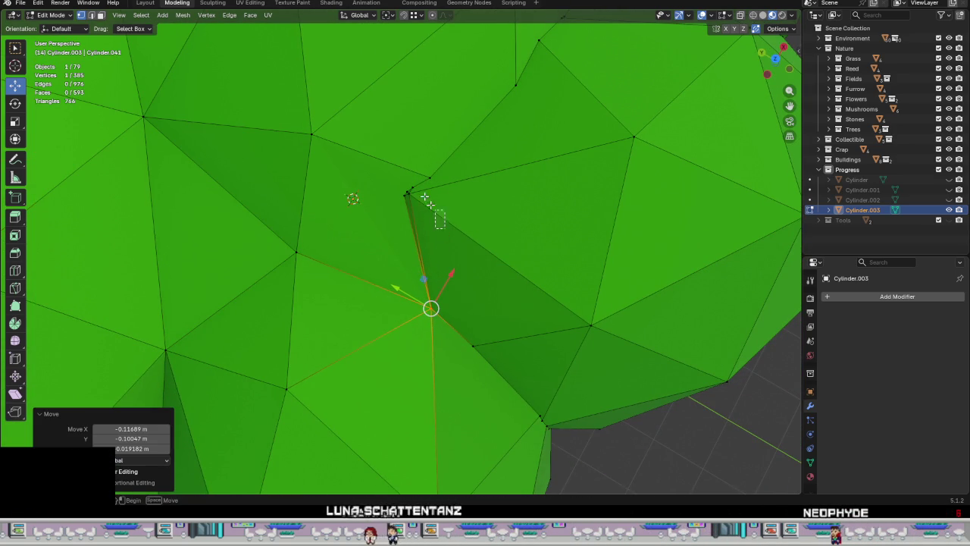
Step: Merge the remaining notch vertices at their center and place the result
left_click_drag(442, 216, 418, 184)
key("ctrl+v")
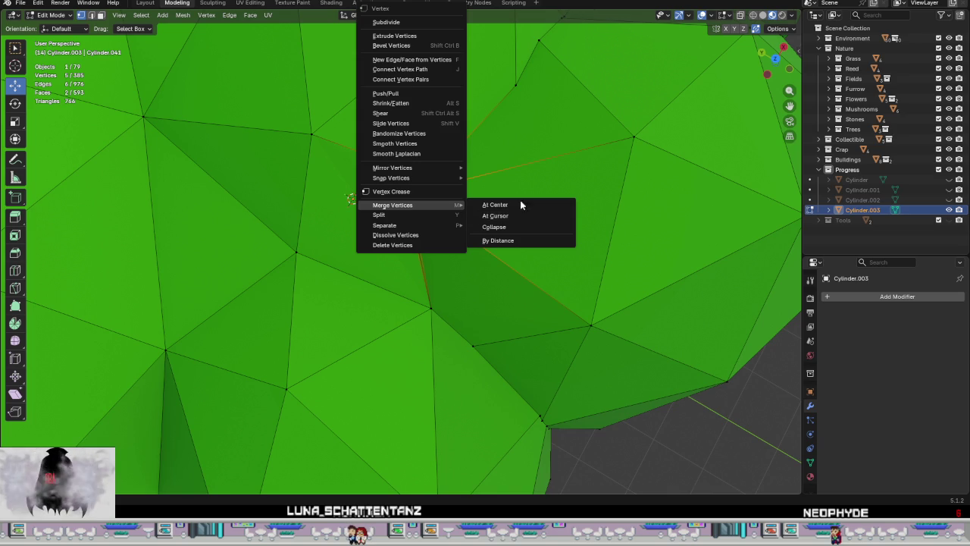
left_click(495, 204)
key("g")
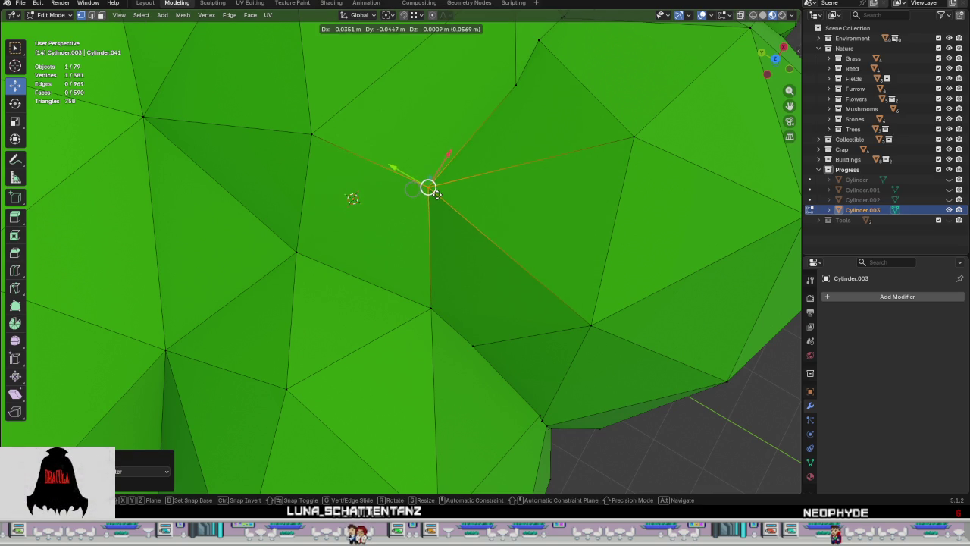
left_click(429, 189)
Step: Merge a neighbouring vertex pair at center, reposition it, and select the next seam cluster
left_click(293, 254, "shift")
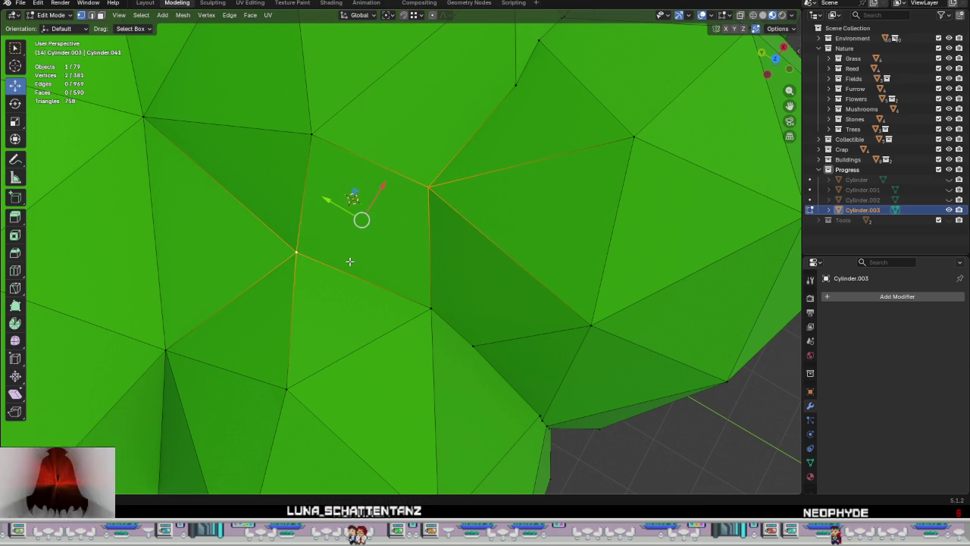
middle_click_drag(443, 315, 331, 238)
key("m")
left_click(364, 271)
key("g")
left_click(321, 229)
mouse_move(442, 288)
middle_mouse_down()
mouse_move(374, 306)
mouse_move(412, 277)
middle_mouse_up()
left_click_drag(418, 324, 392, 272)
right_click(391, 271)
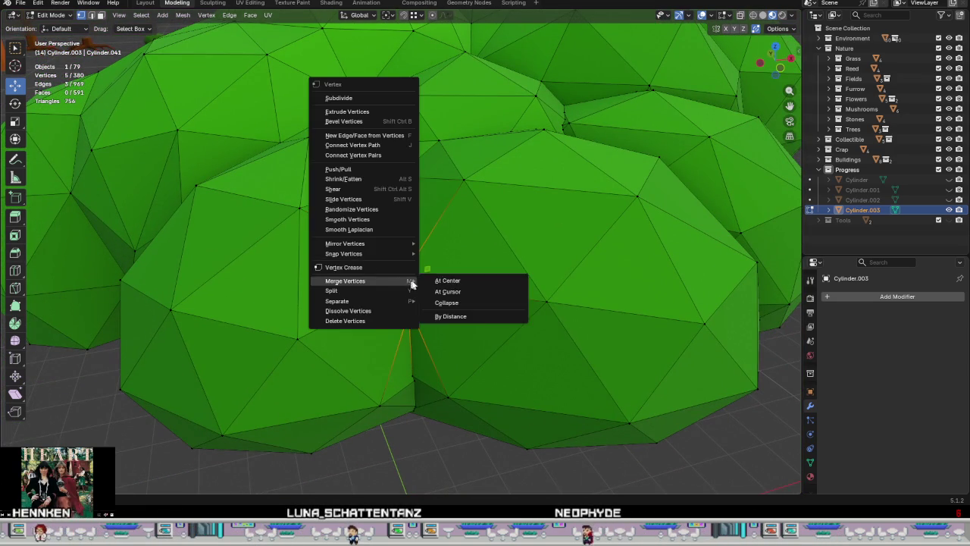
Step: Undo a merge that made a stray face, then merge six seam vertices at center
left_click(460, 280)
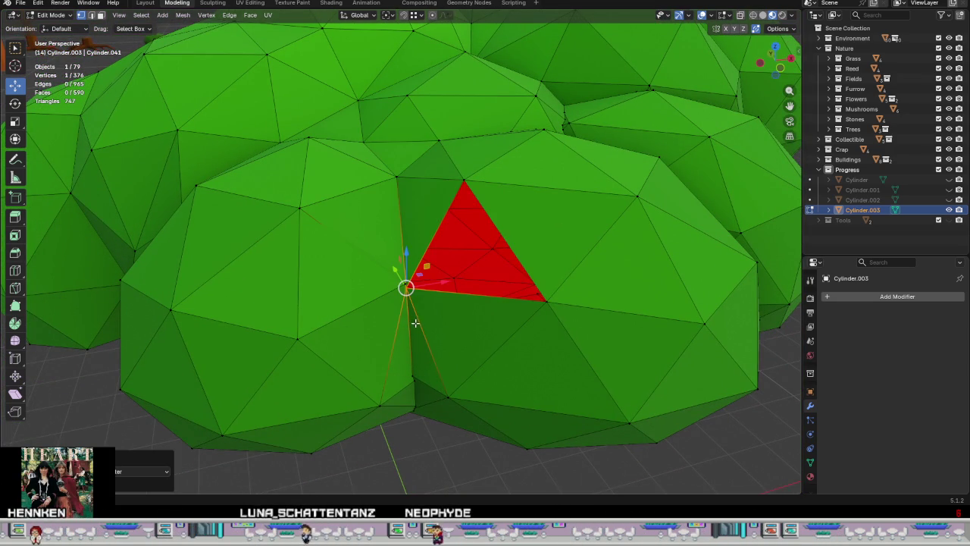
key("ctrl+z")
mouse_move(419, 320)
middle_mouse_down()
mouse_move(411, 306)
mouse_move(455, 321)
middle_mouse_up()
scroll(454, 320, "up", 2)
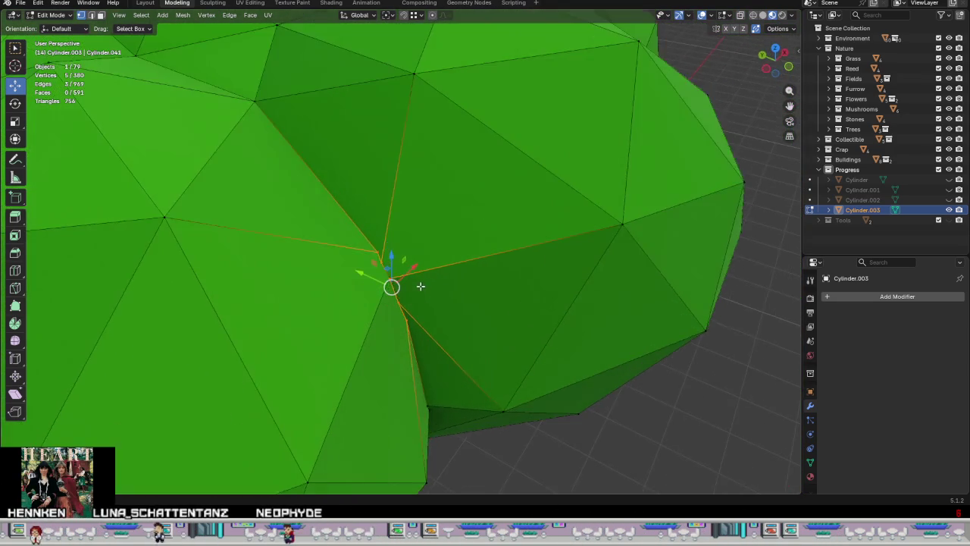
scroll(419, 284, "up", 3)
mouse_move(388, 282)
middle_mouse_down()
mouse_move(470, 284)
mouse_move(573, 242)
mouse_move(472, 240)
middle_mouse_up()
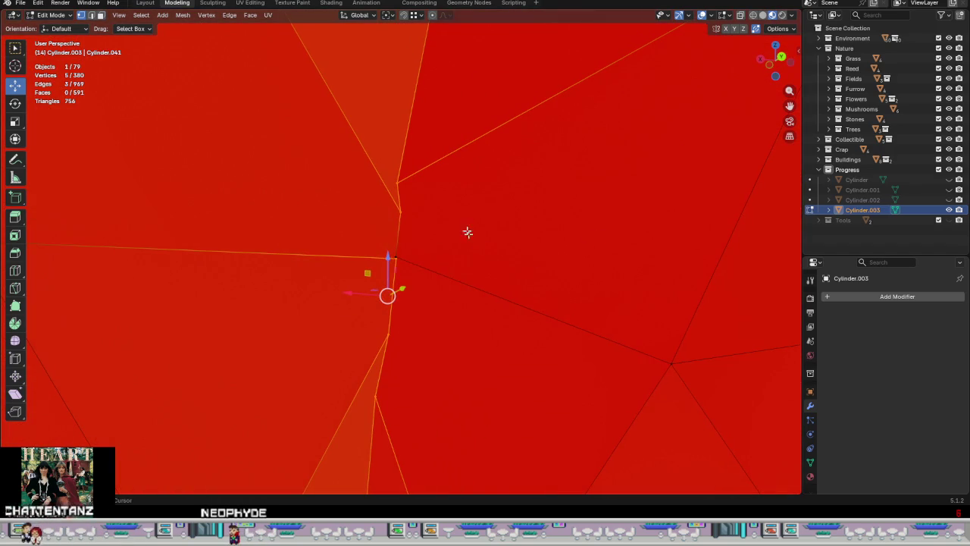
right_click(413, 365)
left_click(503, 351)
Step: Snap-move two seam vertices onto their neighbouring vertices to weld them
mouse_move(498, 306)
middle_mouse_down()
mouse_move(328, 359)
mouse_move(308, 354)
mouse_move(358, 239)
mouse_move(384, 301)
mouse_move(366, 280)
mouse_move(391, 283)
mouse_move(359, 280)
middle_mouse_up()
scroll(308, 353, "down", 3)
scroll(334, 349, "down", 3)
scroll(384, 307, "down", 3)
scroll(383, 311, "up", 5)
key("g")
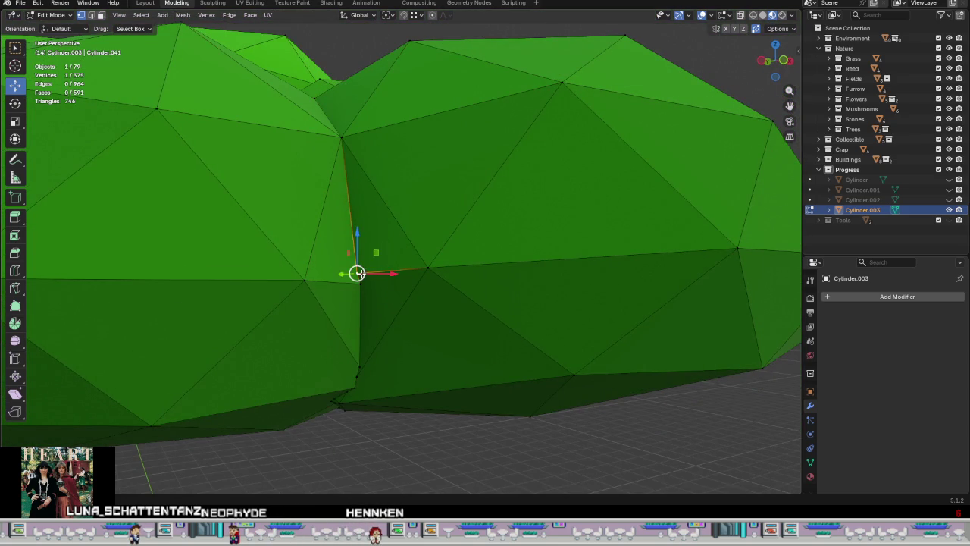
left_click(380, 292)
left_click(362, 284)
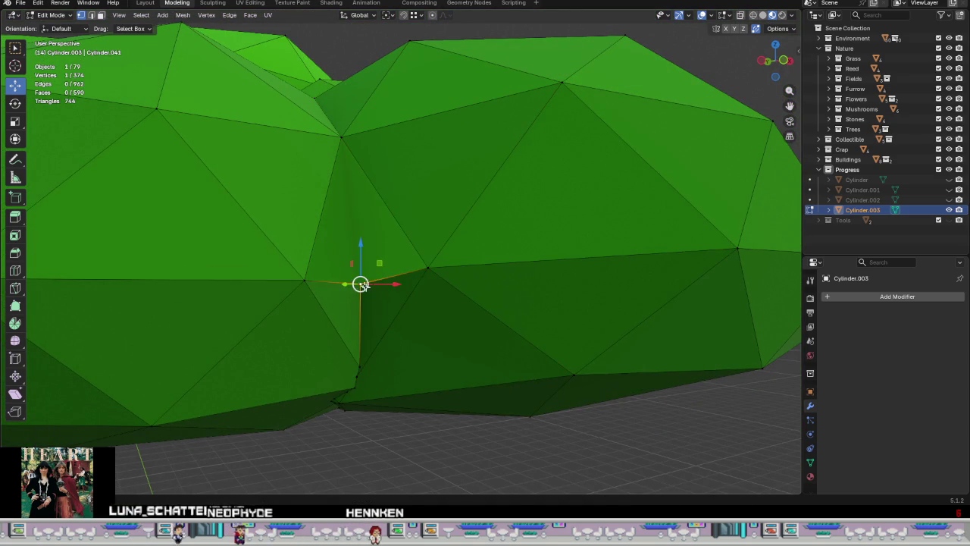
key("g")
left_click(351, 321)
Step: Bring a seam vertex straight up along Z, snapping it to the top vertex
mouse_move(350, 321)
middle_mouse_down()
mouse_move(393, 253)
mouse_move(524, 387)
mouse_move(508, 422)
mouse_move(384, 380)
middle_mouse_up()
right_click(384, 380, "ctrl")
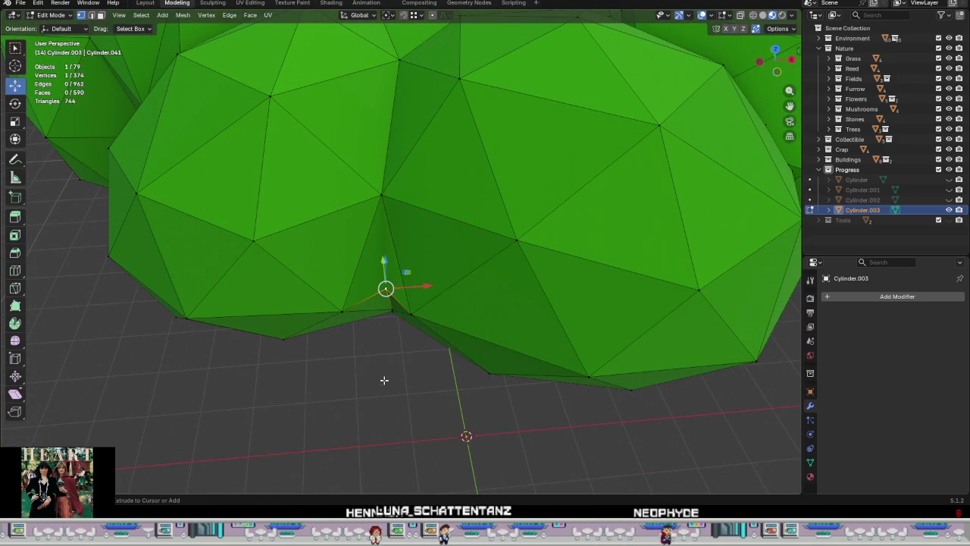
middle_click_drag(385, 333, 386, 249)
scroll(379, 281, "up", 5)
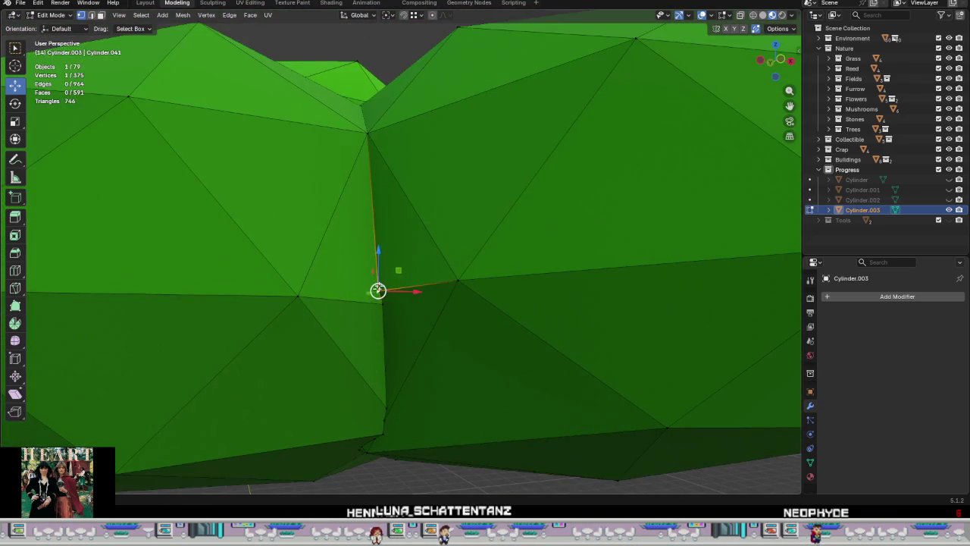
key("e")
key("z")
key("ctrl")
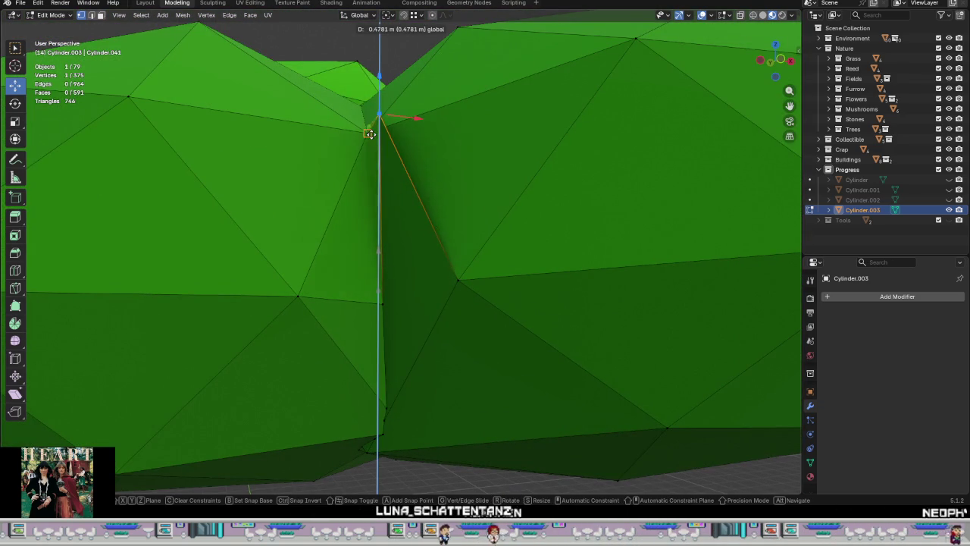
left_click(369, 130)
Step: Weld the vertex onto the top vertex of the vertical crack
middle_click_drag(379, 158, 437, 225)
scroll(438, 225, "down", 4)
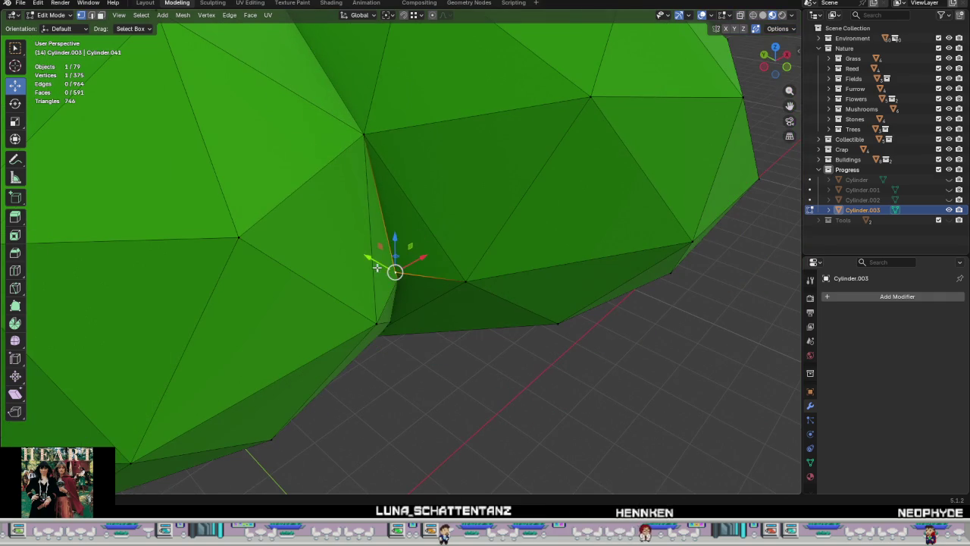
key("g")
left_click(411, 286)
mouse_move(411, 287)
middle_mouse_down()
mouse_move(371, 235)
mouse_move(370, 278)
middle_mouse_up()
key("g")
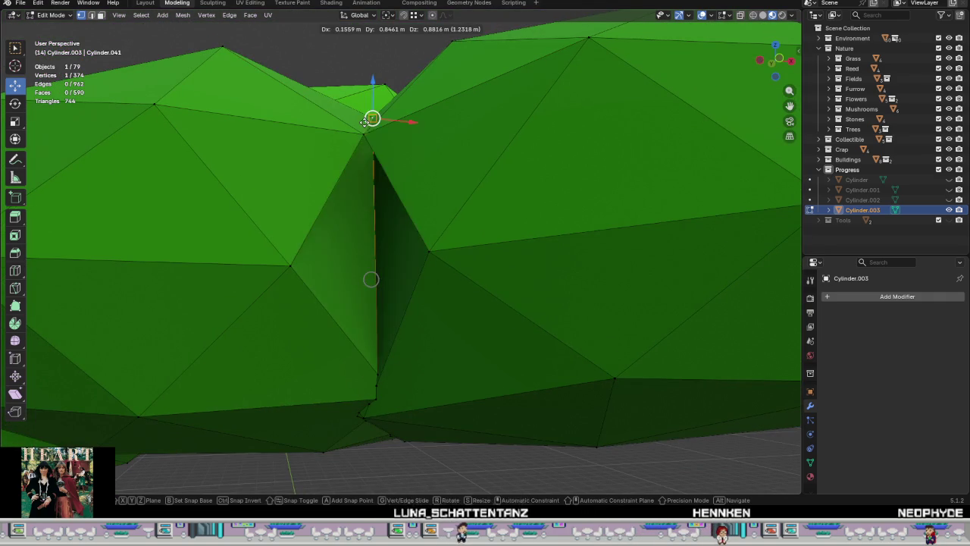
left_click(377, 159)
Step: Shift two lower seam vertices left and right to close the crack
mouse_move(377, 158)
middle_mouse_down()
mouse_move(444, 294)
mouse_move(405, 281)
middle_mouse_up()
scroll(433, 305, "down", 2)
left_click(350, 298)
key("g")
left_click(321, 297)
left_click(429, 289)
key("g")
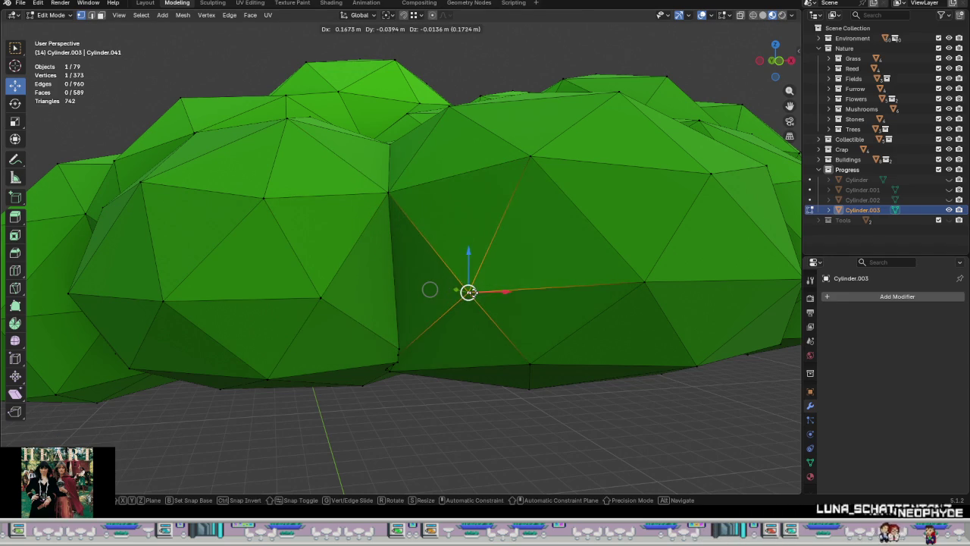
left_click(463, 288)
mouse_move(464, 288)
middle_mouse_down()
mouse_move(444, 396)
mouse_move(488, 371)
mouse_move(412, 346)
middle_mouse_up()
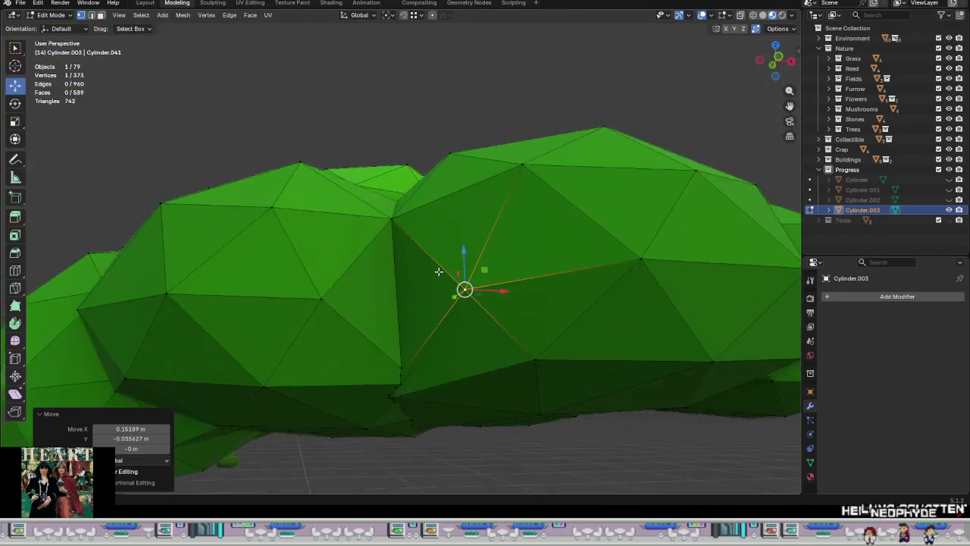
scroll(411, 347, "down", 2)
scroll(422, 311, "up", 3)
mouse_move(422, 310)
middle_mouse_down()
mouse_move(418, 394)
mouse_move(424, 305)
mouse_move(452, 271)
mouse_move(333, 309)
middle_mouse_up()
Step: Merge the small ledge vertices at their center instead of at the 3D cursor
scroll(333, 309, "up", 3)
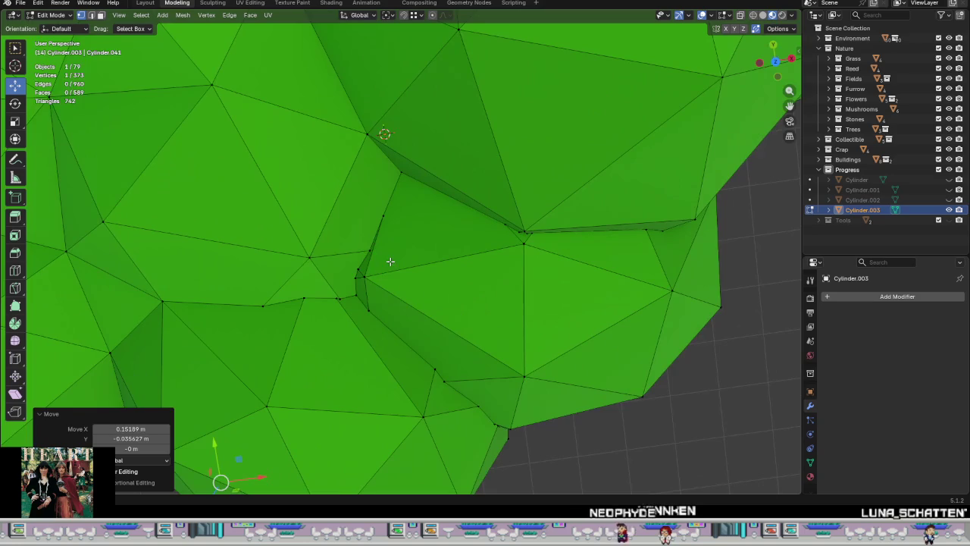
scroll(351, 274, "up", 2)
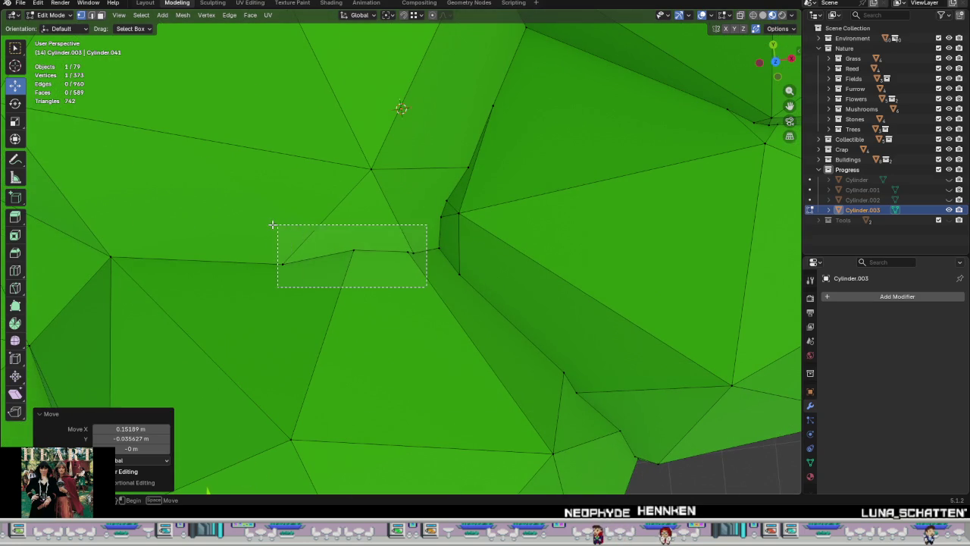
left_click_drag(281, 225, 282, 226)
right_click(326, 262)
left_click(396, 274)
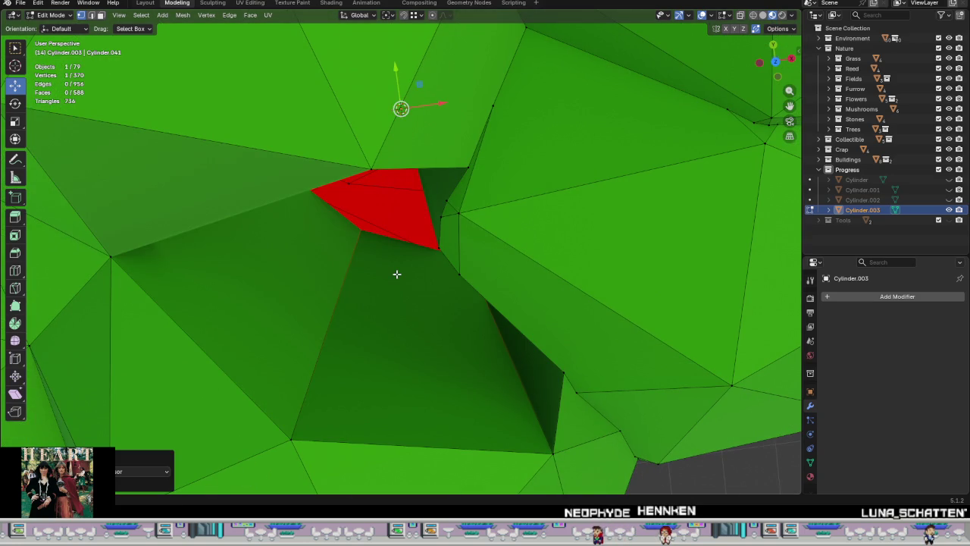
key("ctrl+z")
right_click(396, 273)
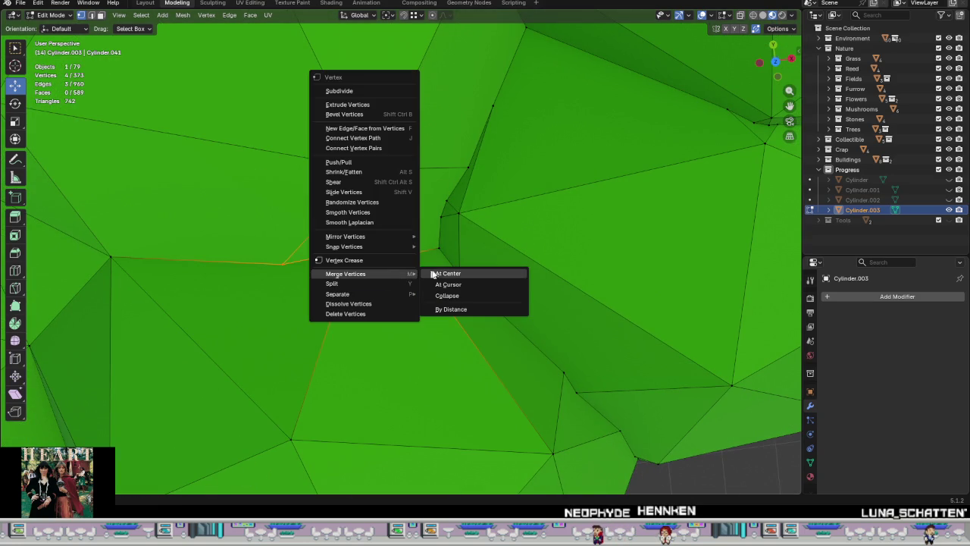
left_click(448, 272)
Step: Merge the next cluster of seven seam vertices at their center
middle_click_drag(378, 273, 370, 241)
scroll(369, 241, "down", 3)
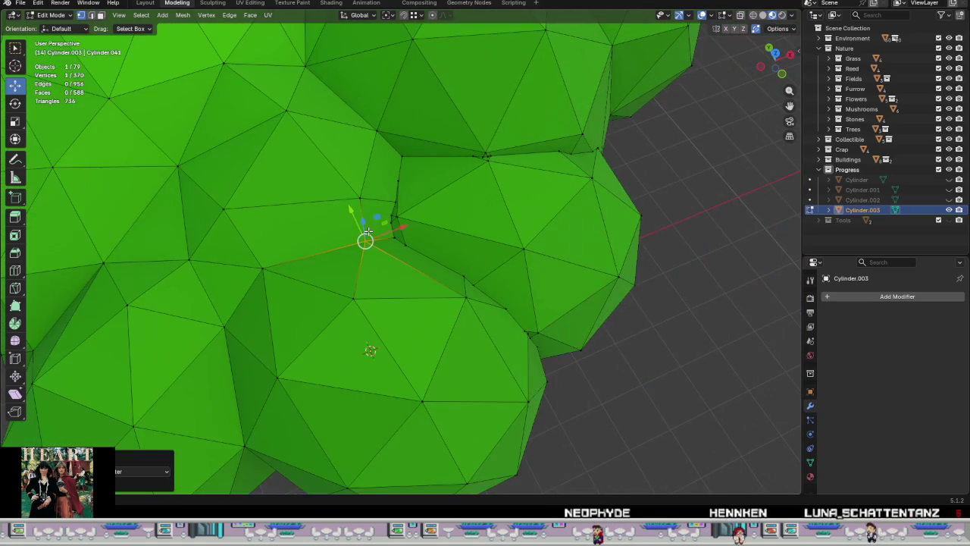
scroll(364, 241, "up", 1)
scroll(364, 241, "up", 1)
scroll(365, 241, "up", 1)
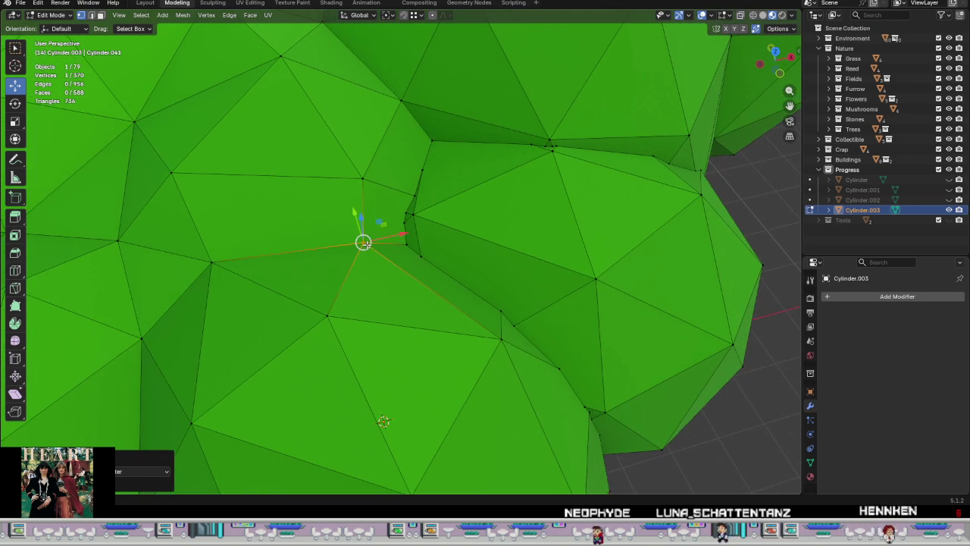
scroll(365, 241, "down", 2)
middle_click_drag(370, 247, 374, 266)
scroll(429, 265, "up", 2)
left_click_drag(453, 267, 388, 147)
key("ctrl+v")
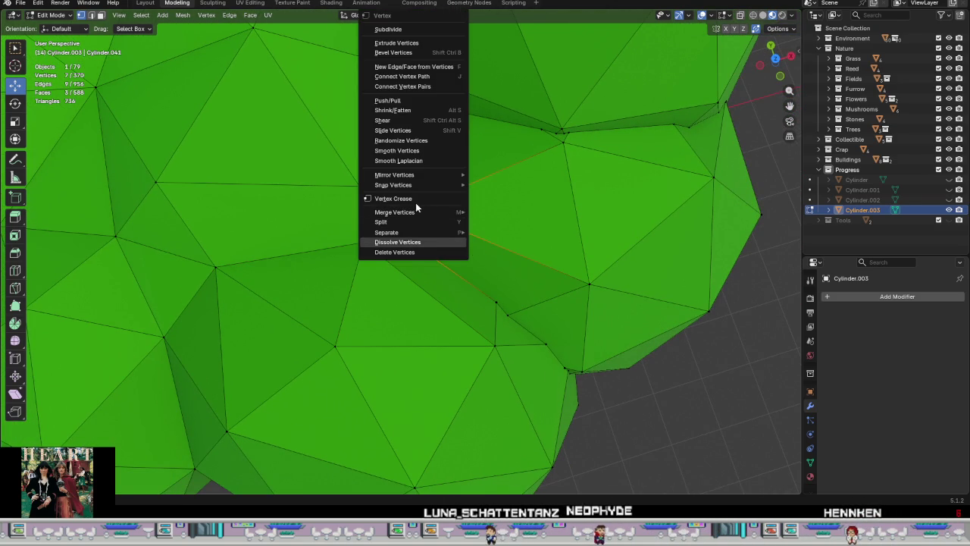
mouse_move(395, 212)
left_click(529, 212)
Step: Reposition the merged vertex, then drag another single vertex into place
mouse_move(458, 245)
middle_mouse_down()
mouse_move(463, 340)
mouse_move(474, 317)
middle_mouse_up()
key("g")
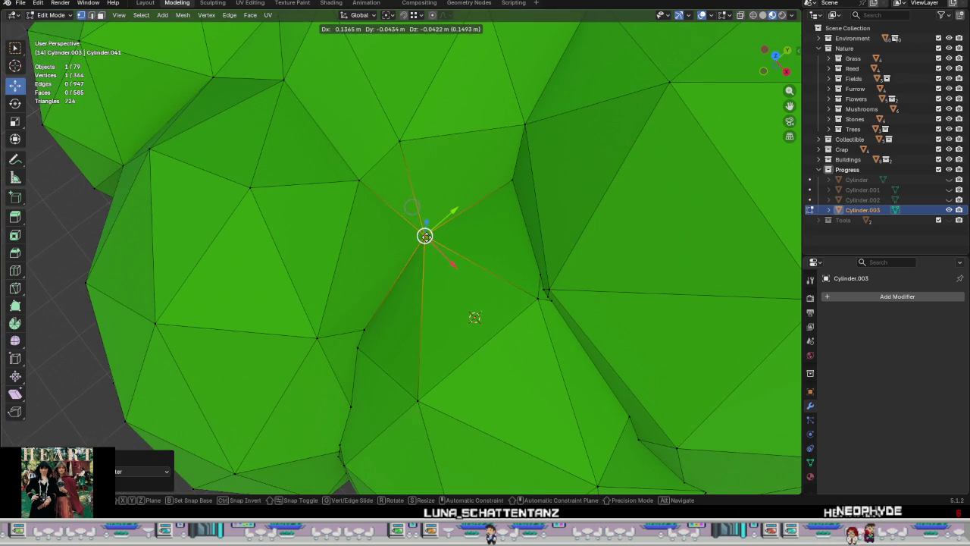
left_click(424, 236)
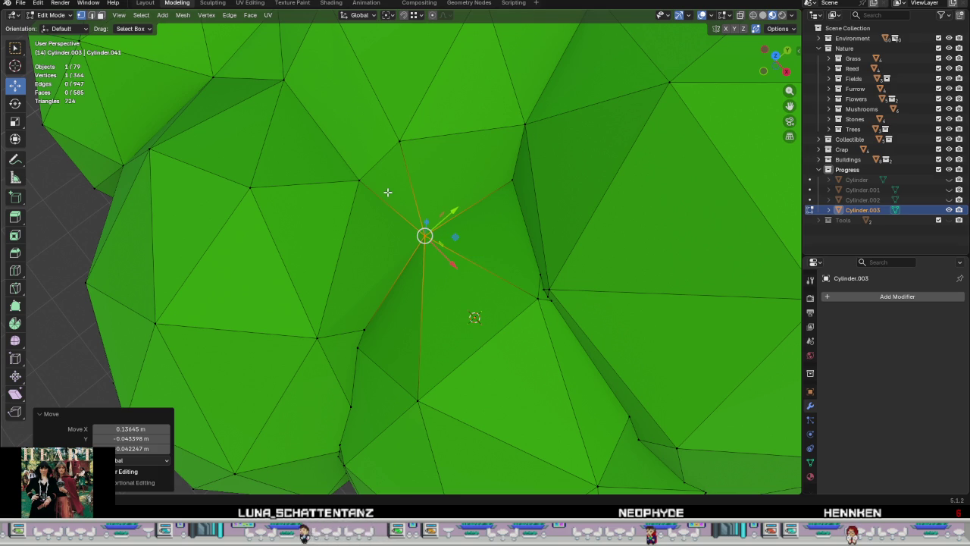
mouse_move(421, 292)
middle_mouse_down()
mouse_move(463, 275)
mouse_move(490, 282)
mouse_move(461, 303)
middle_mouse_up()
key("alt+a")
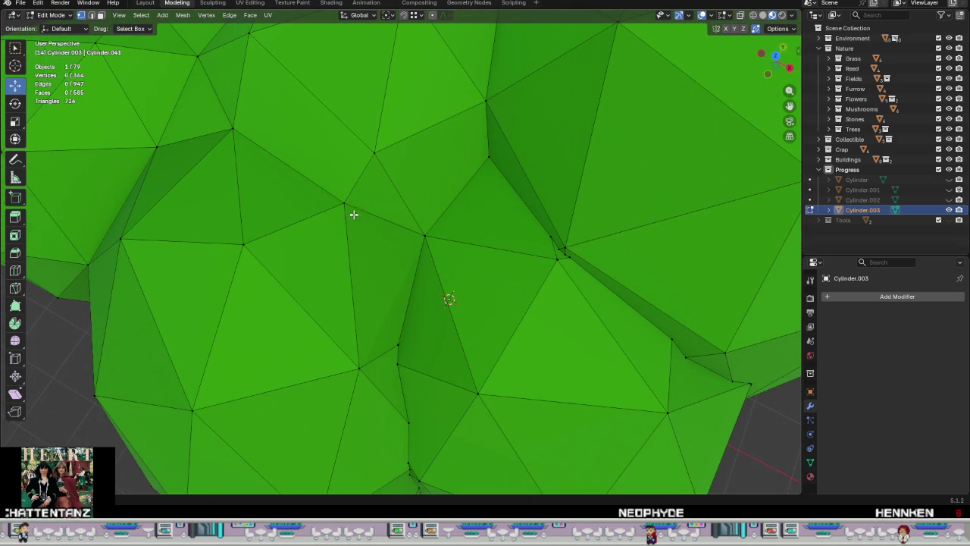
left_click(343, 206)
middle_click_drag(343, 203, 333, 200)
left_click_drag(327, 199, 408, 182)
mouse_move(408, 182)
middle_mouse_down()
mouse_move(480, 207)
mouse_move(496, 260)
mouse_move(427, 245)
mouse_move(347, 190)
mouse_move(356, 205)
mouse_move(390, 214)
mouse_move(412, 189)
mouse_move(399, 255)
mouse_move(454, 275)
middle_mouse_up()
Step: Merge one more seam vertex cluster at its center and place it
left_click_drag(417, 203, 418, 204)
right_click(455, 265)
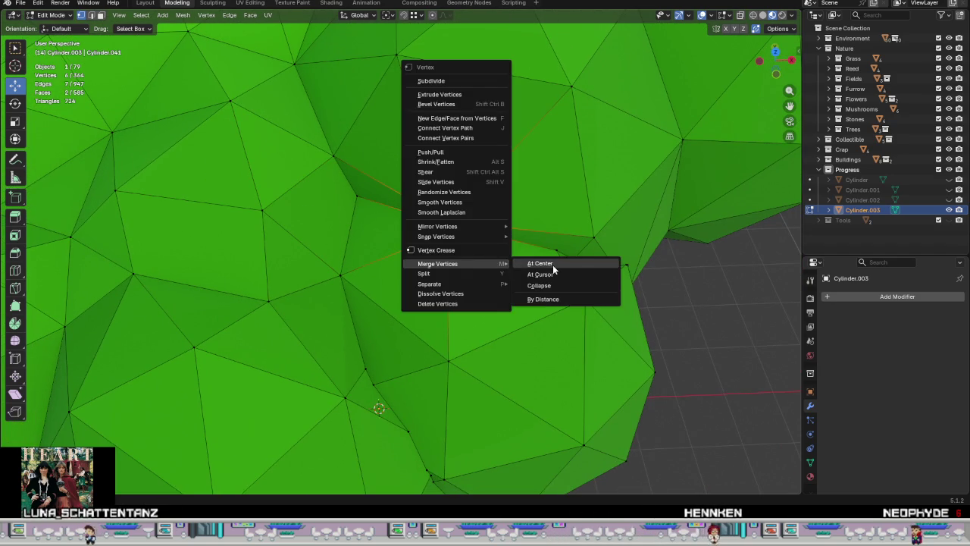
left_click(553, 265)
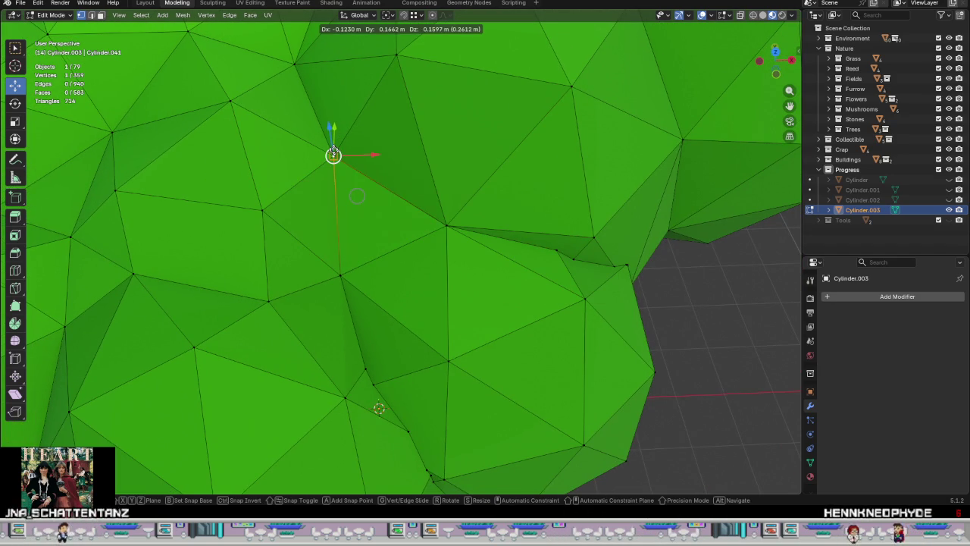
left_click(356, 196)
scroll(382, 254, "down", 4)
middle_click_drag(381, 253, 325, 245)
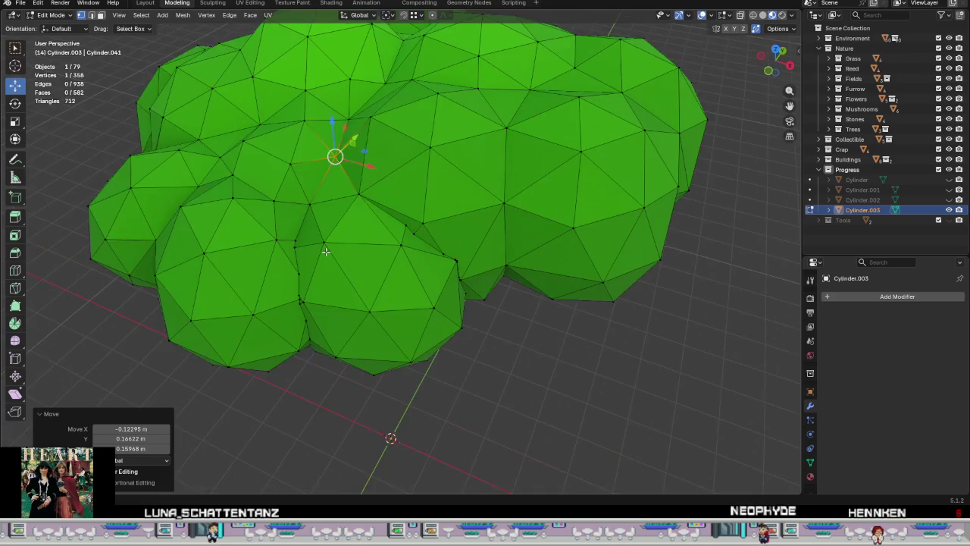
Step: Pull two seam vertices onto the join and extrude a new vertex upward until it merges
scroll(334, 232, "up", 1)
scroll(364, 205, "up", 2)
scroll(390, 205, "up", 2)
left_click(410, 204)
mouse_move(409, 204)
left_mouse_down()
mouse_move(430, 113)
mouse_move(423, 124)
left_mouse_up()
left_click(410, 217)
left_click_drag(410, 218, 369, 199)
mouse_move(379, 206)
middle_mouse_down()
mouse_move(447, 191)
mouse_move(444, 156)
mouse_move(453, 222)
middle_mouse_up()
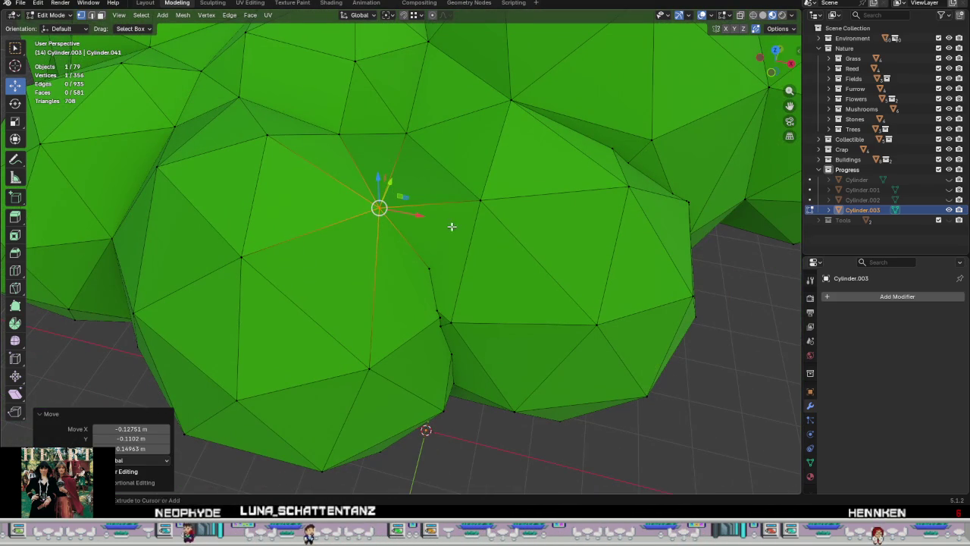
right_click(408, 217, "ctrl")
left_click_drag(410, 218, 406, 135)
mouse_move(407, 134)
middle_mouse_down()
mouse_move(409, 99)
mouse_move(439, 175)
mouse_move(431, 237)
middle_mouse_up()
Step: Merge the five vertices along the gap at center and move the result onto the dome edge
left_click_drag(404, 283, 436, 318)
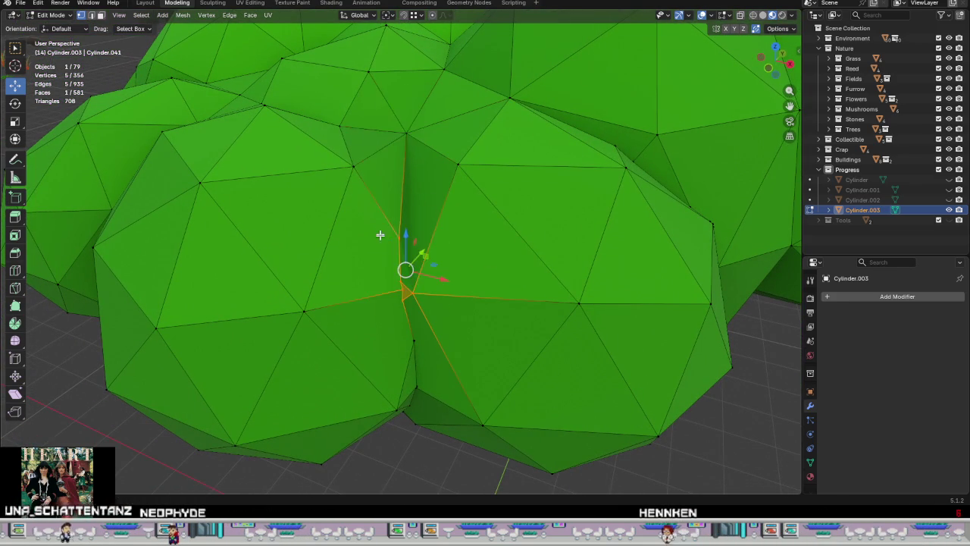
right_click(404, 245)
left_click(444, 247)
mouse_move(452, 247)
middle_mouse_down()
mouse_move(427, 260)
mouse_move(511, 283)
mouse_move(383, 248)
middle_mouse_up()
mouse_move(377, 219)
left_mouse_down()
mouse_move(362, 223)
mouse_move(460, 219)
left_mouse_up()
mouse_move(460, 219)
middle_mouse_down()
mouse_move(438, 180)
mouse_move(405, 304)
middle_mouse_up()
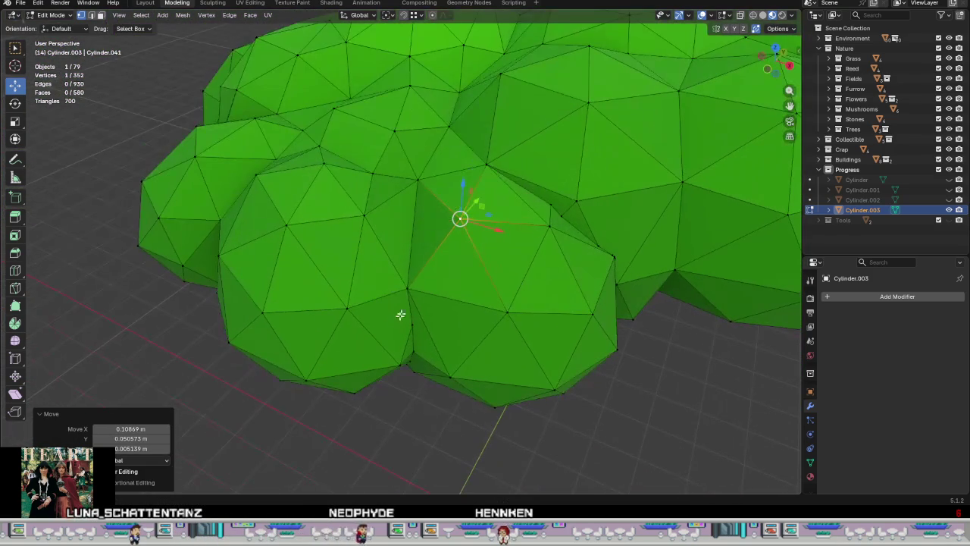
Step: Nudge the vertex at the lower notch down into place
left_click(403, 289)
middle_click_drag(422, 182, 424, 219)
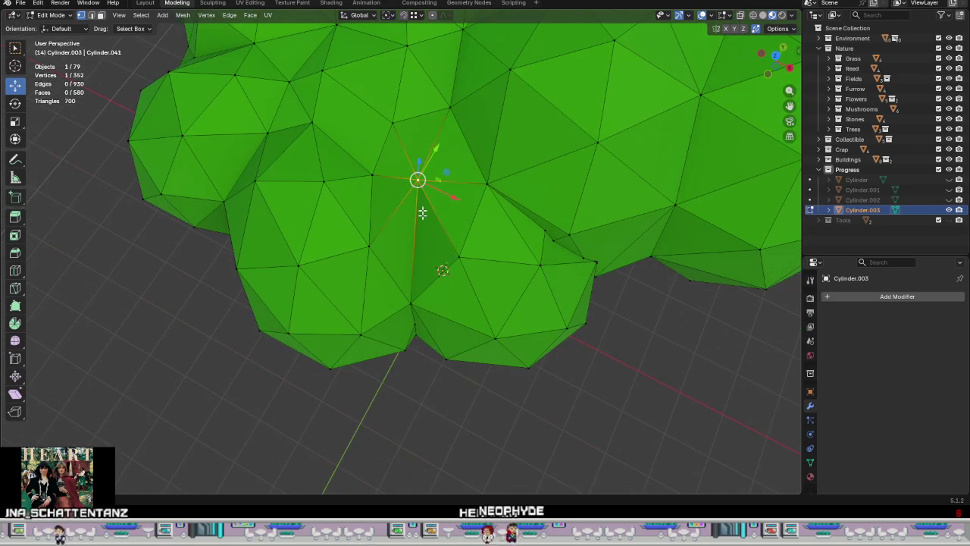
left_click_drag(425, 219, 416, 269)
middle_click_drag(416, 268, 409, 303)
left_click_drag(410, 303, 411, 307)
mouse_move(410, 306)
middle_mouse_down()
mouse_move(418, 346)
mouse_move(454, 325)
mouse_move(408, 286)
middle_mouse_up()
Step: Merge the four vertical-seam vertices into one and move it down-left onto its neighbour
scroll(418, 346, "up", 3)
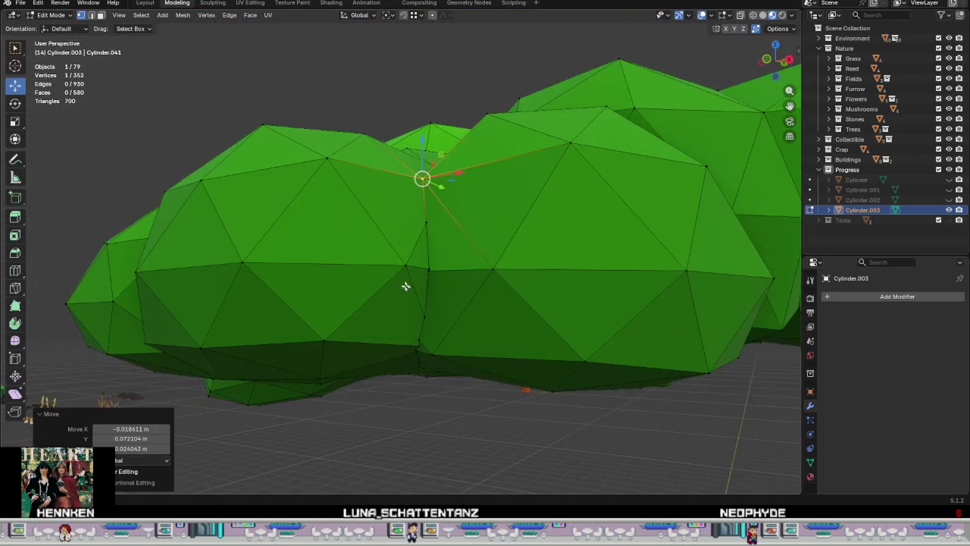
scroll(428, 306, "up", 3)
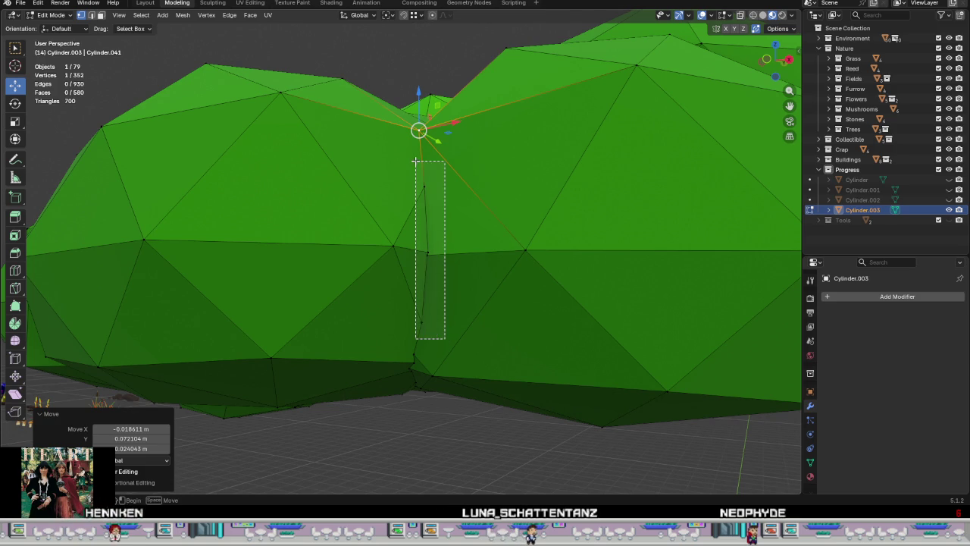
left_click_drag(440, 266, 418, 163)
right_click(448, 240)
left_click(486, 241)
scroll(428, 275, "up", 2)
scroll(428, 276, "up", 2)
mouse_move(418, 271)
middle_mouse_down()
mouse_move(417, 340)
mouse_move(465, 234)
mouse_move(448, 278)
mouse_move(401, 282)
mouse_move(427, 280)
mouse_move(403, 268)
middle_mouse_up()
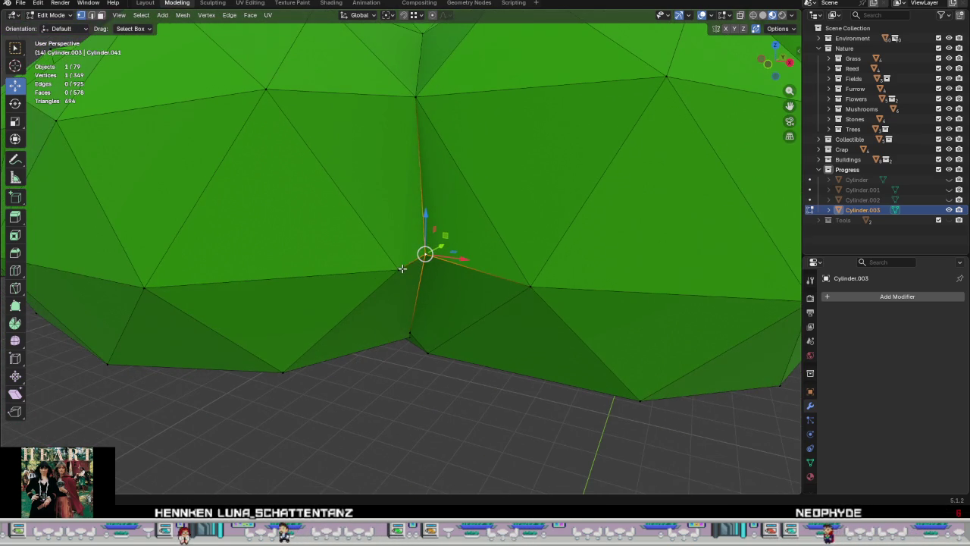
left_click_drag(441, 258, 445, 282)
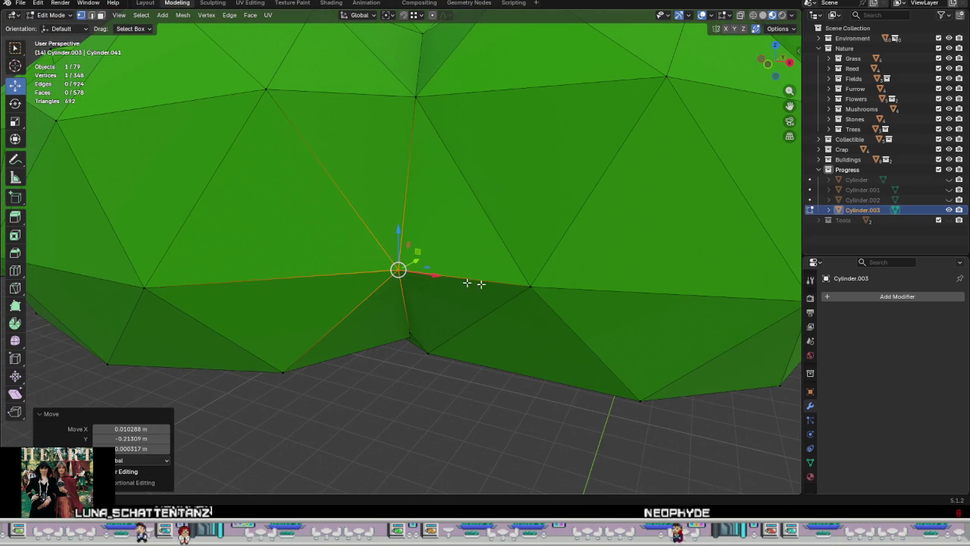
scroll(536, 284, "down", 5)
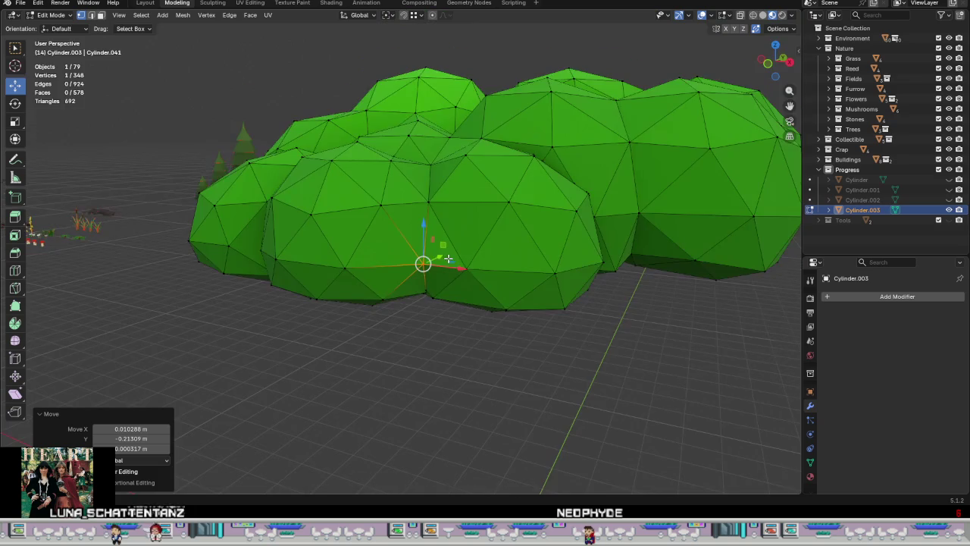
Step: Move one seam vertex up and right, and shift the next seam vertex slightly left
middle_click_drag(536, 284, 491, 335)
scroll(491, 335, "up", 3)
scroll(464, 318, "up", 2)
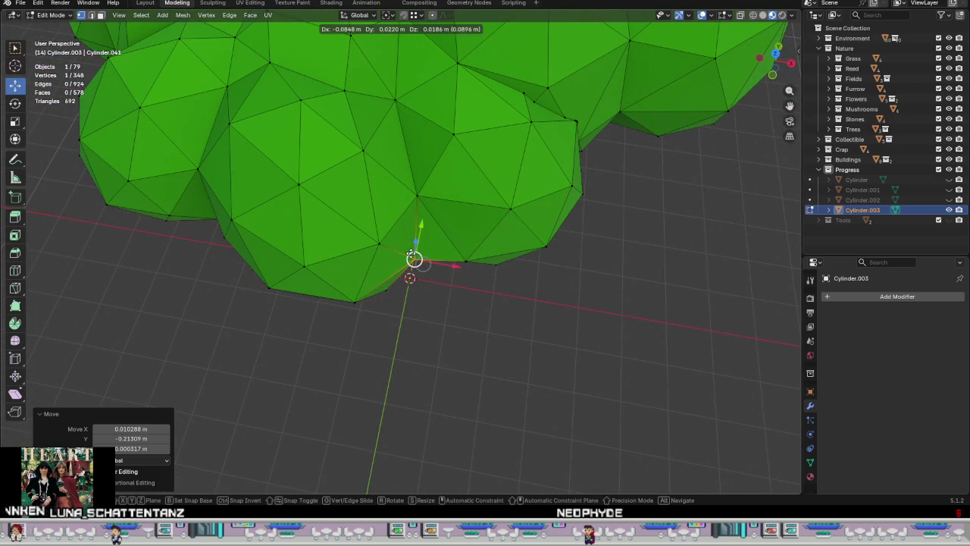
left_click_drag(422, 263, 458, 253)
middle_click_drag(441, 270, 415, 265)
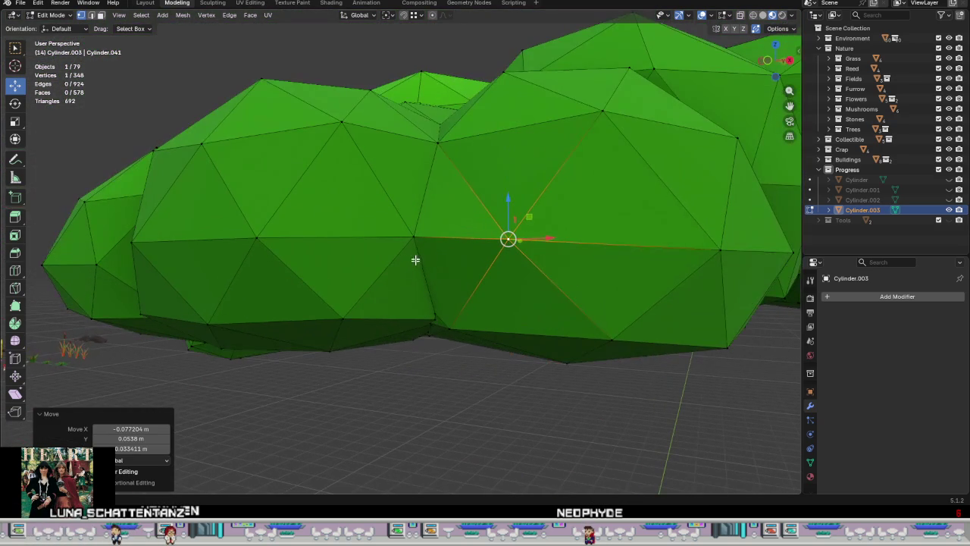
left_click(412, 241)
left_click_drag(411, 237, 390, 235)
mouse_move(424, 279)
middle_mouse_down()
mouse_move(424, 243)
mouse_move(448, 325)
middle_mouse_up()
Step: Merge the five selected vertices at center, then grab another seam vertex onto its neighbour
right_click(452, 327)
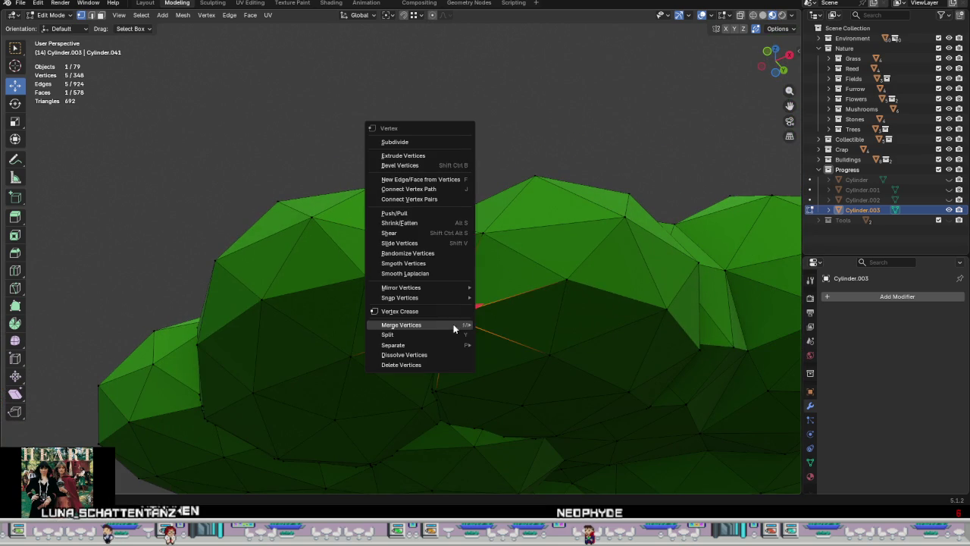
left_click(487, 324)
scroll(488, 321, "down", 4)
mouse_move(487, 320)
middle_mouse_down()
mouse_move(472, 385)
mouse_move(451, 334)
middle_mouse_up()
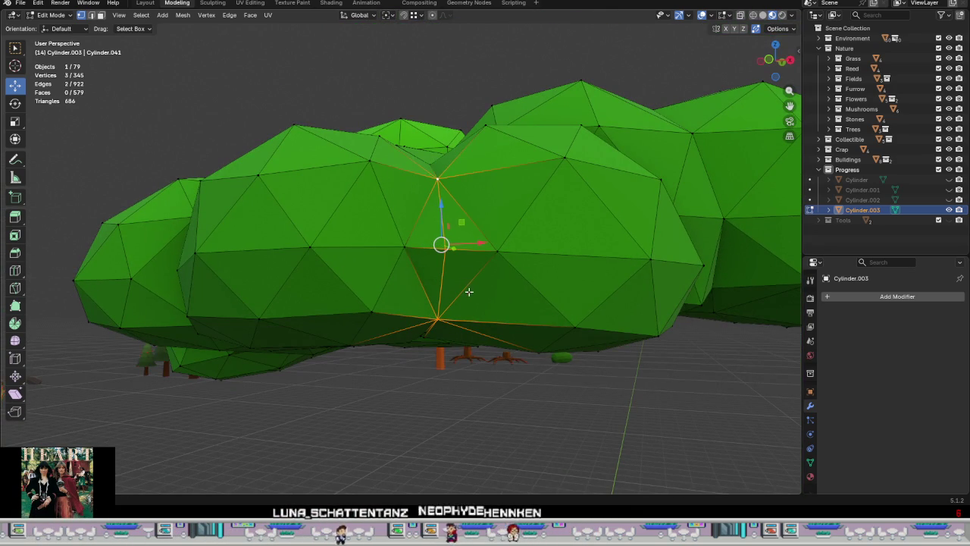
left_click(425, 242)
key("g")
left_click(439, 183)
mouse_move(440, 182)
middle_mouse_down()
mouse_move(454, 255)
mouse_move(412, 277)
mouse_move(416, 244)
mouse_move(432, 283)
mouse_move(438, 183)
mouse_move(476, 263)
mouse_move(496, 264)
mouse_move(439, 273)
mouse_move(515, 293)
mouse_move(489, 244)
mouse_move(508, 258)
mouse_move(531, 228)
mouse_move(555, 303)
mouse_move(498, 283)
mouse_move(463, 296)
mouse_move(480, 272)
mouse_move(461, 264)
mouse_move(476, 257)
mouse_move(475, 207)
middle_mouse_up()
Step: Grab three more seam vertices with G and drop them onto neighbouring vertices
key("g")
left_click(439, 189)
left_click(497, 264)
key("g")
left_click(496, 259)
key("g")
left_click(540, 310)
Step: Orbit around the canopy, place the 3D cursor on it, and toggle Edit Mode
mouse_move(470, 311)
middle_mouse_down()
mouse_move(488, 321)
mouse_move(475, 345)
middle_mouse_up()
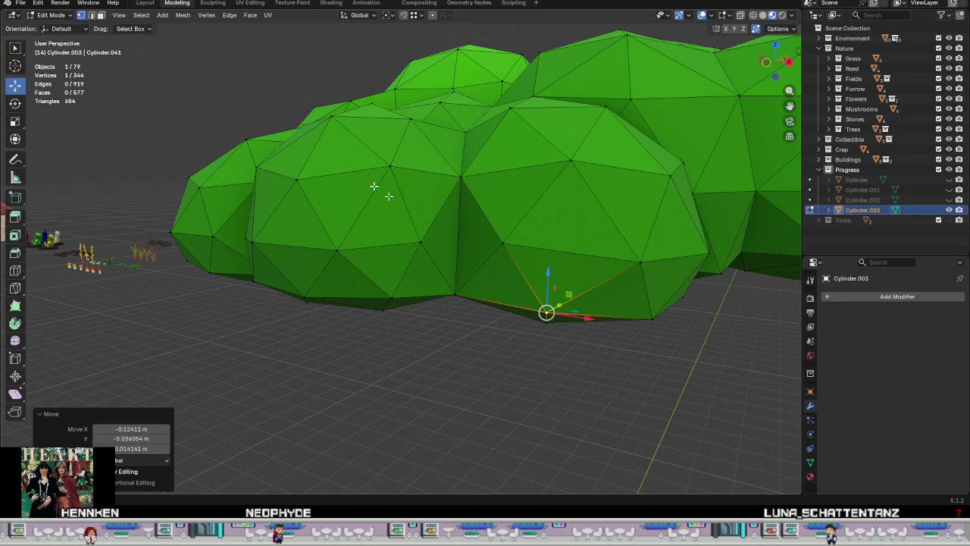
mouse_move(551, 285)
middle_mouse_down()
mouse_move(566, 247)
mouse_move(487, 260)
mouse_move(405, 245)
mouse_move(476, 254)
mouse_move(531, 318)
mouse_move(537, 357)
mouse_move(516, 353)
mouse_move(518, 339)
middle_mouse_up()
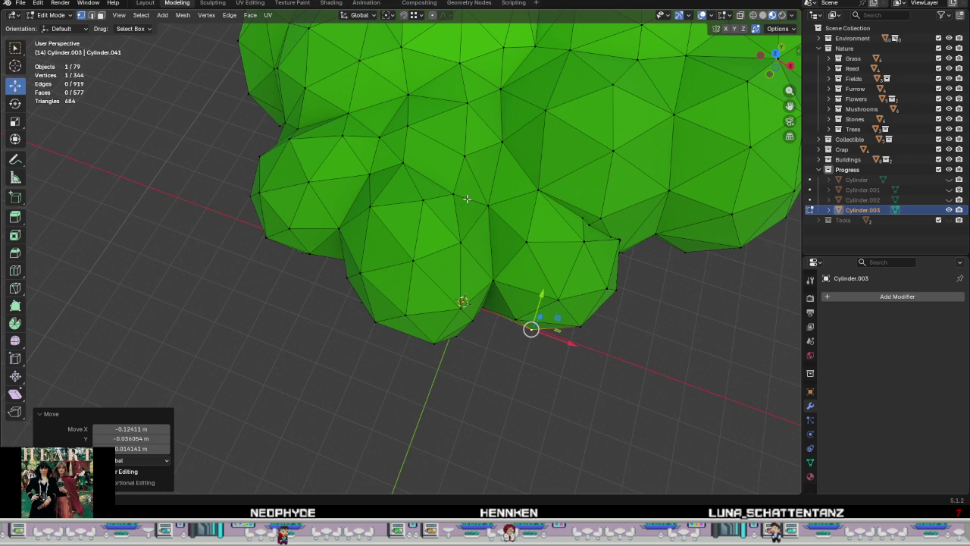
mouse_move(410, 134)
middle_mouse_down()
mouse_move(470, 223)
mouse_move(432, 186)
middle_mouse_up()
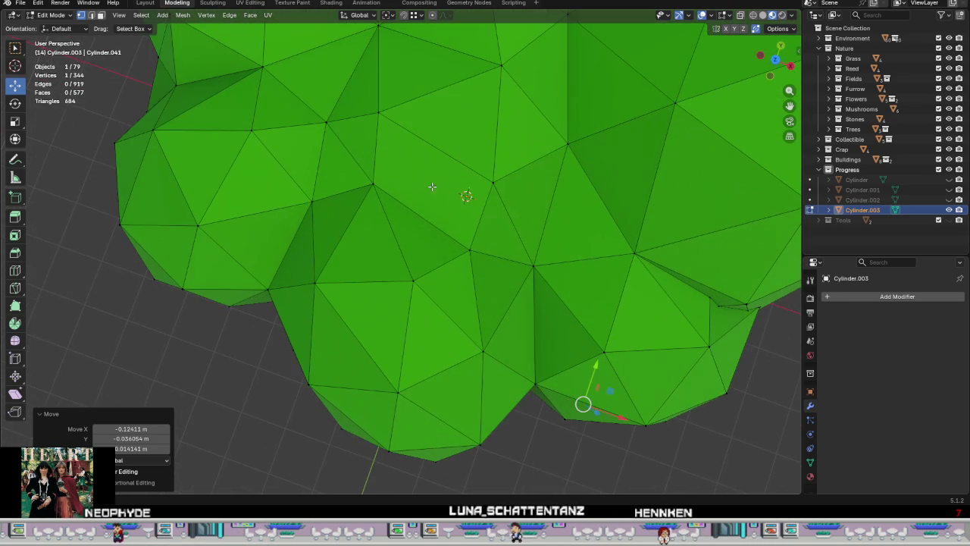
right_click(495, 182, "shift")
mouse_move(486, 236)
middle_mouse_down()
mouse_move(501, 225)
mouse_move(515, 247)
mouse_move(505, 266)
mouse_move(541, 277)
mouse_move(445, 250)
mouse_move(452, 265)
mouse_move(458, 224)
mouse_move(445, 288)
mouse_move(444, 363)
mouse_move(450, 329)
mouse_move(362, 297)
middle_mouse_up()
key("Tab")
key("Tab")
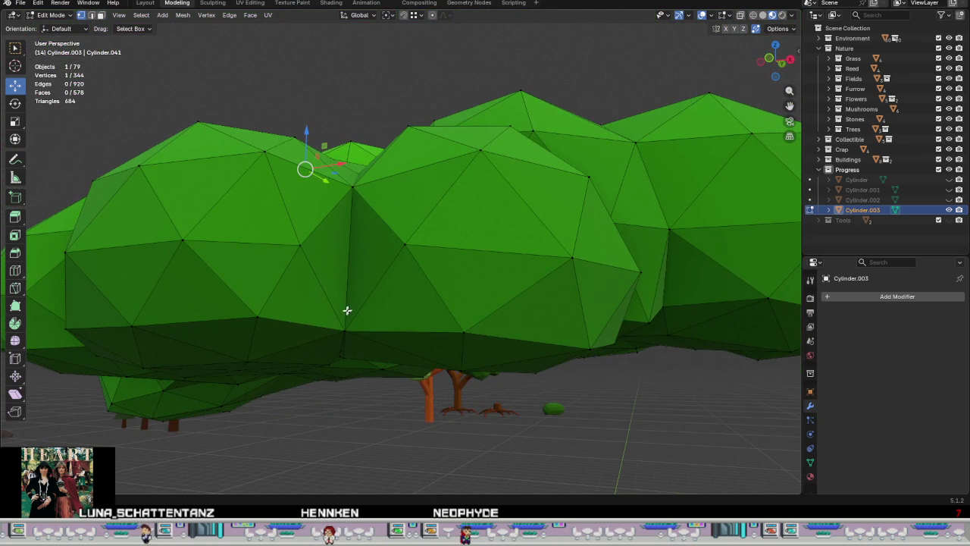
Step: Slide two more seam vertices left onto their neighbours so they merge
mouse_move(373, 323)
middle_mouse_down()
mouse_move(401, 329)
mouse_move(357, 331)
mouse_move(369, 336)
middle_mouse_up()
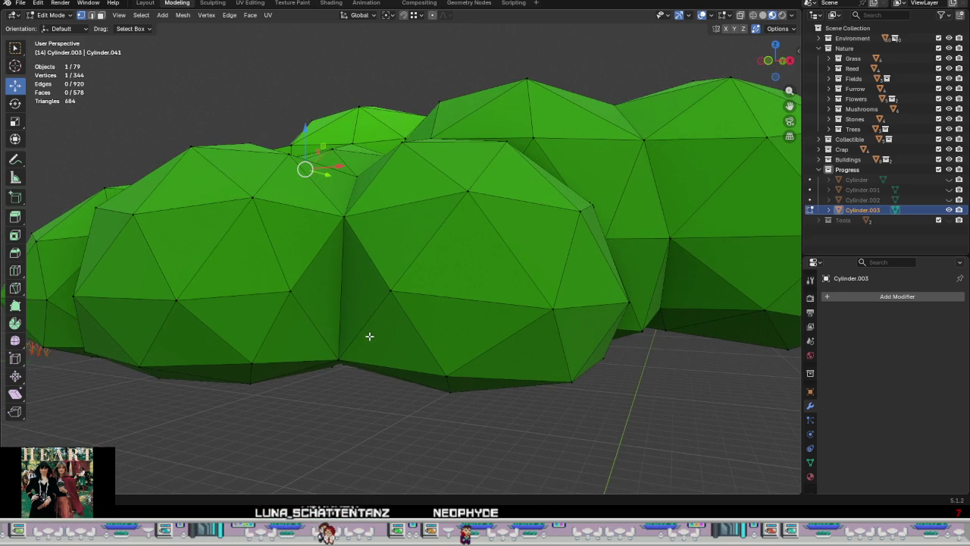
mouse_move(390, 291)
left_mouse_down()
mouse_move(290, 292)
mouse_move(368, 293)
mouse_move(350, 292)
left_mouse_up()
middle_click_drag(349, 292, 353, 342)
scroll(336, 331, "up", 3)
left_click_drag(342, 294, 332, 283)
middle_click_drag(332, 284, 333, 194)
left_click_drag(331, 283, 197, 284)
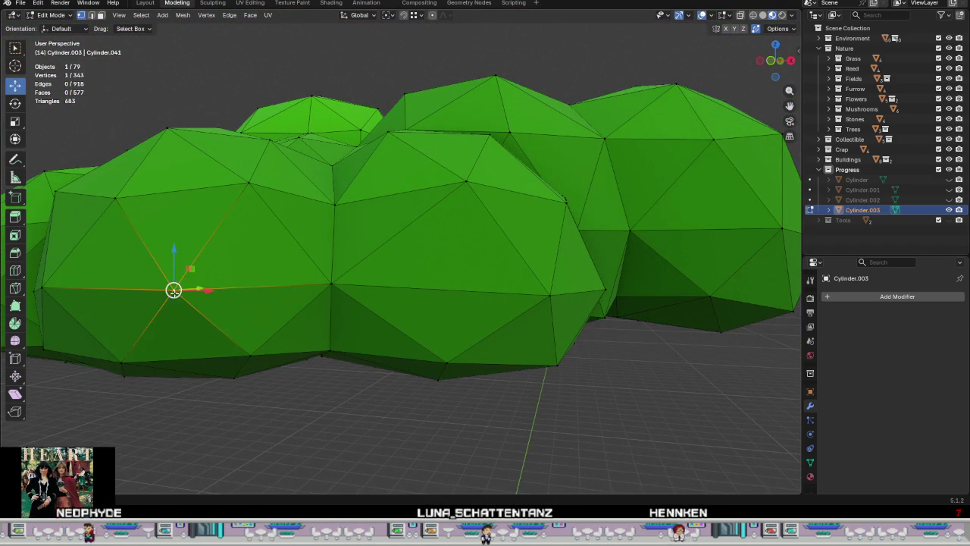
left_click(550, 295)
left_click_drag(550, 294, 508, 286)
Step: Switch to face select and delete the stray face inside the crown mesh
mouse_move(509, 286)
middle_mouse_down()
mouse_move(586, 336)
mouse_move(648, 318)
middle_mouse_up()
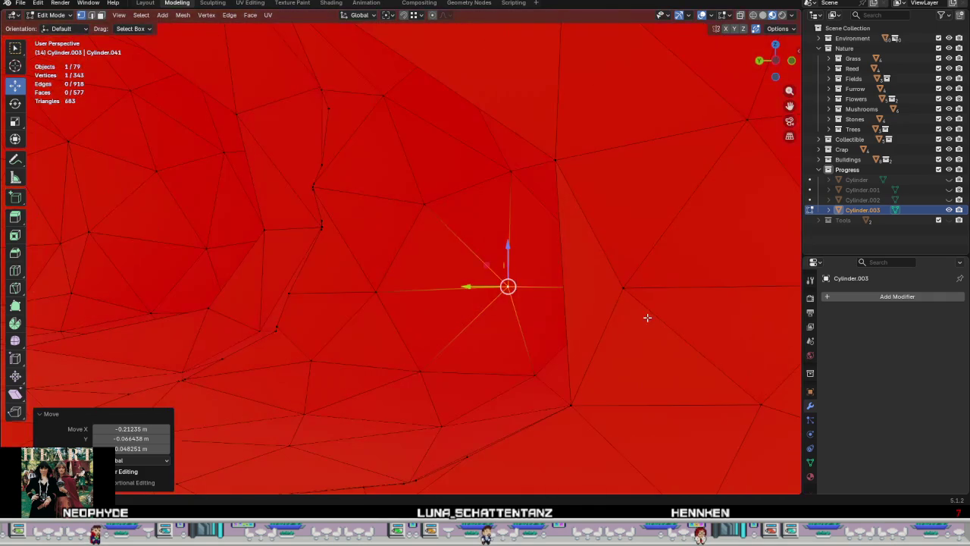
key("3")
left_click(572, 280)
right_click(572, 281)
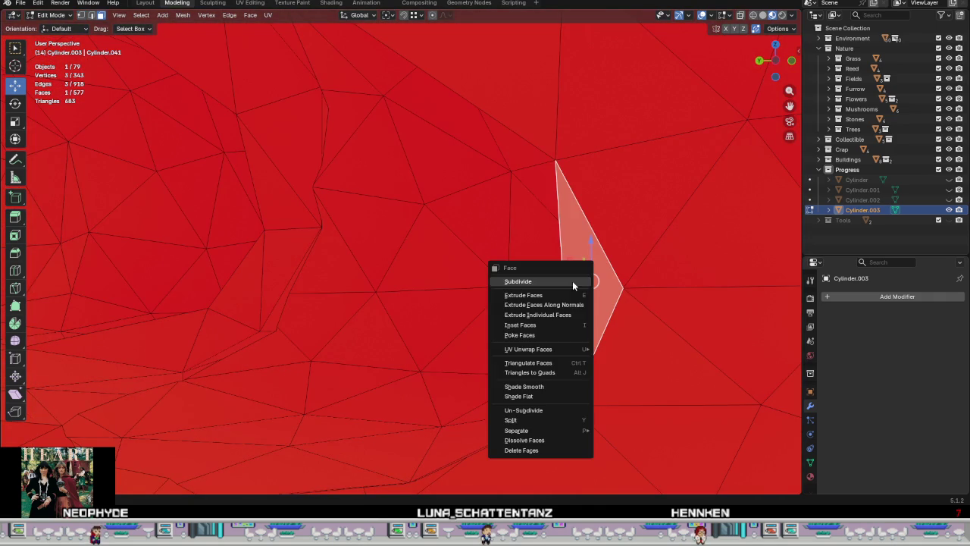
left_click(528, 450)
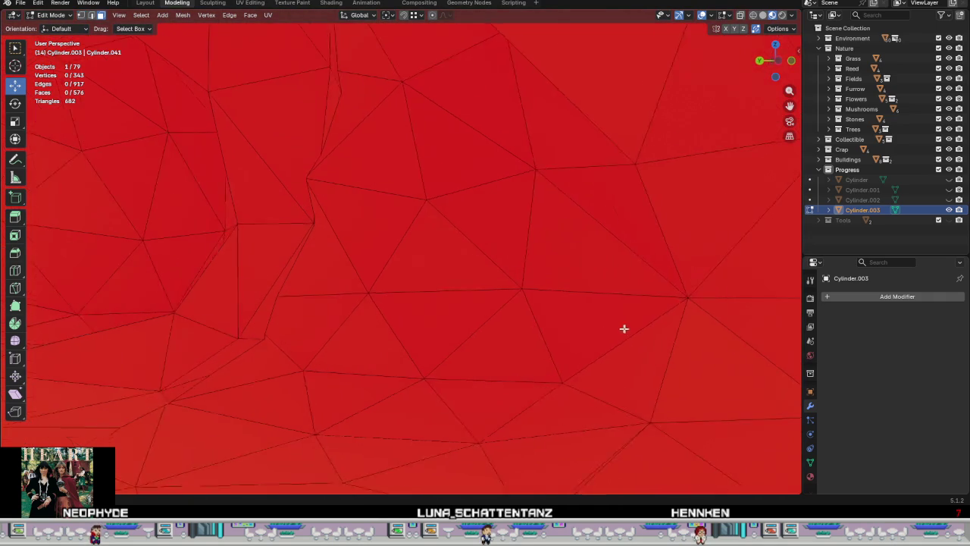
Step: Orbit around the crown's underside and move a seam vertex toward the seam gap
scroll(568, 336, "down", 5)
scroll(476, 333, "down", 3)
middle_click_drag(476, 333, 476, 229)
left_click_drag(476, 229, 473, 228)
mouse_move(473, 228)
middle_mouse_down()
mouse_move(487, 296)
mouse_move(465, 288)
middle_mouse_up()
mouse_move(472, 219)
middle_mouse_down()
mouse_move(493, 219)
mouse_move(455, 277)
mouse_move(465, 353)
mouse_move(451, 289)
mouse_move(466, 278)
mouse_move(470, 251)
middle_mouse_up()
left_click(472, 248)
left_click_drag(472, 248, 440, 188)
left_click(440, 189)
Step: Grab two seam vertices onto their neighbours so they merge
key("g")
left_click(438, 188)
left_click(411, 189)
left_click_drag(411, 190, 440, 189)
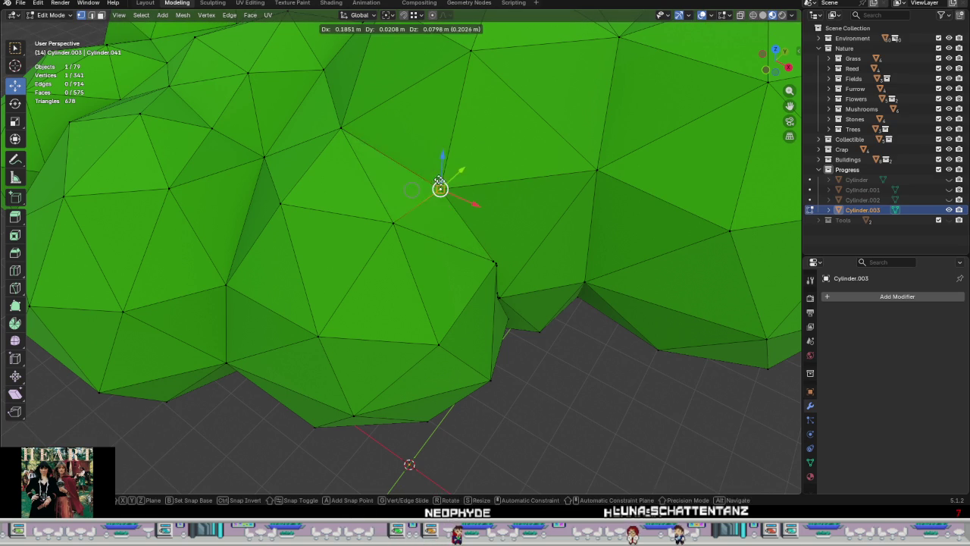
middle_click_drag(404, 227, 469, 182)
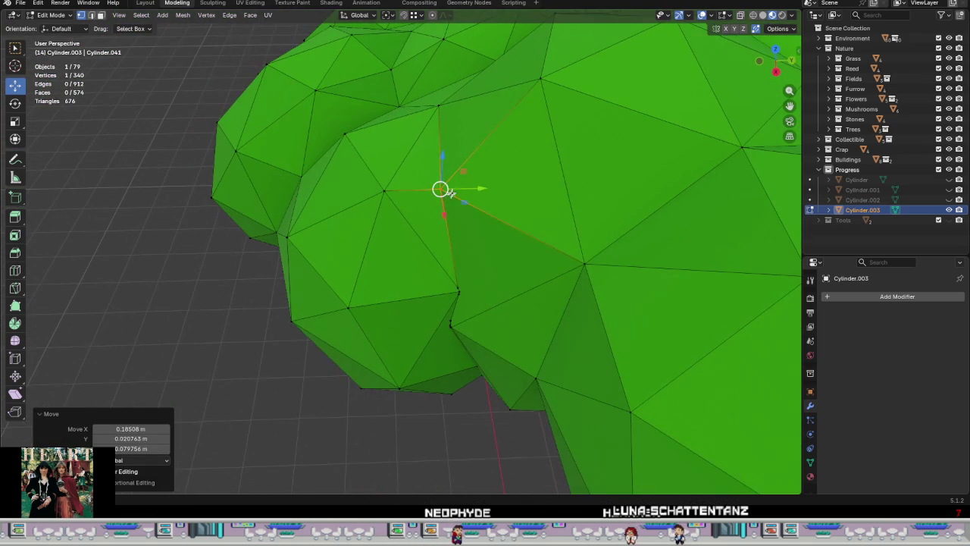
key("g")
left_click(479, 177)
Step: Merge the seven box-selected seam vertices at center and reposition the result
mouse_move(437, 221)
middle_mouse_down()
mouse_move(407, 210)
mouse_move(444, 291)
middle_mouse_up()
left_click_drag(444, 291, 386, 174)
right_click(419, 227)
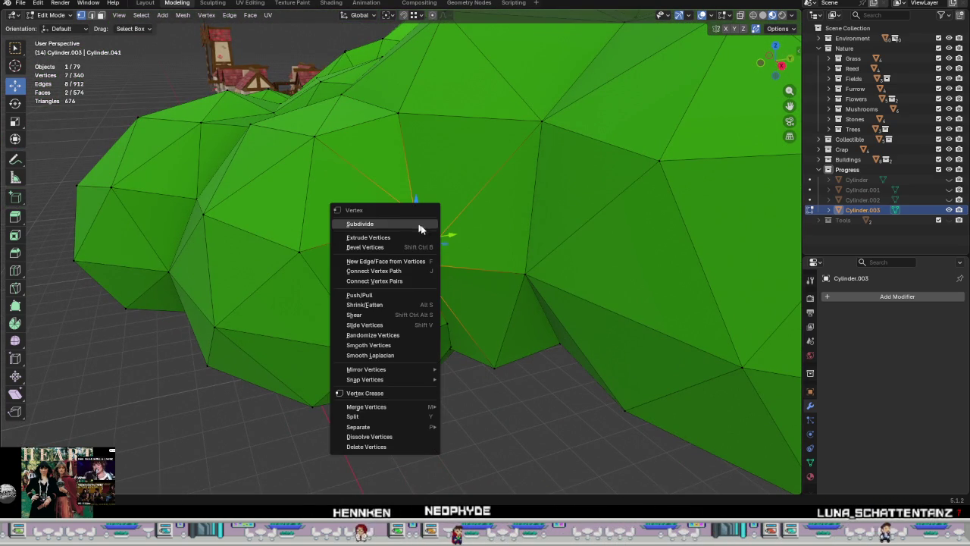
mouse_move(366, 407)
left_click(465, 408)
mouse_move(465, 408)
middle_mouse_down()
mouse_move(457, 269)
mouse_move(417, 258)
mouse_move(472, 290)
mouse_move(467, 273)
middle_mouse_up()
key("g")
left_click(476, 208)
Step: Drop one vertex onto its neighbour and slide the adjacent vertex along the X axis
key("g")
left_click(475, 206)
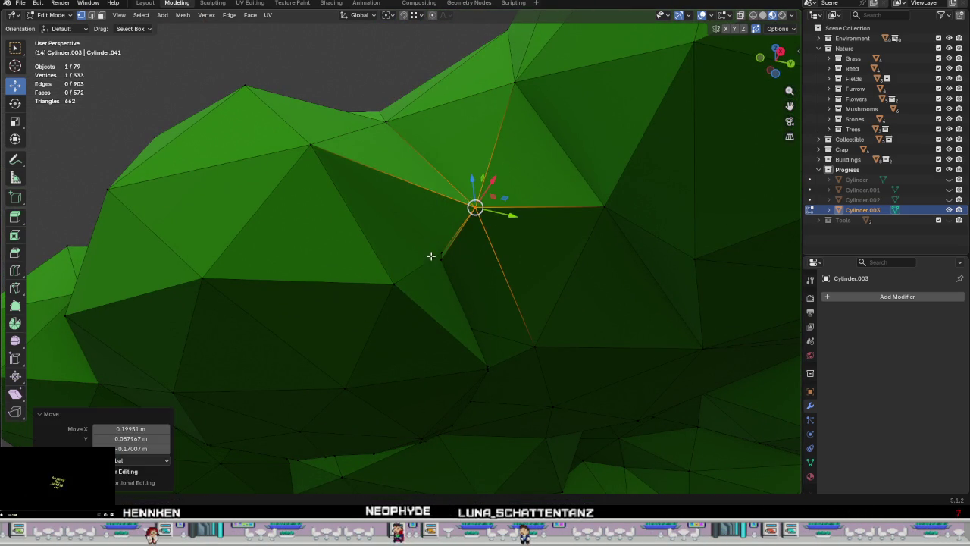
left_click(433, 256)
key("g")
key("x")
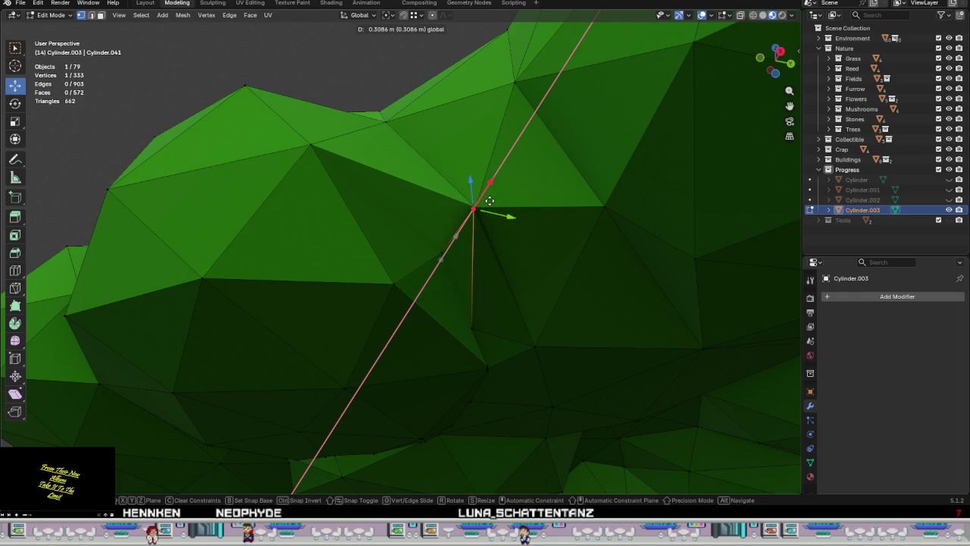
left_click(470, 215)
Step: Move the vertex twice more until it merges with its neighbour
middle_click_drag(461, 245, 485, 278)
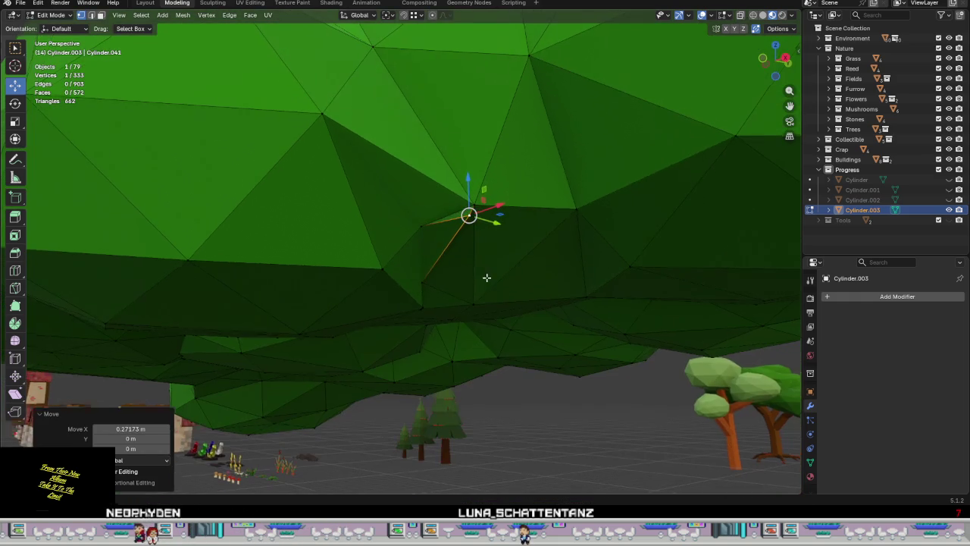
key("g")
left_click(474, 217)
key("g")
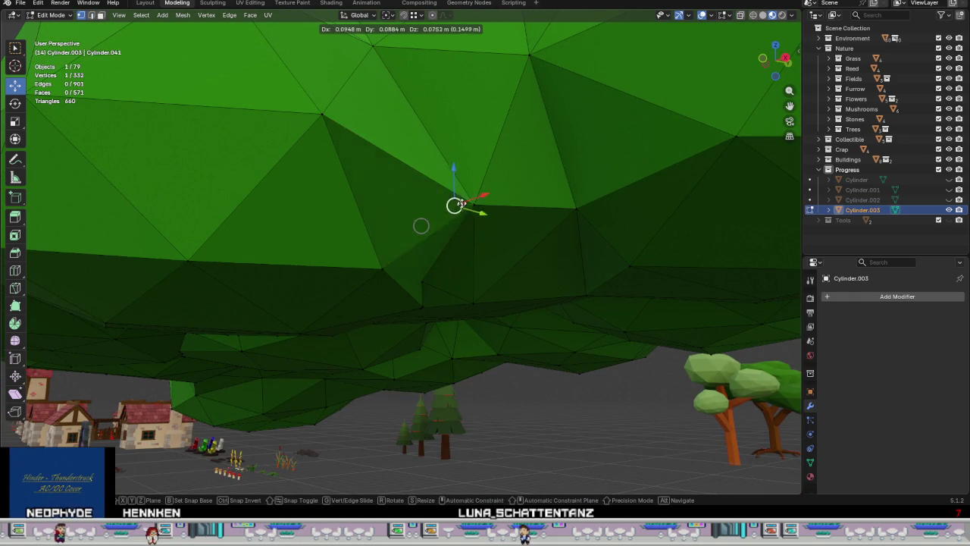
left_click(417, 223)
mouse_move(418, 223)
middle_mouse_down()
mouse_move(450, 213)
mouse_move(458, 263)
middle_mouse_up()
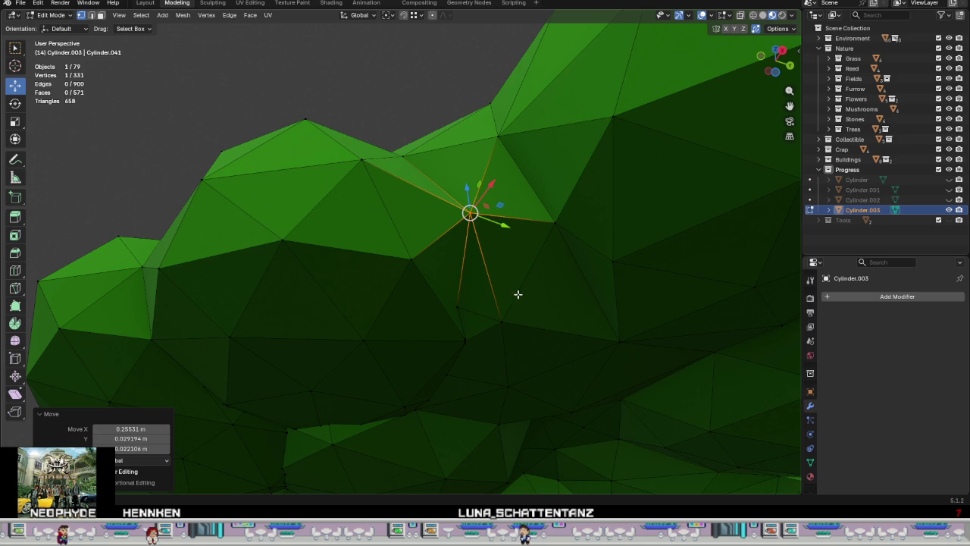
Step: From below the crown, nudge the selected seam vertex into place
mouse_move(515, 272)
middle_mouse_down()
mouse_move(476, 299)
mouse_move(396, 270)
mouse_move(366, 219)
mouse_move(405, 260)
middle_mouse_up()
left_click_drag(344, 137, 341, 126)
mouse_move(341, 126)
middle_mouse_down()
mouse_move(357, 199)
mouse_move(375, 197)
mouse_move(574, 307)
middle_mouse_up()
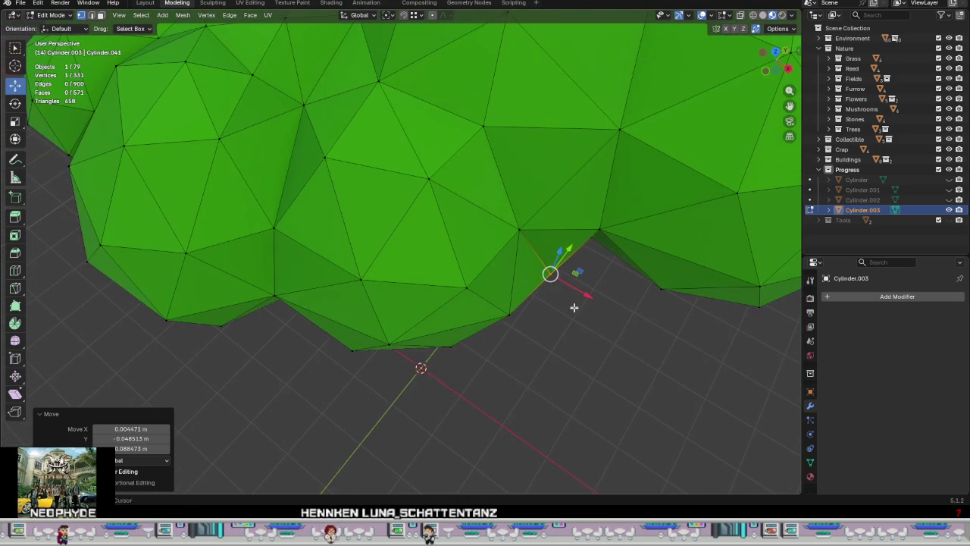
left_click_drag(545, 281, 541, 272)
scroll(567, 320, "down", 2)
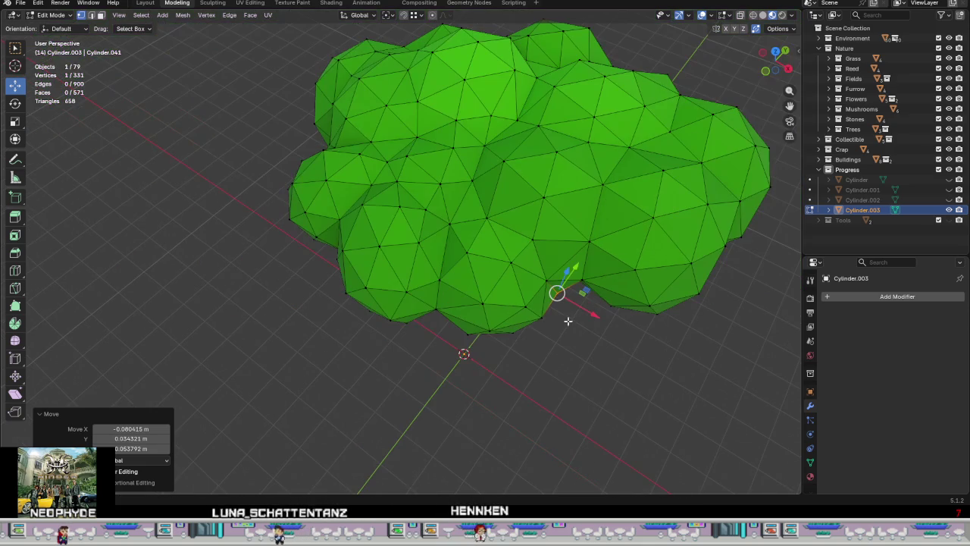
mouse_move(495, 279)
middle_mouse_down()
mouse_move(581, 262)
mouse_move(549, 365)
mouse_move(526, 399)
mouse_move(485, 356)
mouse_move(502, 338)
mouse_move(583, 351)
mouse_move(558, 372)
mouse_move(559, 325)
mouse_move(512, 343)
middle_mouse_up()
scroll(478, 260, "up", 5)
Step: Move one more seam vertex into position and check the crown from the side
left_click(453, 250)
mouse_move(476, 269)
middle_mouse_down()
mouse_move(479, 230)
mouse_move(462, 239)
mouse_move(467, 254)
middle_mouse_up()
left_click(471, 204)
scroll(536, 308, "down", 3)
middle_click_drag(537, 308, 472, 339)
mouse_move(504, 260)
middle_mouse_down()
mouse_move(502, 217)
mouse_move(485, 210)
mouse_move(511, 303)
mouse_move(507, 370)
middle_mouse_up()
Step: Merge the first seven-vertex seam cluster at center and nudge the merged vertex
scroll(455, 341, "up", 3)
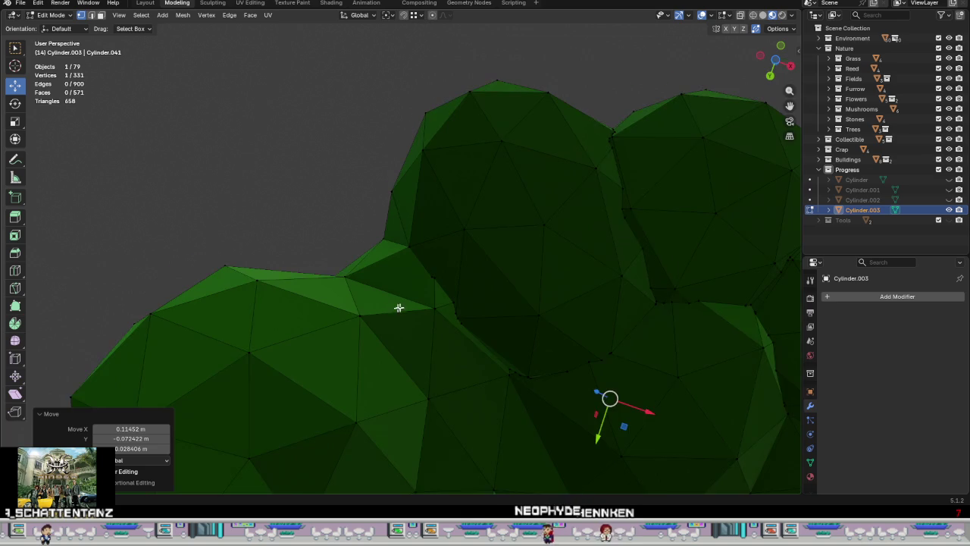
scroll(405, 305, "up", 2)
scroll(431, 295, "up", 2)
left_click_drag(418, 290, 402, 272)
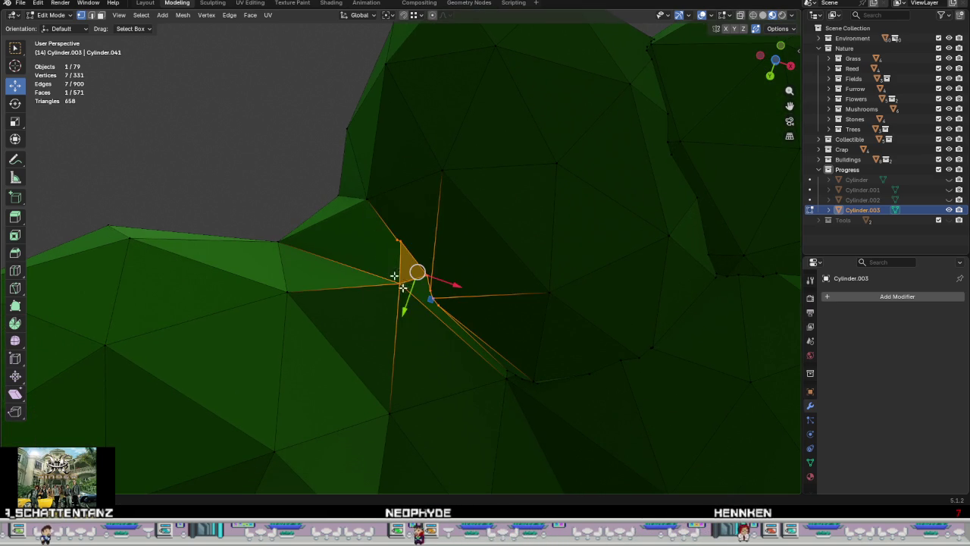
right_click(435, 314)
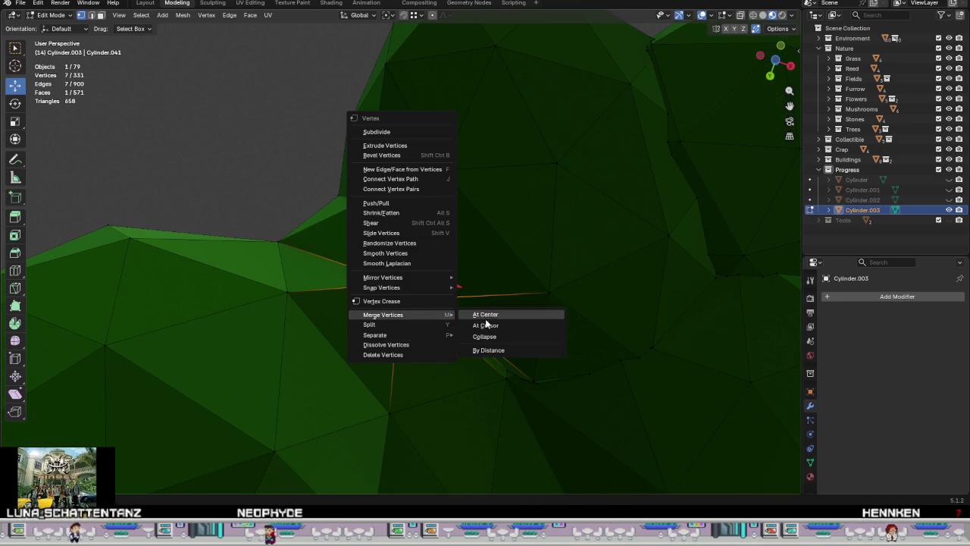
mouse_move(383, 314)
left_click(485, 316)
left_click_drag(417, 276, 405, 280)
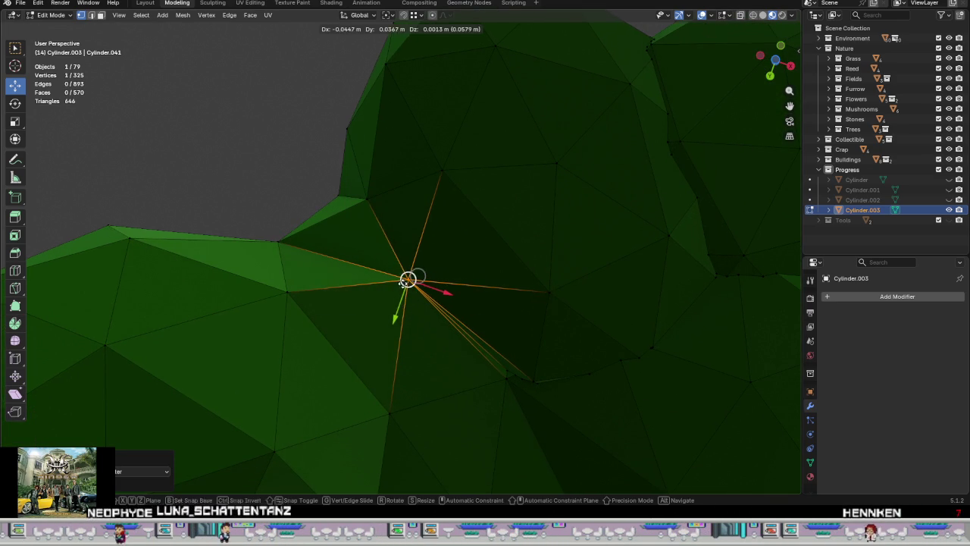
Step: Merge the next six-vertex seam cluster, then its five remaining vertices, and move the result
mouse_move(409, 303)
middle_mouse_down()
mouse_move(418, 329)
mouse_move(329, 390)
mouse_move(372, 299)
mouse_move(368, 278)
mouse_move(427, 218)
middle_mouse_up()
left_click_drag(450, 286, 379, 232)
middle_click_drag(379, 231, 432, 309)
right_click(432, 309)
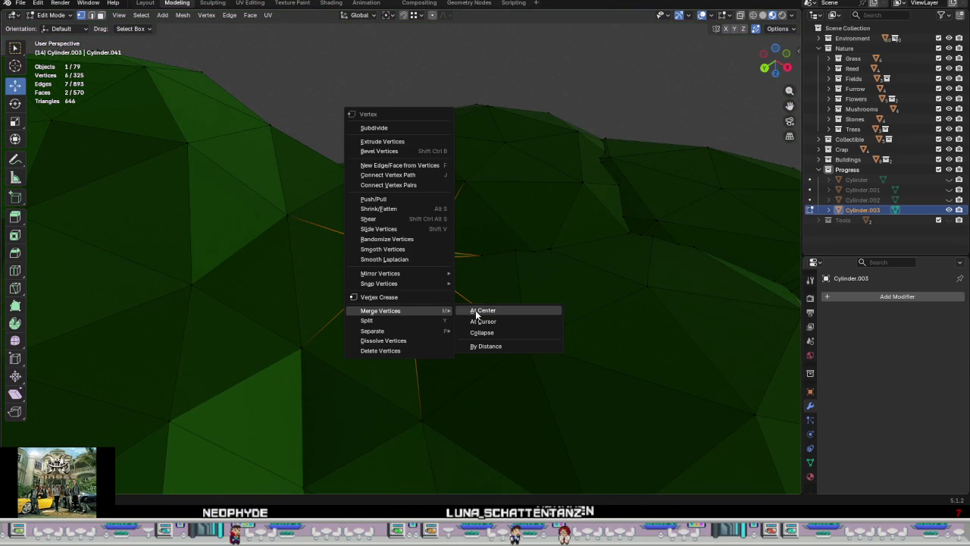
left_click(476, 314)
middle_click_drag(559, 323, 470, 263)
right_click(470, 263)
left_click(523, 263)
key("g")
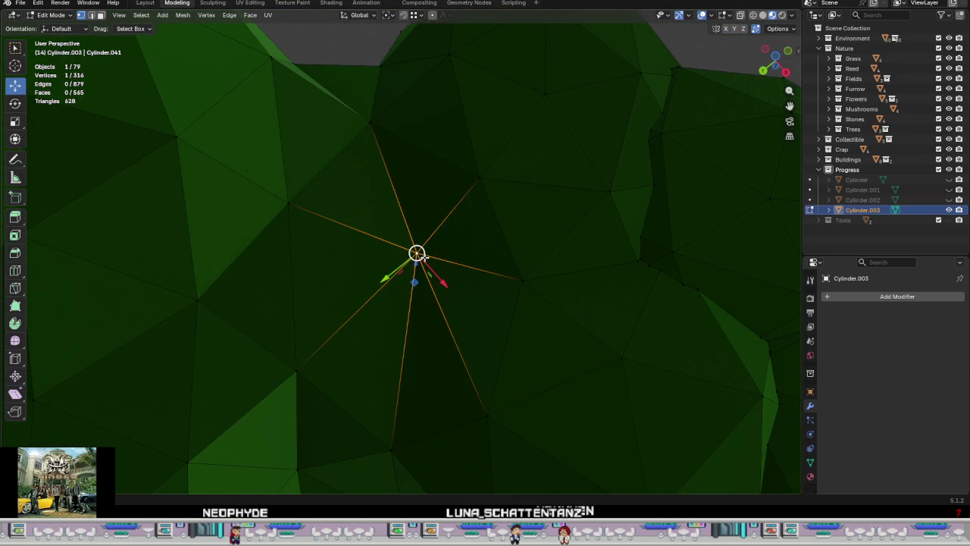
left_click(484, 279)
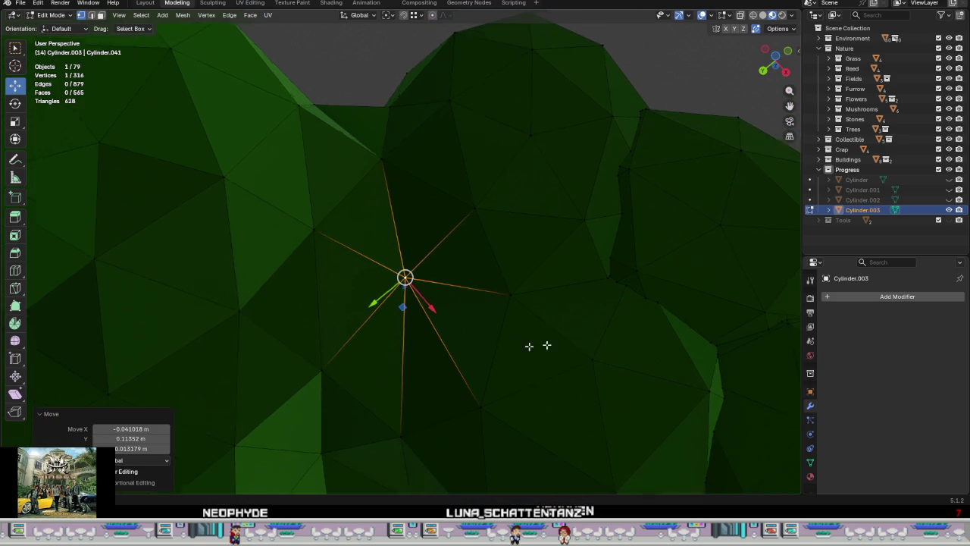
Step: Merge an eight-vertex seam cluster at center and nudge the merged vertex
middle_click_drag(575, 320, 457, 296)
scroll(470, 325, "up", 2)
left_click_drag(471, 325, 353, 242)
right_click(384, 260)
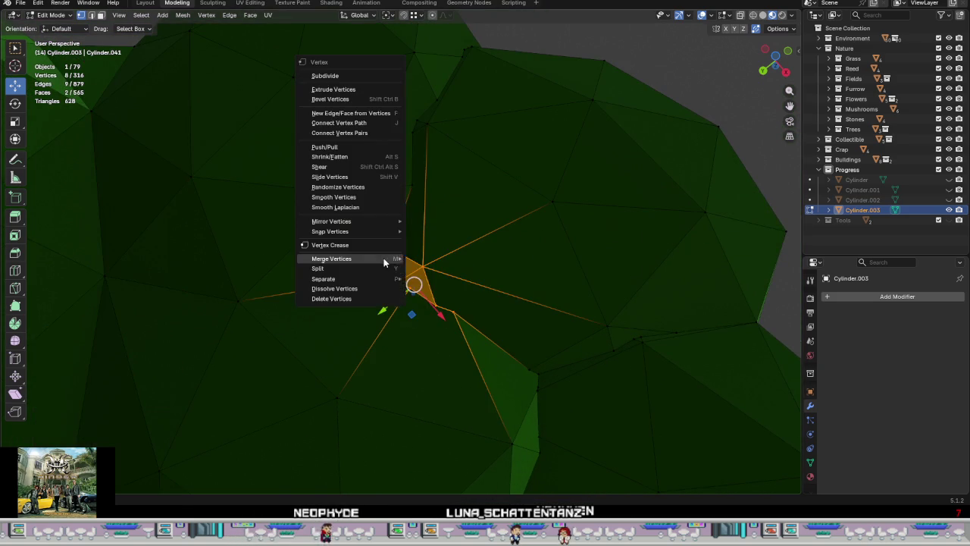
left_click(442, 271)
left_click_drag(409, 281, 413, 287)
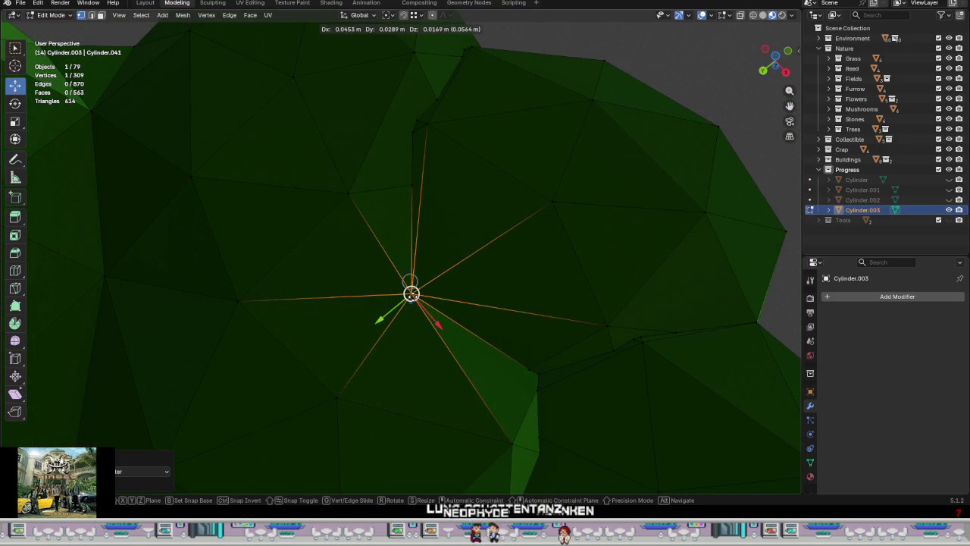
Step: Merge the next seam cluster at center and reposition the merged vertex down and right
middle_click_drag(427, 245, 440, 323, "shift")
mouse_move(444, 324)
left_mouse_down()
mouse_move(395, 230)
mouse_move(399, 210)
left_mouse_up()
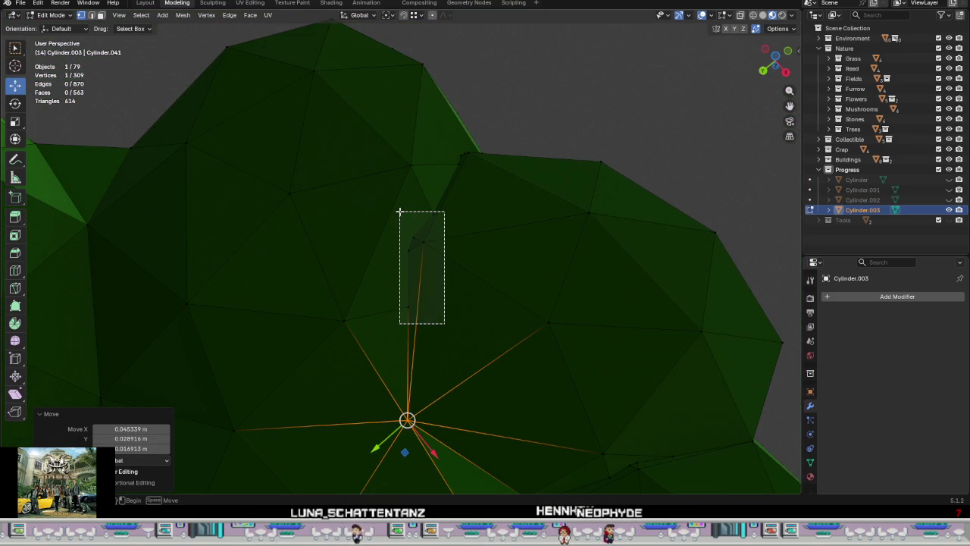
right_click(399, 209)
left_click(434, 216)
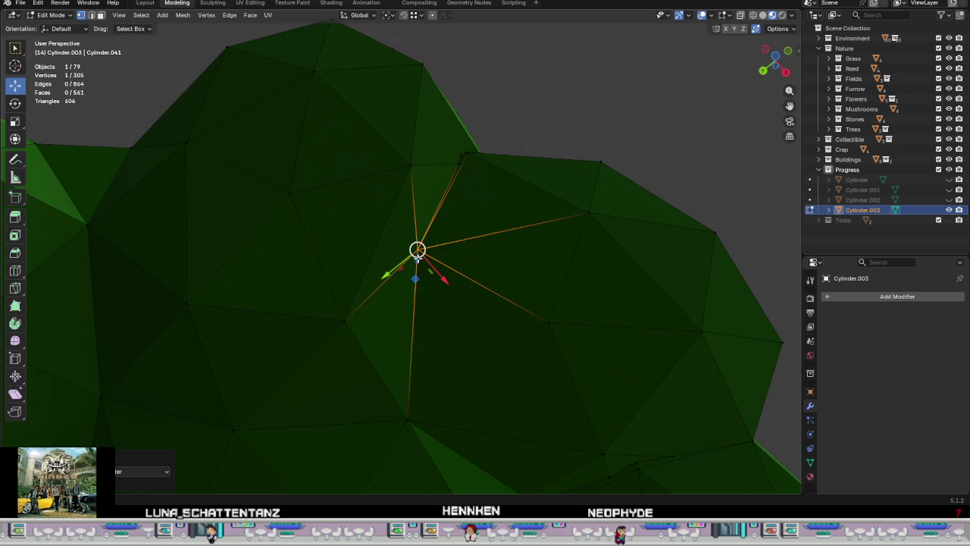
left_click_drag(418, 258, 443, 244)
scroll(444, 244, "down", 5)
left_click_drag(409, 162, 399, 171)
scroll(469, 300, "up", 5)
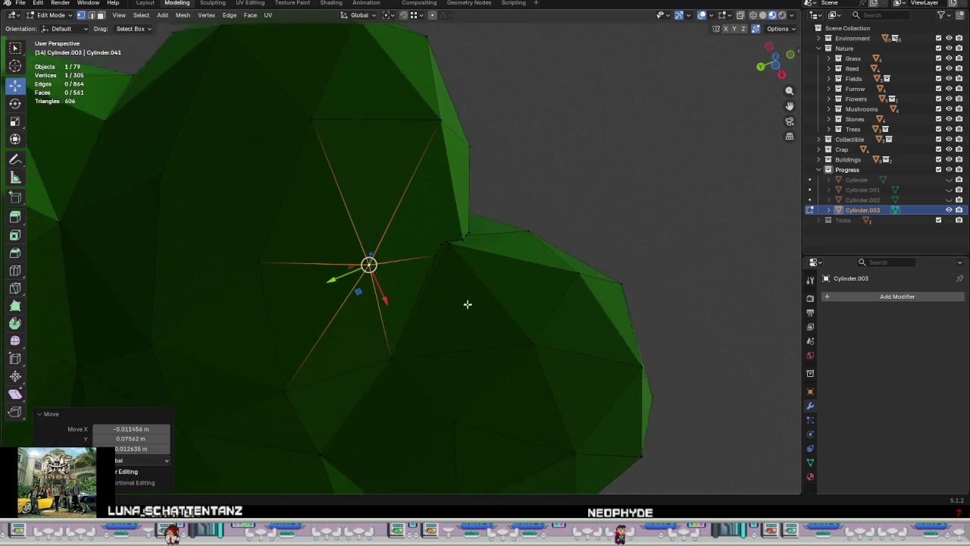
Step: Merge the eight seam vertices under the crown, move the point, inspect, and undo
mouse_move(487, 289)
middle_mouse_down()
mouse_move(422, 318)
mouse_move(452, 266)
middle_mouse_up()
left_click_drag(459, 235, 425, 161)
right_click(449, 193)
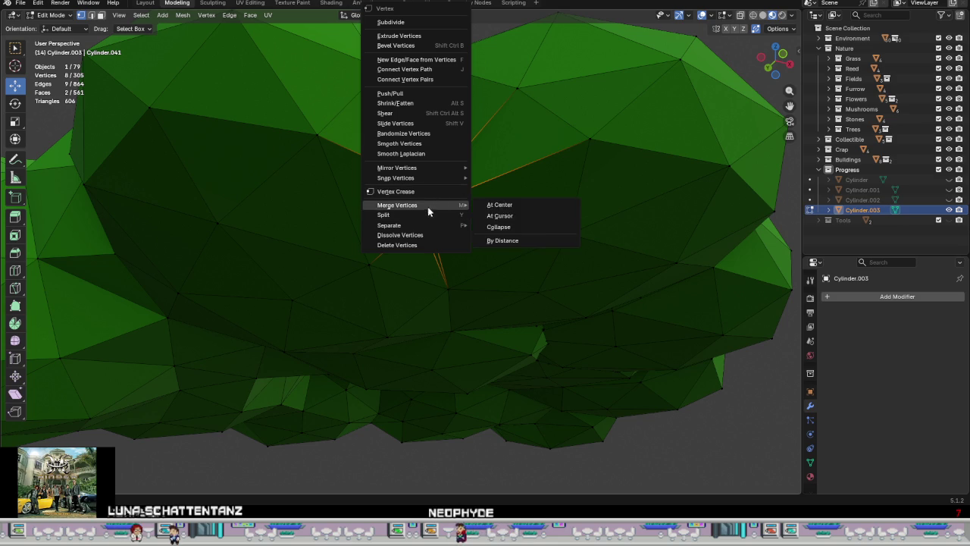
left_click(513, 207)
key("g")
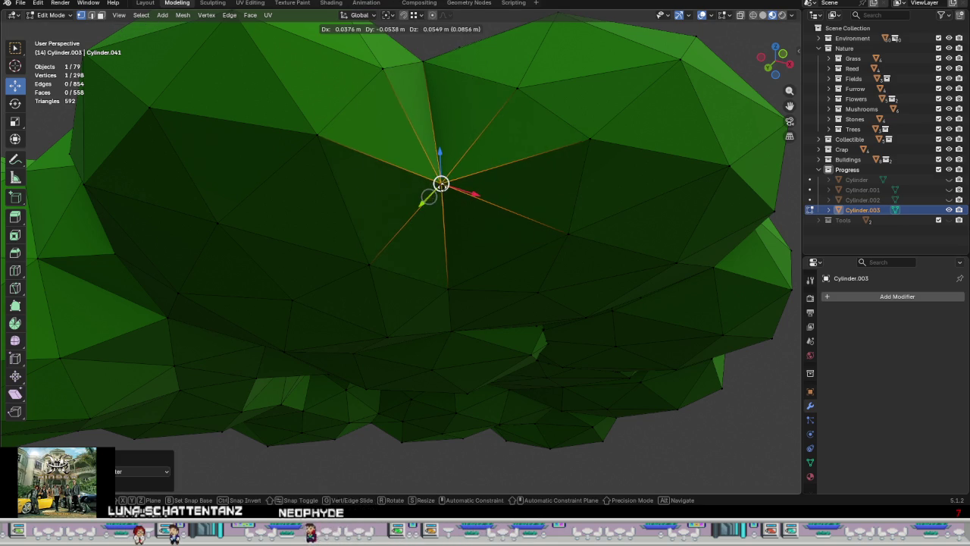
left_click(443, 193)
mouse_move(443, 192)
middle_mouse_down()
mouse_move(483, 191)
mouse_move(455, 303)
mouse_move(413, 341)
middle_mouse_up()
mouse_move(459, 298)
middle_mouse_down()
mouse_move(455, 368)
mouse_move(475, 325)
mouse_move(470, 364)
mouse_move(477, 264)
middle_mouse_up()
key("ctrl+z")
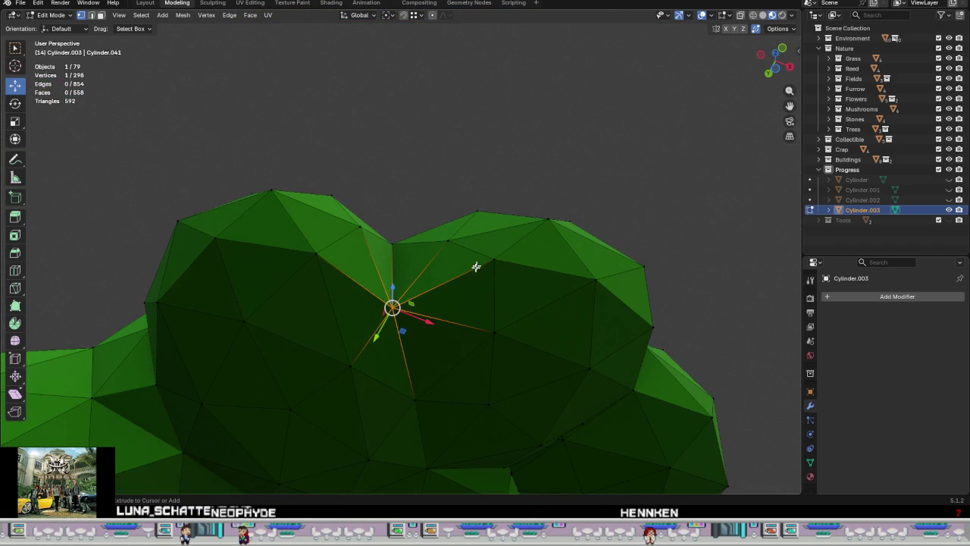
Step: Merge the seam vertices at the crown's upper dip and move the merged vertex into place
mouse_move(449, 314)
middle_mouse_down()
mouse_move(396, 310)
mouse_move(392, 359)
mouse_move(380, 291)
mouse_move(383, 303)
mouse_move(393, 297)
middle_mouse_up()
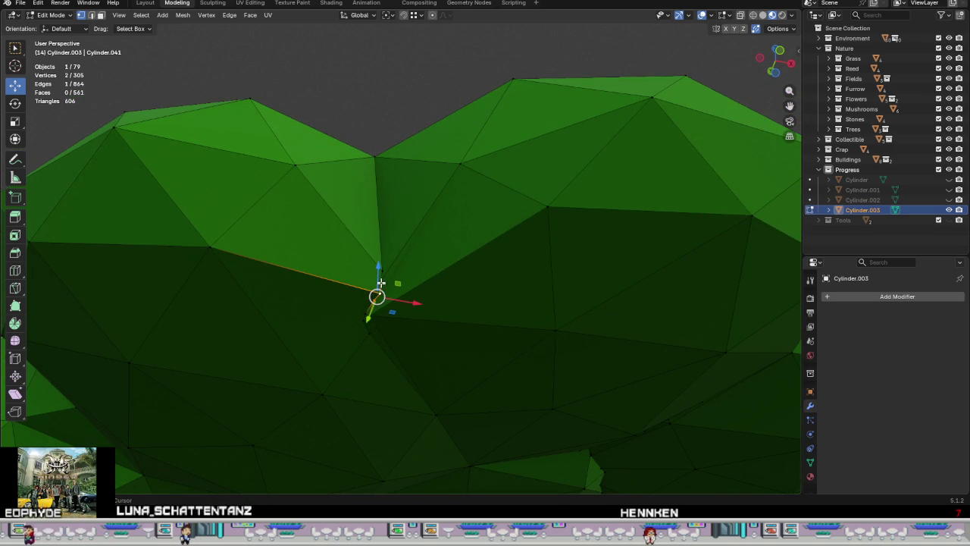
left_click(366, 318, "shift")
right_click(405, 293)
mouse_move(353, 293)
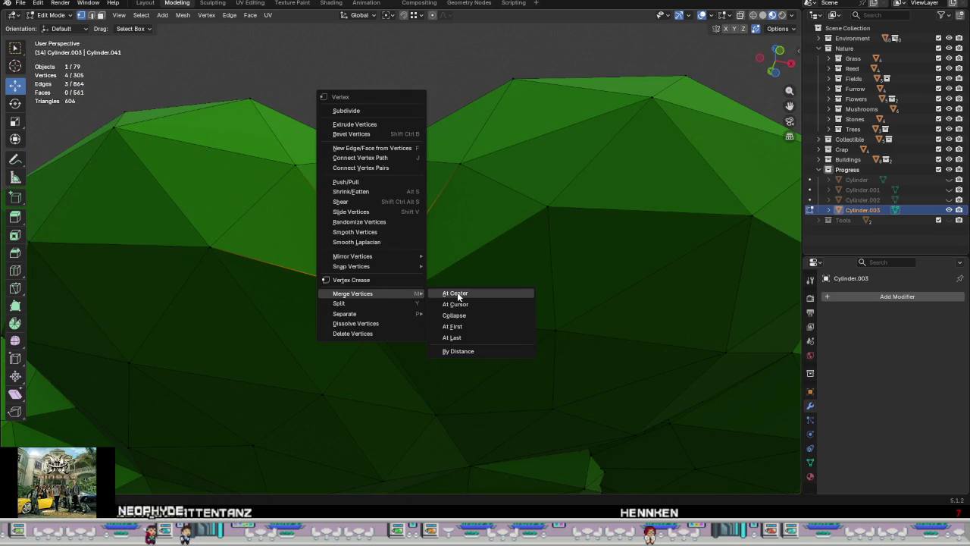
left_click(458, 297)
key("g")
left_click(387, 250)
mouse_move(387, 251)
middle_mouse_down()
mouse_move(404, 323)
mouse_move(379, 227)
mouse_move(398, 129)
middle_mouse_up()
key("g")
left_click(382, 258)
Step: Merge the next four-vertex seam cluster at center and inspect it from below
mouse_move(396, 349)
left_mouse_down()
mouse_move(329, 270)
mouse_move(410, 307)
left_mouse_up()
right_click(384, 317)
left_click(427, 314)
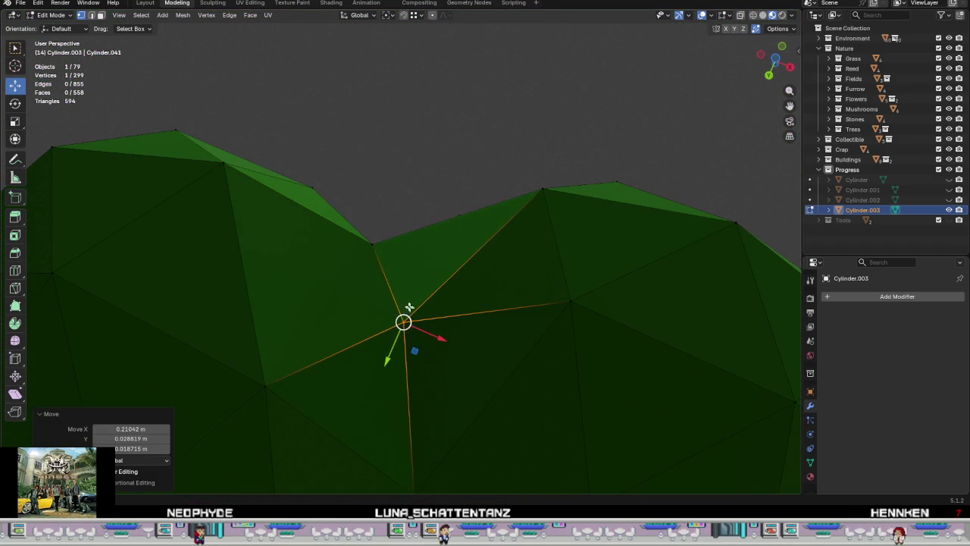
middle_click_drag(409, 306, 352, 217)
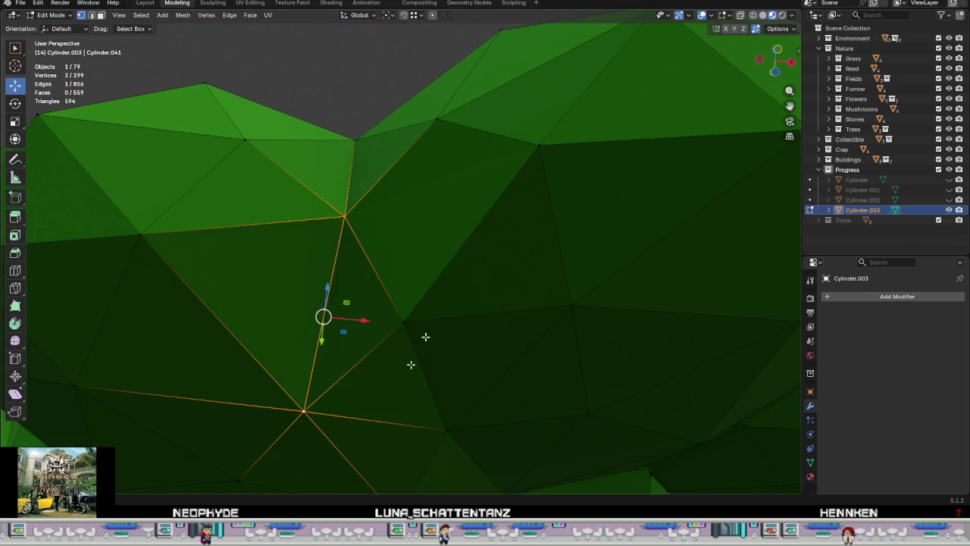
middle_click_drag(394, 384, 443, 276)
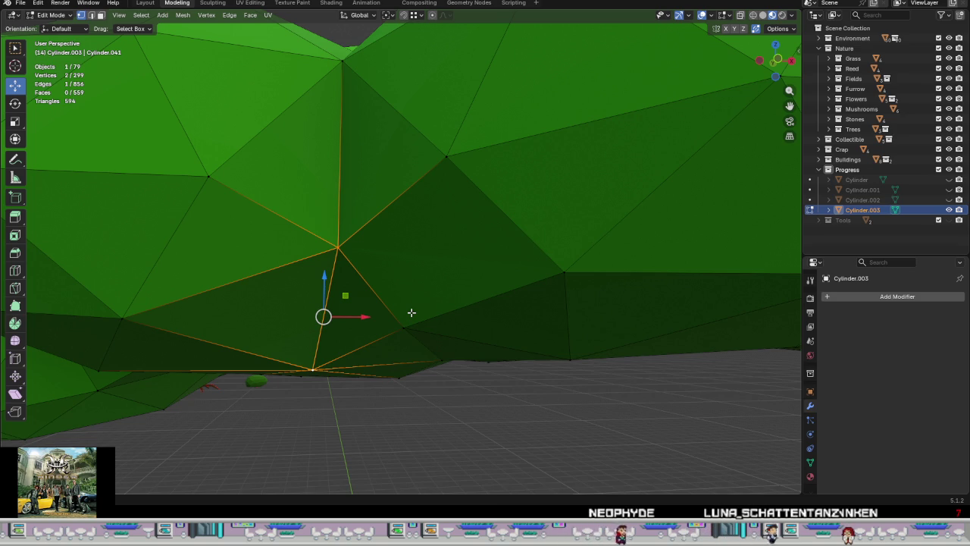
Step: Move two vertices on the lower seam to a new position
left_click(407, 324)
left_click(448, 157, "shift")
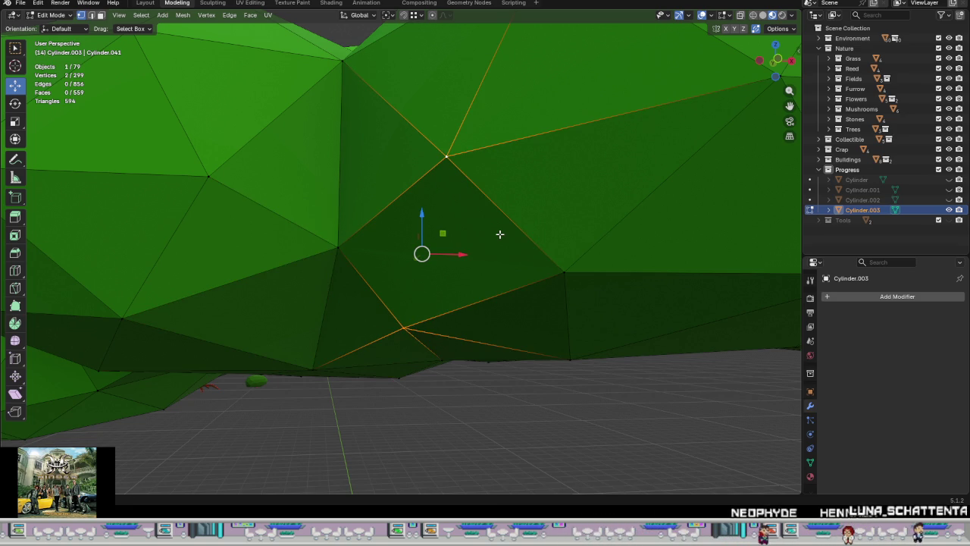
middle_click_drag(500, 234, 466, 274)
key("g")
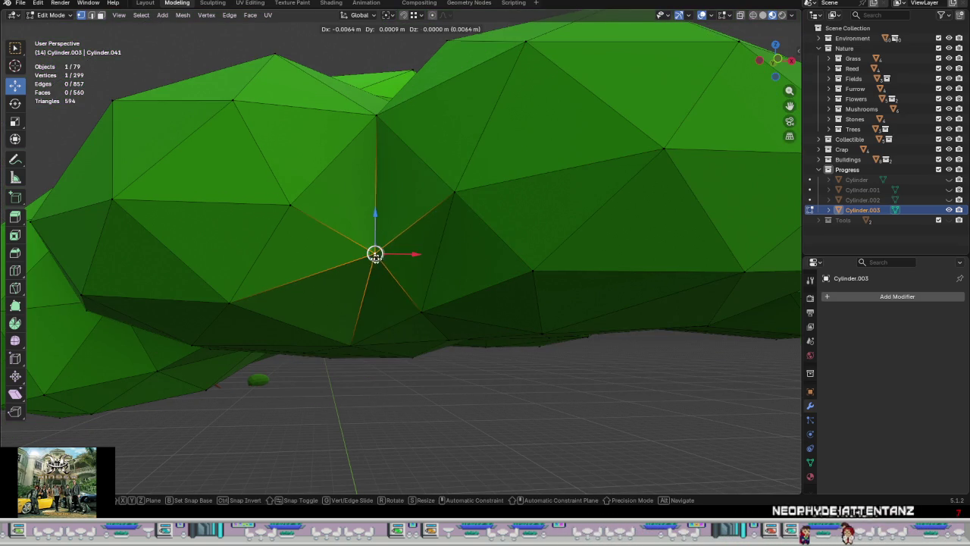
left_click(402, 262)
Step: Review the whole crown in Object Mode, then return to Edit Mode and reposition a vertex
key("Tab")
mouse_move(450, 282)
middle_mouse_down()
mouse_move(469, 282)
mouse_move(464, 224)
mouse_move(435, 350)
mouse_move(421, 283)
mouse_move(431, 264)
mouse_move(425, 227)
mouse_move(442, 191)
mouse_move(451, 244)
mouse_move(320, 219)
mouse_move(424, 216)
mouse_move(462, 265)
mouse_move(462, 251)
mouse_move(377, 292)
middle_mouse_up()
scroll(469, 282, "up", 3)
key("Tab")
key("g")
left_click(455, 304)
Step: Merge four vertices at the top dip into one and adjust nearby seam vertices
scroll(320, 219, "up", 3)
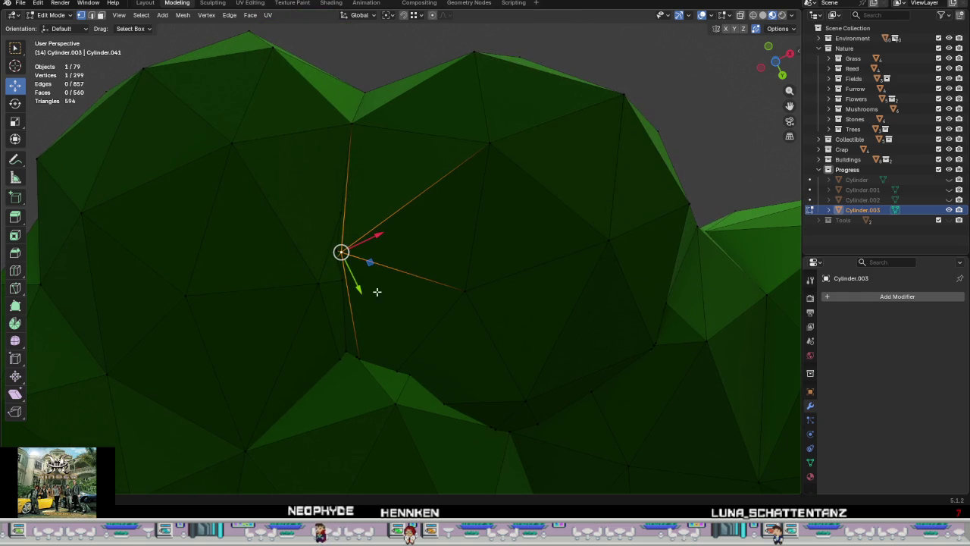
mouse_move(341, 252)
left_mouse_down()
mouse_move(369, 235)
mouse_move(364, 293)
left_mouse_up()
right_click(374, 292)
left_click(424, 296)
mouse_move(336, 253)
left_mouse_down()
mouse_move(371, 239)
mouse_move(292, 290)
left_mouse_up()
key("ctrl+z")
left_click_drag(370, 241, 377, 248)
left_click_drag(354, 131, 357, 146)
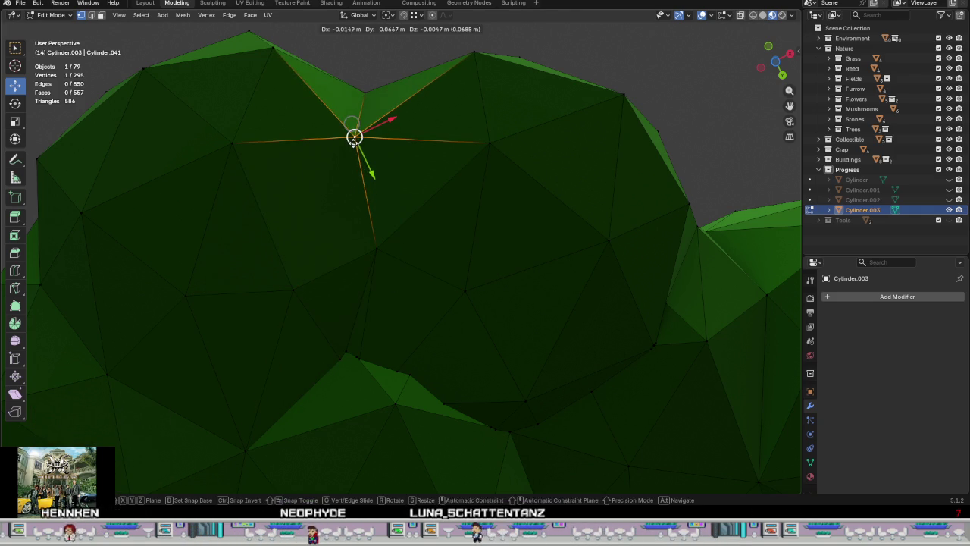
left_click(355, 239)
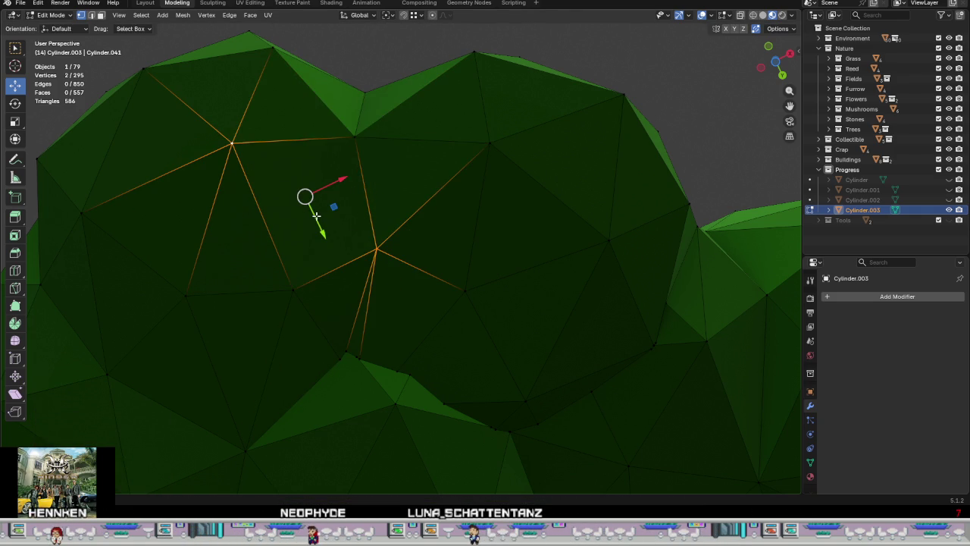
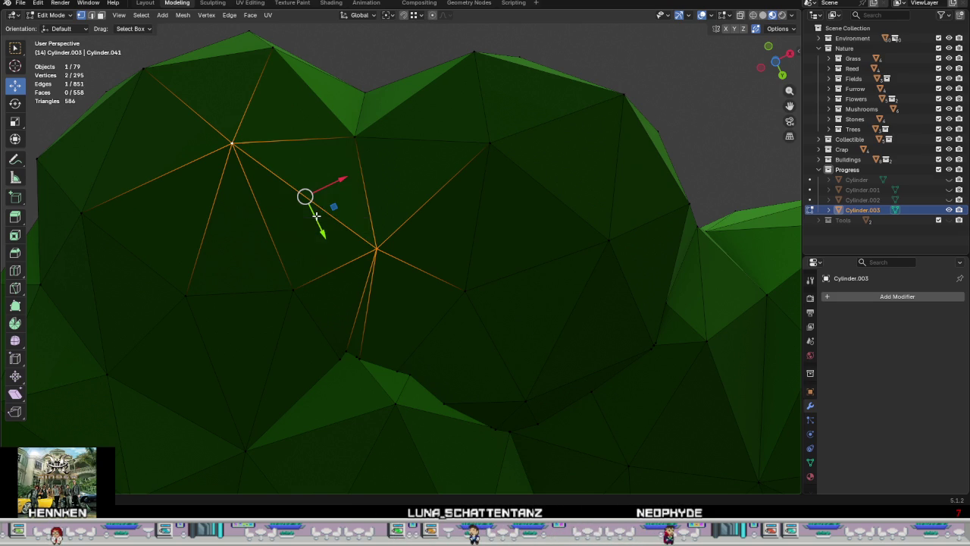
Step: Merge a cluster of four canopy vertices at their center and reposition the merged vertex
left_click(307, 294)
middle_click_drag(327, 288, 361, 274)
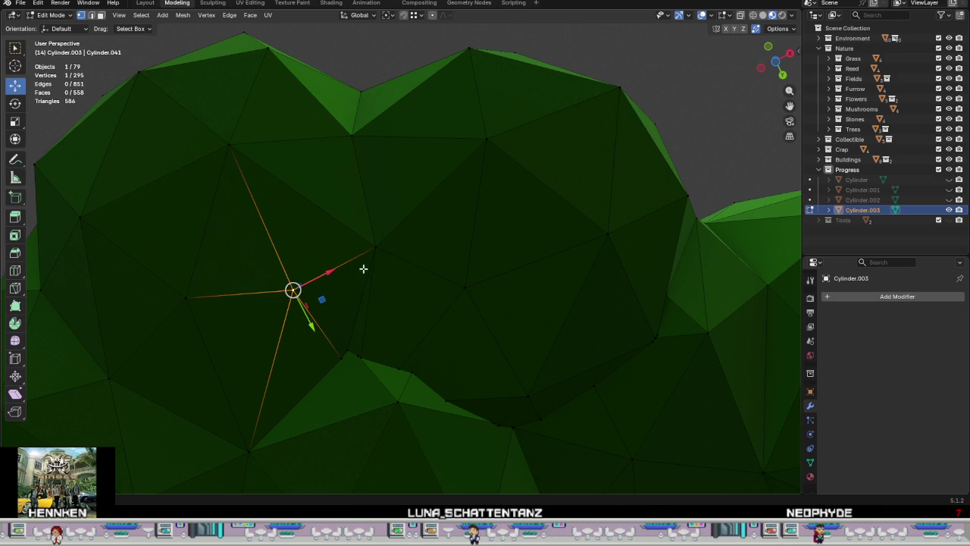
middle_click_drag(365, 352, 372, 351)
key("g")
key("y")
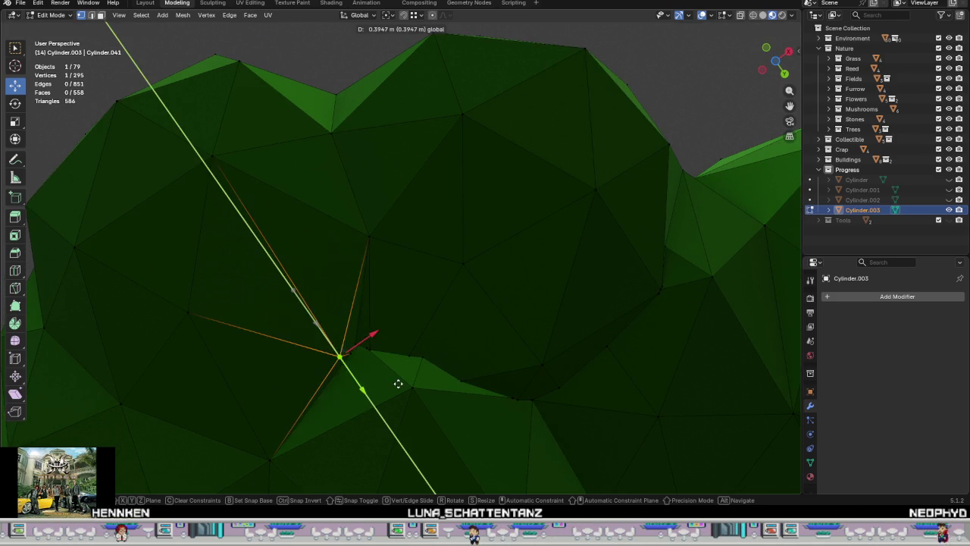
right_click(389, 377)
left_click_drag(397, 335, 353, 366)
right_click(347, 380)
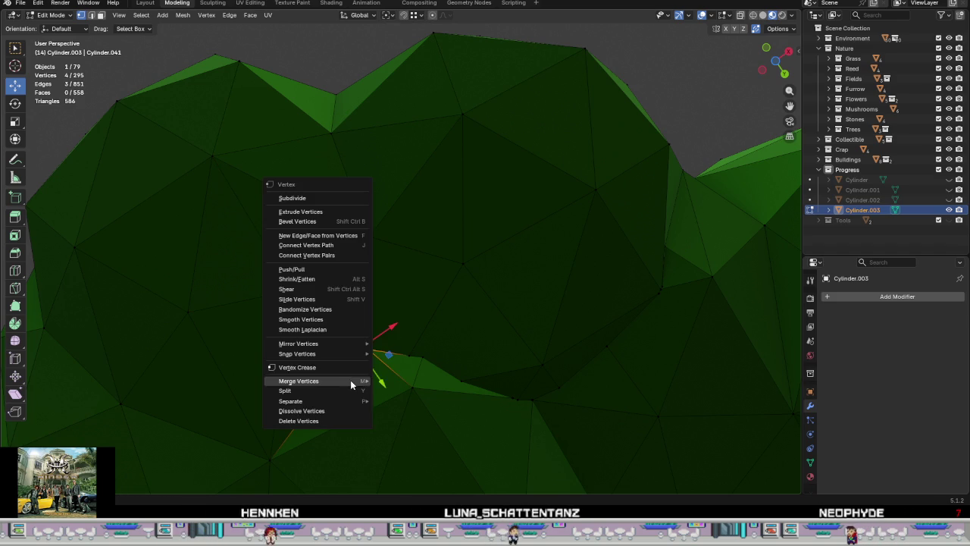
left_click(408, 382)
key("g")
left_click(379, 366)
Step: Merge two more three-vertex clusters and move a merged vertex onto its neighbour
middle_click_drag(379, 367, 325, 299)
left_click_drag(341, 301, 301, 240)
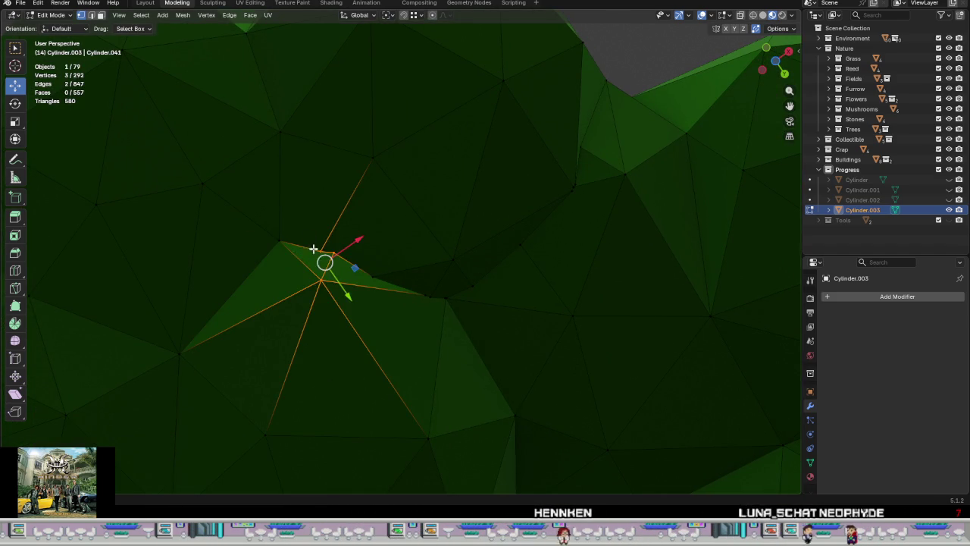
right_click(342, 327)
left_click(383, 322)
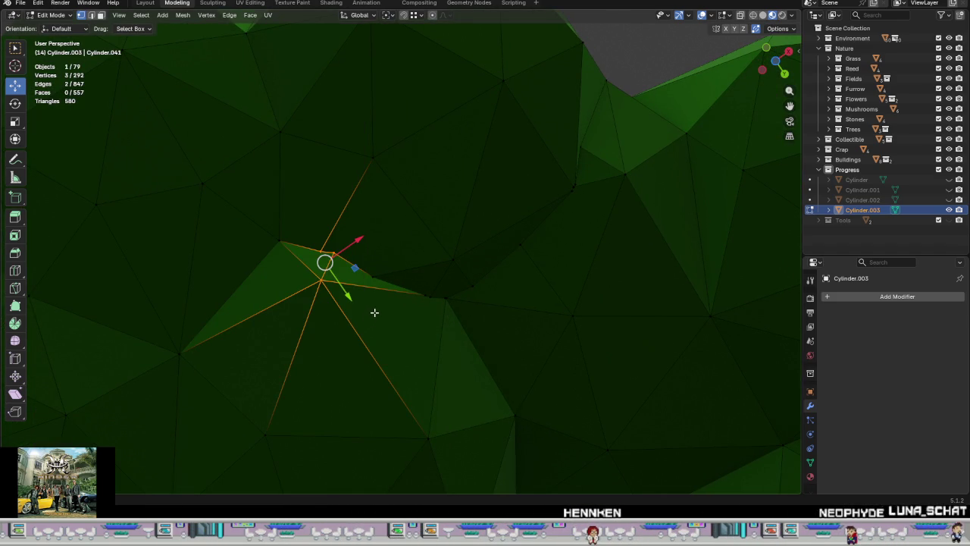
left_click_drag(390, 317, 303, 234)
right_click(336, 303)
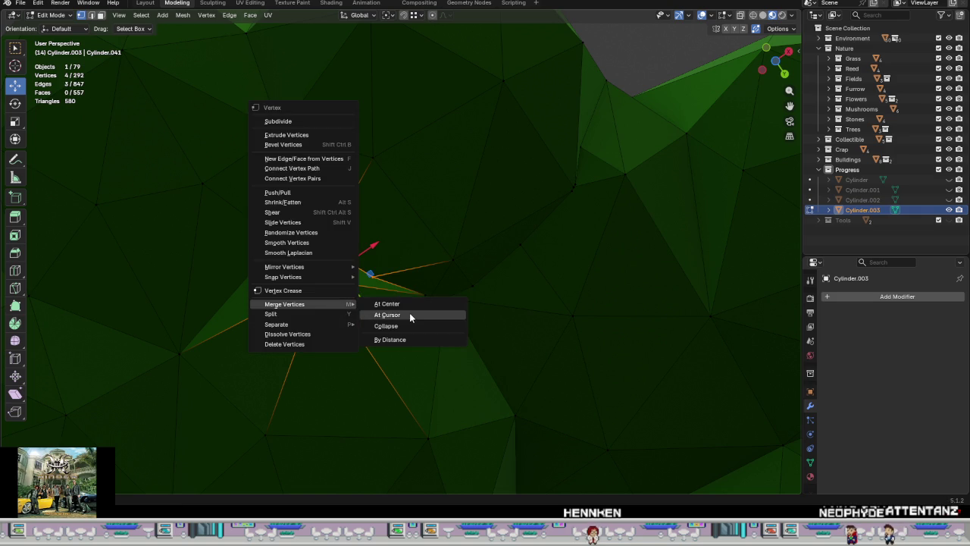
left_click(410, 312)
left_click_drag(337, 265, 344, 285)
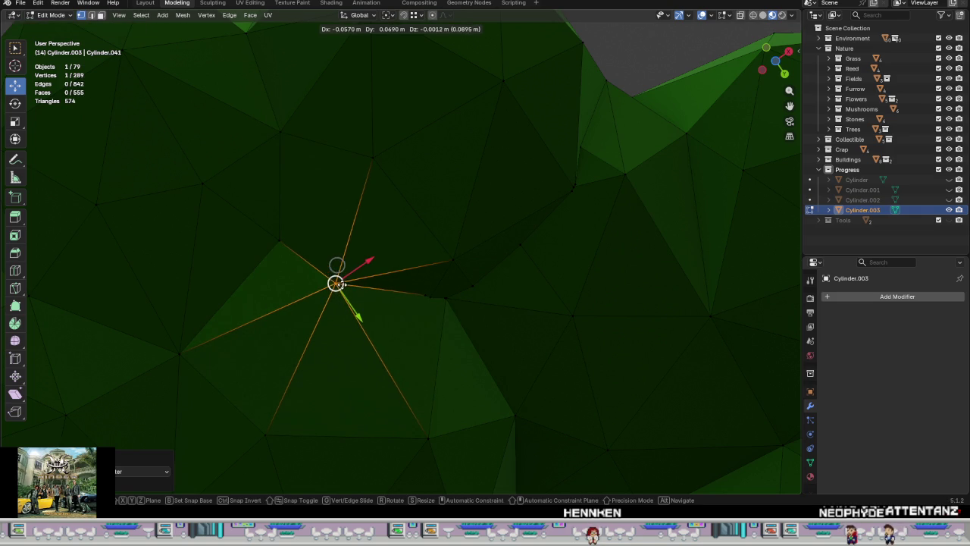
key("g")
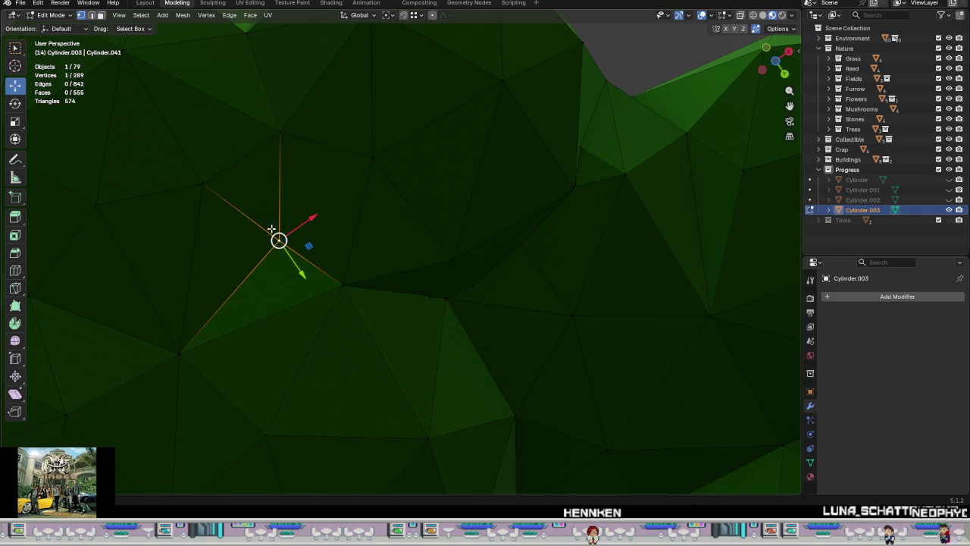
left_click(267, 233)
Step: Drag another canopy vertex downward and nudge it into place
left_click(377, 166, "shift")
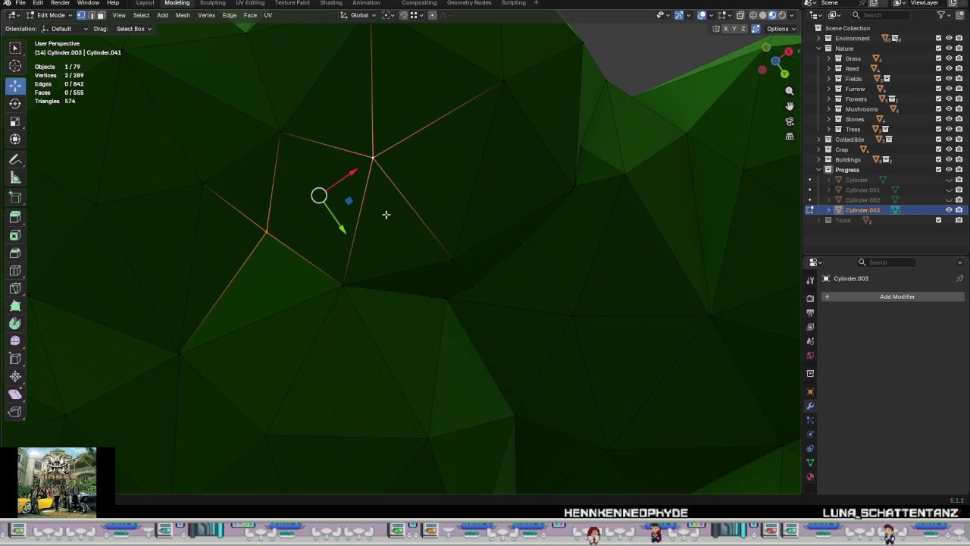
key("alt+a")
middle_click_drag(381, 219, 341, 256)
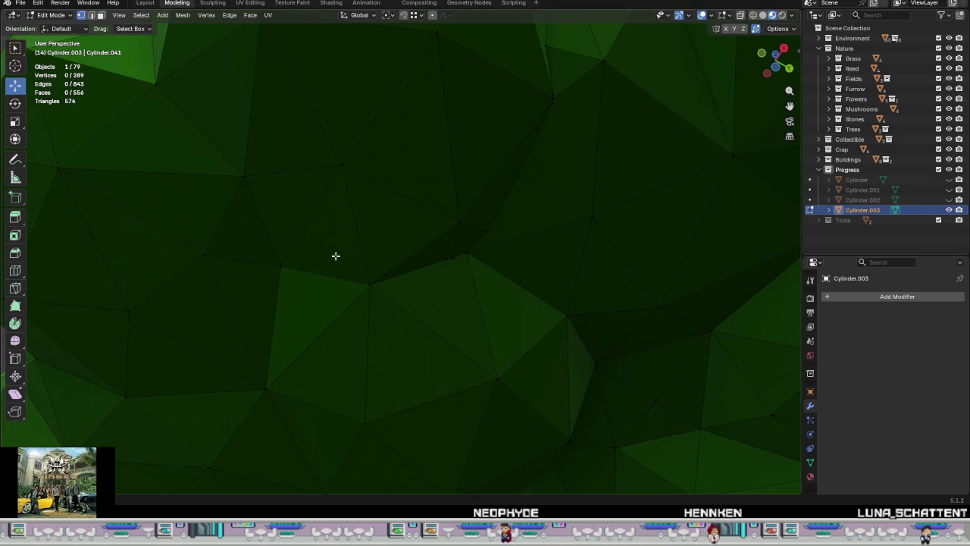
left_click(237, 168)
mouse_move(236, 169)
left_mouse_down()
mouse_move(213, 261)
mouse_move(192, 260)
mouse_move(283, 254)
left_mouse_up()
left_click_drag(370, 282, 370, 282)
mouse_move(371, 281)
middle_mouse_down()
mouse_move(490, 334)
mouse_move(405, 333)
mouse_move(414, 308)
middle_mouse_up()
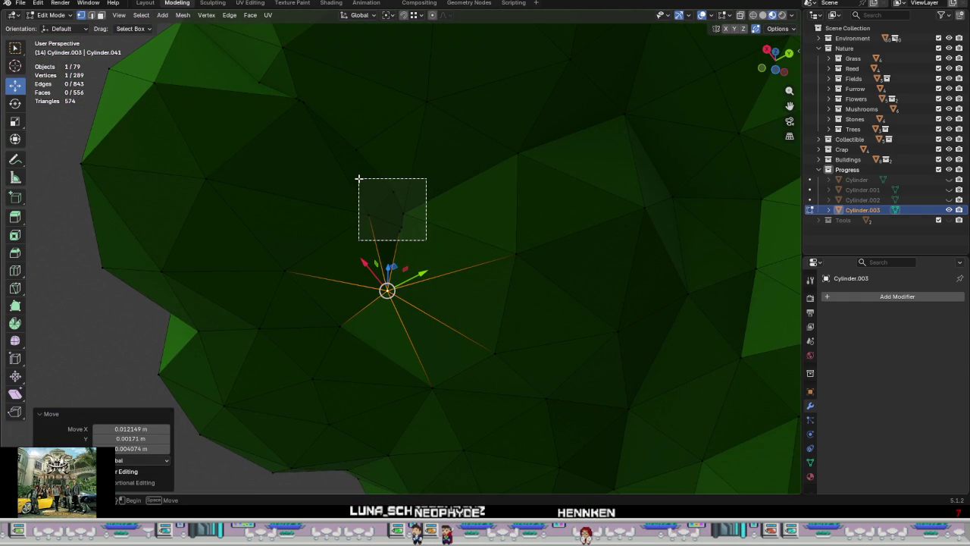
Step: Merge a vertex cluster at center and drop the result onto a neighbouring vertex
left_click_drag(426, 239, 385, 187)
right_click(467, 225)
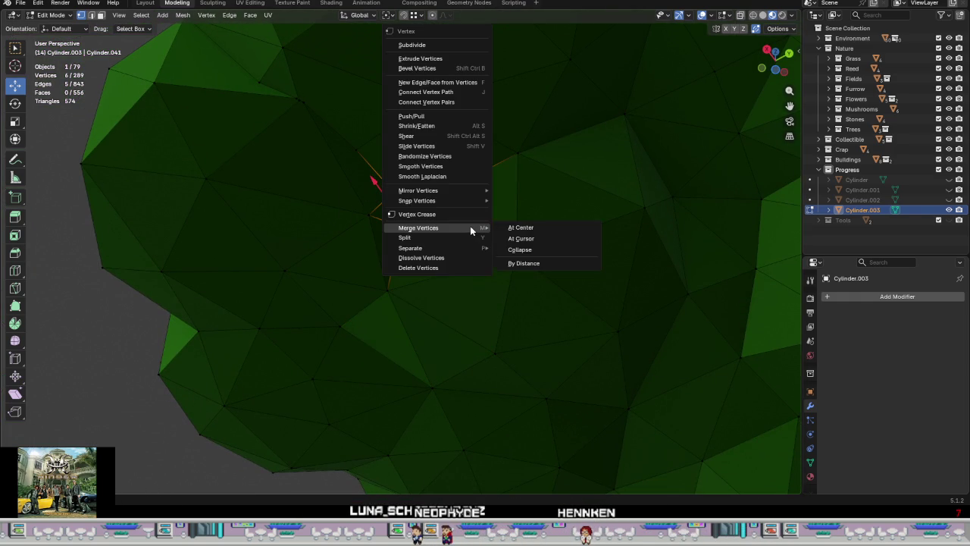
left_click(523, 225)
key("g")
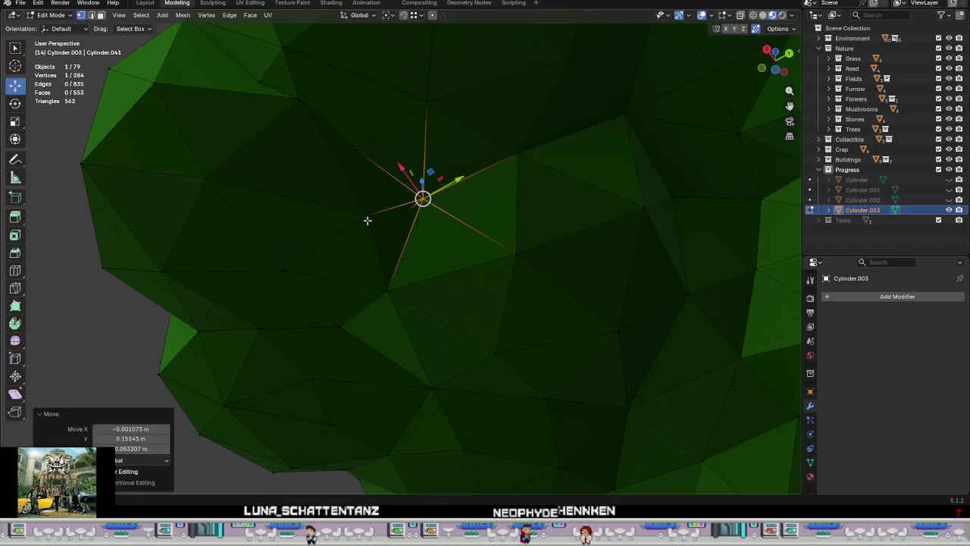
left_click(334, 213)
key("ctrl+z")
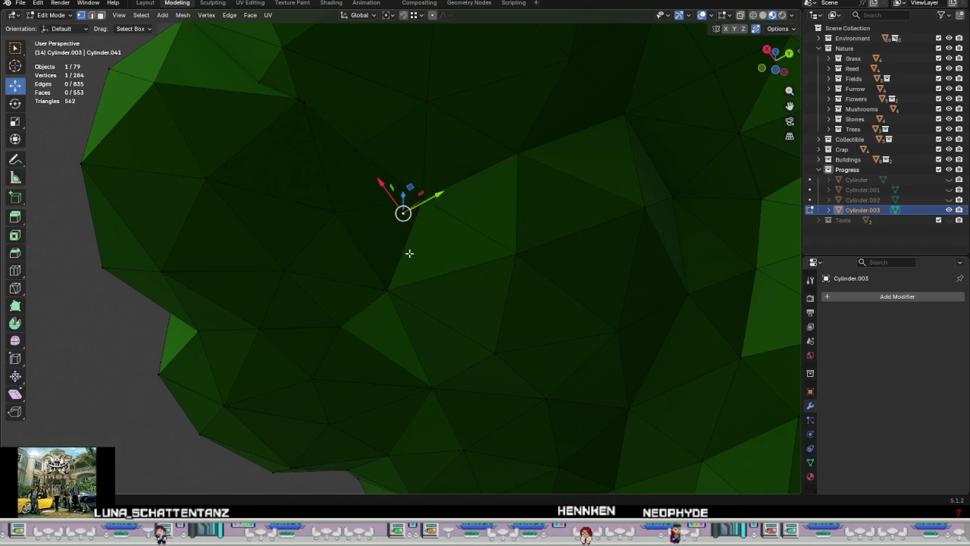
key("g")
left_click(410, 237)
mouse_move(389, 239)
middle_mouse_down("shift")
mouse_move(453, 276)
mouse_move(500, 324)
middle_mouse_up("shift")
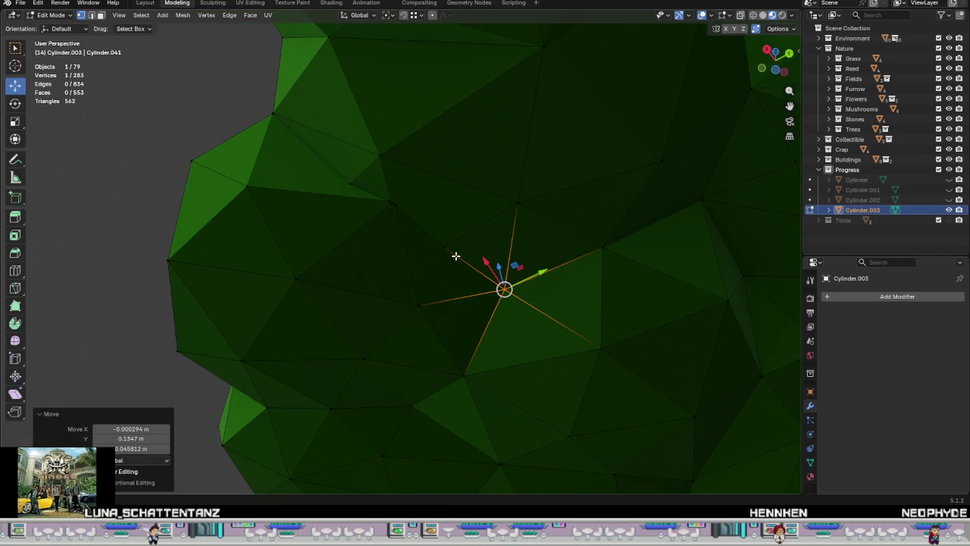
Step: Merge the next cluster into one vertex and move it onto neighbouring vertices
left_click_drag(456, 256, 375, 202)
left_click_drag(457, 256, 377, 195)
right_click(364, 203)
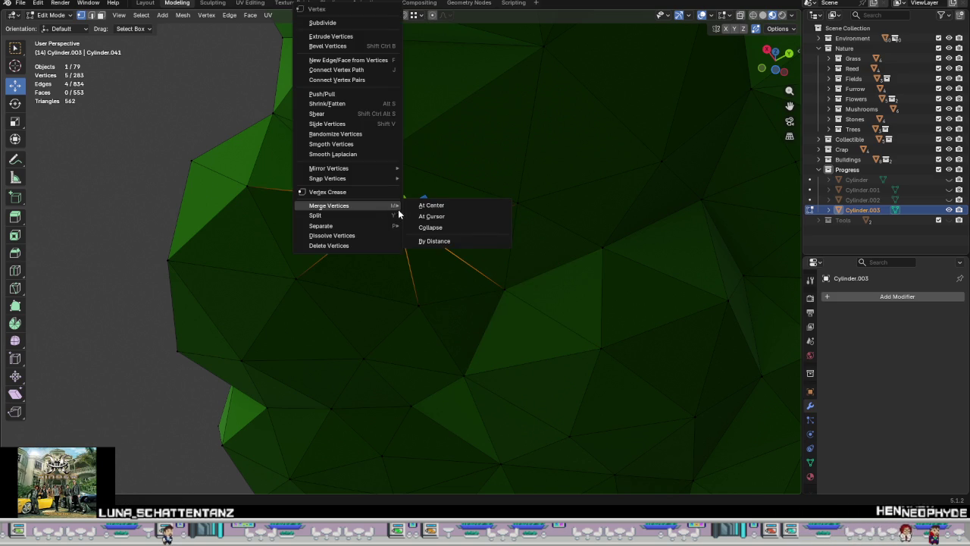
left_click(425, 203)
key("g")
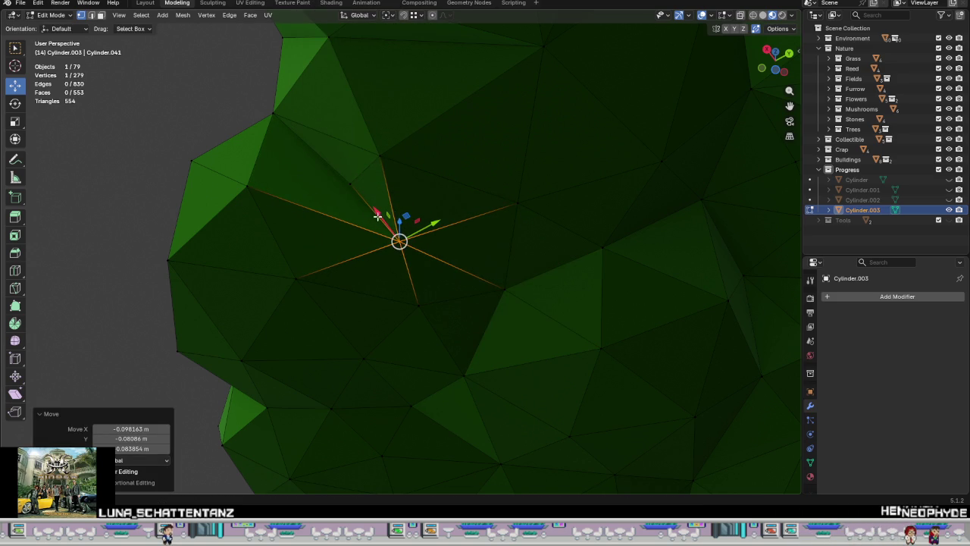
left_click(378, 168)
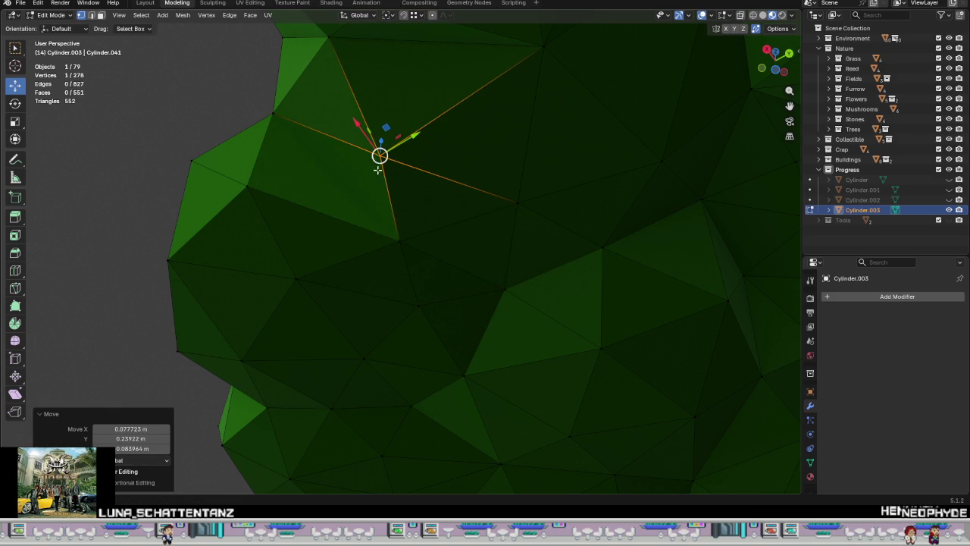
right_click(351, 183, "ctrl")
mouse_move(351, 182)
middle_mouse_down()
mouse_move(400, 208)
mouse_move(419, 195)
mouse_move(375, 191)
middle_mouse_up()
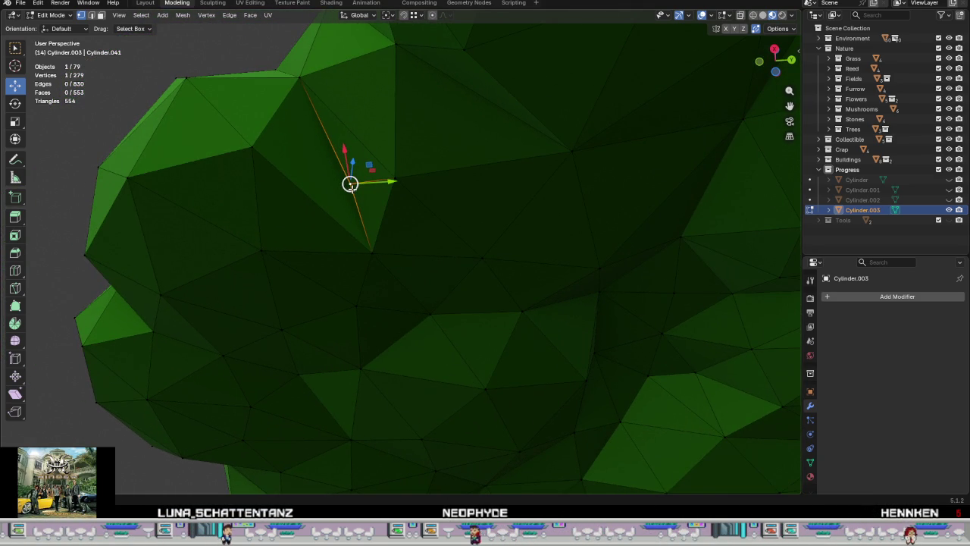
left_click_drag(351, 188, 253, 150)
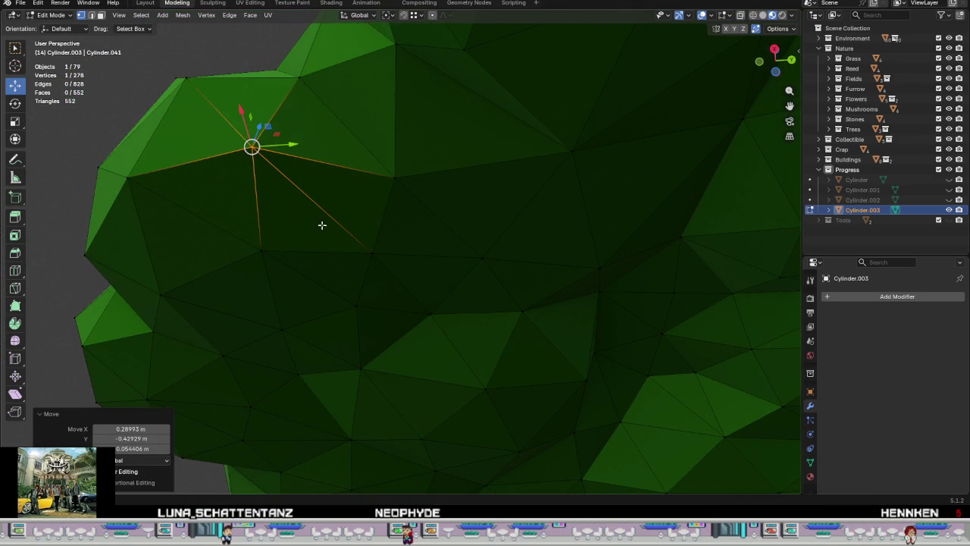
Step: Reposition one more canopy vertex, then zoom out to check the 278-vertex canopy
left_click(366, 208)
left_click(364, 269)
middle_click_drag(364, 270, 364, 270)
key("g")
left_click(365, 263)
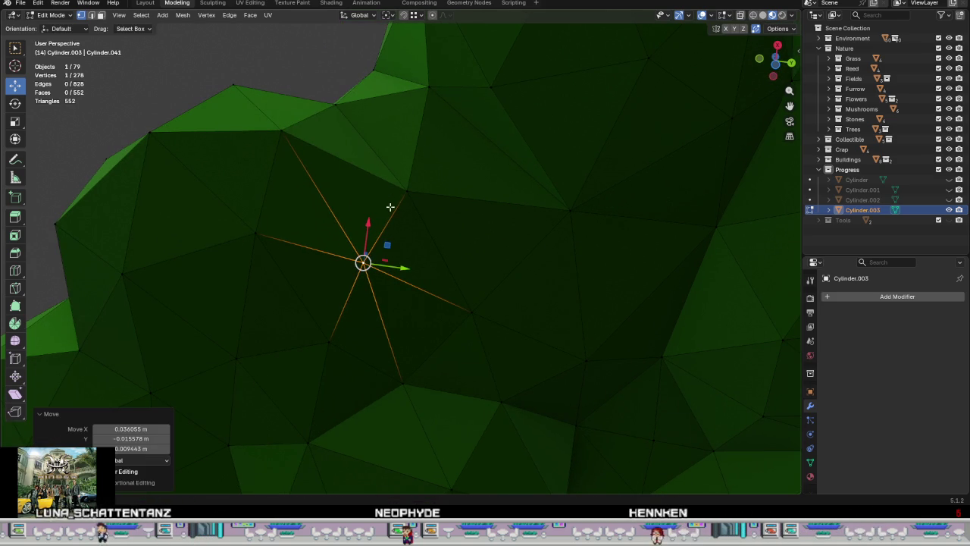
key("g")
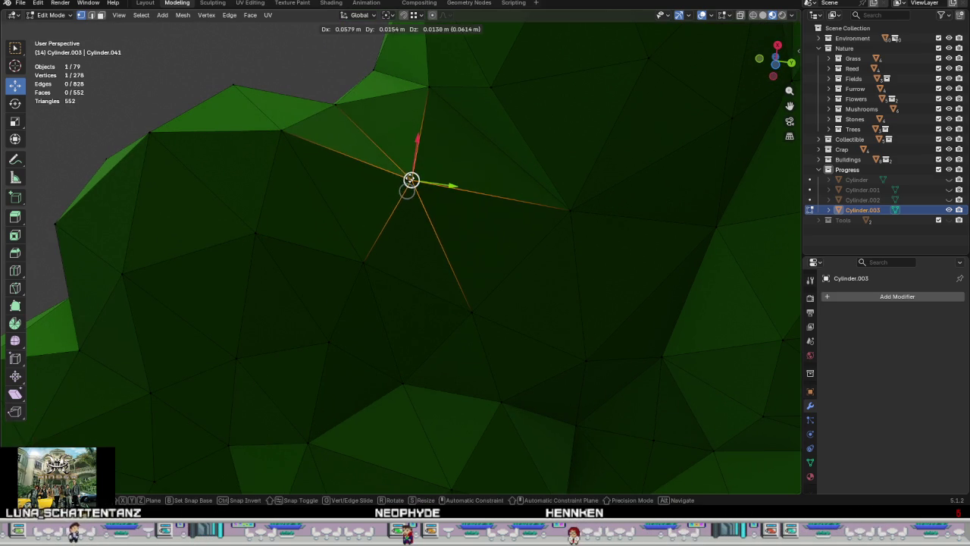
left_click(455, 98)
middle_click_drag(262, 200, 327, 231)
scroll(327, 231, "down", 4)
scroll(324, 233, "down", 1)
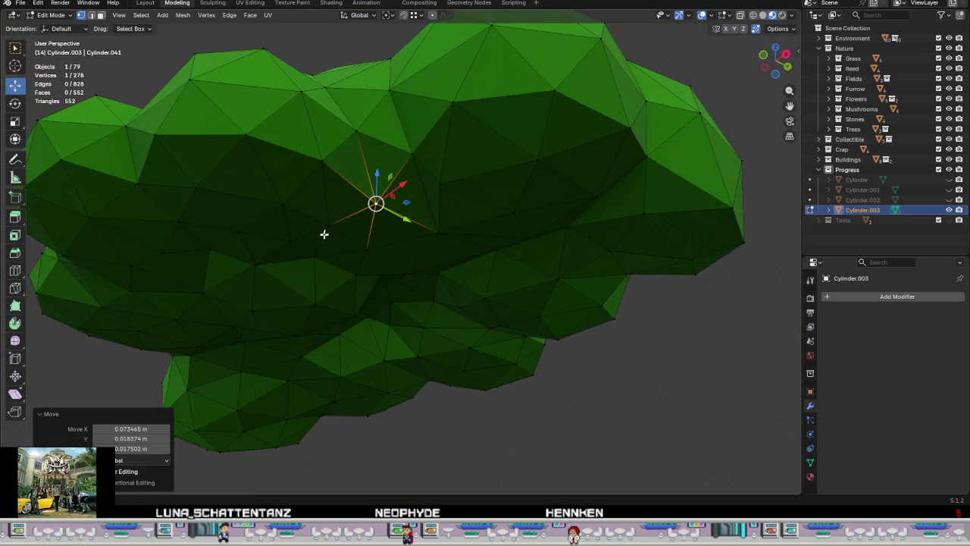
mouse_move(252, 130)
middle_mouse_down()
mouse_move(303, 265)
mouse_move(347, 280)
mouse_move(226, 183)
mouse_move(539, 379)
mouse_move(548, 290)
mouse_move(523, 349)
mouse_move(408, 278)
mouse_move(298, 286)
mouse_move(243, 232)
mouse_move(302, 226)
mouse_move(503, 360)
mouse_move(500, 381)
mouse_move(496, 286)
mouse_move(433, 275)
mouse_move(462, 280)
mouse_move(468, 255)
mouse_move(437, 296)
mouse_move(432, 362)
middle_mouse_up()
Step: Switch the canopy to Wireframe shading and orbit around its edges
scroll(538, 379, "down", 2)
key("Tab")
scroll(537, 379, "down", 2)
key("Tab")
key("z")
left_click(401, 351)
mouse_move(281, 340)
middle_mouse_down()
mouse_move(378, 307)
mouse_move(381, 338)
middle_mouse_up()
scroll(432, 370, "up", 3)
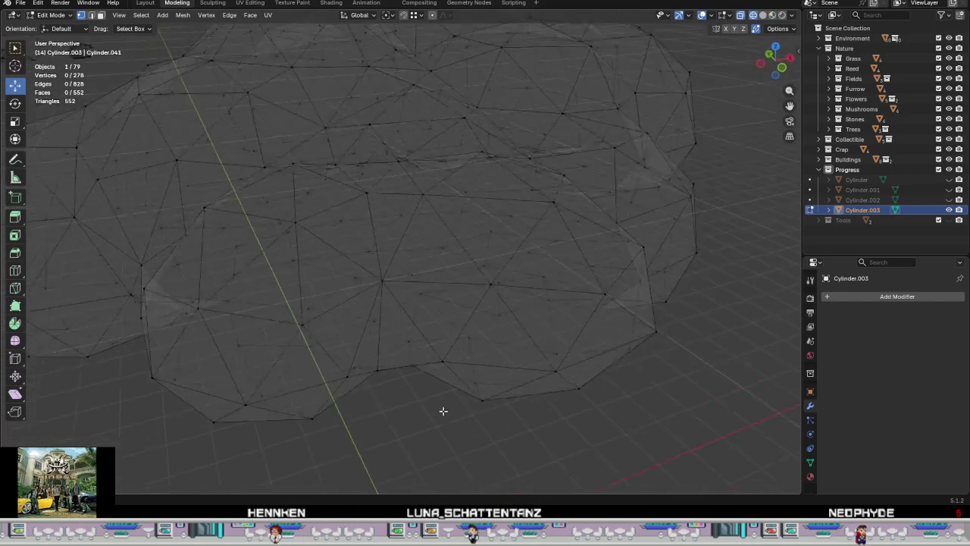
mouse_move(437, 405)
middle_mouse_down()
mouse_move(513, 392)
mouse_move(428, 470)
mouse_move(585, 253)
middle_mouse_up()
scroll(513, 392, "down", 4)
Step: Return to Object Mode and inspect the canopy from a low side view
key("Tab")
key("Tab")
scroll(460, 294, "up", 2)
left_click(461, 294)
middle_click_drag(460, 294, 574, 250)
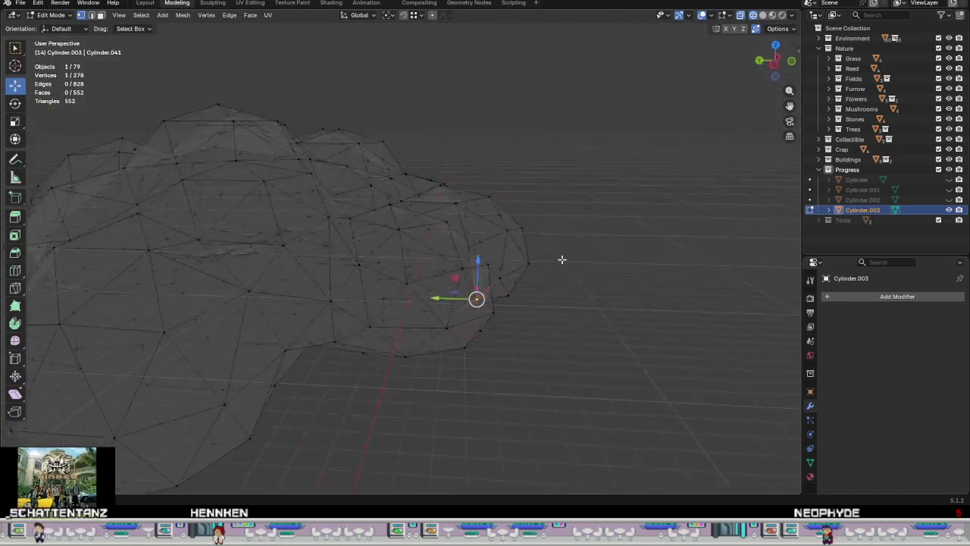
mouse_move(513, 233)
middle_mouse_down()
mouse_move(539, 283)
mouse_move(567, 309)
mouse_move(609, 291)
mouse_move(608, 303)
mouse_move(567, 305)
mouse_move(532, 335)
mouse_move(516, 370)
mouse_move(516, 409)
mouse_move(476, 397)
mouse_move(461, 318)
mouse_move(404, 367)
middle_mouse_up()
scroll(581, 301, "up", 2)
scroll(596, 300, "up", 2)
Step: Merge all canopy vertices by distance to remove overlaps, then leave Edit Mode
key("a")
right_click(448, 386)
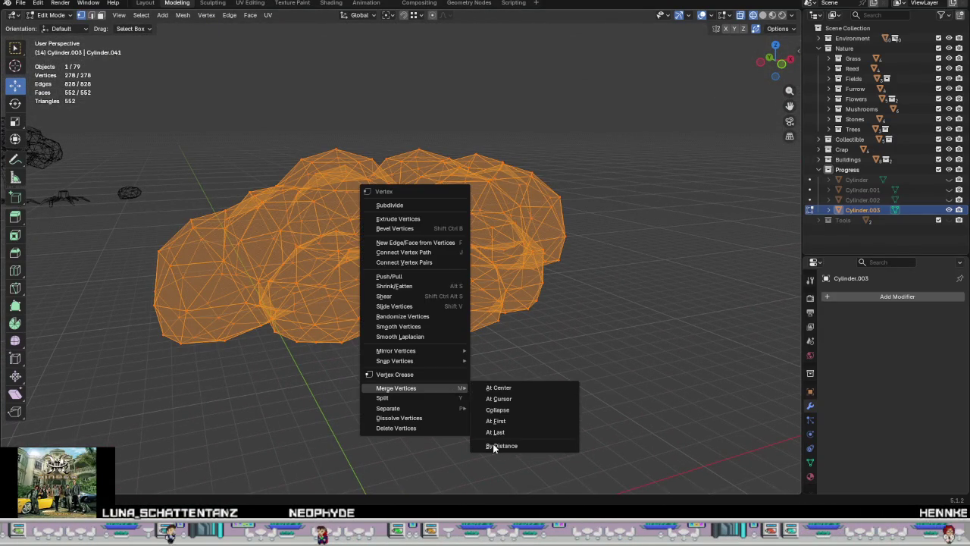
mouse_move(397, 387)
left_click(496, 442)
mouse_move(494, 441)
middle_mouse_down()
mouse_move(500, 409)
mouse_move(552, 398)
middle_mouse_up()
key("Tab")
Step: Switch to Material Preview and unhide Cylinder, Cylinder.001 and Cylinder.002
key("z")
left_click(465, 422)
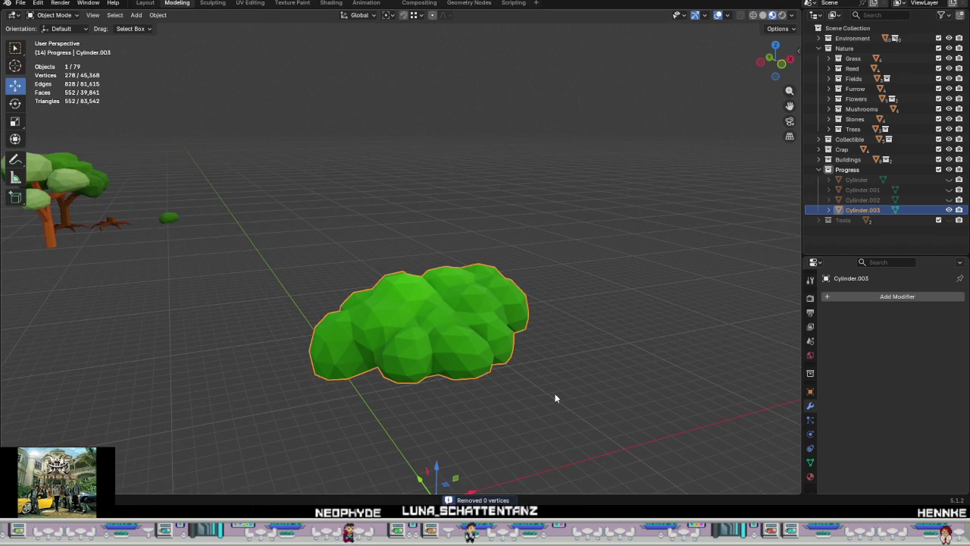
left_click_drag(948, 180, 949, 200)
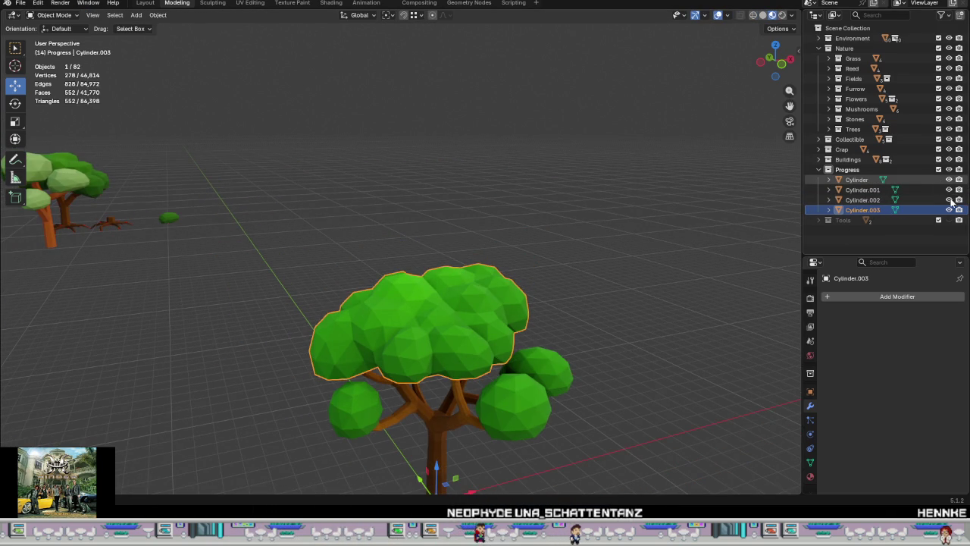
mouse_move(558, 360)
middle_mouse_down()
mouse_move(465, 282)
mouse_move(395, 266)
mouse_move(411, 343)
mouse_move(399, 337)
middle_mouse_up()
scroll(538, 364, "up", 3)
Step: Join the canopy objects into the trunk object
left_click(538, 363)
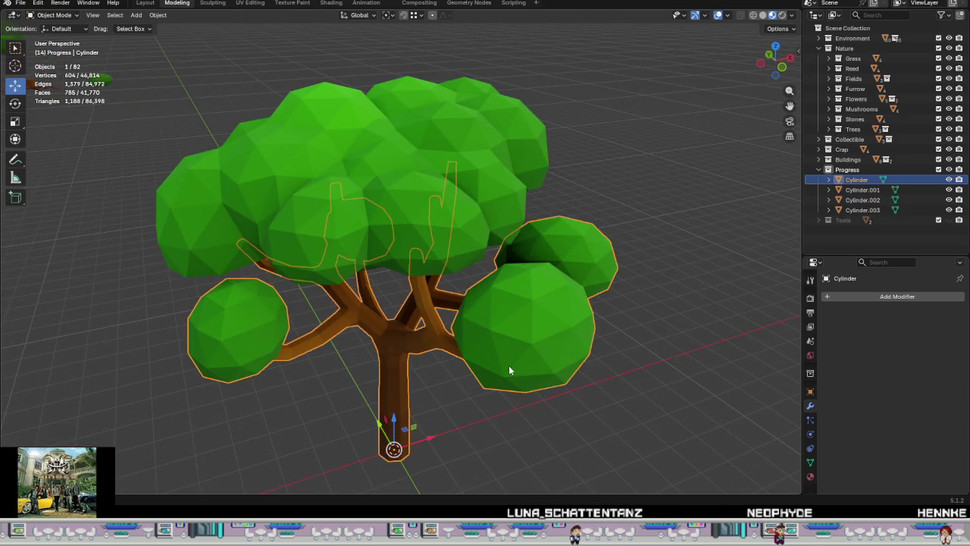
left_click(428, 215, "shift")
left_click(512, 320, "shift")
right_click(516, 323)
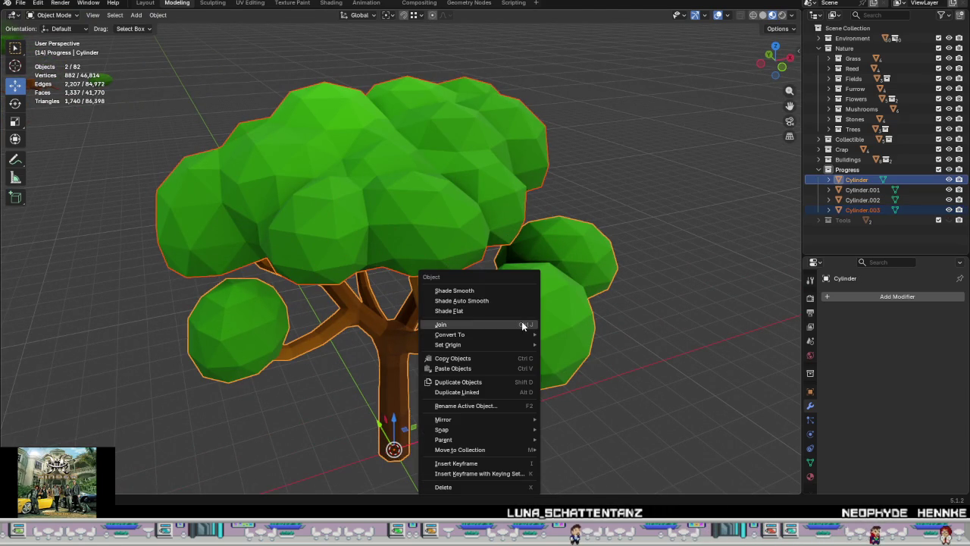
left_click(494, 324)
Step: Check the joined tree in Edit Mode, return to Object Mode, and duplicate it
key("Tab")
mouse_move(466, 340)
middle_mouse_down()
mouse_move(433, 340)
mouse_move(448, 309)
middle_mouse_up()
left_click(533, 378)
scroll(492, 379, "down", 3)
middle_click_drag(480, 379, 432, 403)
key("Tab")
mouse_move(507, 424)
middle_mouse_down()
mouse_move(518, 367)
mouse_move(563, 411)
mouse_move(580, 450)
mouse_move(621, 433)
mouse_move(600, 458)
mouse_move(504, 397)
mouse_move(493, 407)
mouse_move(511, 438)
mouse_move(503, 473)
mouse_move(531, 413)
mouse_move(634, 407)
mouse_move(599, 412)
mouse_move(583, 335)
mouse_move(548, 280)
mouse_move(494, 355)
mouse_move(573, 355)
mouse_move(554, 412)
mouse_move(494, 386)
mouse_move(576, 374)
middle_mouse_up()
scroll(529, 404, "down", 4)
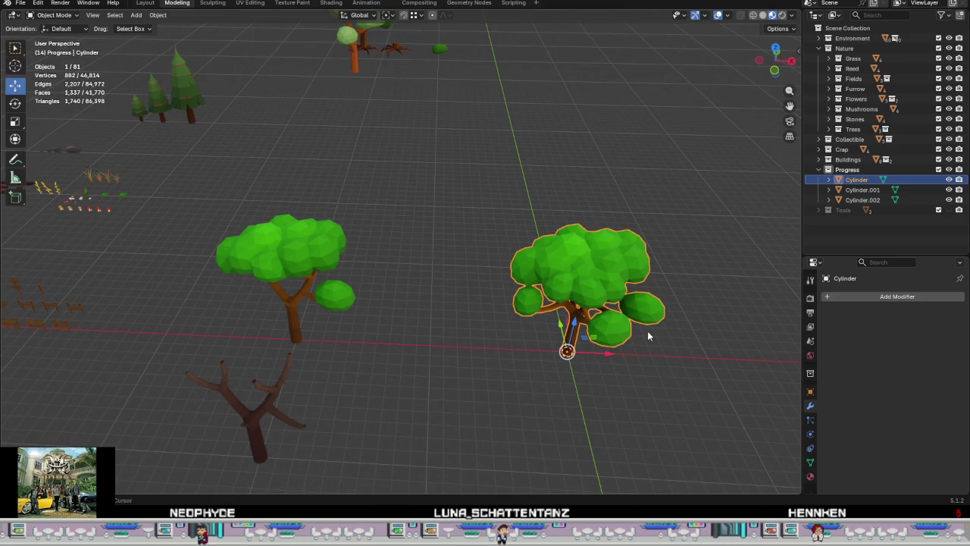
key("shift+d")
Step: Set snapping to Increment and move the tree copy 30 m along negative X
right_click(607, 347)
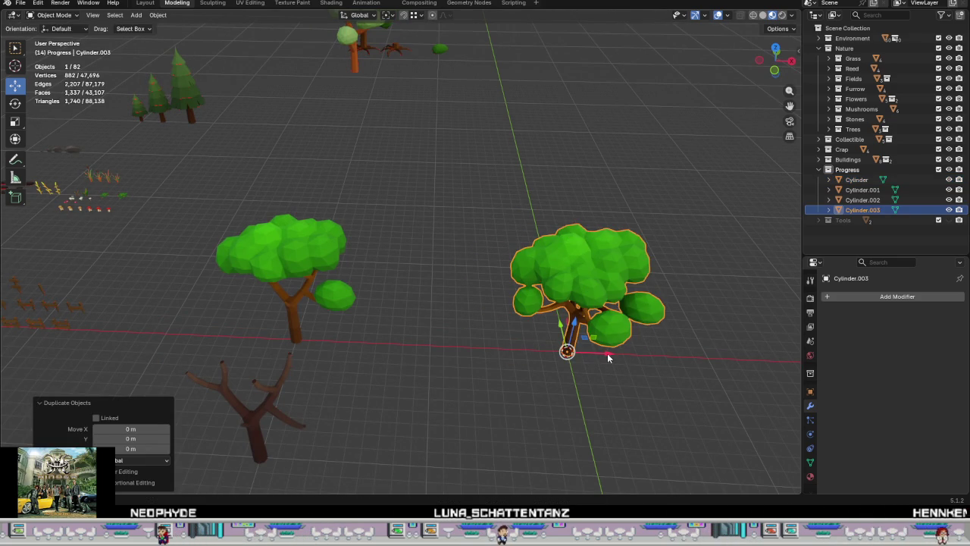
left_click(416, 16)
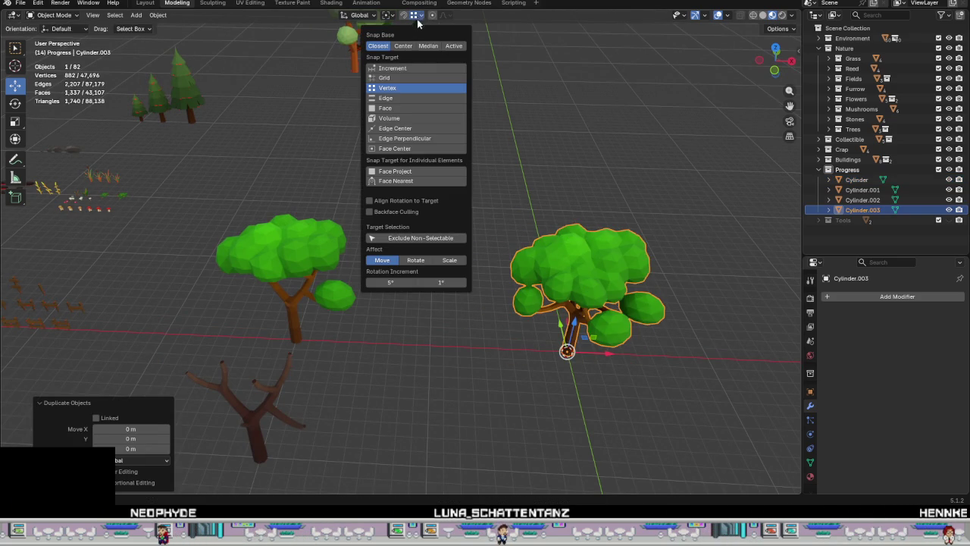
left_click(408, 68)
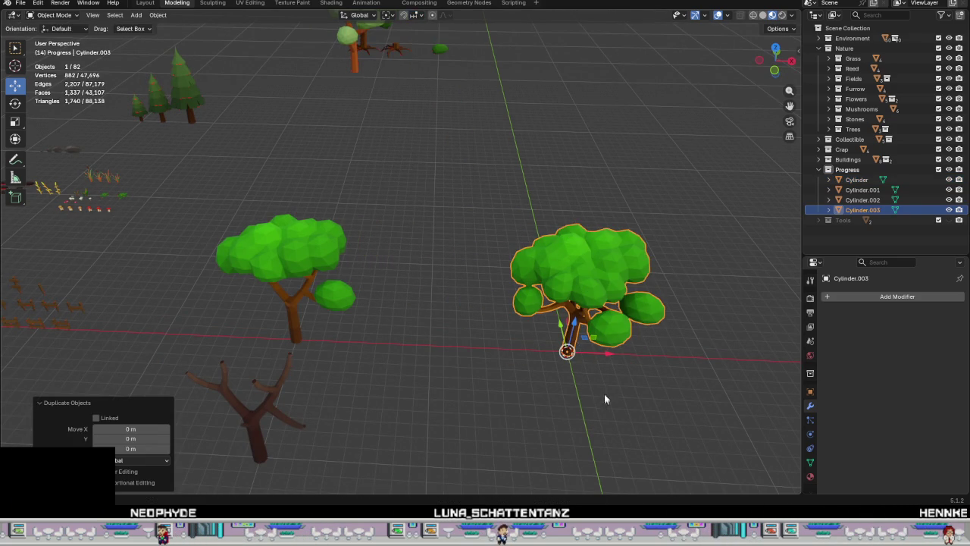
key("g")
key("x")
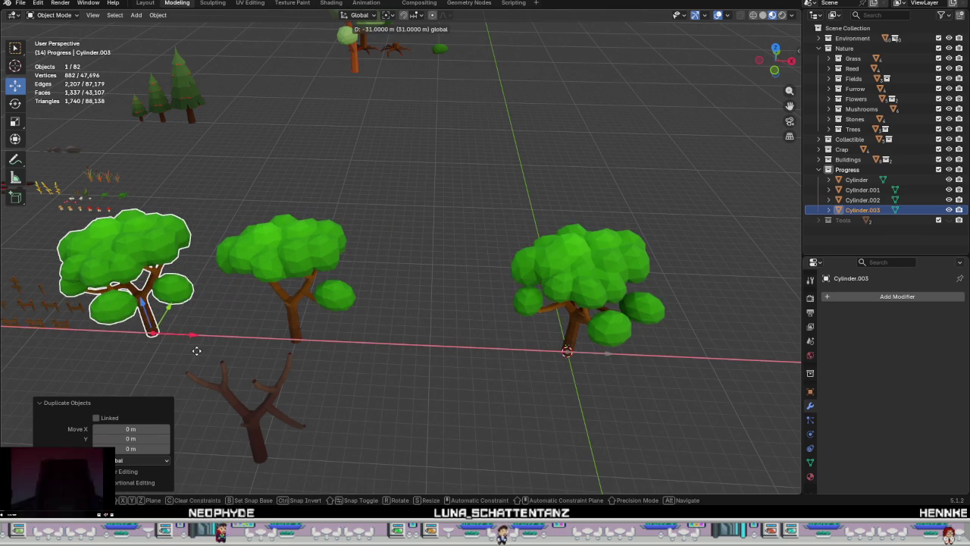
left_click(200, 351)
middle_click_drag(319, 386, 525, 324, "shift")
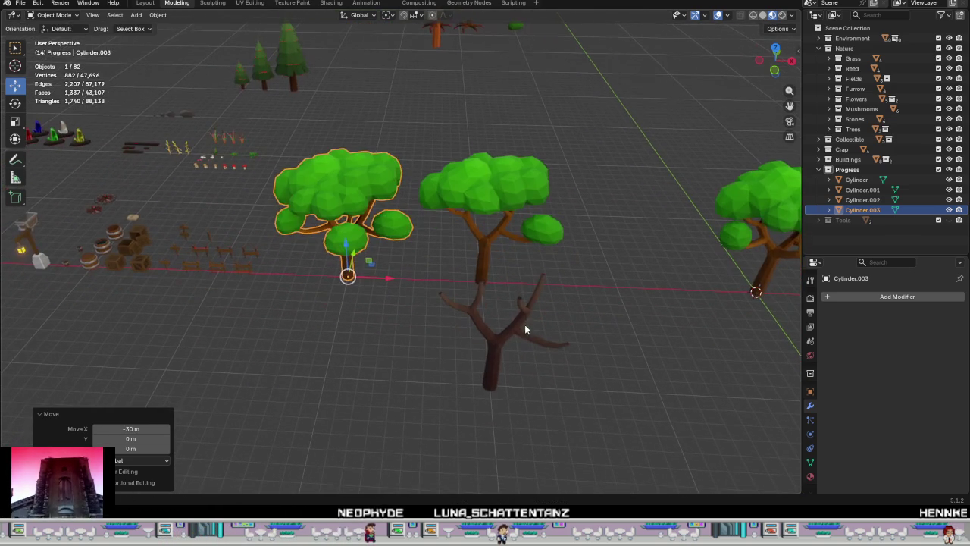
middle_click_drag(453, 329, 371, 333)
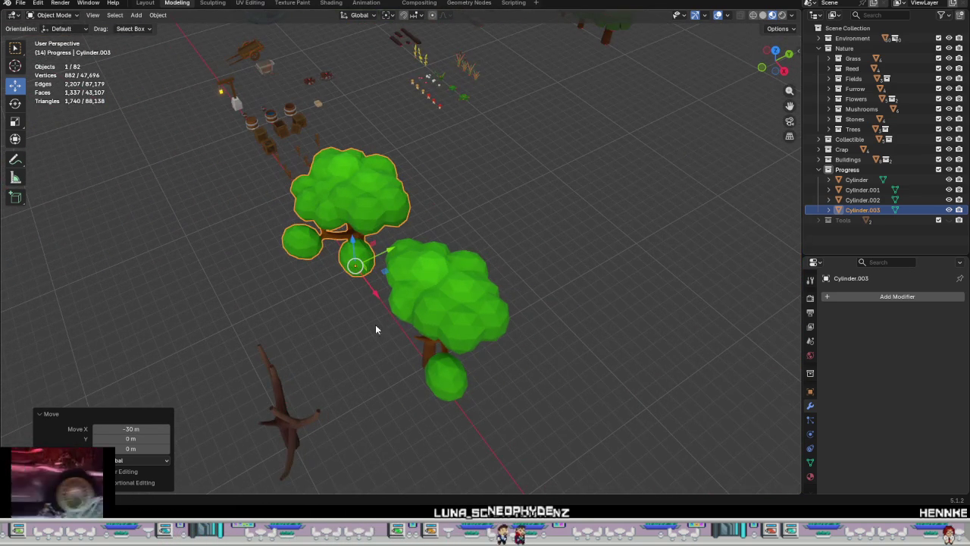
Step: Duplicate the moved tree and shift the new copy 10 m back along Y
key("shift+d")
key("Escape")
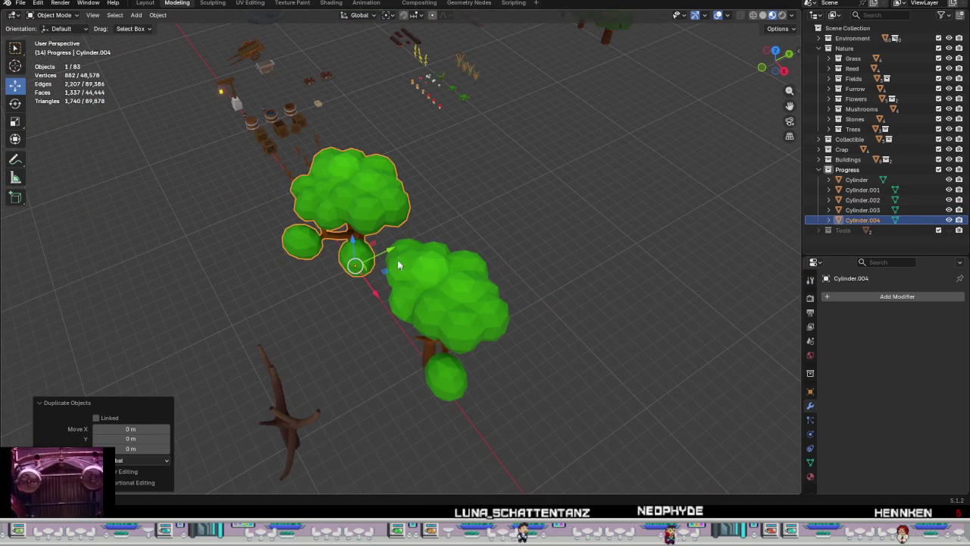
type("gy-10")
key("Return")
mouse_move(291, 338)
middle_mouse_down()
mouse_move(405, 314)
mouse_move(455, 320)
middle_mouse_up()
key("Tab")
Step: Delete the leaf blob and leftover green sphere from the second copy's mesh
scroll(488, 286, "up", 5)
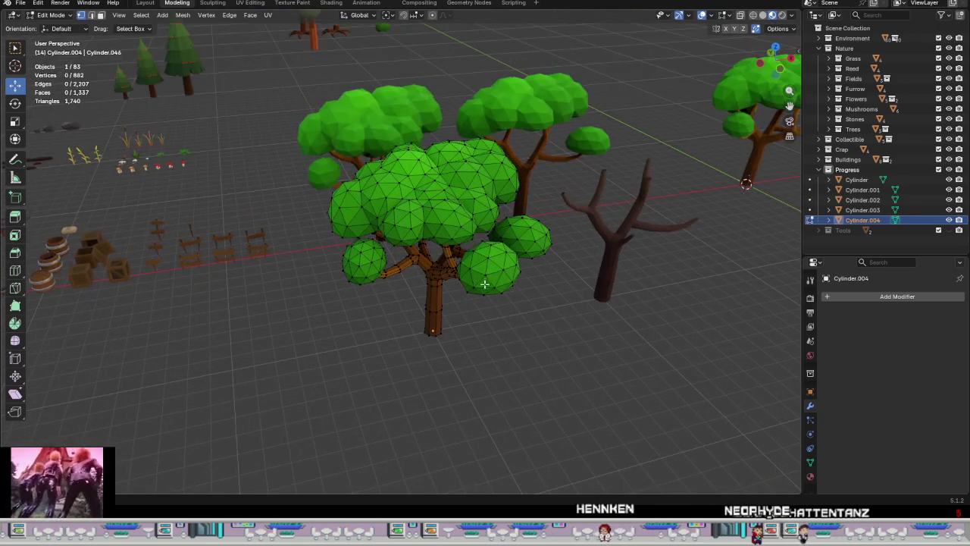
key("l")
key("l")
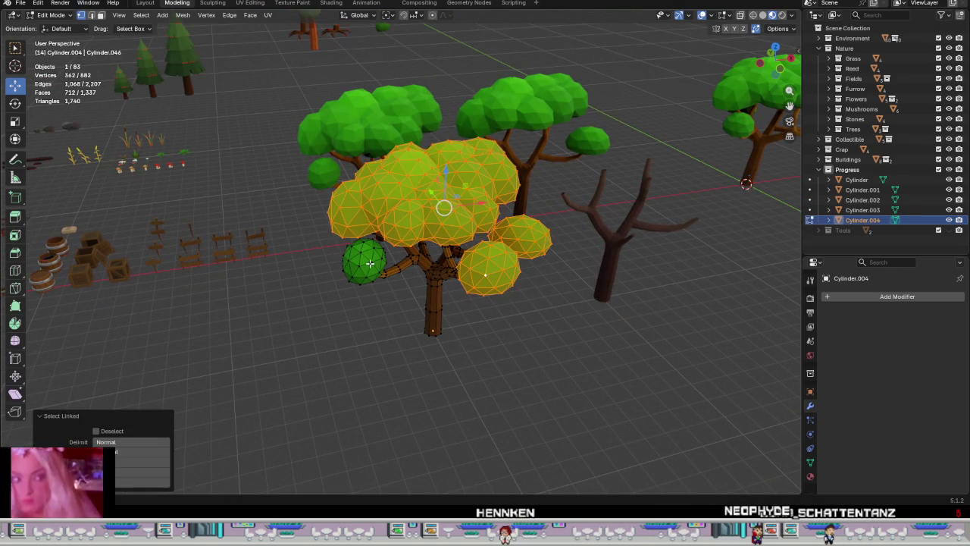
key("x")
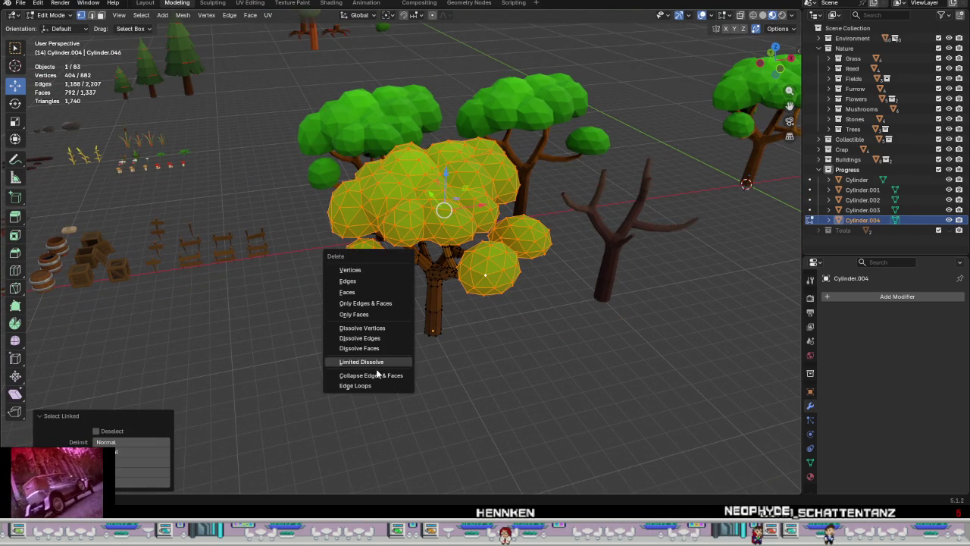
left_click(349, 270)
middle_click_drag(361, 271, 485, 308)
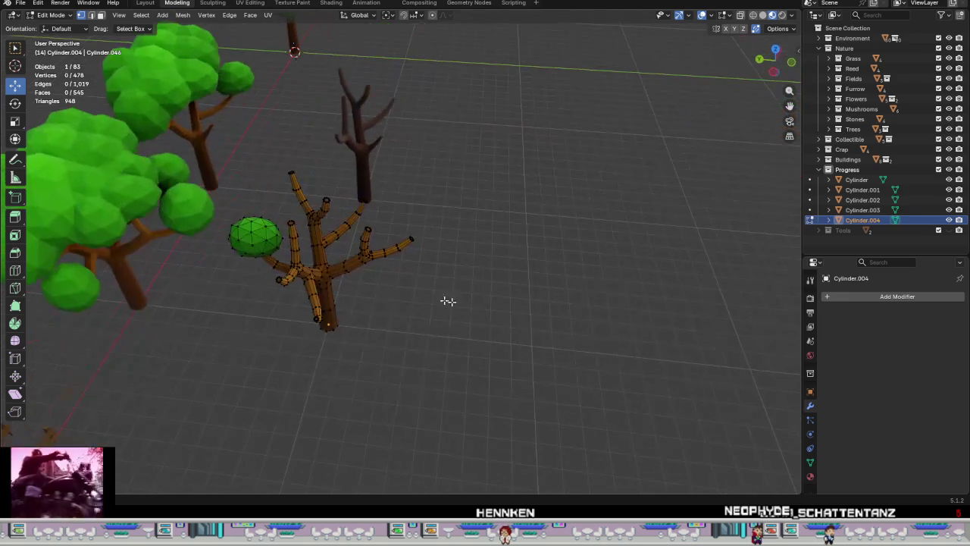
key("l")
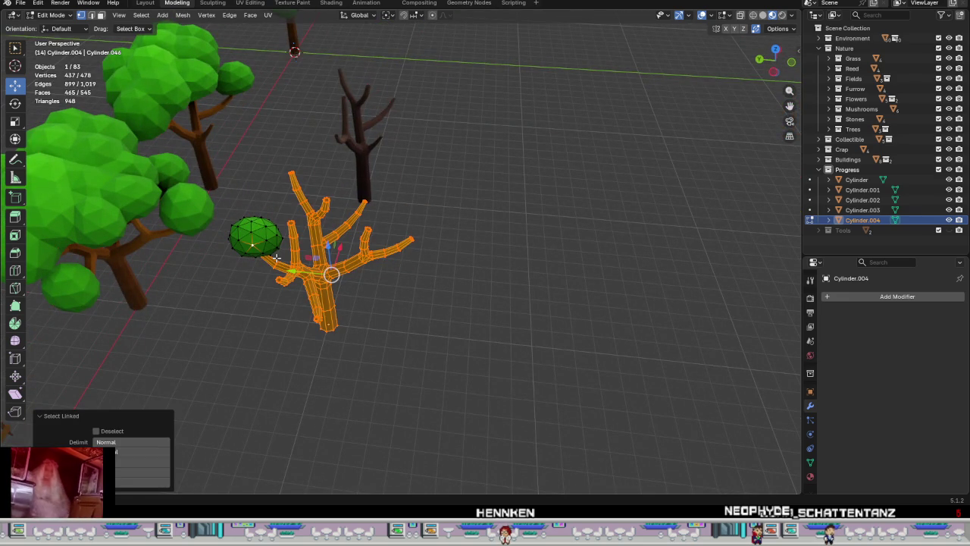
left_click(253, 244)
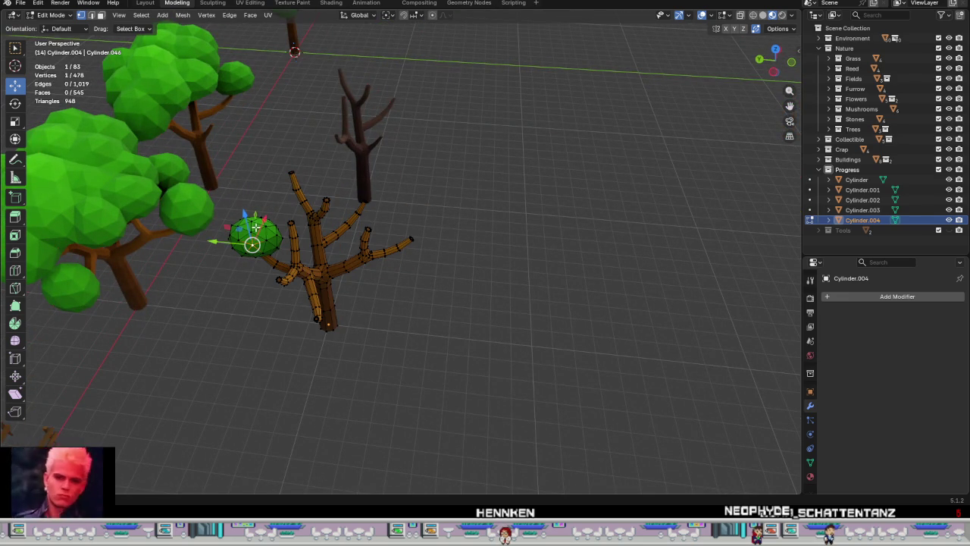
key("l")
right_click(256, 226)
left_click(209, 264)
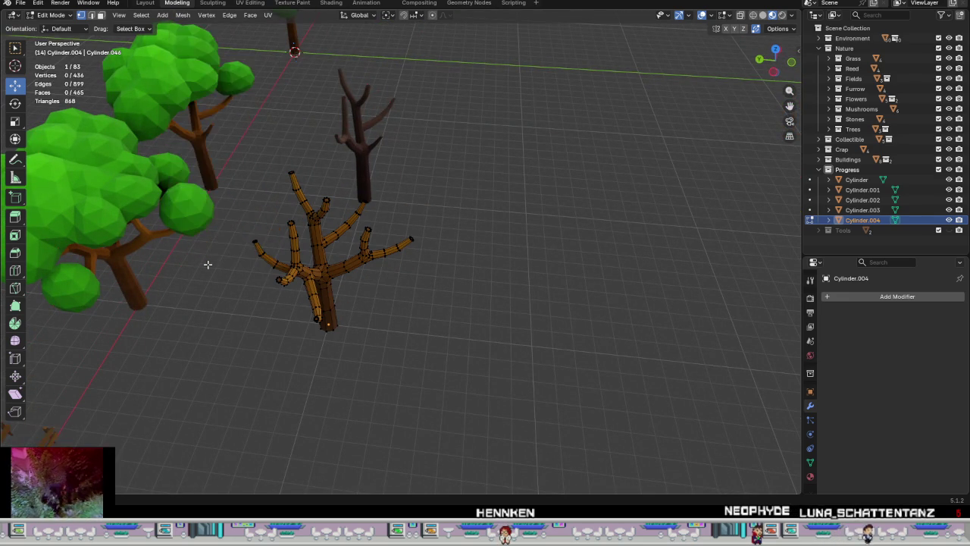
Step: Select the entire bare trunk mesh in face mode and open the UV Editing workspace
scroll(207, 264, "up", 2)
scroll(445, 320, "up", 2)
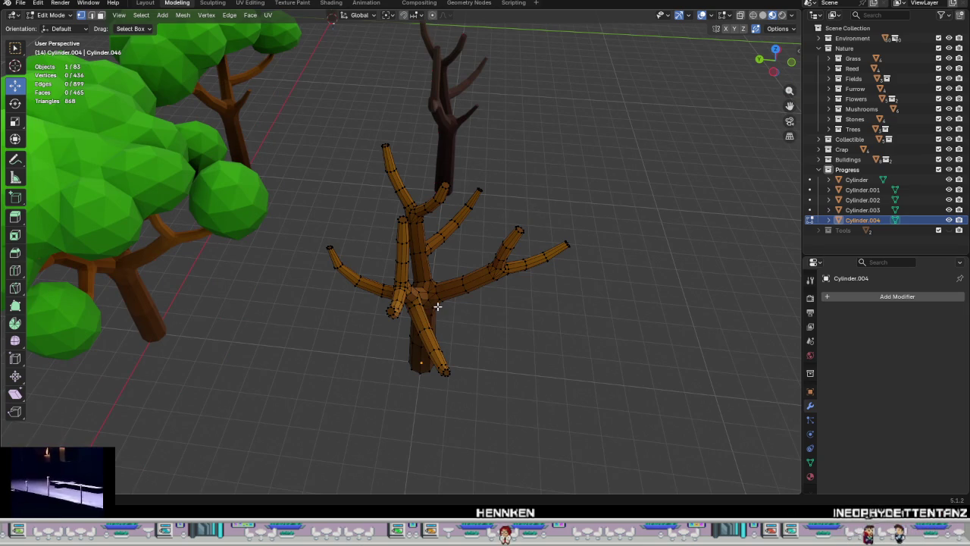
key("alt+a")
key("3")
left_click(433, 295)
middle_click_drag(432, 294, 418, 301)
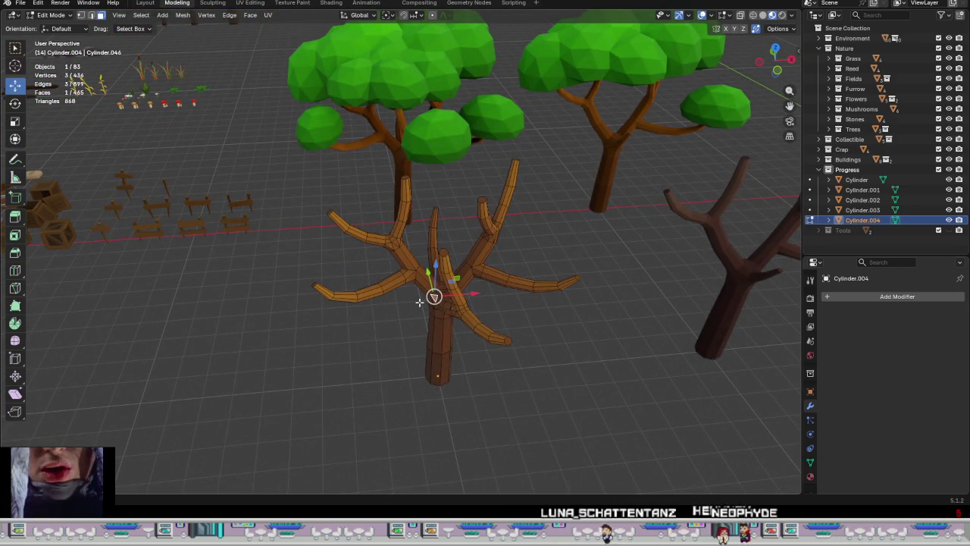
key("a")
scroll(419, 300, "down", 5)
middle_click_drag(412, 306, 375, 249)
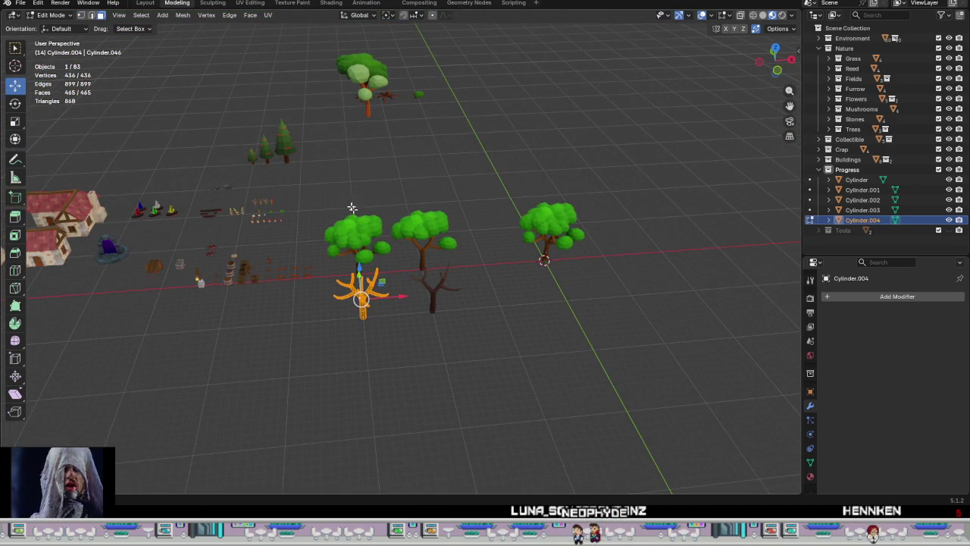
left_click(250, 3)
Step: Pan the palette image, frame the bare tree, and select a first branch face
scroll(376, 330, "down", 5)
scroll(377, 331, "down", 3)
scroll(377, 331, "up", 1)
scroll(377, 331, "up", 2)
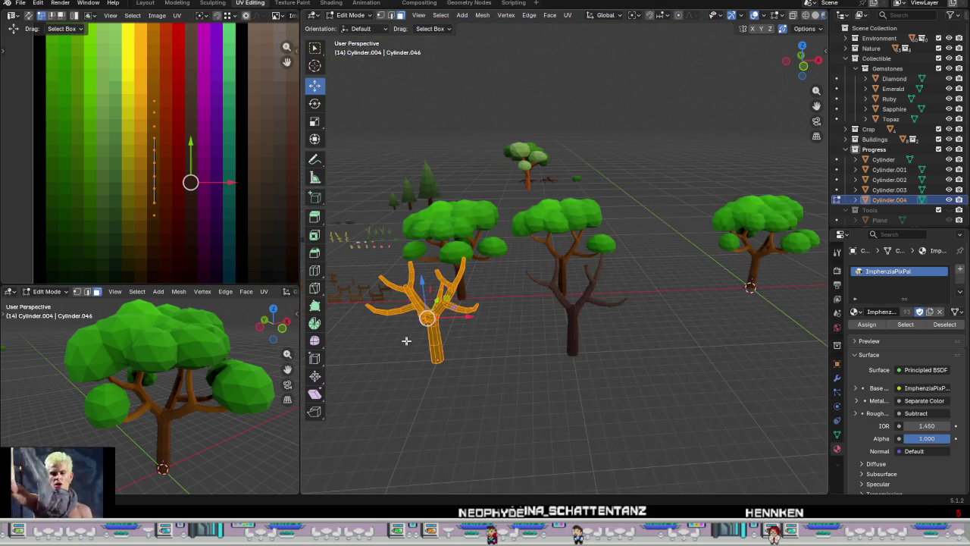
middle_click_drag(187, 207, 189, 211)
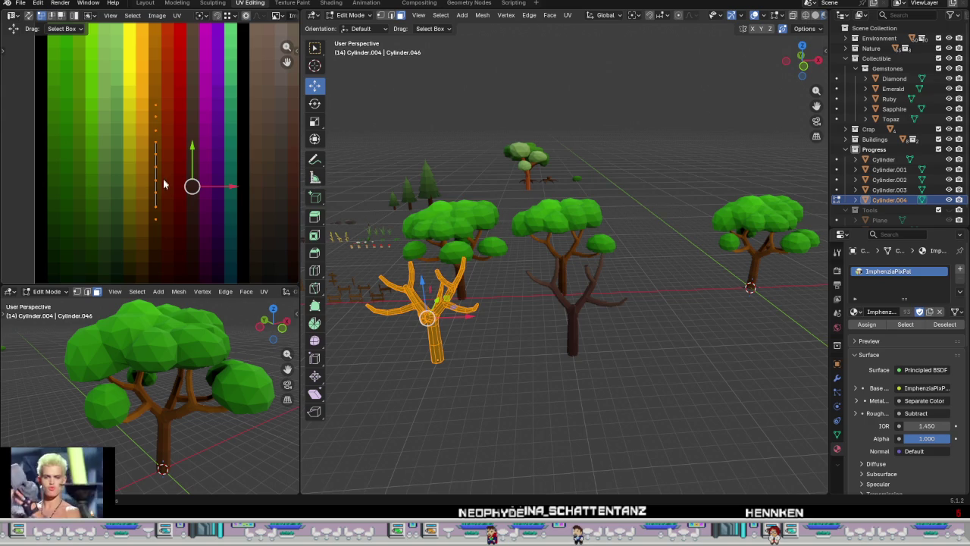
key("KP_Decimal")
left_click(455, 271)
scroll(454, 270, "down", 2)
mouse_move(455, 271)
middle_mouse_down()
mouse_move(504, 320)
mouse_move(545, 325)
middle_mouse_up()
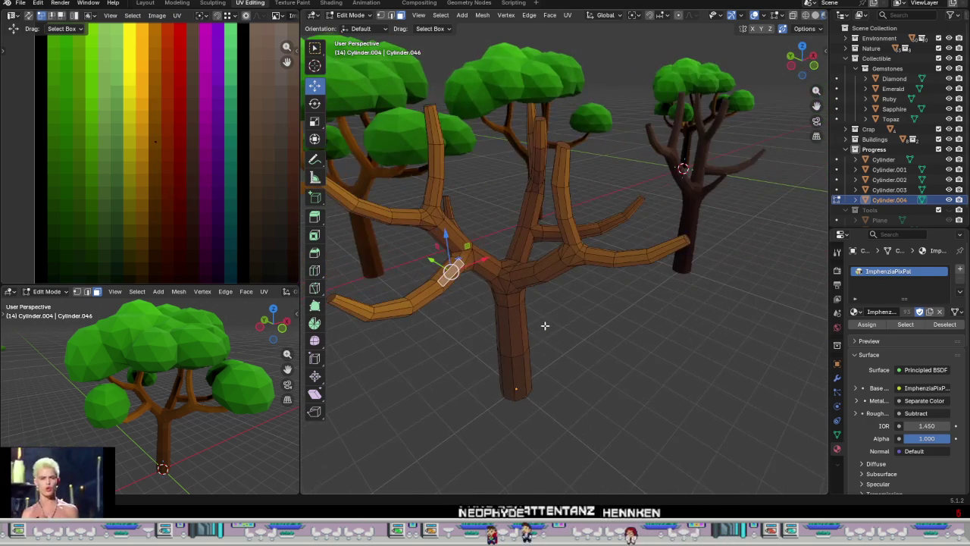
Step: Select the trunk-junction faces and their neighbouring triangles on the bare tree
left_click(523, 278)
left_click(501, 286)
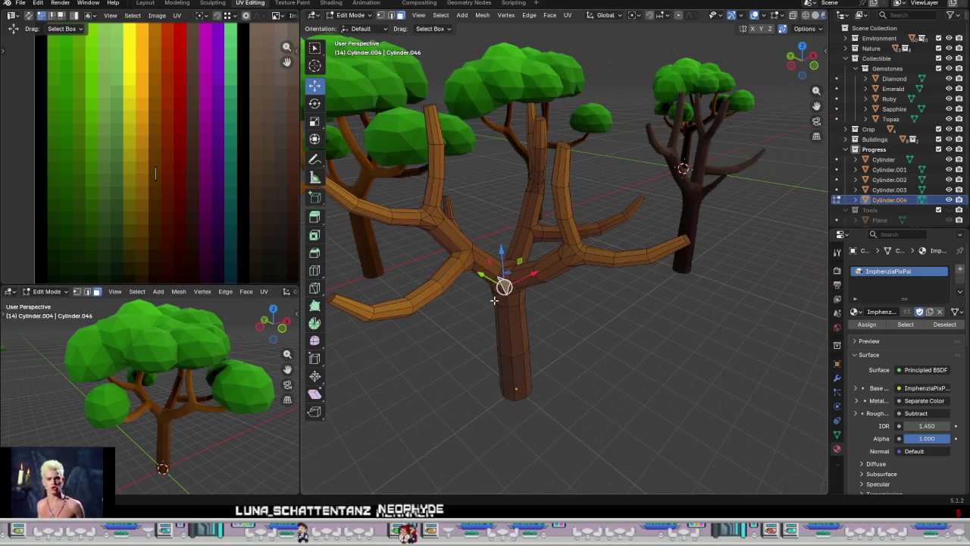
scroll(500, 292, "up", 2)
middle_click_drag(501, 292, 523, 274)
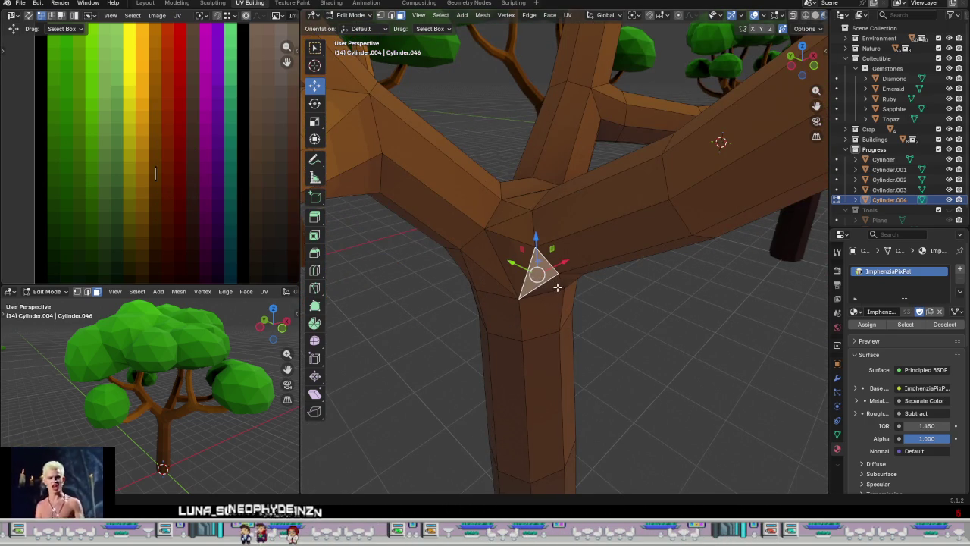
left_click(554, 292)
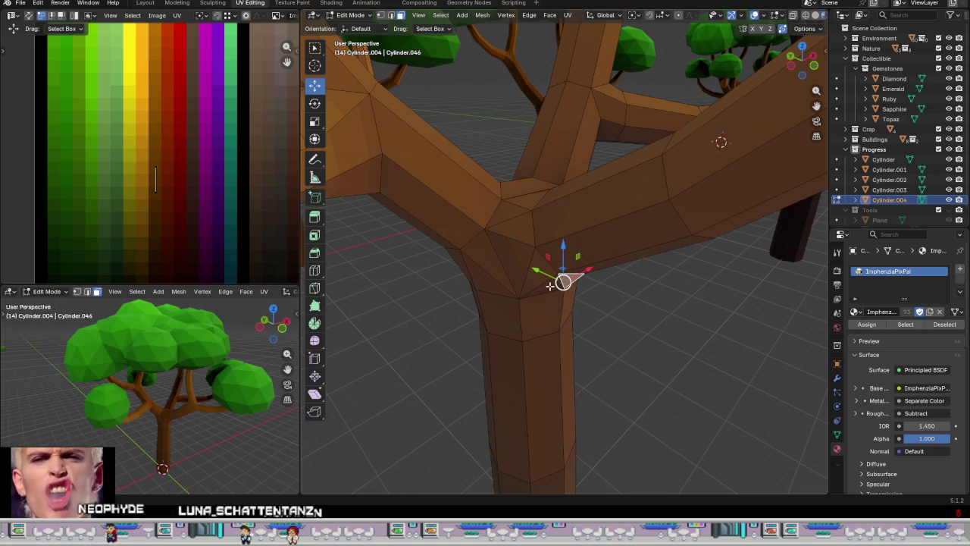
middle_click_drag(534, 281, 539, 271)
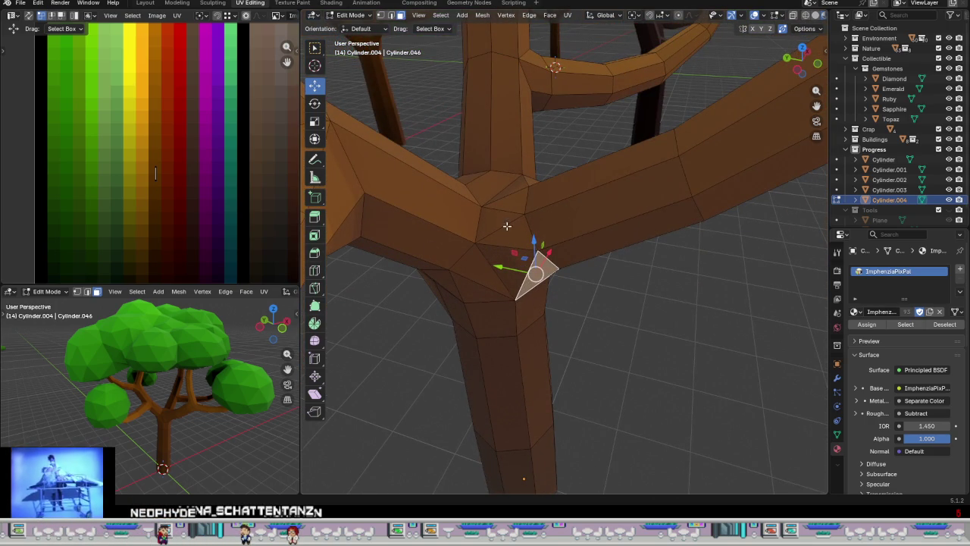
middle_click_drag(581, 301, 522, 307)
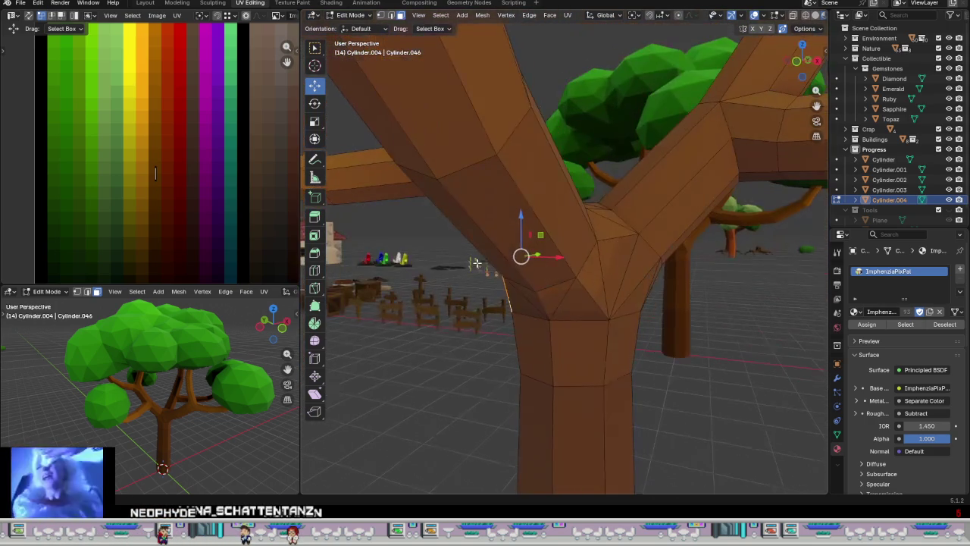
left_click(582, 290, "shift")
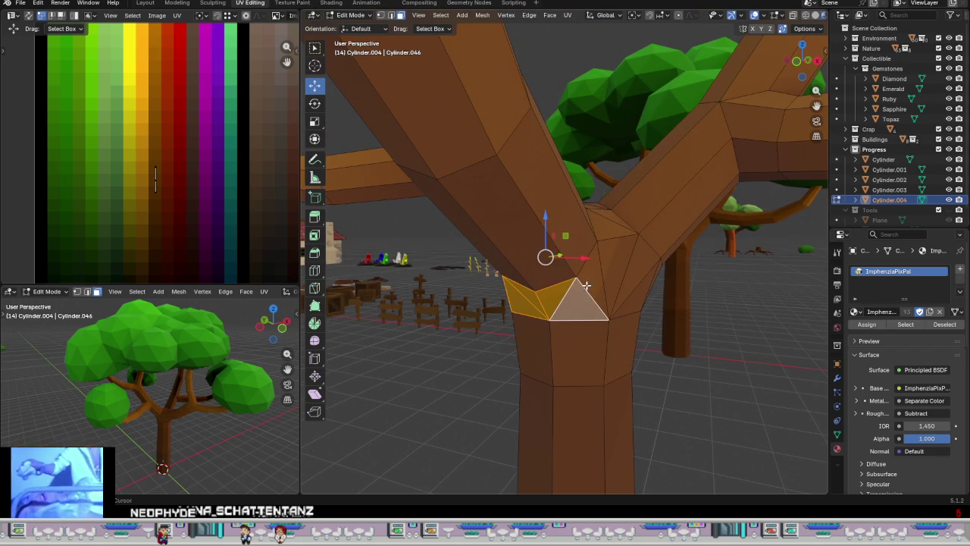
left_click(609, 258, "shift")
middle_click_drag(609, 258, 613, 301)
left_click(577, 212, "shift")
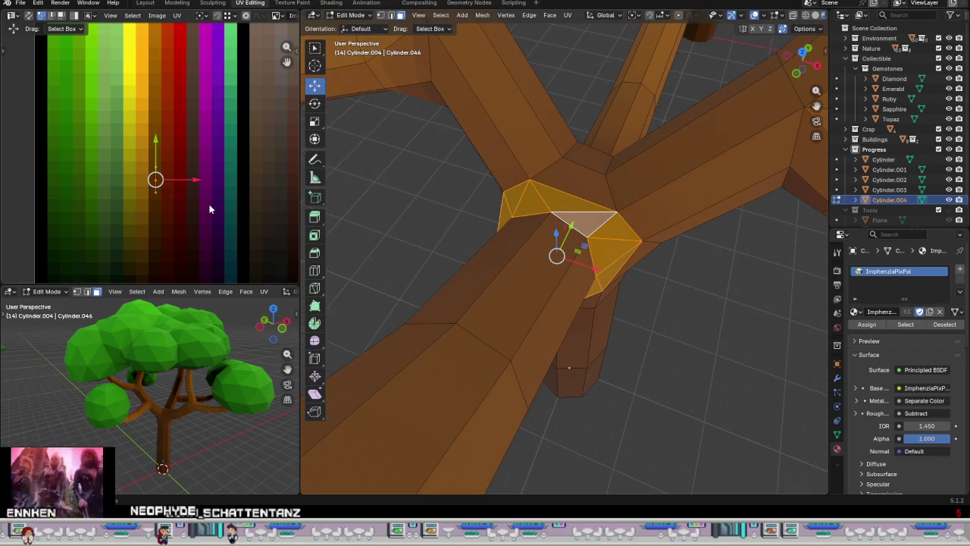
Step: Scale the selected junction faces' UVs by 0 to collapse them to one point
key("s")
key("0")
key("Return")
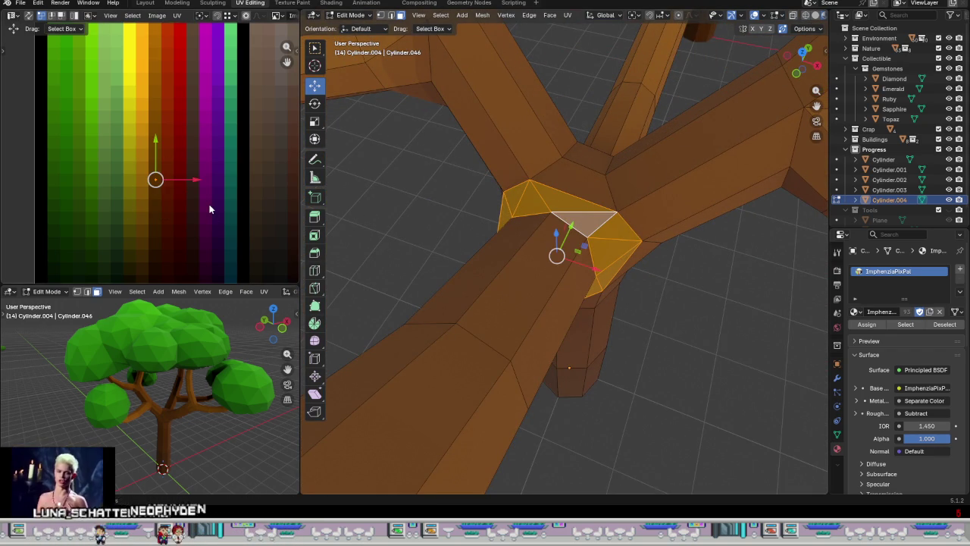
scroll(559, 298, "up", 5)
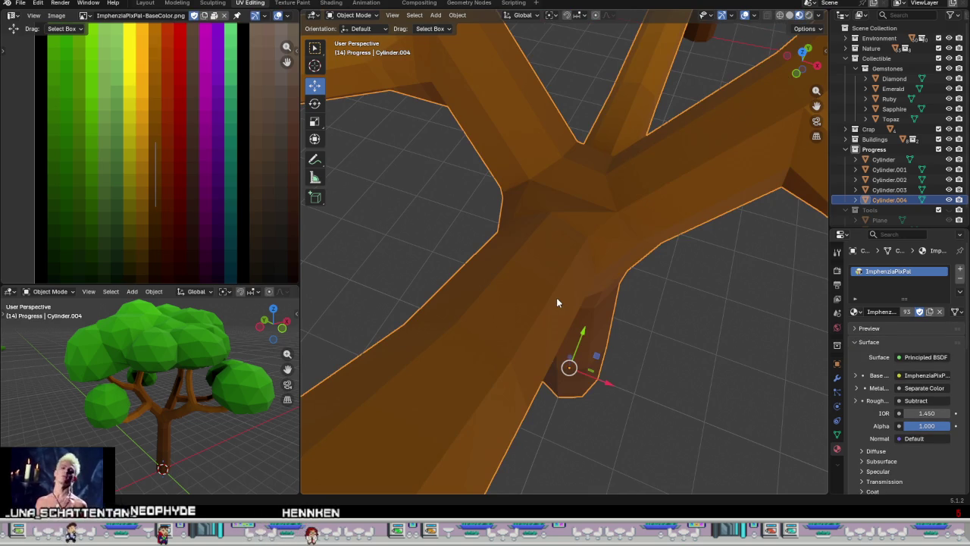
Step: Collapse the branch-junction face loop's UVs to a single point on the palette
scroll(556, 297, "down", 6)
middle_click_drag(555, 301, 621, 282)
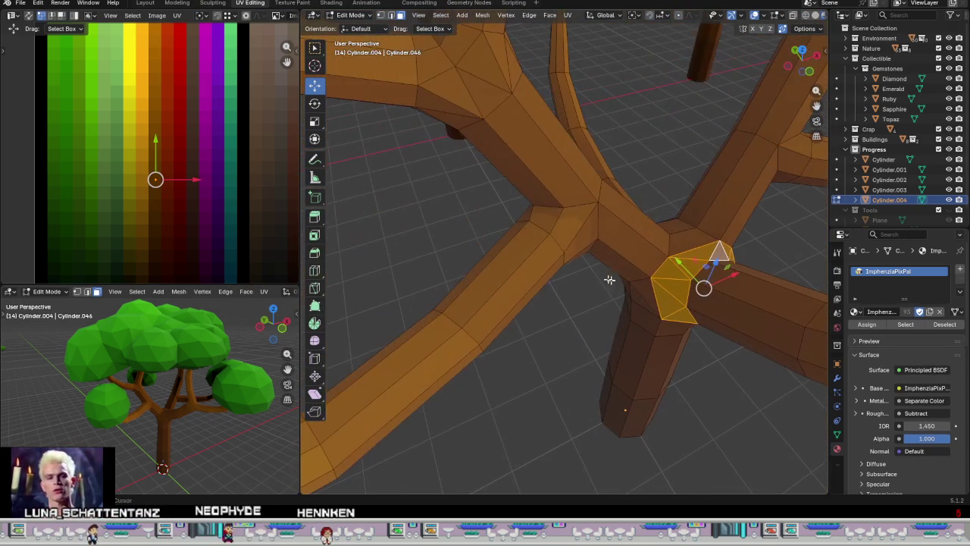
left_click(572, 232, "alt")
middle_click_drag(572, 232, 531, 227)
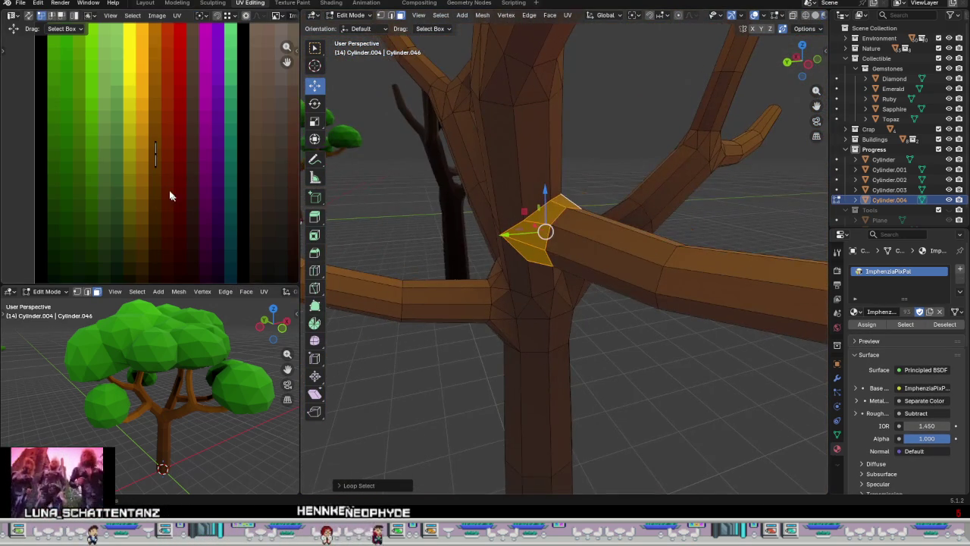
left_click_drag(195, 183, 110, 94)
key("s")
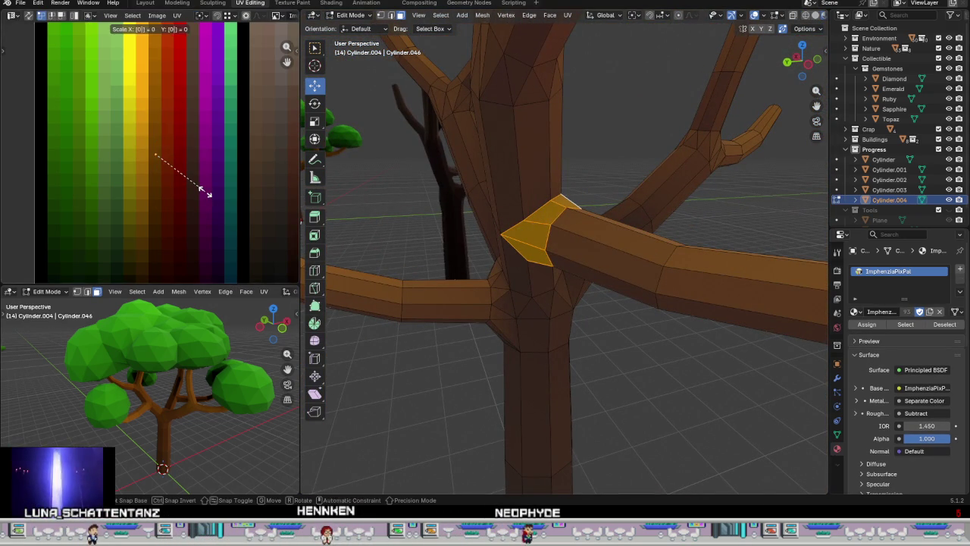
key("Return")
Step: Reselect, choosing a horizontal-branch face strip and one junction face
left_click(668, 373)
scroll(667, 373, "down", 3)
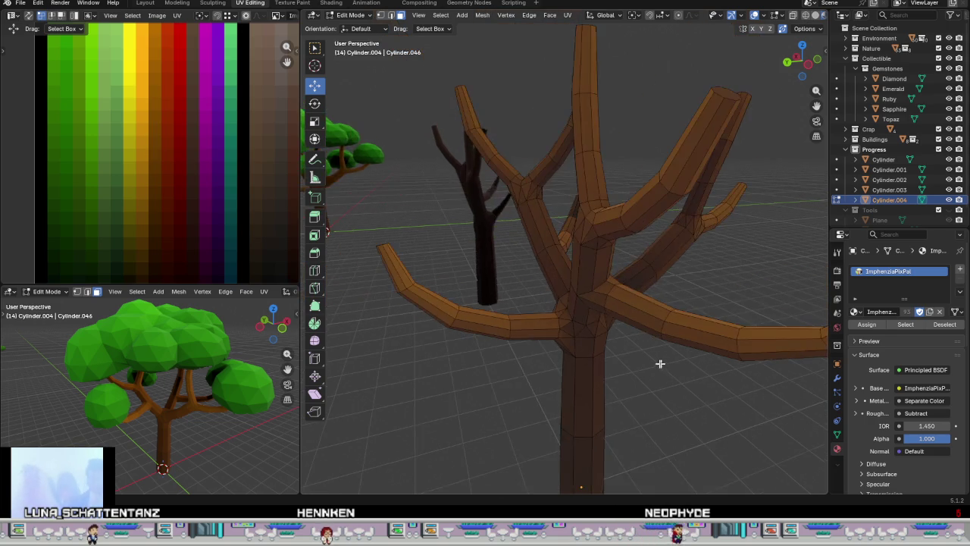
middle_click_drag(659, 368, 606, 349)
scroll(567, 332, "up", 5)
left_click(551, 303, "alt")
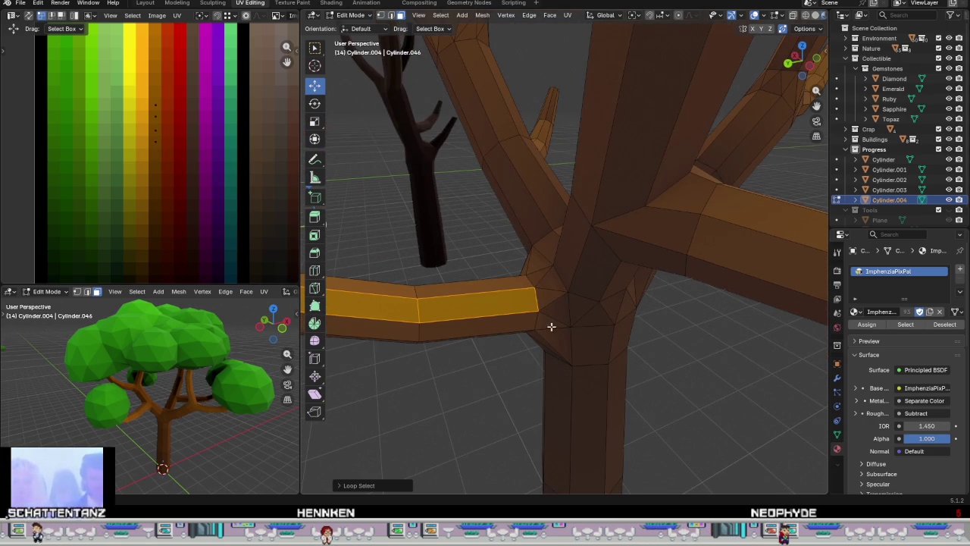
left_click(549, 298, "alt")
left_click(554, 313)
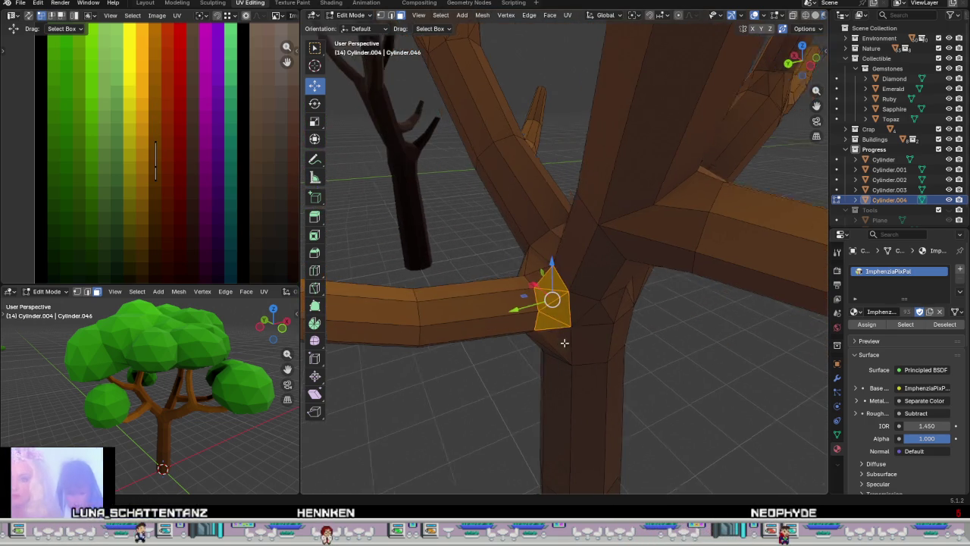
middle_click_drag(555, 313, 576, 258)
Step: Add the surrounding trunk-junction faces, including the large triangle, to the selection
left_click(506, 298, "shift")
left_click(498, 320, "shift")
left_click(474, 324, "shift")
left_click(491, 349, "shift")
middle_click_drag(498, 376, 515, 356)
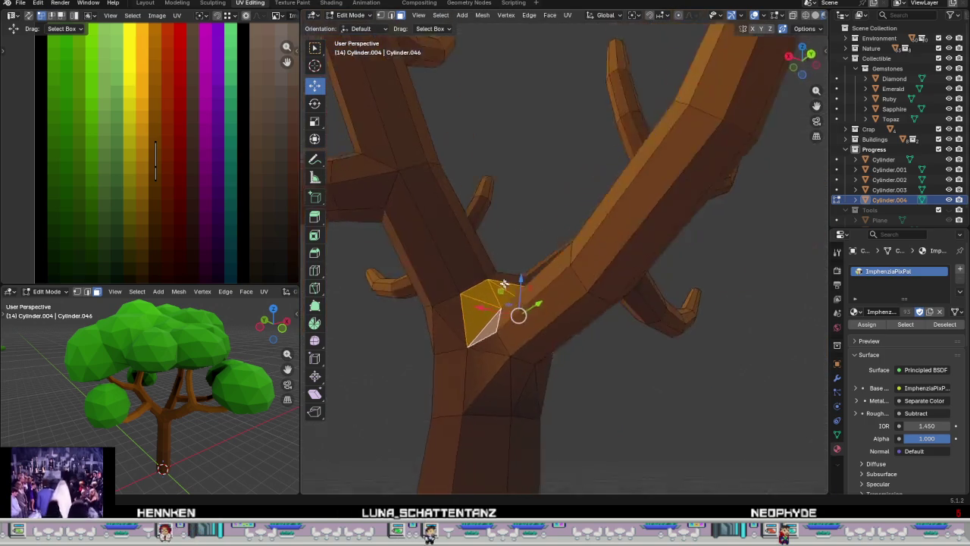
left_click(485, 326, "shift")
left_click(493, 382, "shift")
left_click(527, 377, "shift")
left_click(555, 391, "shift")
middle_click_drag(555, 390, 538, 377)
left_click(538, 377, "shift")
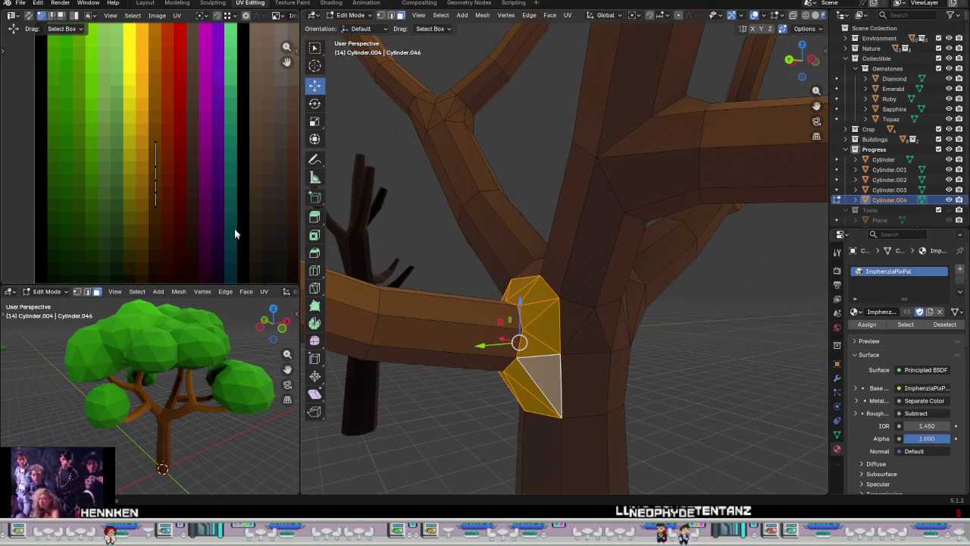
Step: Collapse the junction faces' UVs with S 0 and move the point onto the brown swatch
left_click_drag(143, 173, 212, 235)
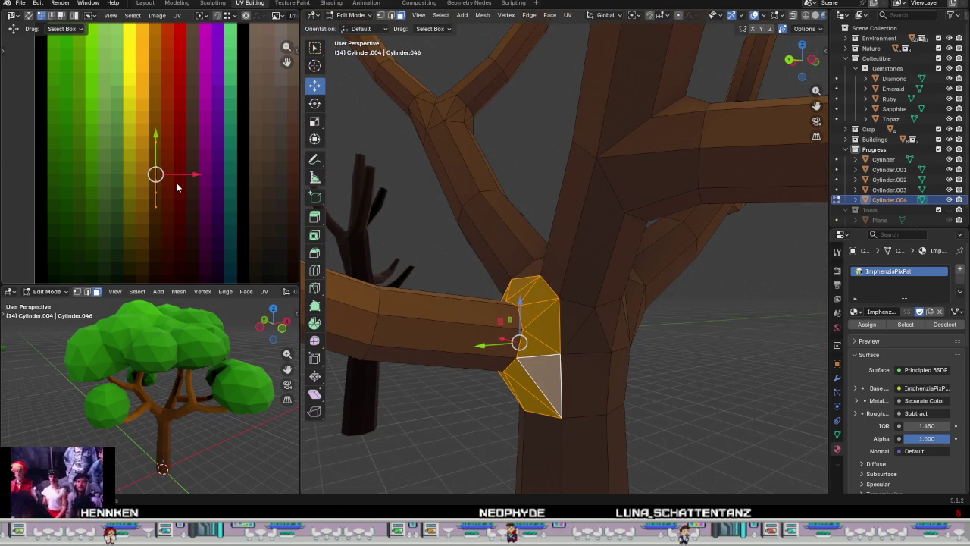
type("s0")
key("Return")
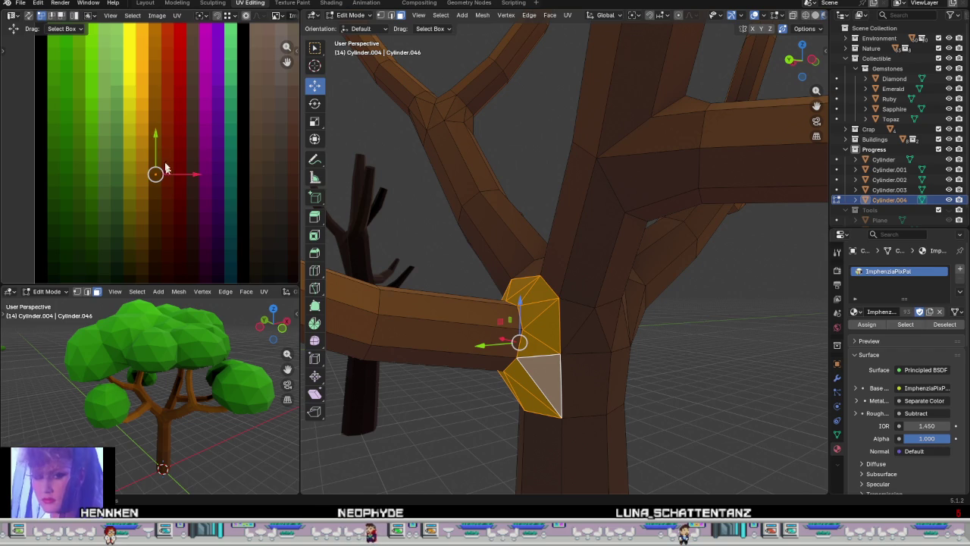
left_click_drag(153, 133, 158, 144)
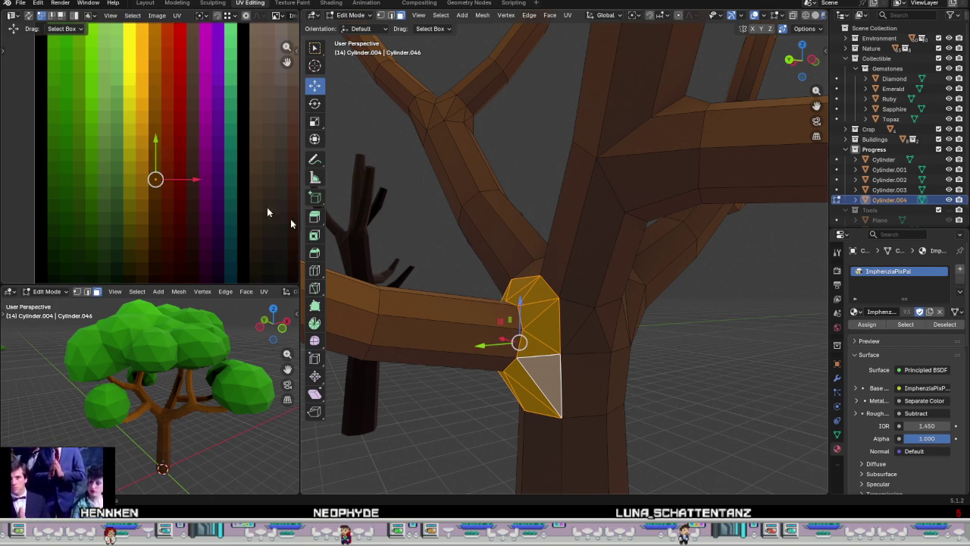
Step: Check the colour, then move the grown branch-tip selection's UVs onto the brown swatch
key("Tab")
scroll(667, 371, "down", 3)
mouse_move(681, 365)
middle_mouse_down()
mouse_move(677, 395)
mouse_move(637, 393)
mouse_move(634, 374)
mouse_move(626, 396)
mouse_move(635, 325)
middle_mouse_up()
key("Tab")
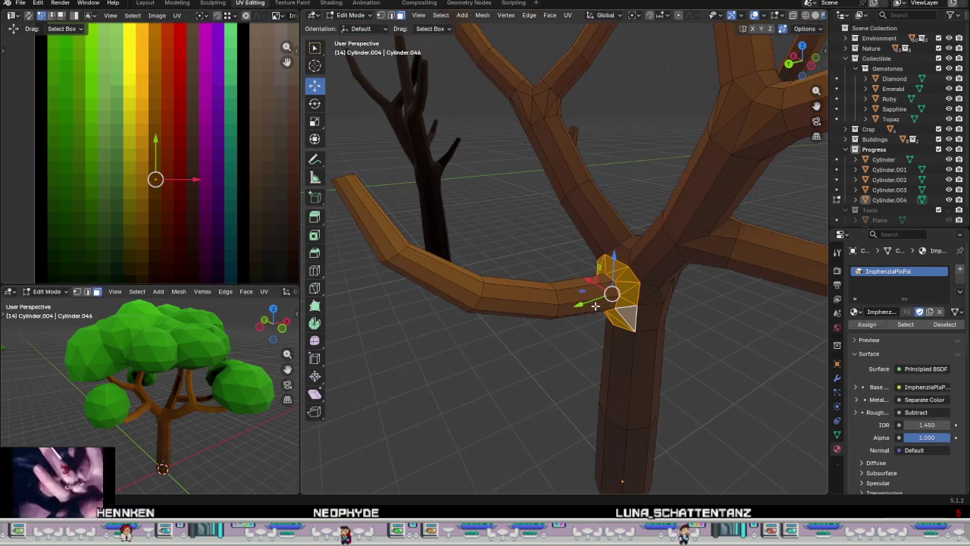
left_click(385, 243, "alt")
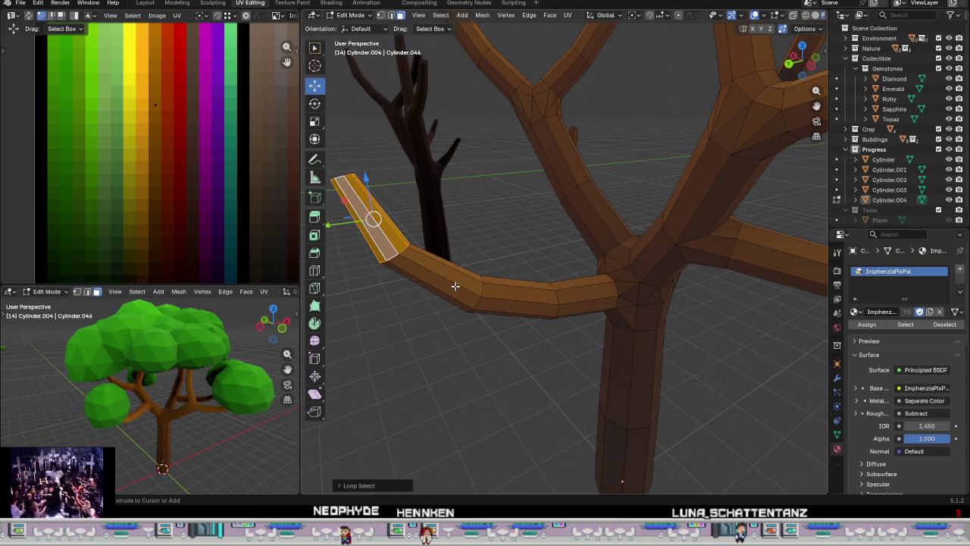
key("ctrl+KP_Add")
key("ctrl+KP_Add")
key("ctrl+KP_Add")
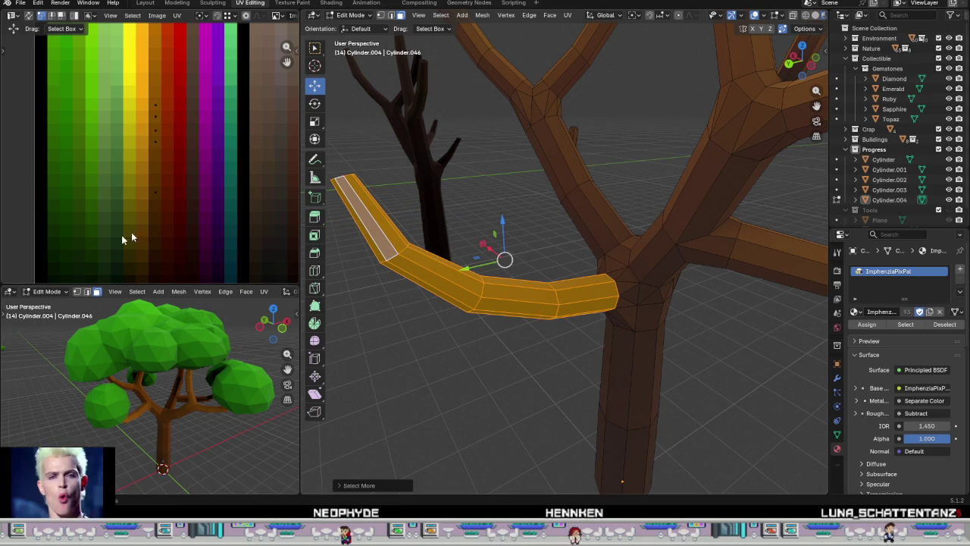
left_click_drag(191, 232, 150, 87)
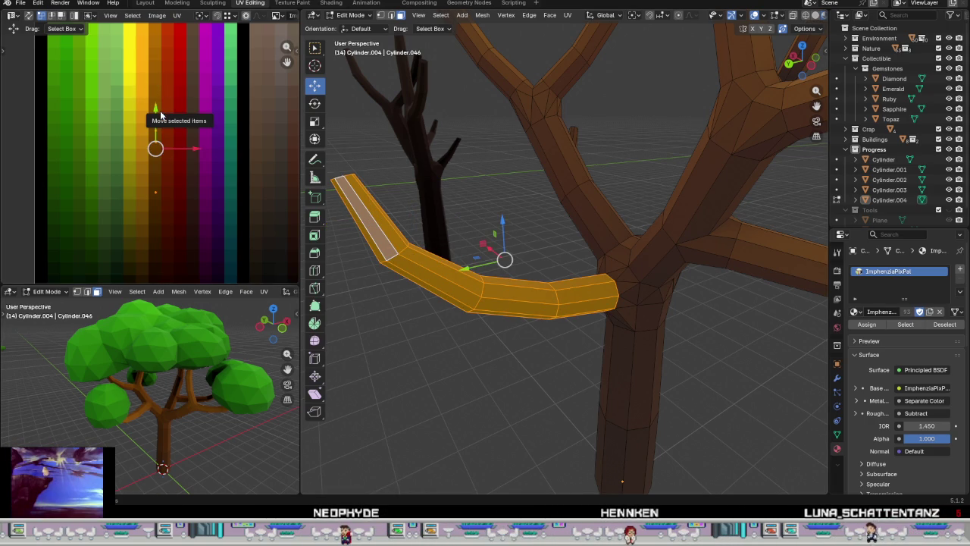
left_click_drag(160, 110, 157, 155)
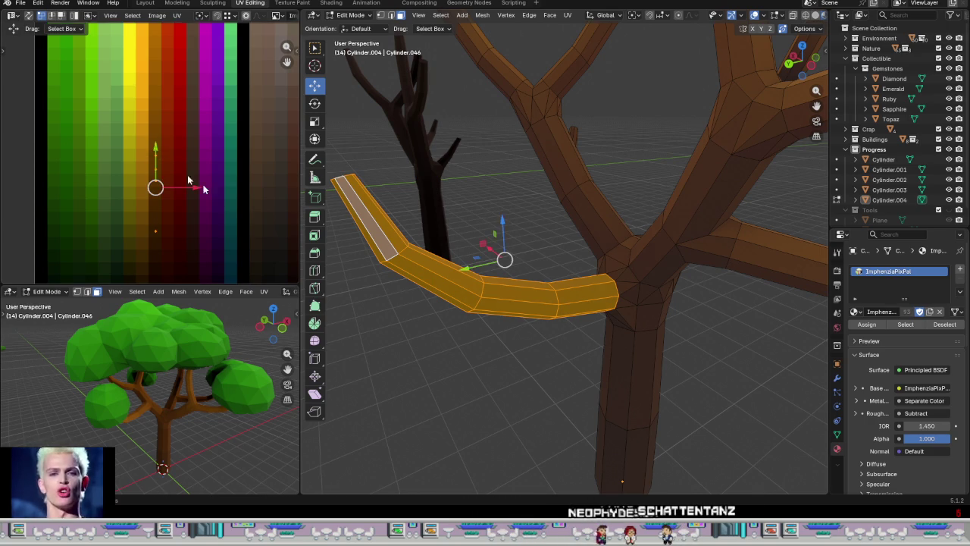
Step: Map the right branch of Cylinder.004, grown from tip toward trunk, onto the bark brown
key("Tab")
mouse_move(565, 371)
middle_mouse_down()
mouse_move(571, 362)
mouse_move(614, 377)
mouse_move(561, 342)
mouse_move(602, 347)
mouse_move(613, 382)
mouse_move(429, 359)
mouse_move(459, 326)
mouse_move(505, 350)
mouse_move(542, 340)
middle_mouse_up()
left_click(469, 338)
key("Tab")
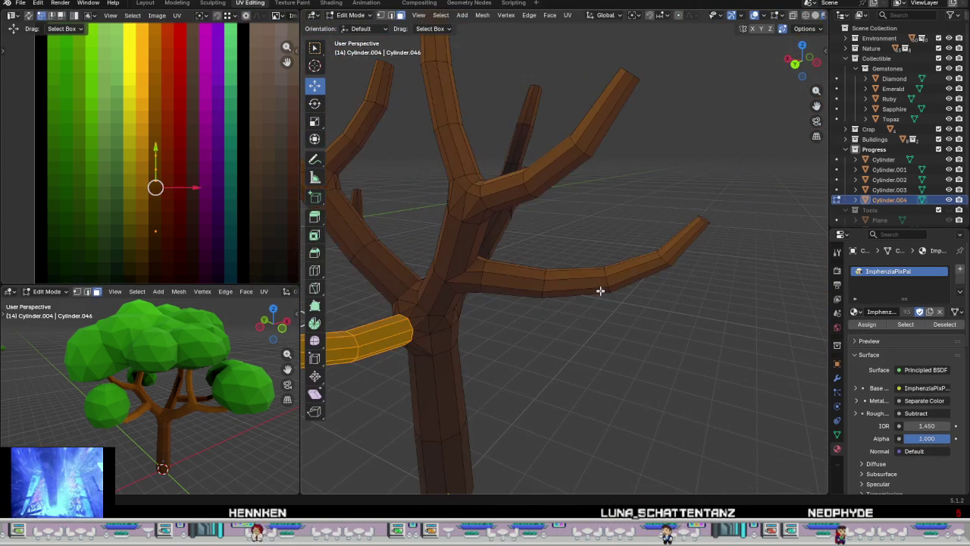
left_click(683, 243, "alt")
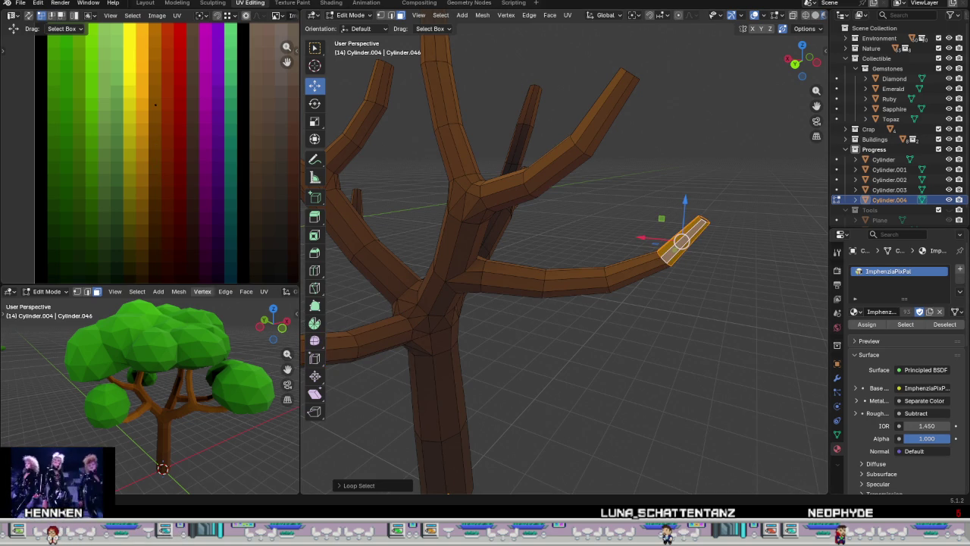
key("ctrl+KP_Add")
key("ctrl+KP_Add")
key("ctrl+KP_Add")
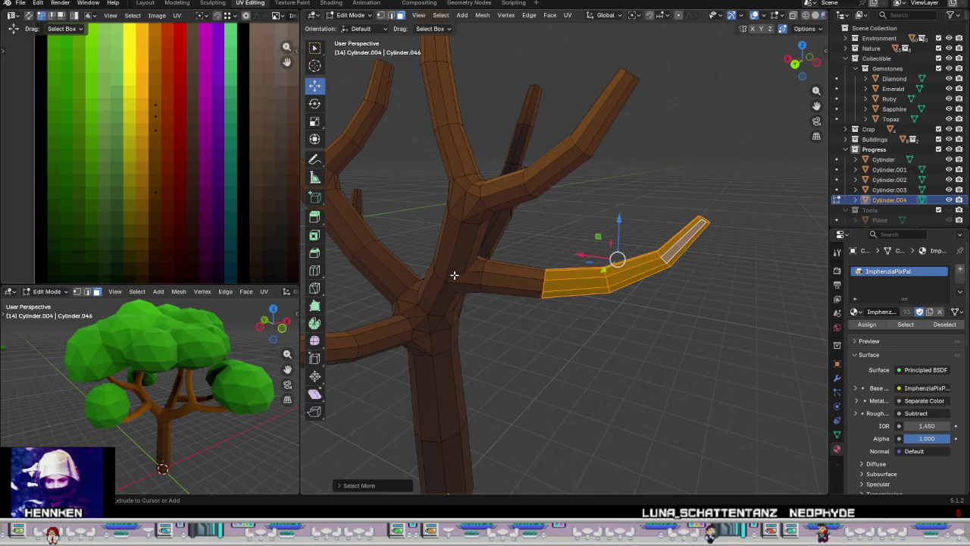
key("ctrl+KP_Add")
mouse_move(248, 200)
left_mouse_down()
mouse_move(104, 97)
mouse_move(157, 112)
left_mouse_up()
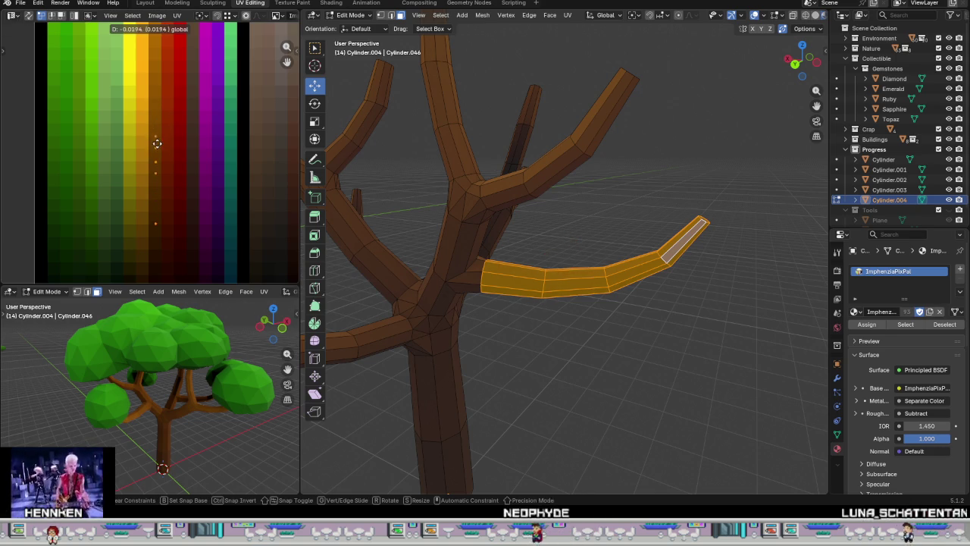
left_click_drag(158, 162, 158, 163)
Step: Compare the textured branch's colour outside and inside Edit Mode
key("Tab")
mouse_move(630, 325)
middle_mouse_down()
mouse_move(600, 340)
mouse_move(598, 322)
mouse_move(578, 320)
middle_mouse_up()
key("Tab")
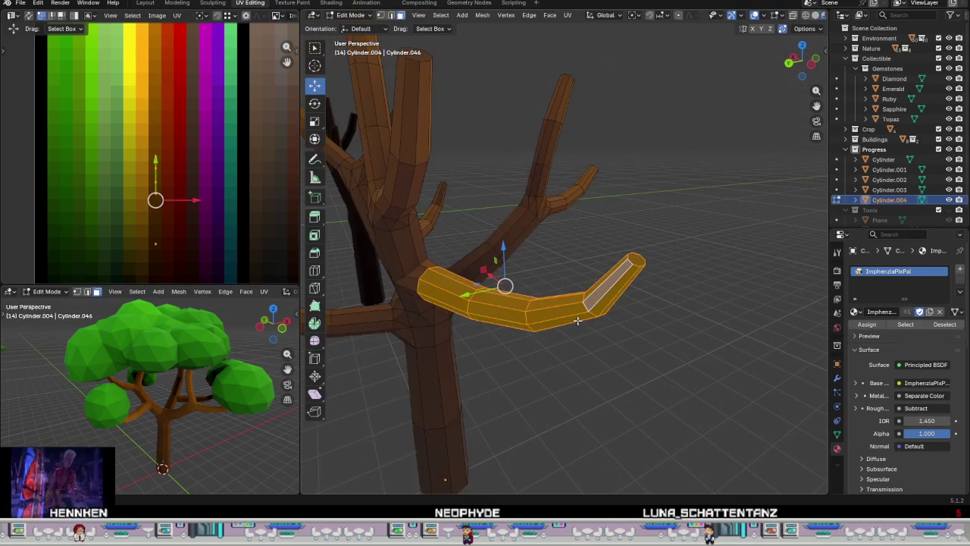
key("Tab")
key("Tab")
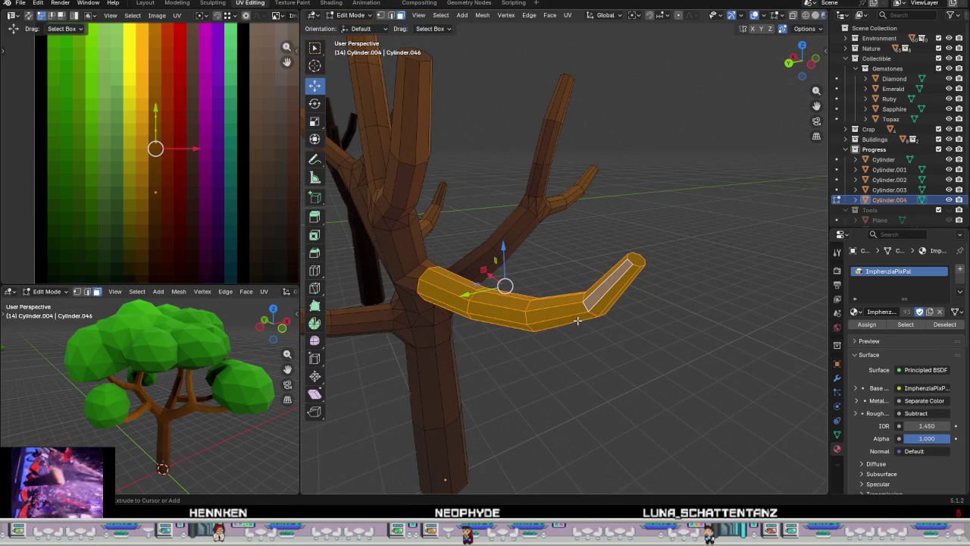
Step: Select edge loops along another branch and view the whole tree from above
left_click(443, 290, "alt")
left_click(497, 310, "alt")
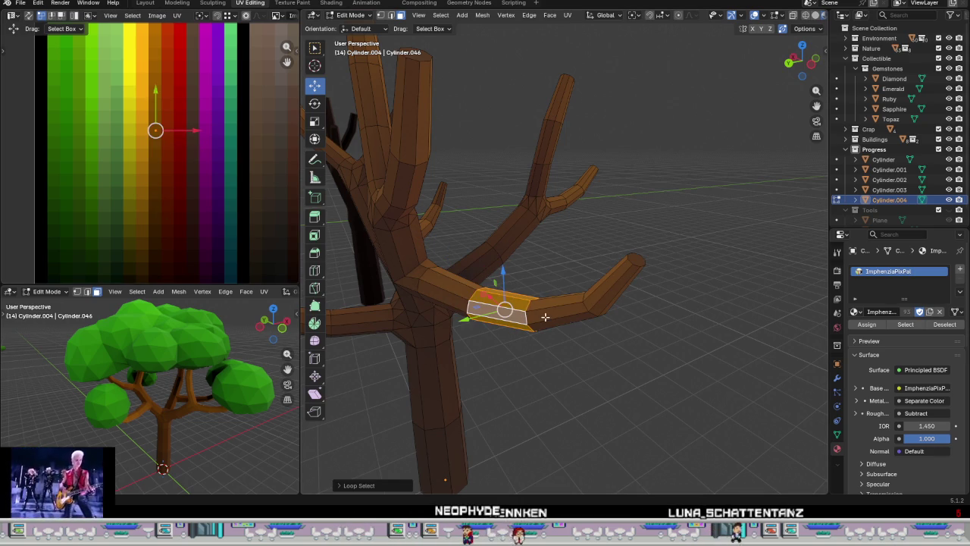
left_click(639, 263, "alt")
mouse_move(533, 273)
middle_mouse_down()
mouse_move(513, 329)
mouse_move(453, 336)
middle_mouse_up()
mouse_move(556, 322)
middle_mouse_down()
mouse_move(565, 340)
mouse_move(519, 311)
middle_mouse_up()
middle_click_drag(479, 266, 526, 282)
scroll(526, 281, "down", 5)
middle_click_drag(623, 288, 559, 316)
Step: Move the selected UV point to a new spot on the palette
left_click_drag(243, 271, 124, 228)
key("g")
left_click(153, 193)
mouse_move(492, 273)
middle_mouse_down()
mouse_move(528, 290)
mouse_move(566, 250)
mouse_move(503, 210)
mouse_move(714, 422)
middle_mouse_up()
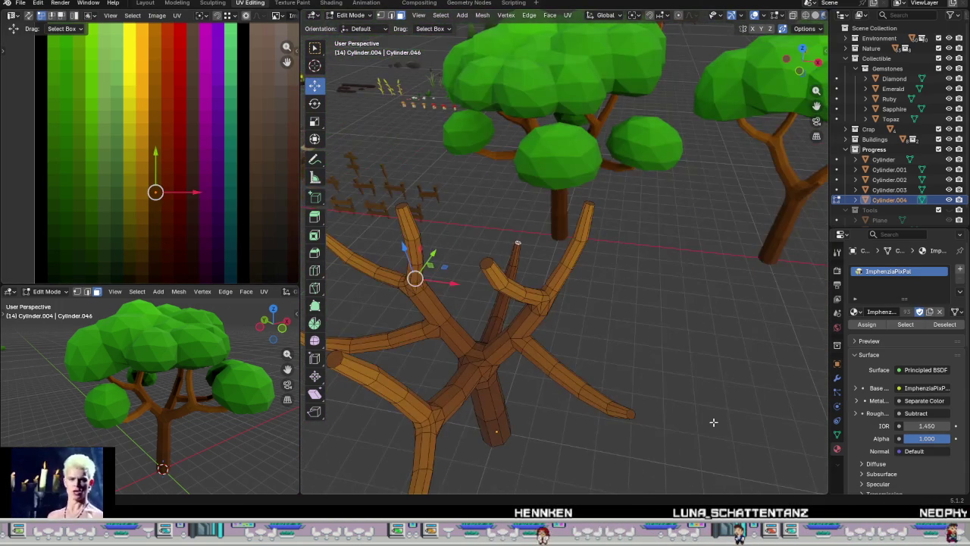
Step: Select the branch-tip vertex and move its UVs up the palette
left_click(630, 414, "shift")
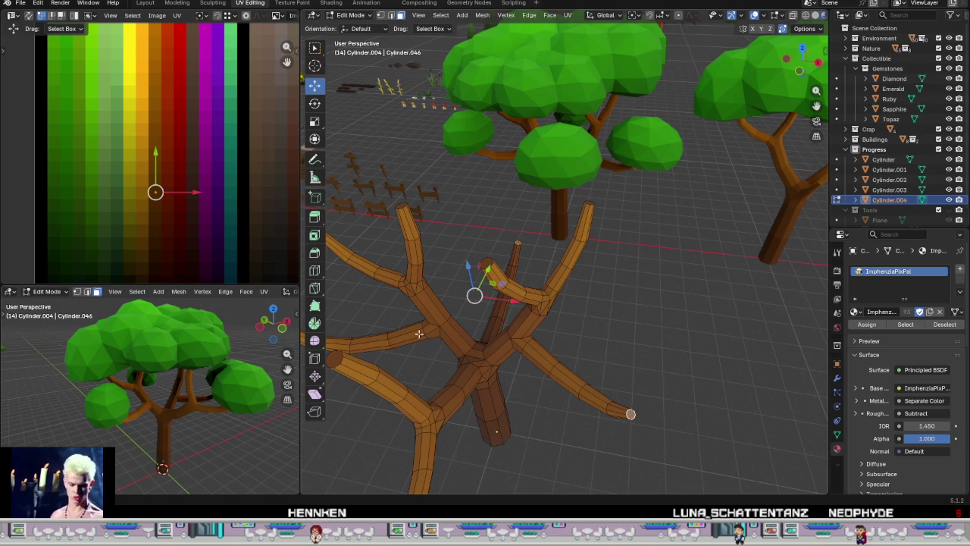
mouse_move(355, 293)
middle_mouse_down()
mouse_move(569, 329)
mouse_move(413, 282)
middle_mouse_up()
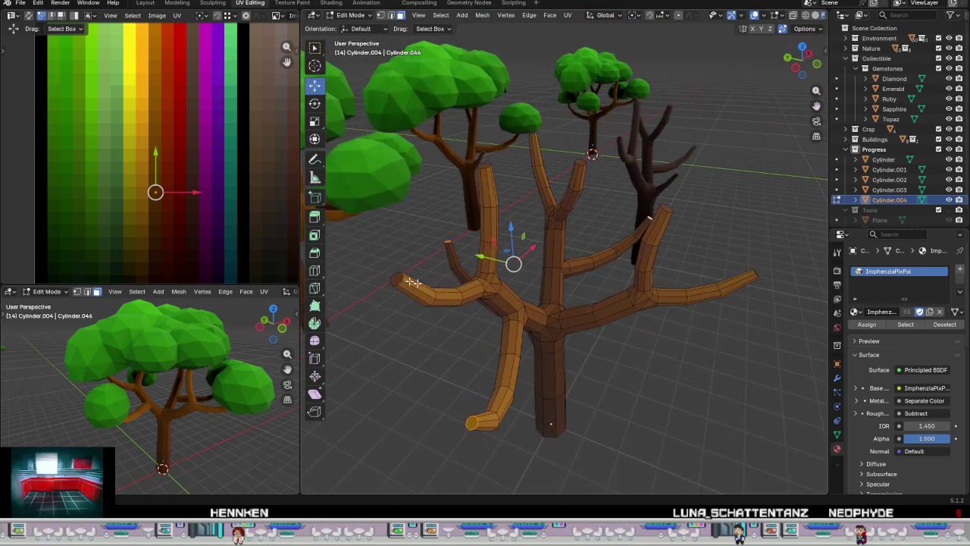
left_click(482, 418, "shift")
left_click_drag(186, 247, 103, 188)
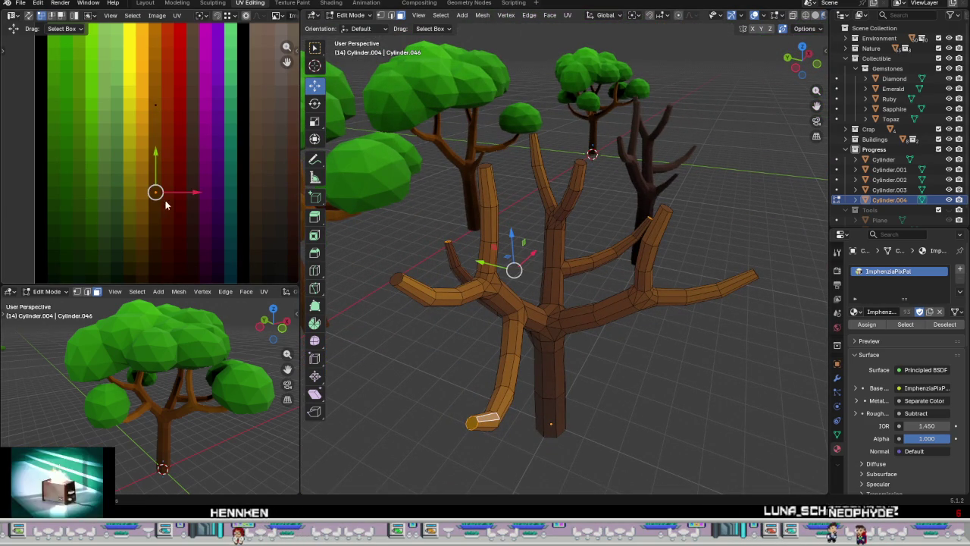
left_click_drag(155, 157, 162, 50)
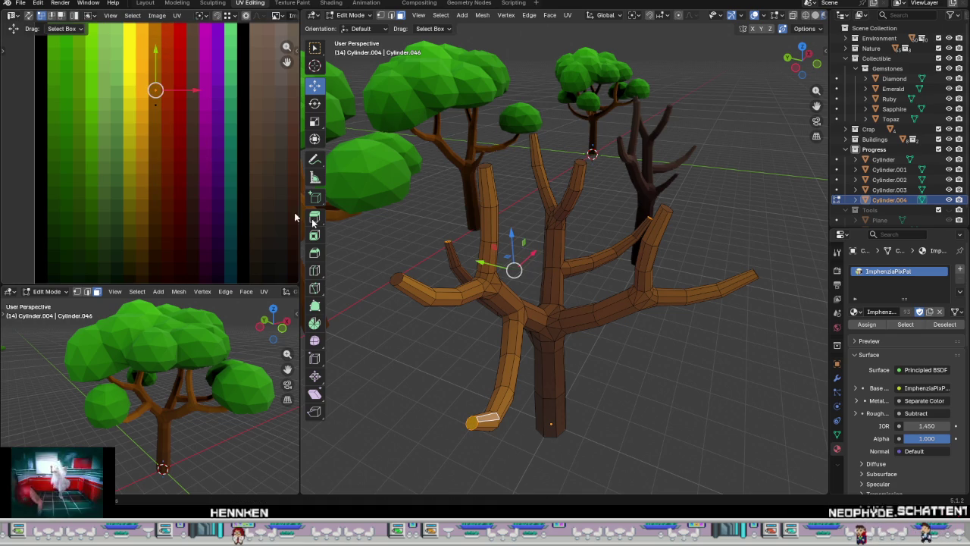
mouse_move(545, 352)
middle_mouse_down()
mouse_move(632, 327)
mouse_move(598, 361)
middle_mouse_up()
scroll(657, 334, "up", 3)
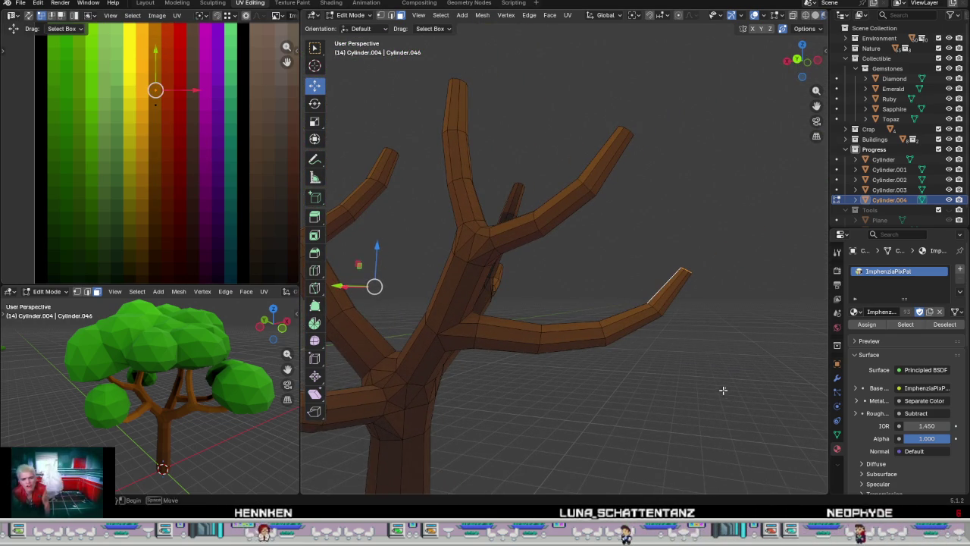
Step: Grow the branch selection from the tip loop, include the tip UVs, and exit to Object Mode
left_click(664, 296, "alt")
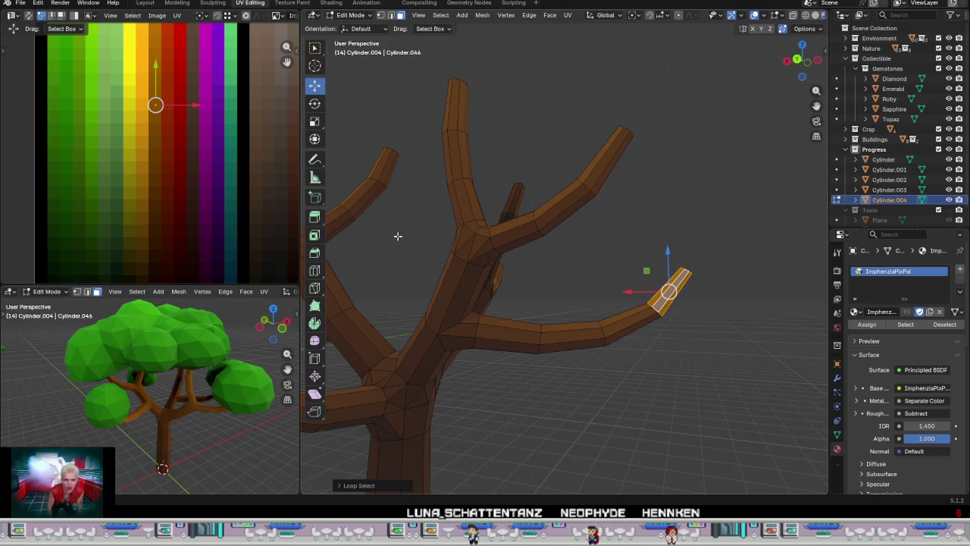
key("ctrl+KP_Add")
key("ctrl+KP_Add")
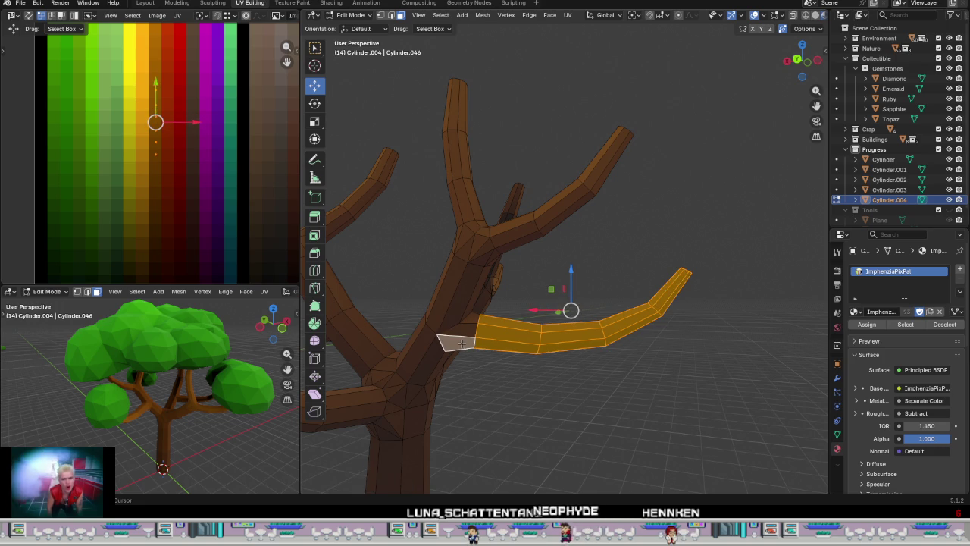
left_click_drag(247, 153, 154, 76)
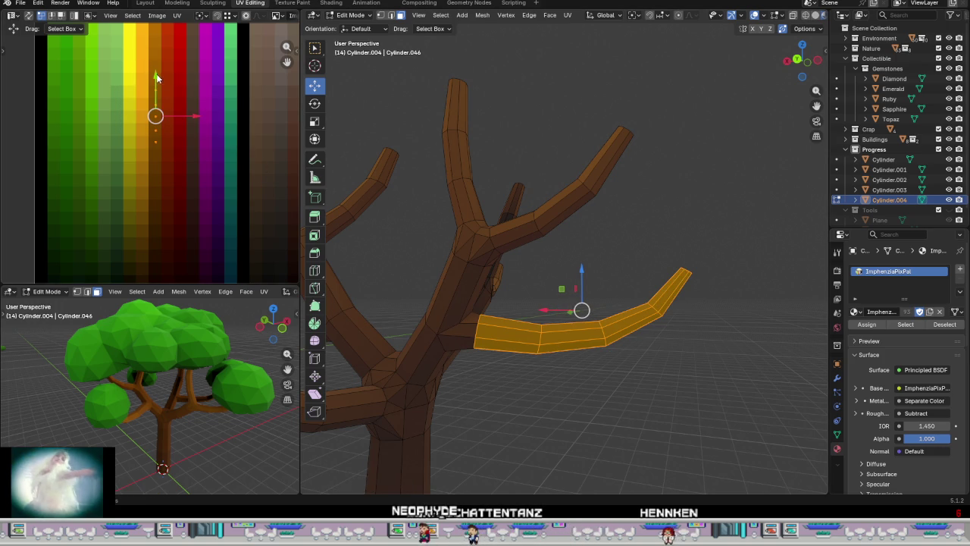
key("Tab")
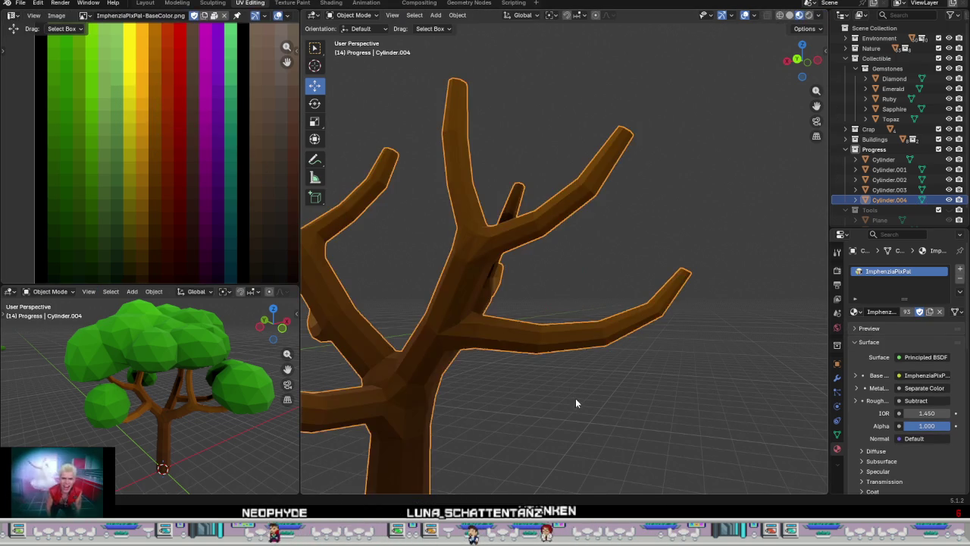
Step: Orbit and zoom to show the bare tree beside the leafy trees
scroll(572, 390, "down", 3)
mouse_move(569, 385)
middle_mouse_down()
mouse_move(390, 403)
mouse_move(567, 374)
mouse_move(579, 293)
middle_mouse_up()
scroll(578, 293, "up", 2)
scroll(561, 283, "up", 4)
mouse_move(621, 331)
middle_mouse_down()
mouse_move(639, 306)
mouse_move(726, 340)
middle_mouse_up()
scroll(639, 307, "down", 4)
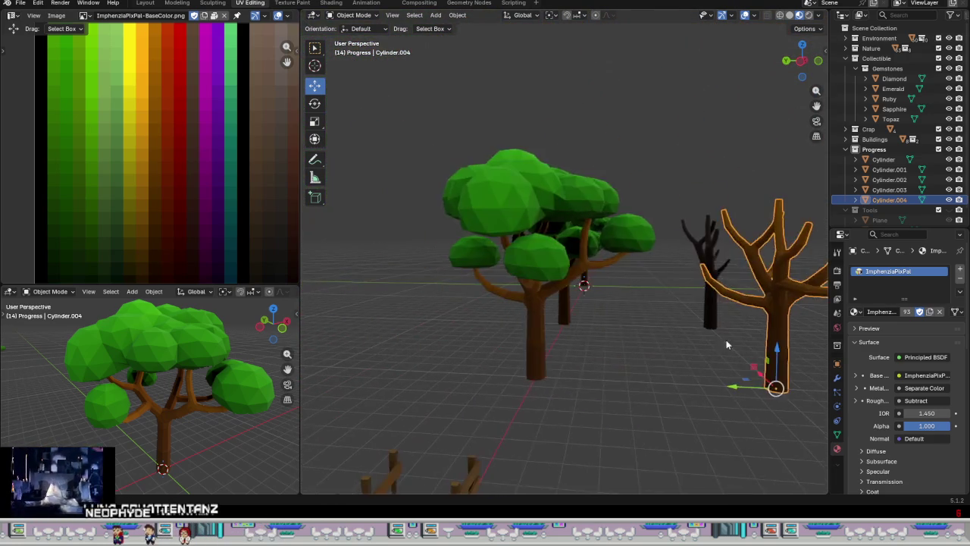
scroll(513, 321, "up", 2)
Step: Put the big leafy tree in Edit Mode and inspect faces around its trunk fork
left_click(509, 335)
key("Tab")
scroll(526, 301, "up", 3)
scroll(483, 277, "up", 2)
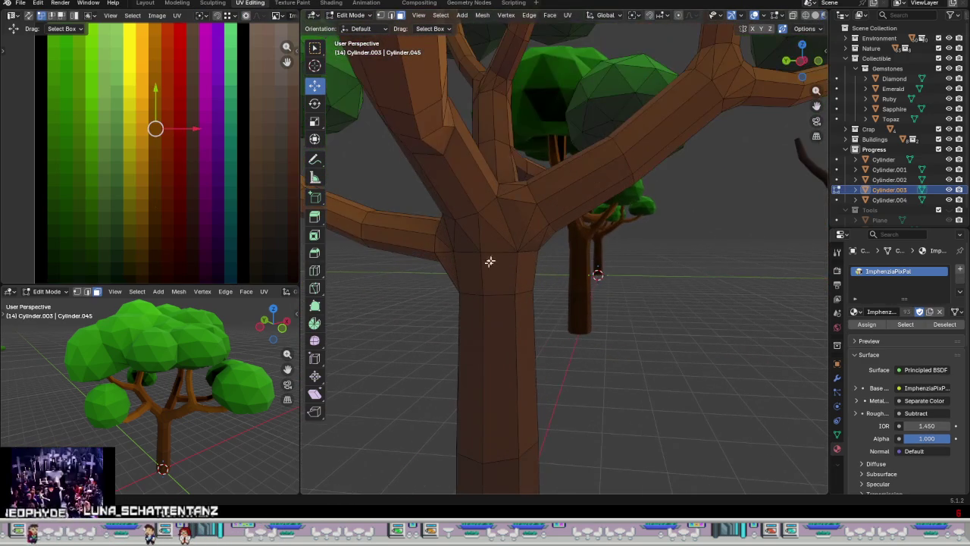
left_click(530, 224, "alt")
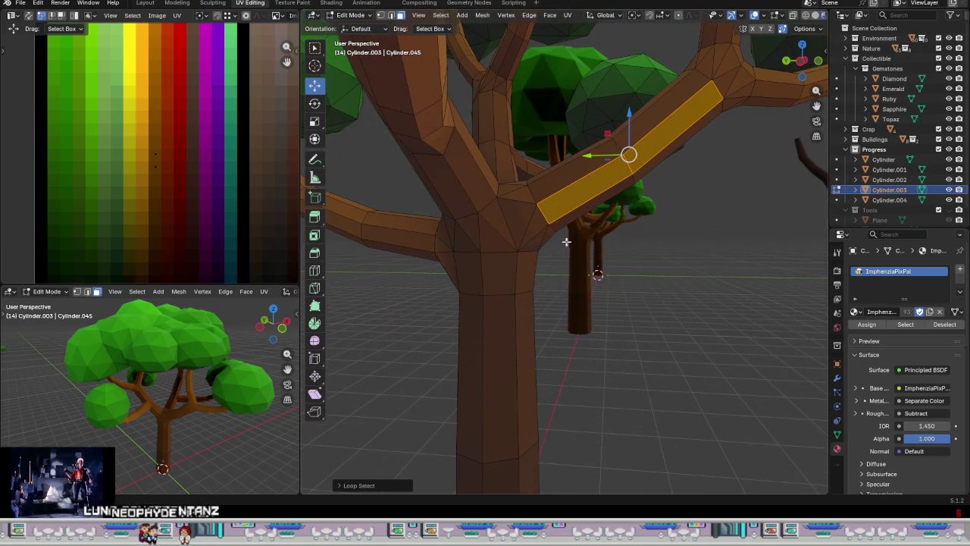
left_click(521, 178)
middle_click_drag(520, 176, 499, 218)
scroll(500, 218, "down", 3)
scroll(517, 275, "down", 3)
Step: Select the leafy tree's linked trunk and branches and delete them
mouse_move(572, 317)
middle_mouse_down()
mouse_move(498, 328)
mouse_move(508, 329)
mouse_move(478, 308)
middle_mouse_up()
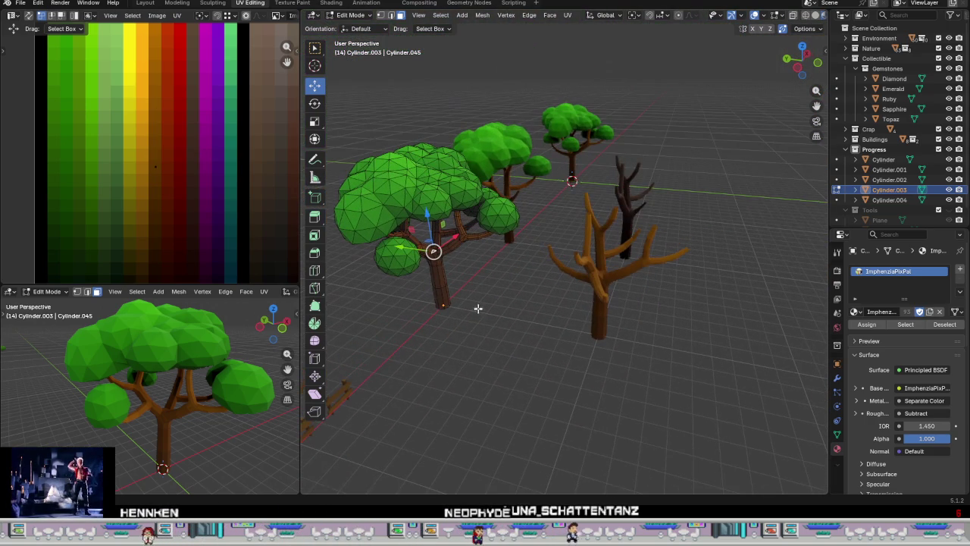
left_click(439, 277)
key("ctrl+l")
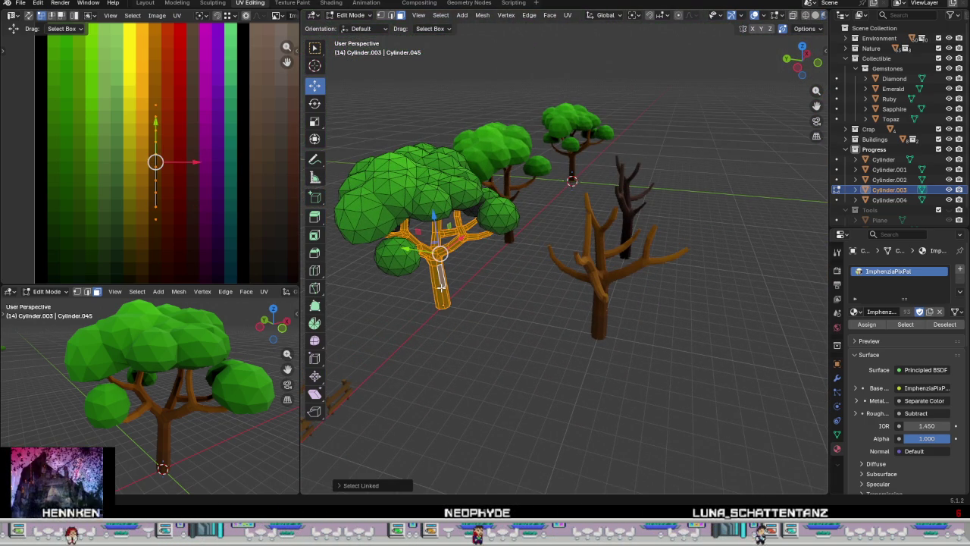
key("x")
left_click(435, 465)
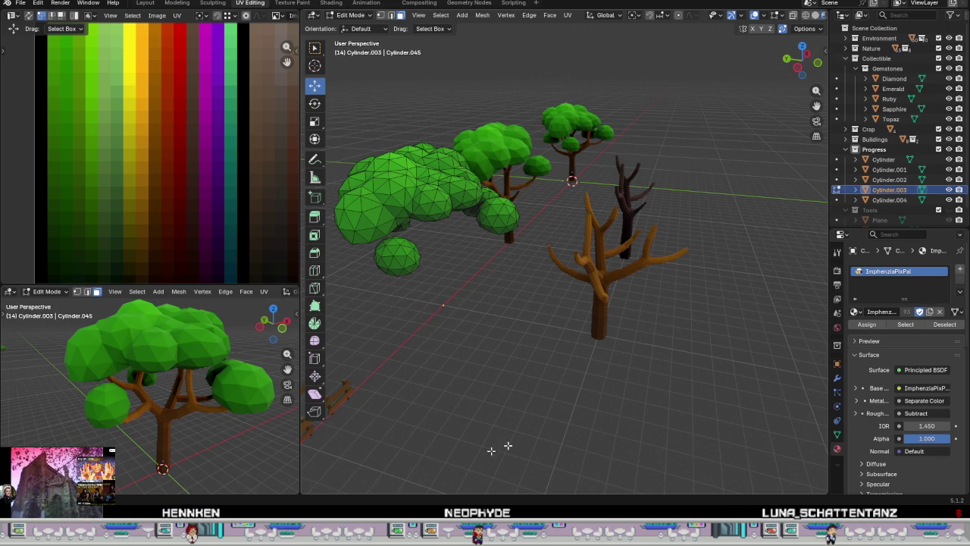
key("Tab")
Step: Duplicate the bare tree and place the copy where the leafy tree's trunk was
left_click(598, 317)
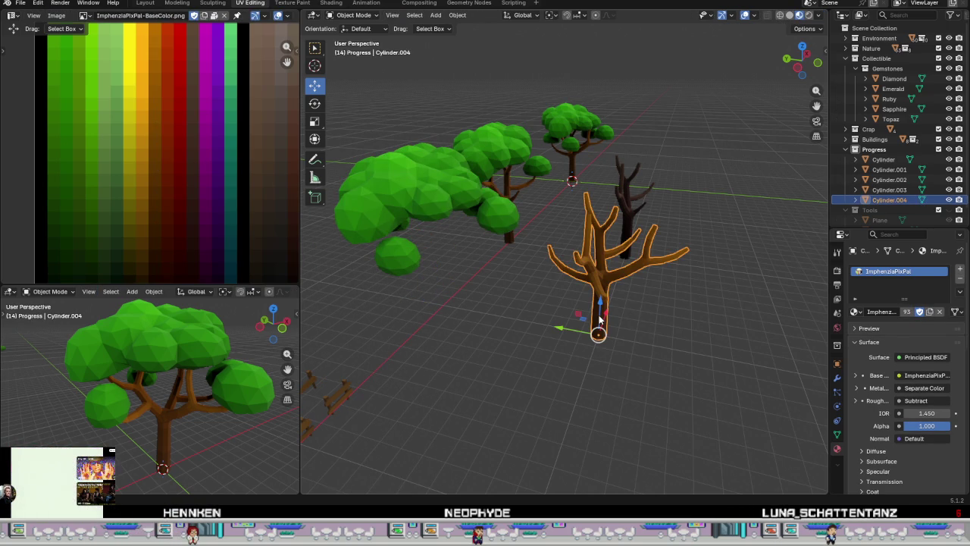
key("shift+d")
right_click(560, 337)
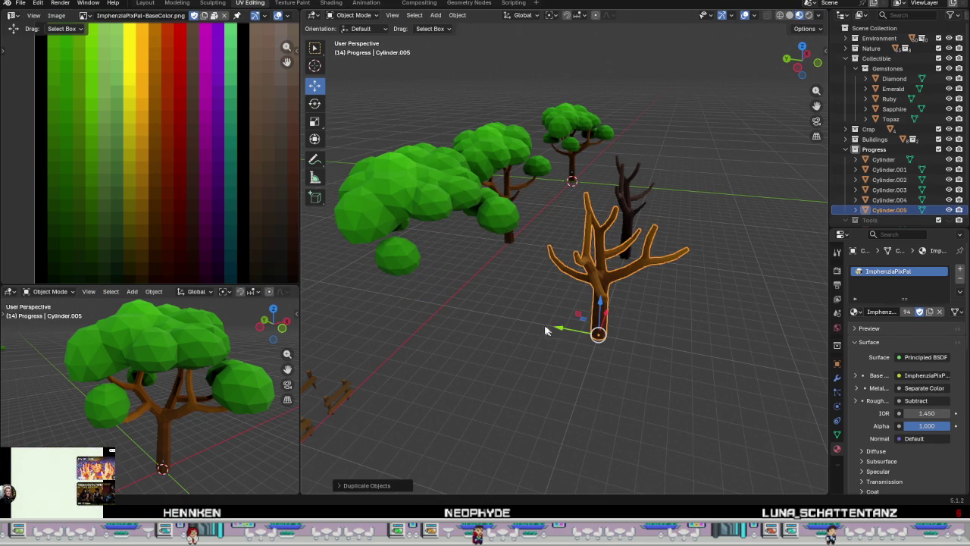
key("g")
left_click(405, 302)
scroll(455, 258, "up", 4)
scroll(455, 258, "down", 2)
scroll(455, 258, "down", 3)
Step: Join the duplicate trunk into the leafy tree and check the merged mesh
left_click(437, 186)
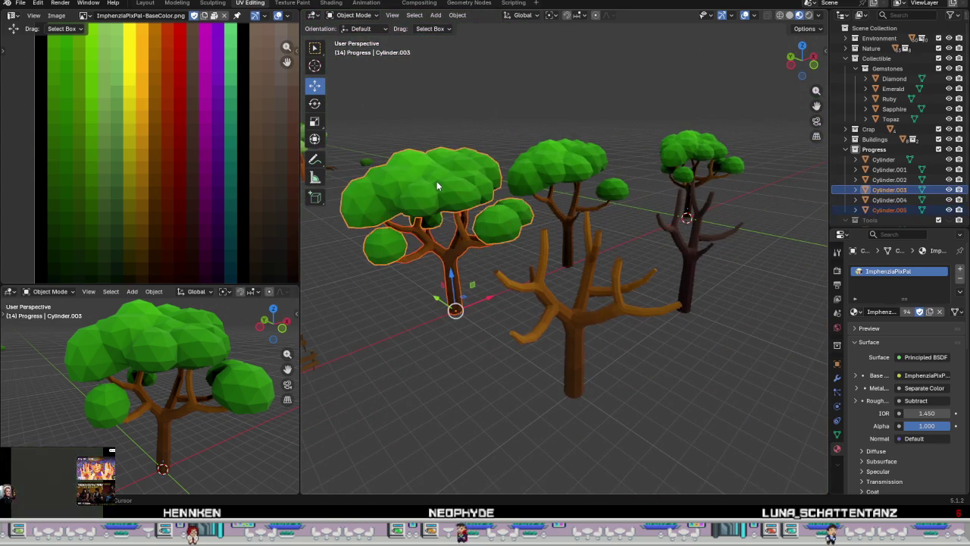
right_click(476, 248)
left_click(476, 245)
key("Tab")
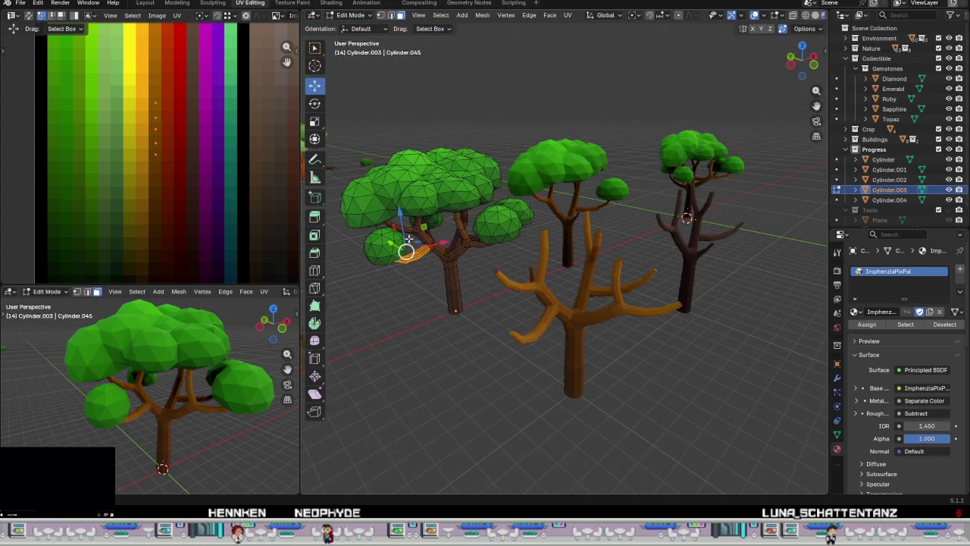
scroll(449, 235, "up", 5)
scroll(515, 303, "down", 2)
scroll(583, 353, "down", 4)
mouse_move(591, 338)
middle_mouse_down()
mouse_move(634, 278)
mouse_move(599, 290)
mouse_move(556, 364)
middle_mouse_up()
key("Tab")
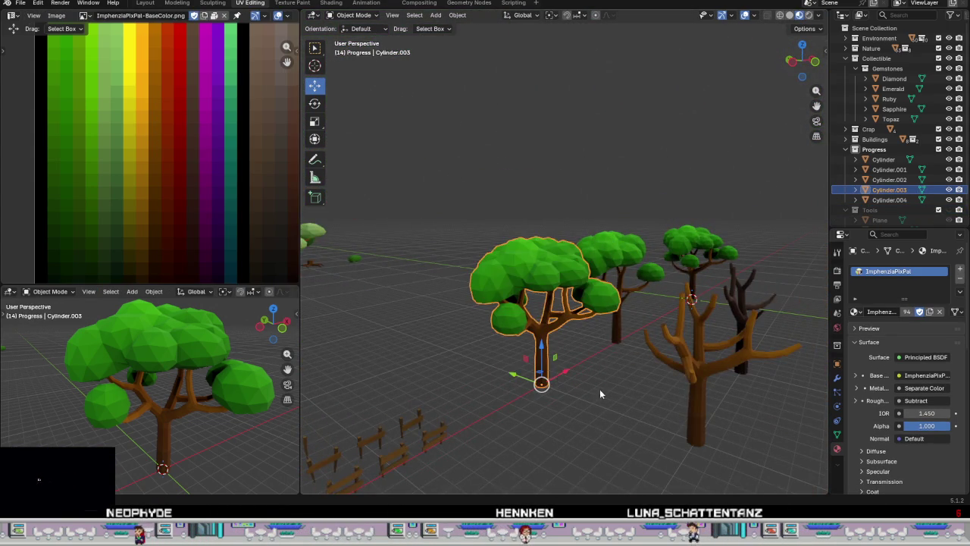
Step: Select the middle bare tree, frame it in view, and enter Edit Mode
scroll(535, 346, "up", 4)
scroll(535, 346, "up", 4)
scroll(552, 336, "down", 4)
scroll(555, 340, "down", 3)
mouse_move(554, 340)
middle_mouse_down()
mouse_move(585, 346)
mouse_move(591, 322)
middle_mouse_up()
left_click(591, 323)
key("KP_Decimal")
key("Tab")
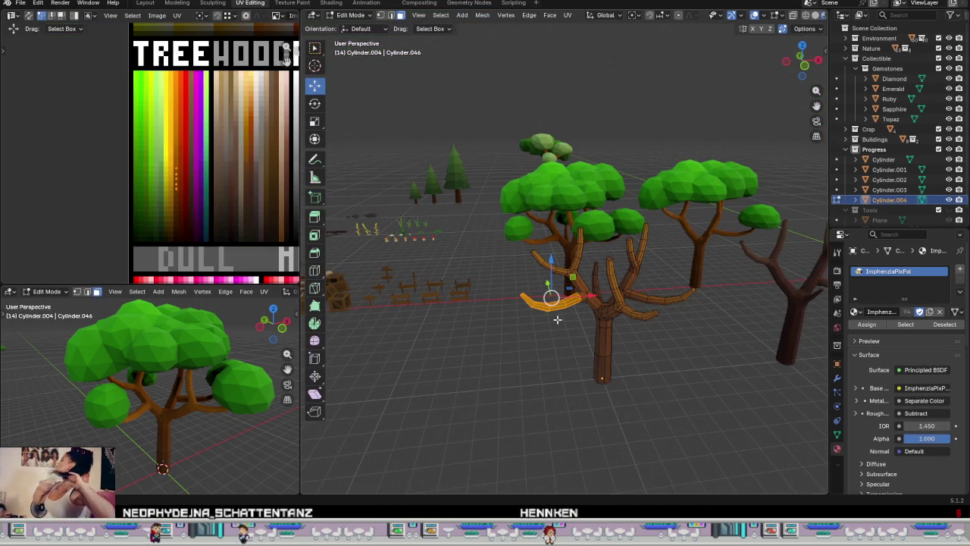
Step: Select the whole bare tree mesh and shift its UVs onto another palette column
key("a")
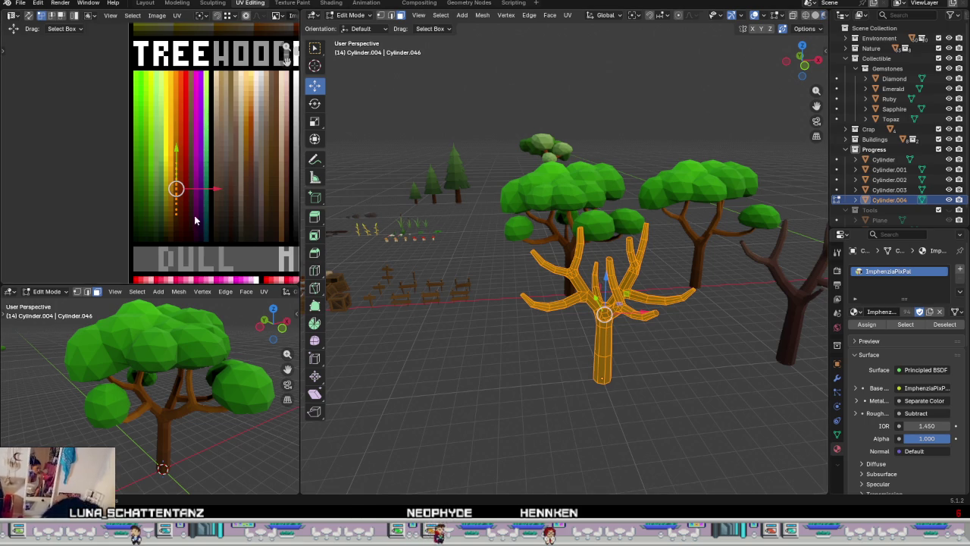
scroll(195, 219, "up", 4)
left_click_drag(192, 154, 225, 151)
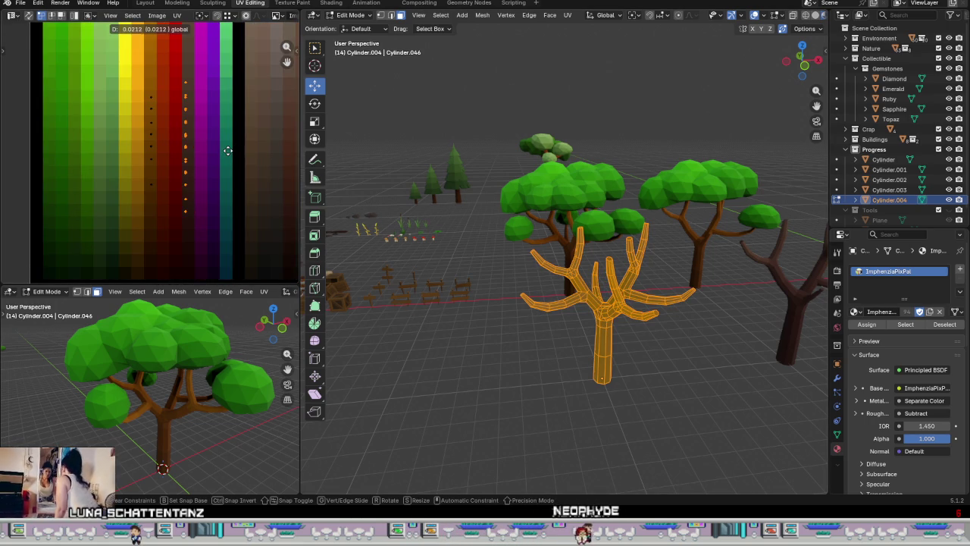
right_click(228, 151)
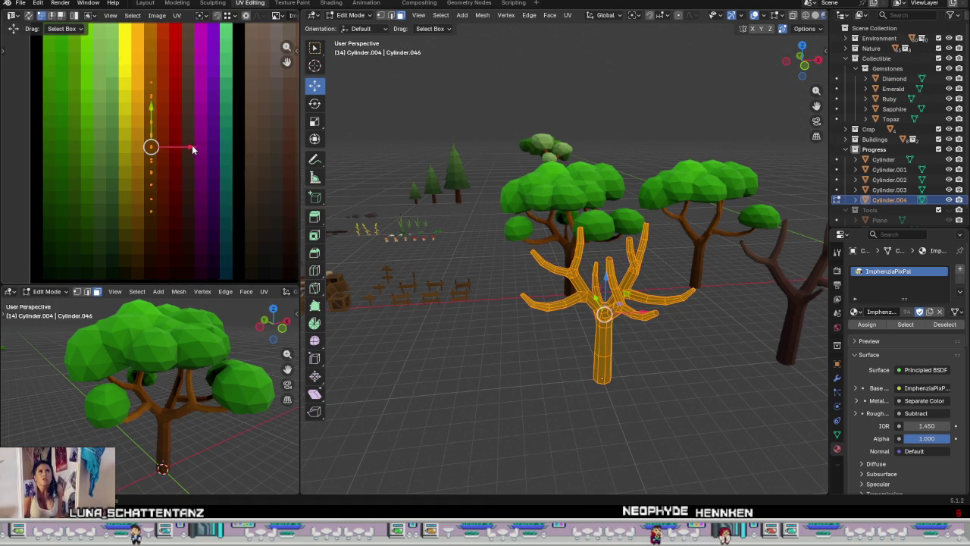
left_click_drag(192, 149, 218, 149)
left_click(250, 148)
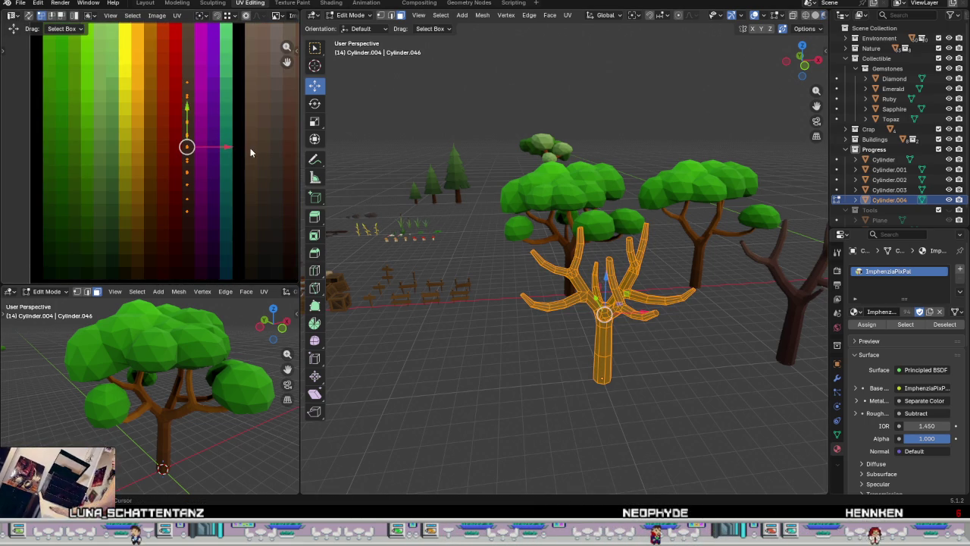
Step: Adjust the tree's UVs in the UV editor, cancelling a scale attempt
scroll(112, 123, "up", 2)
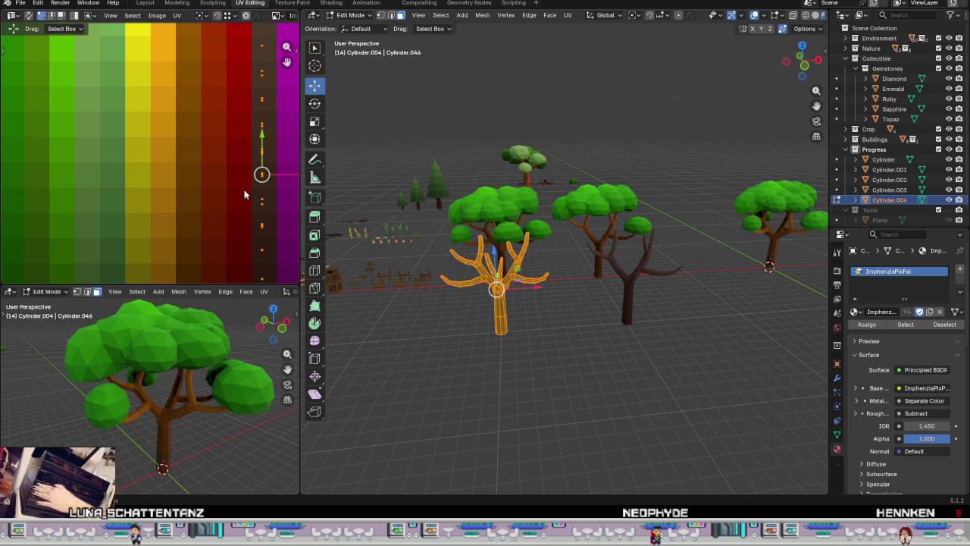
scroll(155, 180, "up", 2)
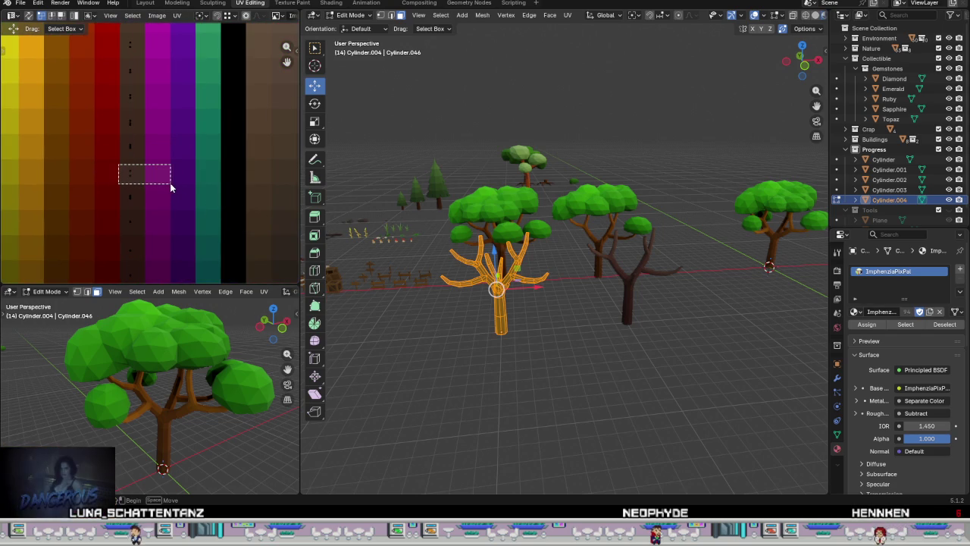
left_click_drag(173, 179, 127, 188)
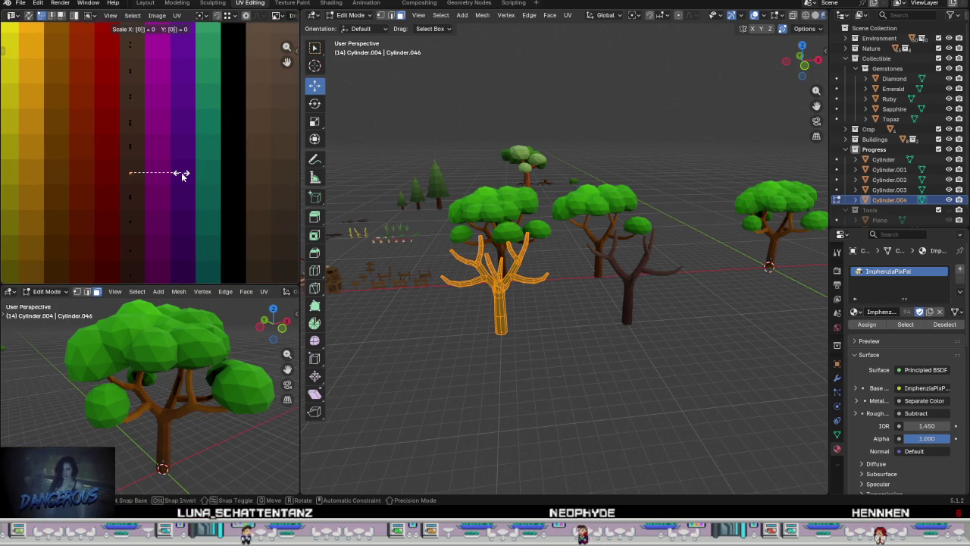
left_click(129, 195)
key("s")
key("Escape")
Step: Box-select the tree's UV points onto the dark brown palette column
left_click_drag(115, 156, 152, 158)
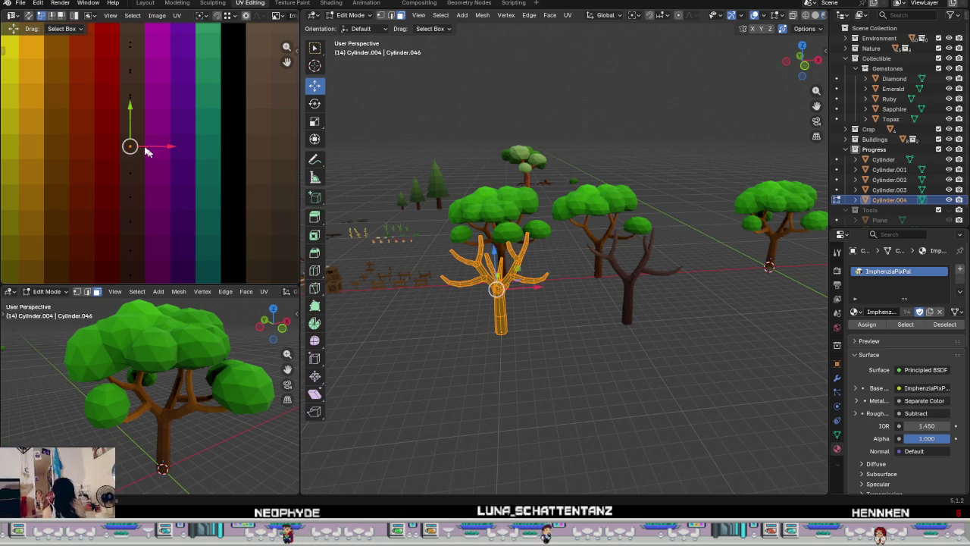
left_click_drag(110, 122, 155, 129)
left_click_drag(108, 87, 175, 111)
mouse_move(178, 106)
middle_mouse_down()
mouse_move(175, 206)
mouse_move(150, 193)
middle_mouse_up()
key("Escape")
left_click_drag(153, 156, 205, 168)
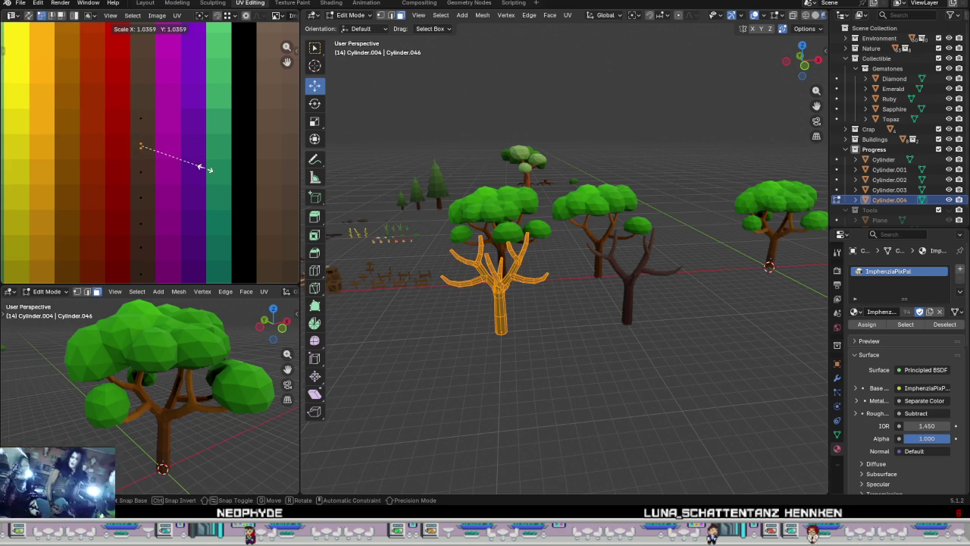
scroll(198, 169, "down", 3)
mouse_move(195, 214)
middle_mouse_down()
mouse_move(175, 174)
mouse_move(168, 188)
middle_mouse_up()
Step: Return to Object Mode to view the dark brown tree and add the second bare tree
key("Tab")
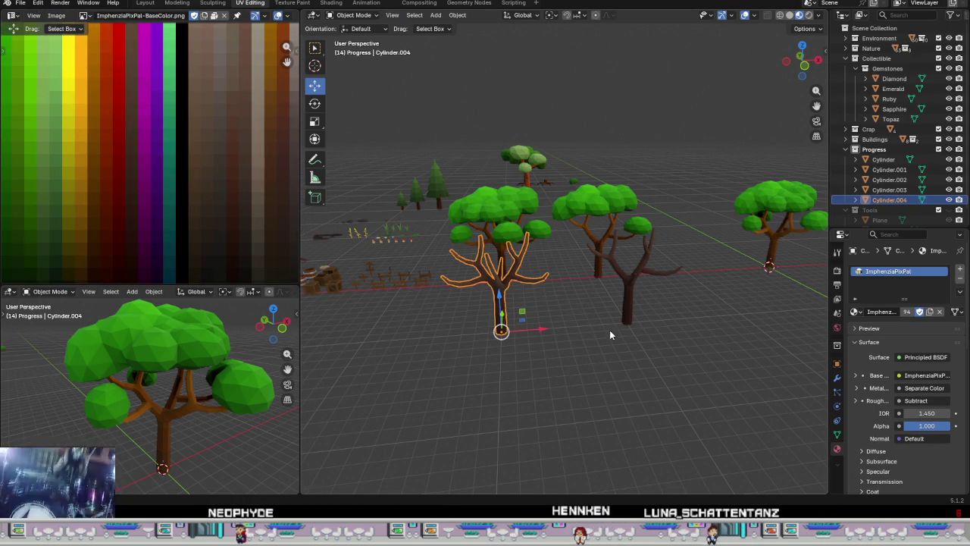
scroll(591, 329, "up", 2)
scroll(591, 330, "up", 3)
scroll(591, 329, "down", 1)
scroll(592, 331, "down", 1)
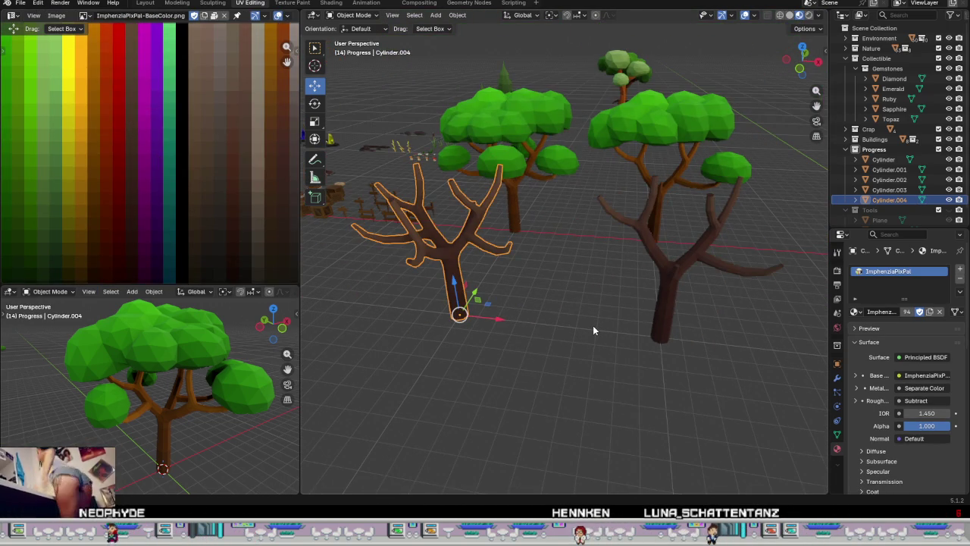
mouse_move(601, 324)
middle_mouse_down()
mouse_move(682, 302)
mouse_move(606, 307)
mouse_move(576, 294)
mouse_move(633, 313)
middle_mouse_up()
left_click(640, 287, "shift")
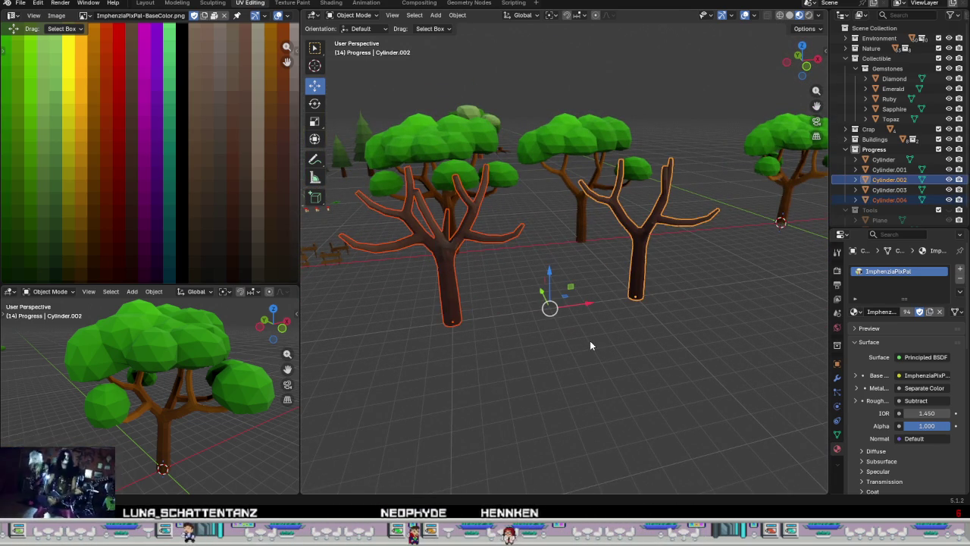
Step: Move the second bare tree's UVs onto the dark bark swatch
key("Tab")
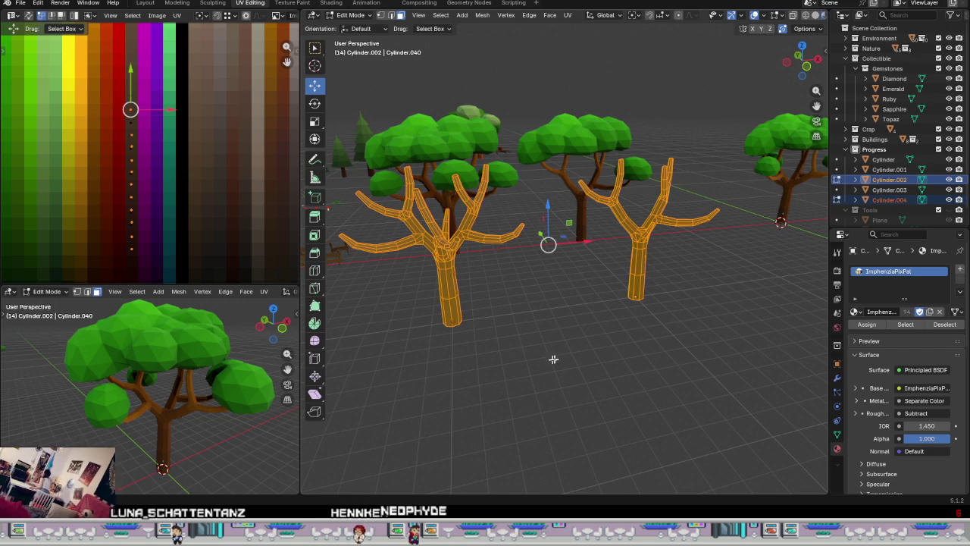
key("alt+a")
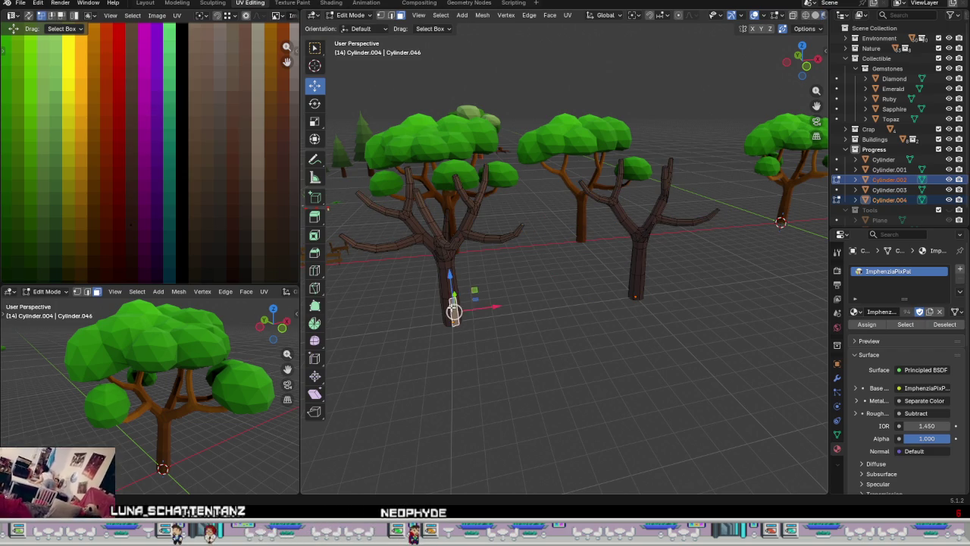
key("l")
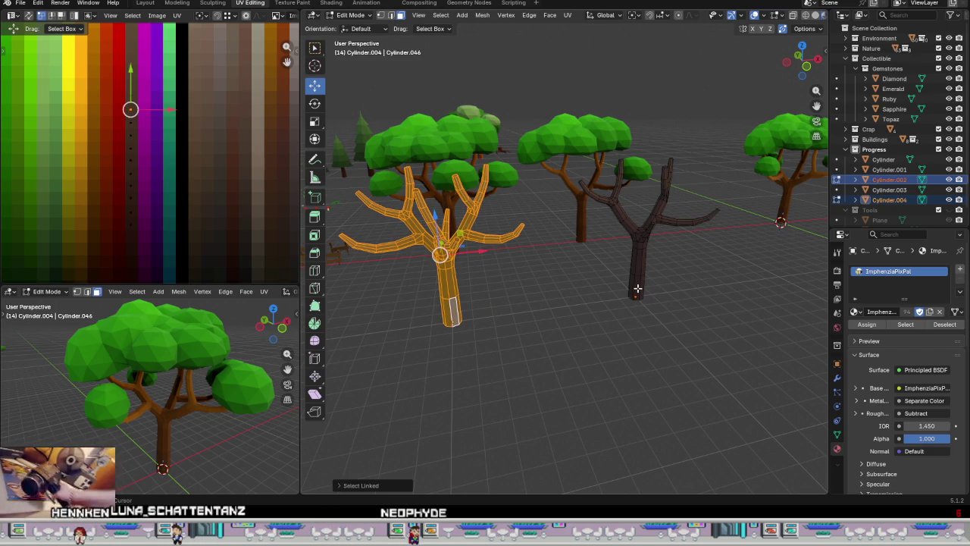
left_click(637, 289, "shift")
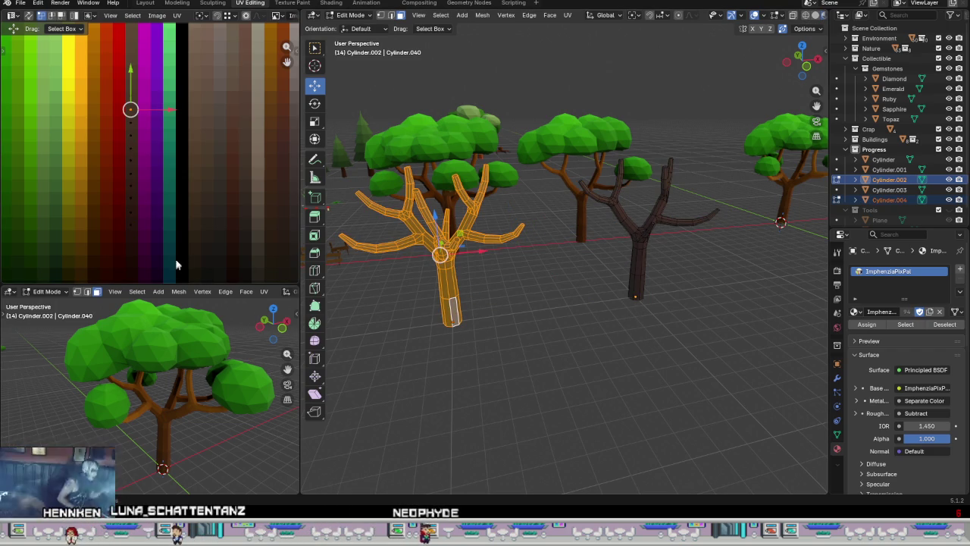
mouse_move(177, 266)
left_mouse_down()
mouse_move(142, 96)
mouse_move(138, 160)
left_mouse_up()
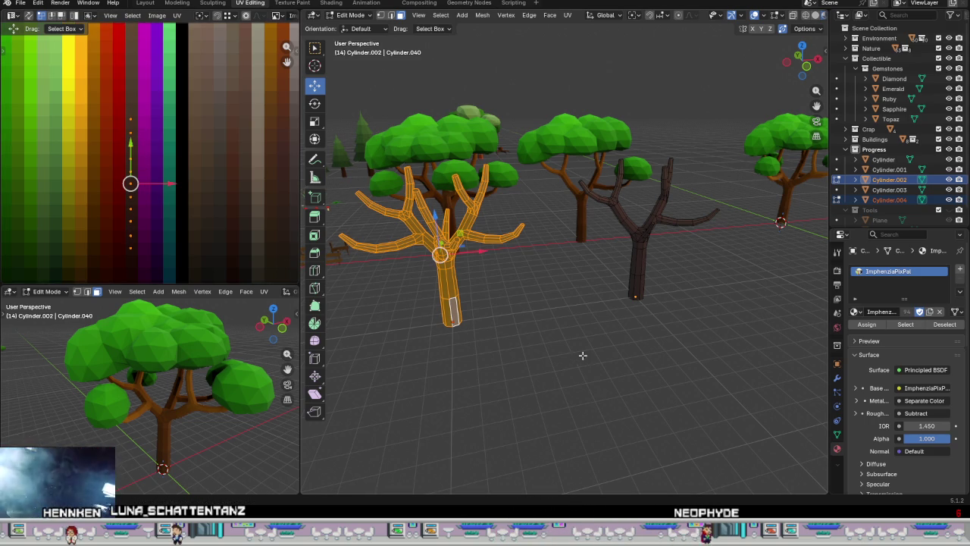
Step: Check the dark colour on both bare trees and return to Object Mode
key("a")
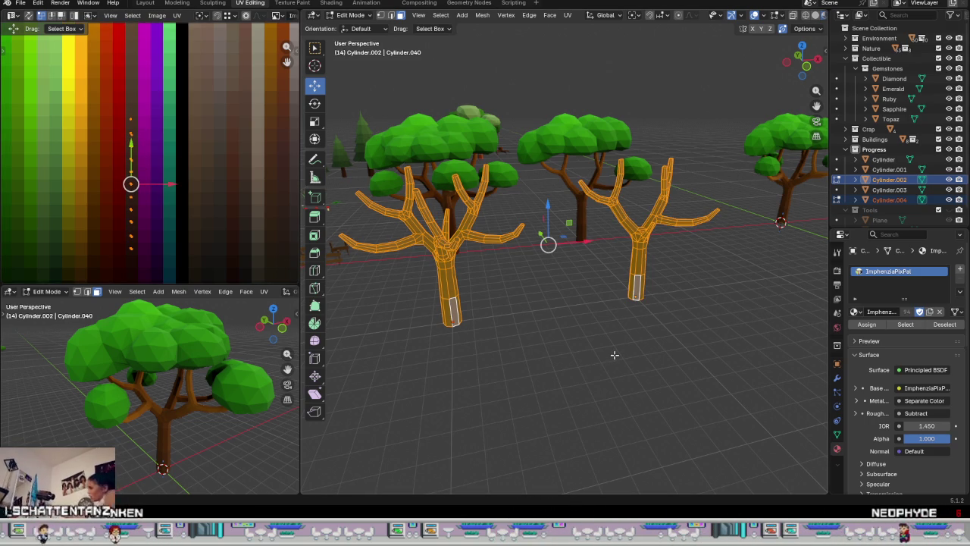
key("alt+a")
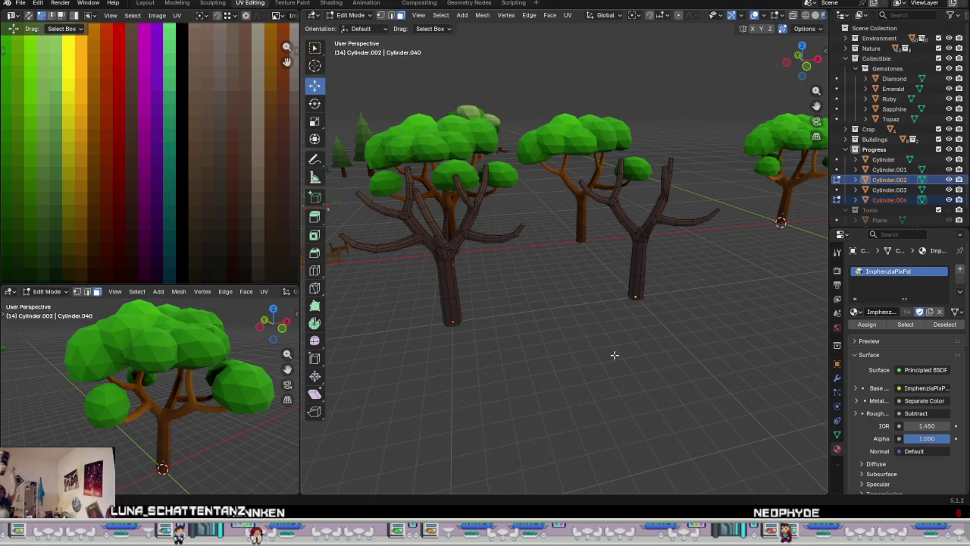
scroll(626, 358, "down", 4)
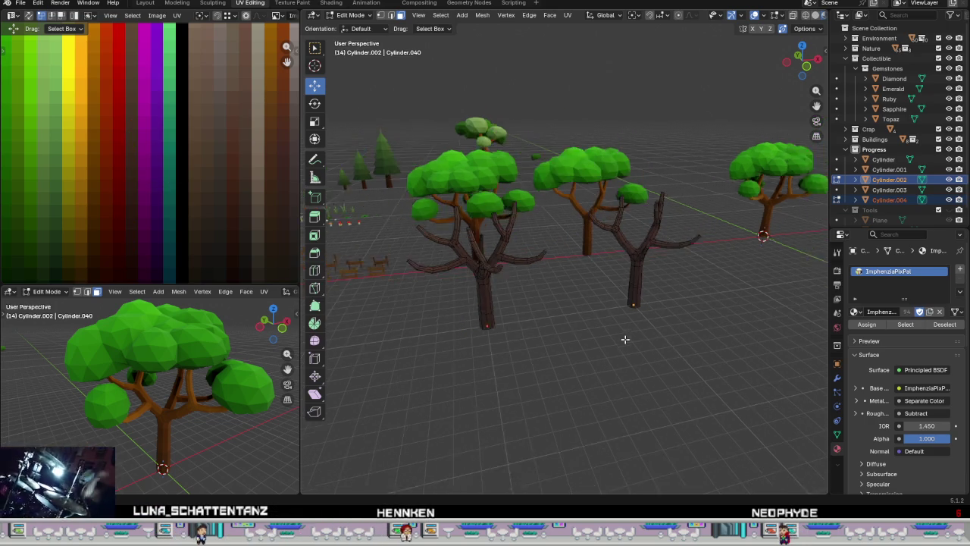
mouse_move(626, 358)
middle_mouse_down()
mouse_move(633, 327)
mouse_move(607, 331)
mouse_move(611, 271)
mouse_move(626, 336)
mouse_move(613, 321)
mouse_move(459, 368)
mouse_move(554, 372)
mouse_move(481, 369)
mouse_move(539, 338)
mouse_move(538, 323)
middle_mouse_up()
key("Tab")
Step: Deselect the bare trees, select the leafy tree 'Cylinder', and switch to the Modeling workspace
key("alt+a")
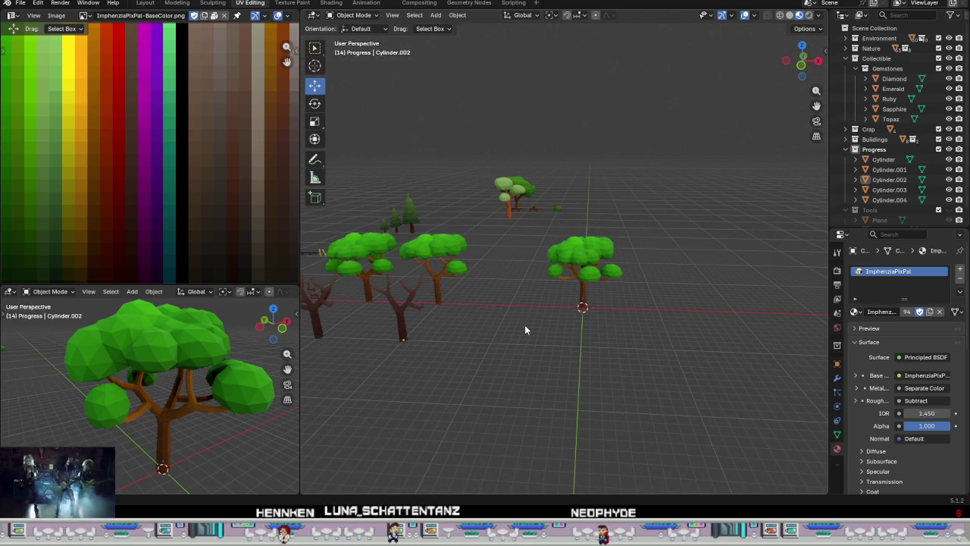
mouse_move(545, 357)
middle_mouse_down()
mouse_move(528, 385)
mouse_move(558, 331)
mouse_move(571, 381)
mouse_move(550, 417)
mouse_move(537, 331)
mouse_move(352, 316)
mouse_move(476, 271)
middle_mouse_up()
scroll(538, 333, "down", 2)
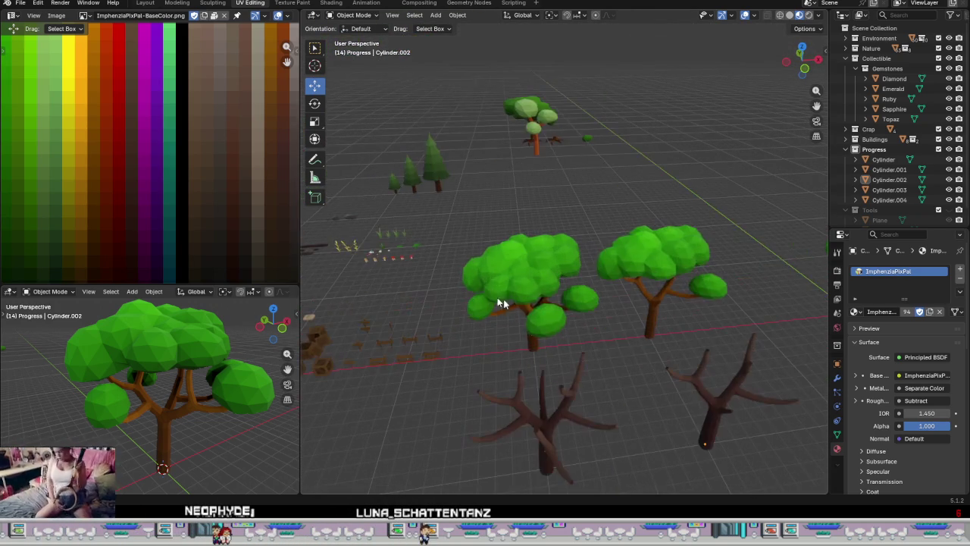
mouse_move(598, 347)
middle_mouse_down()
mouse_move(585, 281)
mouse_move(604, 278)
mouse_move(558, 331)
mouse_move(559, 364)
mouse_move(669, 468)
middle_mouse_up()
scroll(559, 331, "down", 3)
scroll(705, 475, "up", 2)
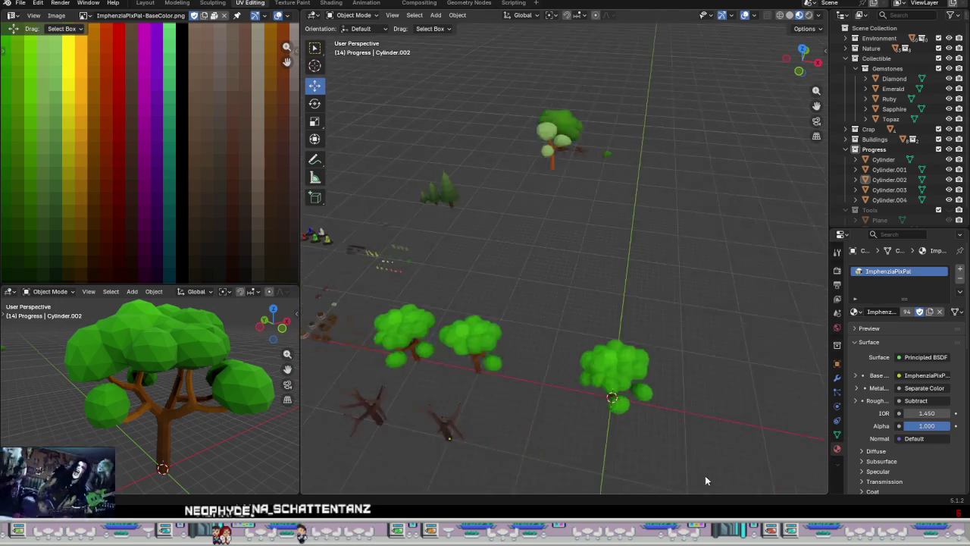
scroll(602, 379, "up", 3)
scroll(601, 354, "up", 2)
left_click(598, 360)
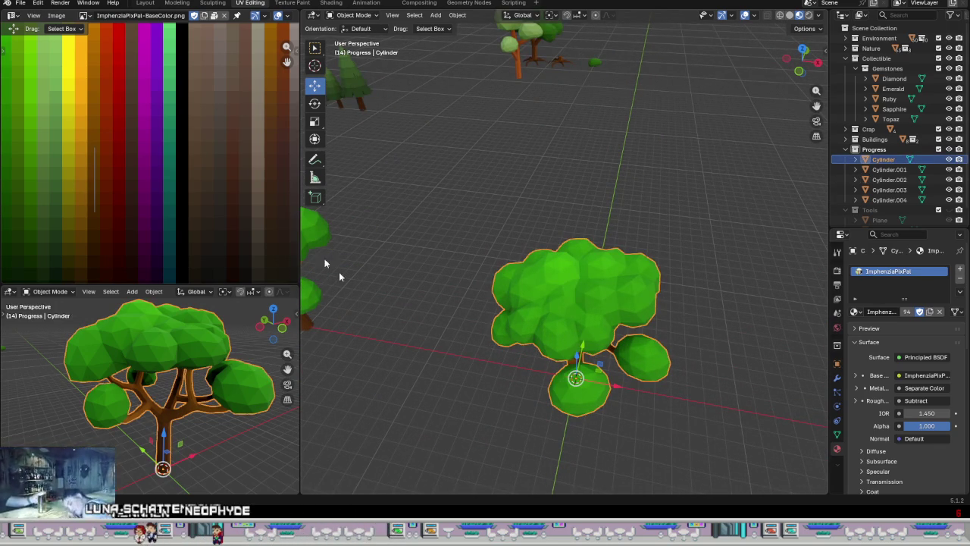
middle_click_drag(530, 356, 544, 289)
left_click(173, 4)
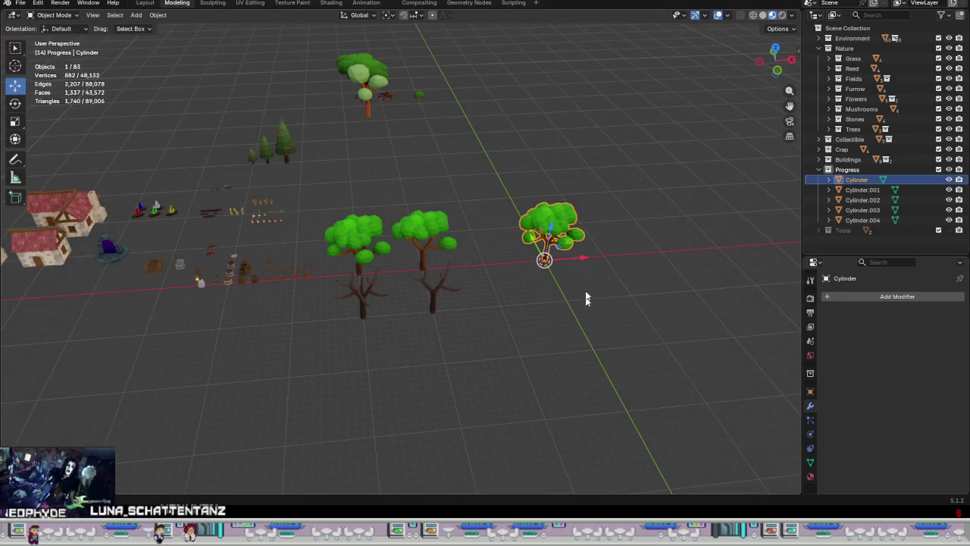
Step: Enter Edit Mode on the reference tree and select, then clear, two foliage clumps
scroll(580, 288, "up", 2)
scroll(573, 231, "up", 2)
key("Tab")
scroll(581, 264, "up", 1)
middle_click_drag(581, 265, 465, 252)
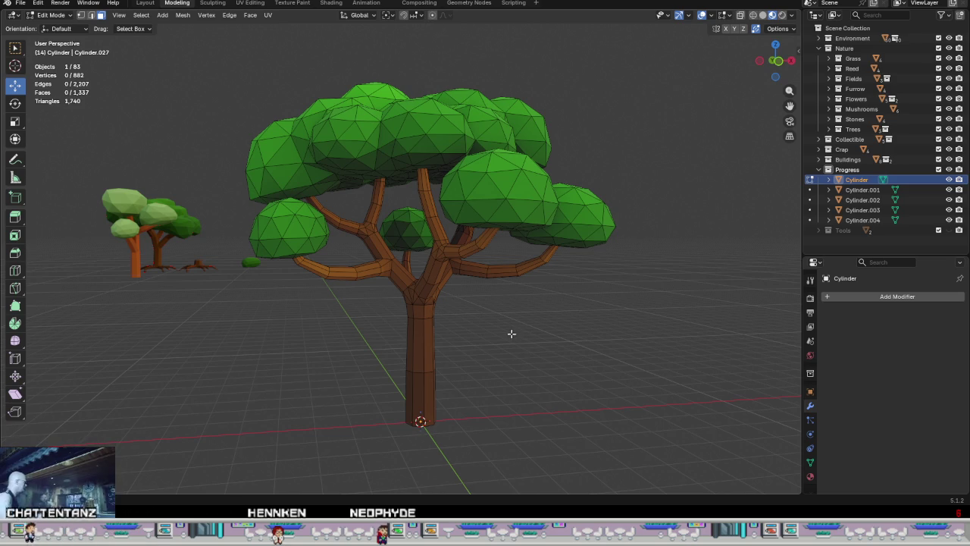
mouse_move(502, 339)
middle_mouse_down()
mouse_move(568, 354)
mouse_move(546, 348)
mouse_move(539, 326)
mouse_move(522, 322)
mouse_move(569, 347)
mouse_move(556, 352)
mouse_move(541, 329)
mouse_move(540, 341)
mouse_move(519, 342)
mouse_move(506, 203)
middle_mouse_up()
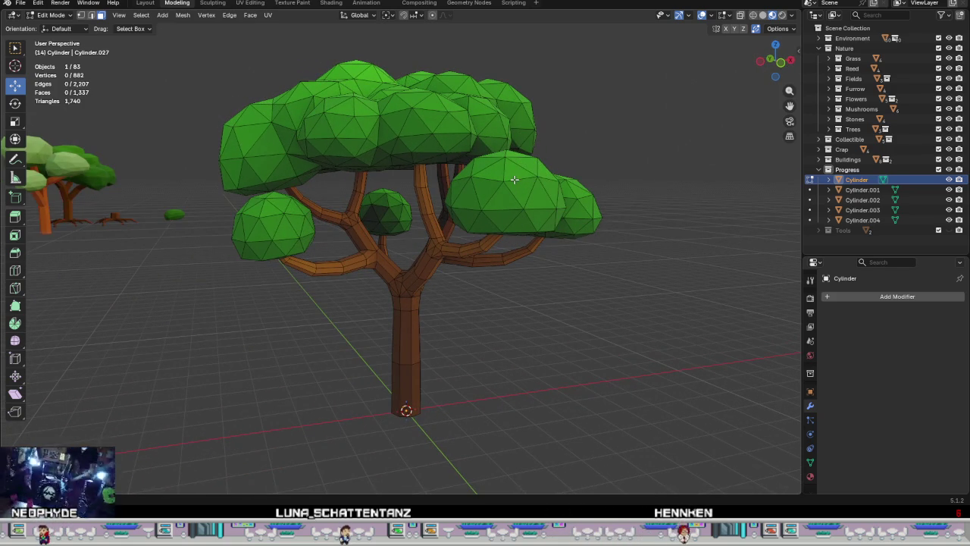
key("ctrl+l")
key("l")
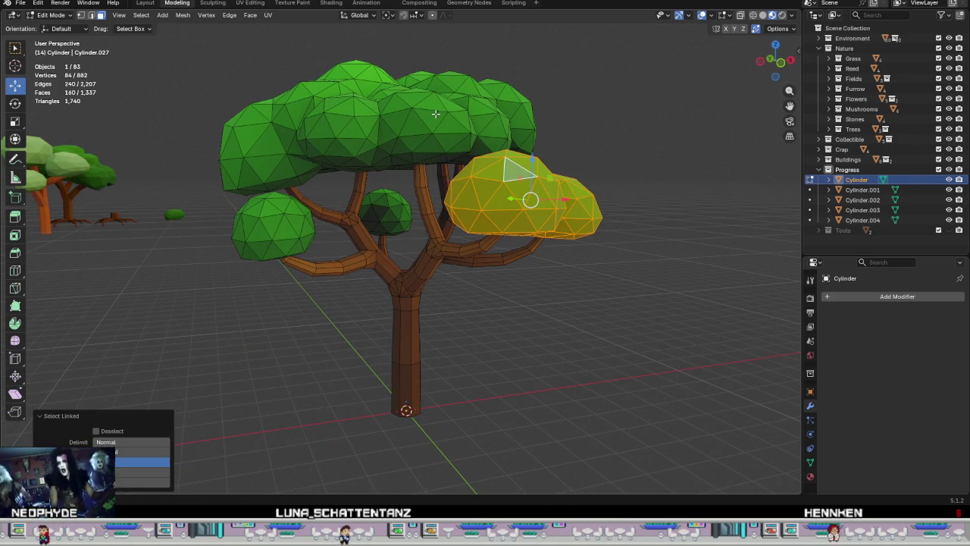
key("alt+a")
Step: Orbit and zoom around the reference tree to inspect its trunk
mouse_move(566, 330)
middle_mouse_down()
mouse_move(485, 284)
mouse_move(514, 266)
mouse_move(520, 277)
mouse_move(462, 298)
middle_mouse_up()
middle_click_drag(461, 301, 490, 307)
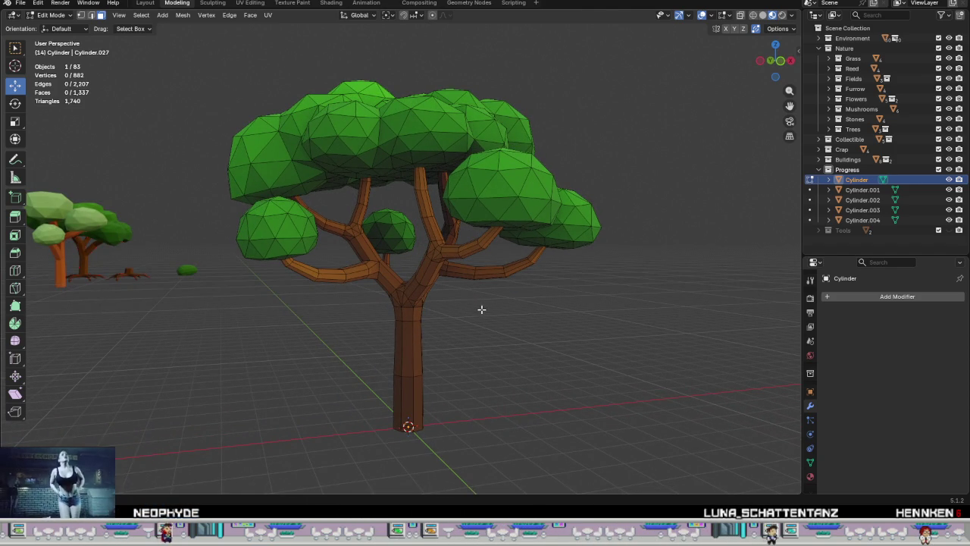
mouse_move(461, 338)
middle_mouse_down()
mouse_move(424, 321)
mouse_move(569, 314)
mouse_move(469, 327)
mouse_move(447, 357)
middle_mouse_up()
scroll(466, 331, "down", 5)
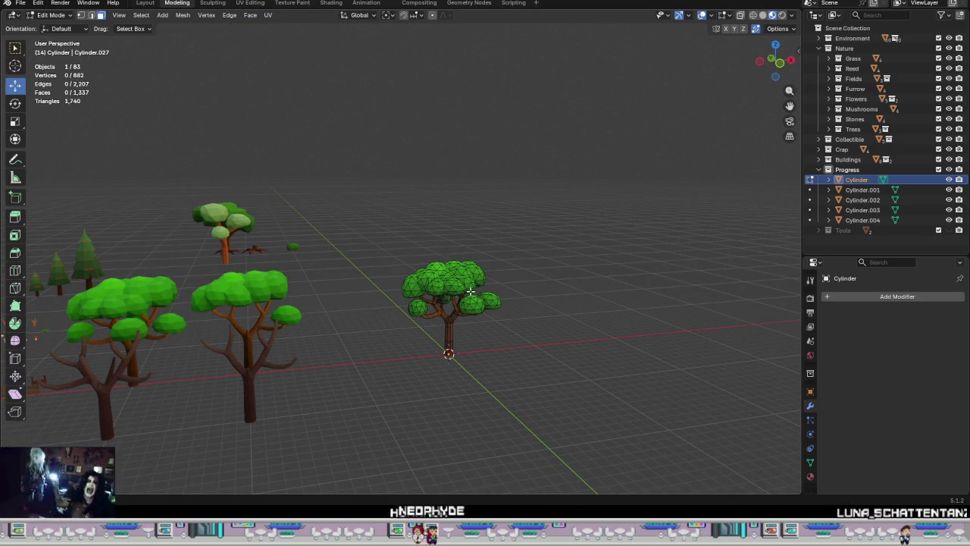
mouse_move(510, 304)
middle_mouse_down()
mouse_move(445, 363)
mouse_move(457, 357)
mouse_move(372, 338)
middle_mouse_up()
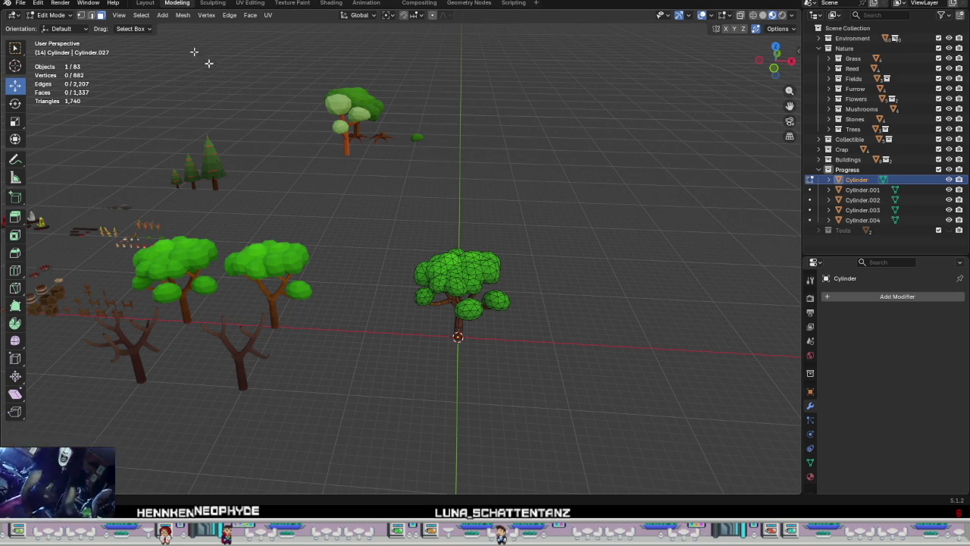
middle_click_drag(342, 313, 340, 316)
scroll(522, 368, "up", 2)
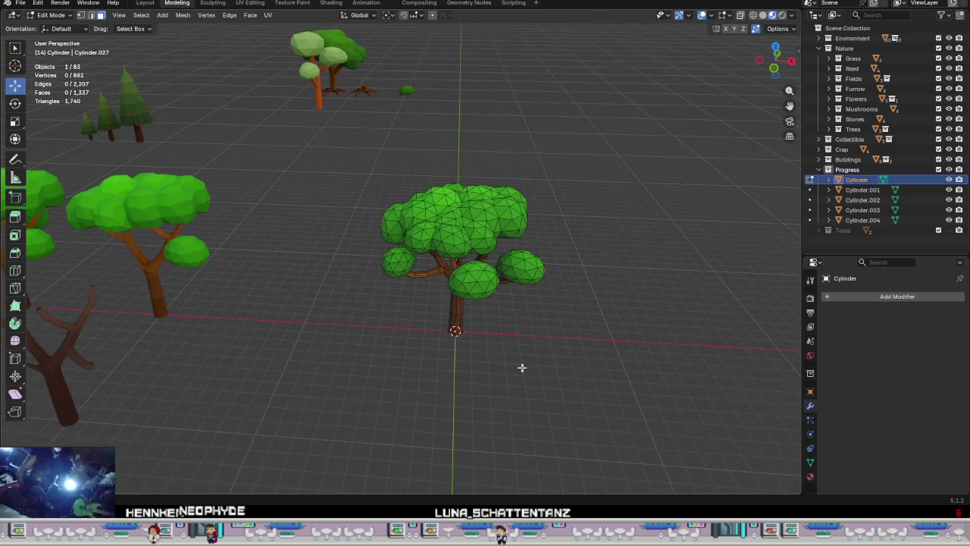
mouse_move(512, 363)
middle_mouse_down()
mouse_move(526, 308)
mouse_move(561, 327)
mouse_move(540, 358)
mouse_move(399, 329)
mouse_move(444, 345)
mouse_move(474, 384)
mouse_move(489, 342)
mouse_move(511, 361)
mouse_move(509, 400)
mouse_move(465, 396)
mouse_move(383, 349)
middle_mouse_up()
scroll(474, 365, "up", 3)
scroll(474, 364, "up", 5)
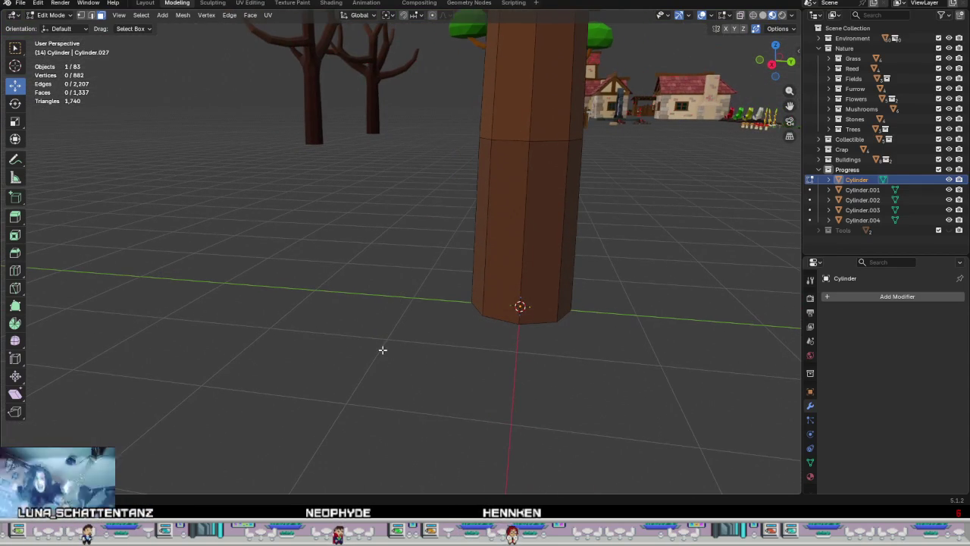
Step: View the trunk in Front Orthographic, tilt back to perspective, then return to Object Mode
key("KP_1")
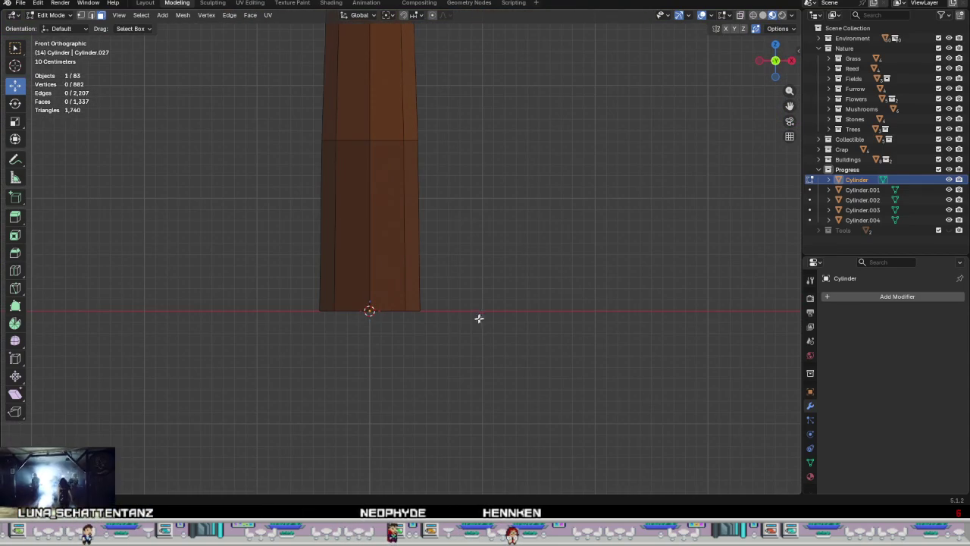
scroll(344, 309, "up", 4)
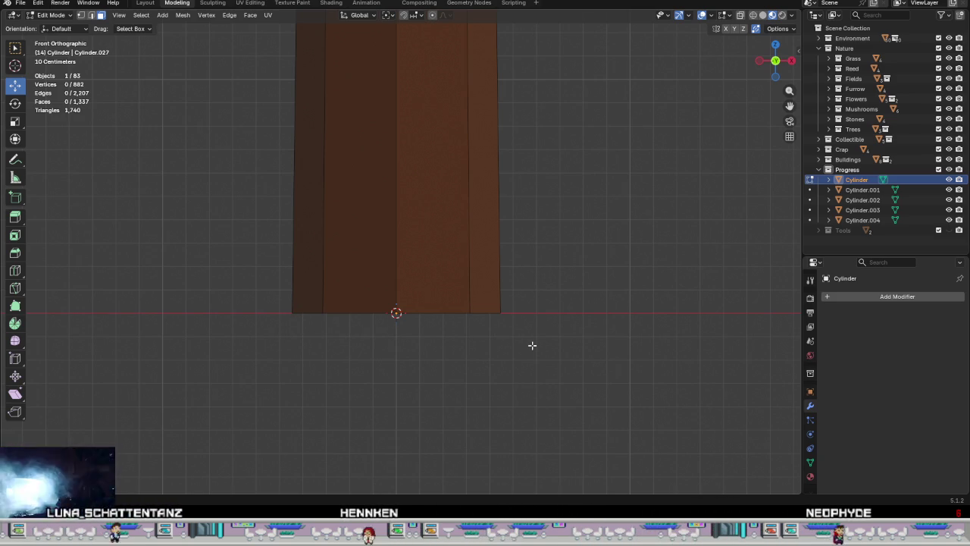
scroll(528, 346, "down", 7)
scroll(524, 326, "down", 3)
mouse_move(533, 268)
middle_mouse_down()
mouse_move(533, 304)
mouse_move(509, 304)
mouse_move(460, 355)
mouse_move(511, 313)
mouse_move(494, 350)
mouse_move(497, 411)
mouse_move(519, 304)
mouse_move(399, 318)
mouse_move(416, 349)
mouse_move(533, 321)
mouse_move(610, 315)
mouse_move(518, 336)
middle_mouse_up()
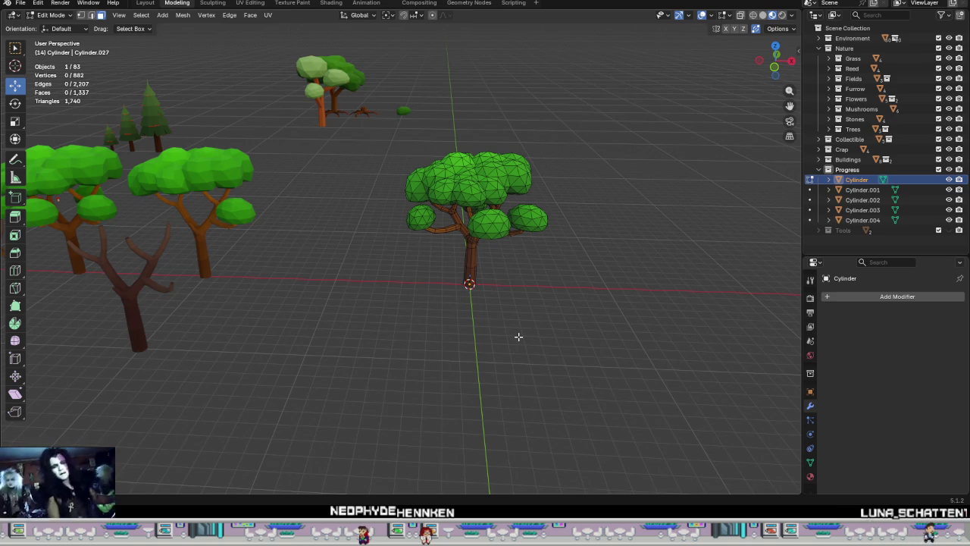
scroll(491, 243, "up", 2)
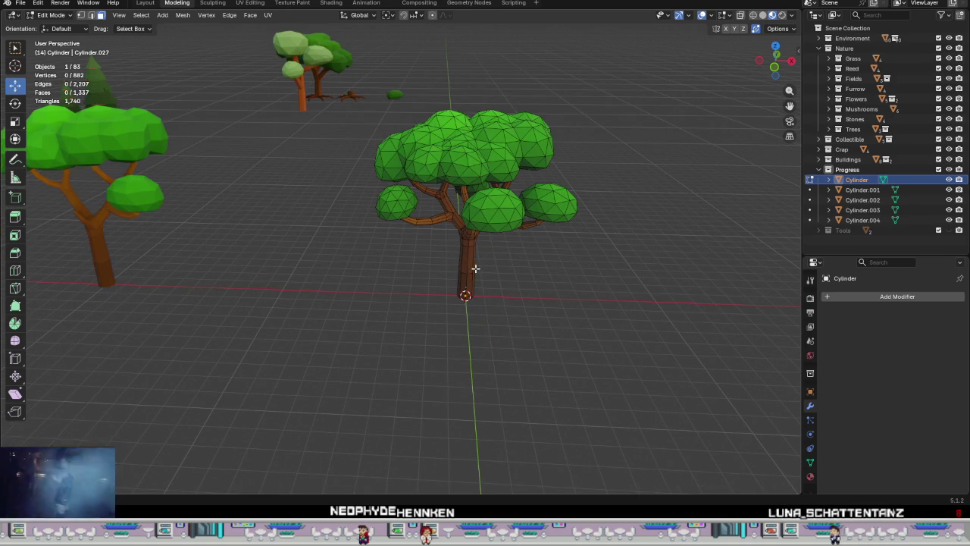
key("Tab")
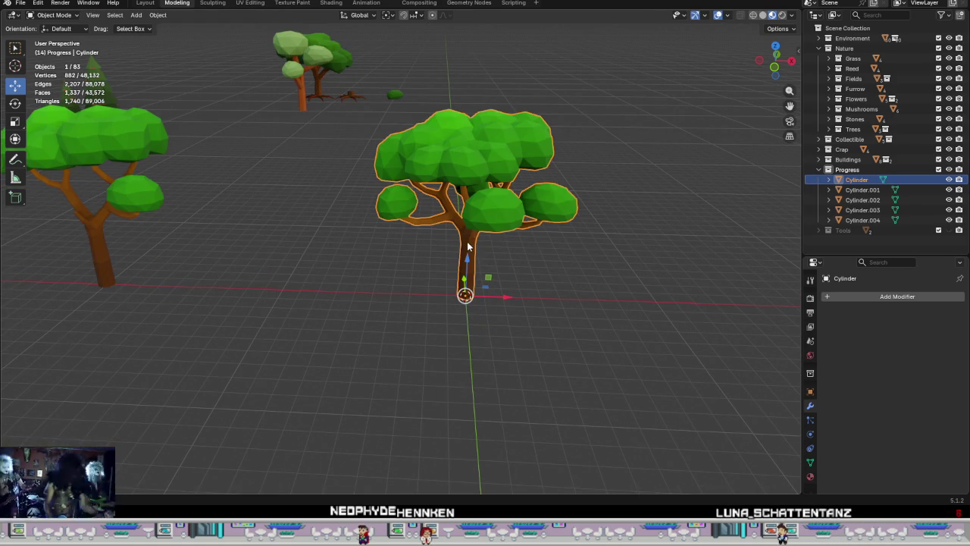
Step: Delete the leafy reference tree Cylinder and view the remaining trees
key("Delete")
scroll(460, 255, "down", 2)
scroll(461, 270, "down", 2)
middle_click_drag(416, 304, 631, 327)
scroll(565, 278, "up", 2)
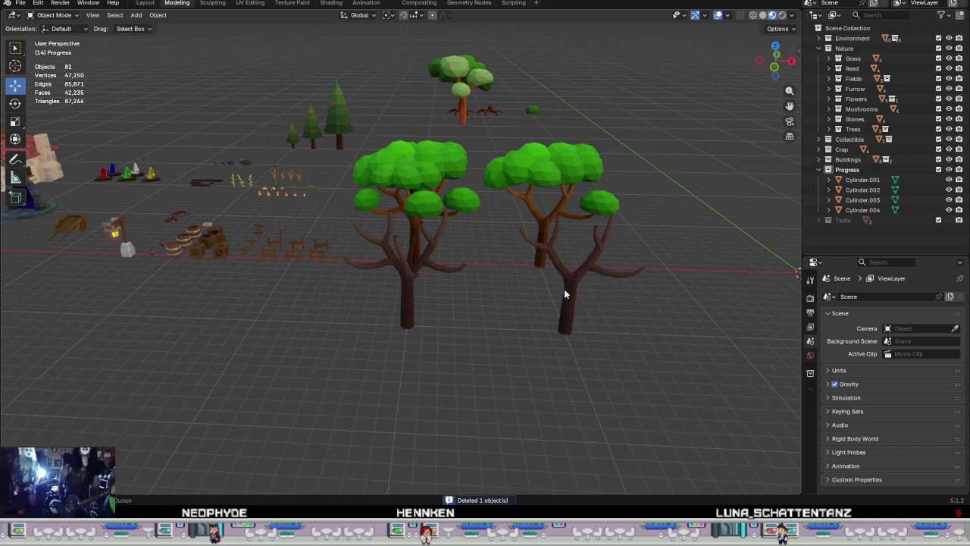
scroll(566, 287, "up", 2)
scroll(470, 311, "up", 2)
mouse_move(470, 309)
middle_mouse_down()
mouse_move(469, 333)
mouse_move(617, 297)
middle_mouse_up()
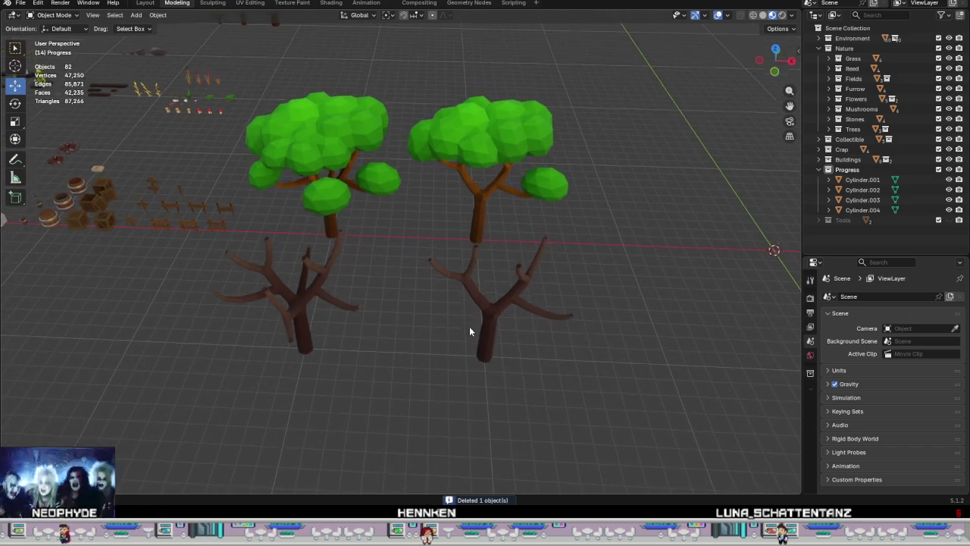
Step: Rename Cylinder.001 to Oak_1 in the Outliner
left_click(860, 180)
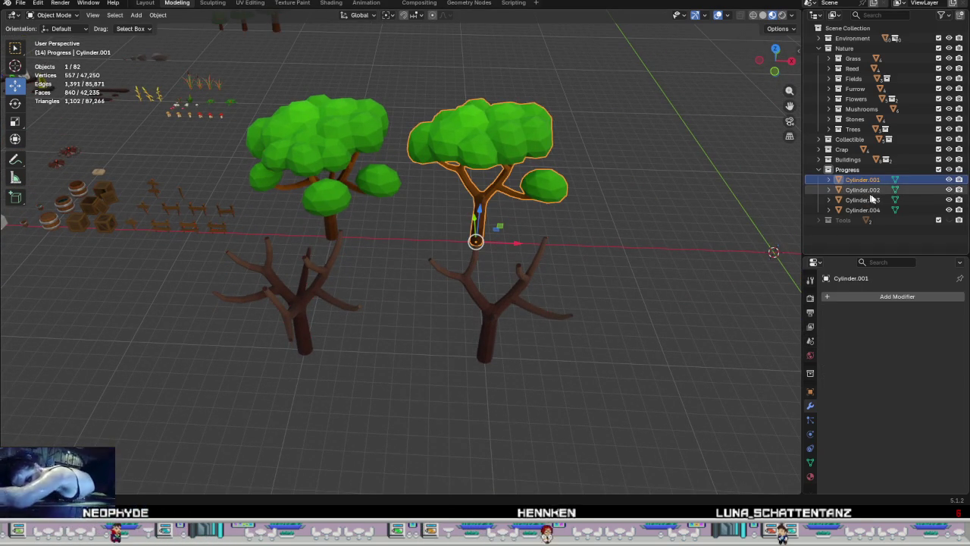
key("F2")
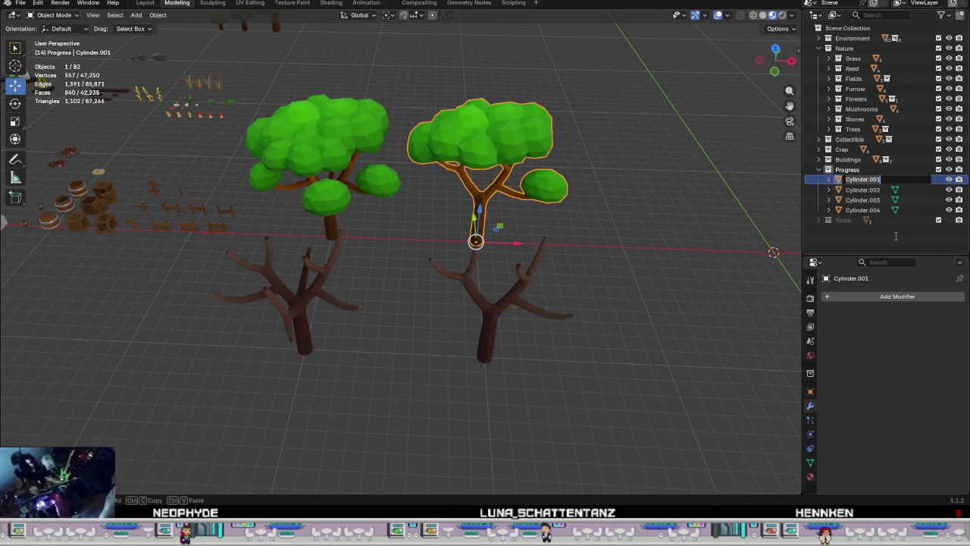
type("C")
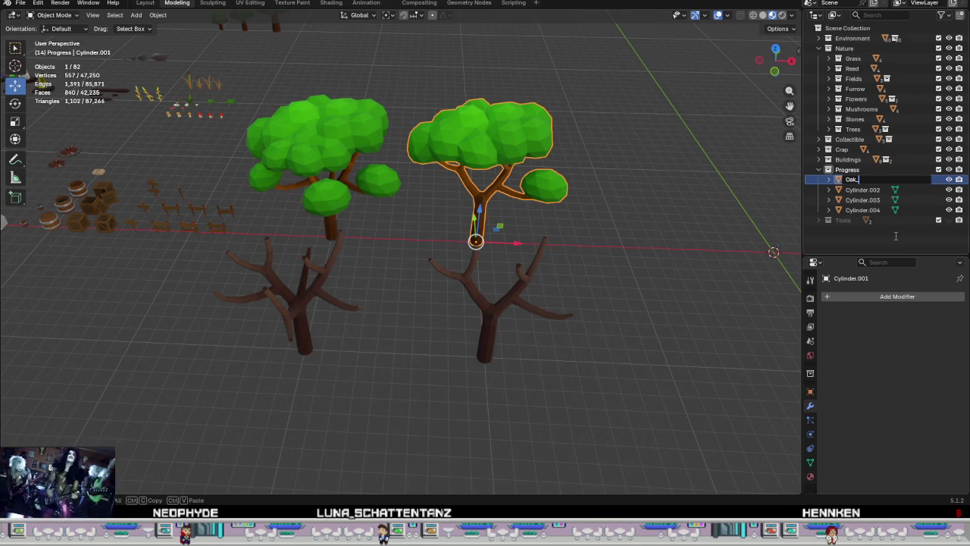
type("1")
key("Return")
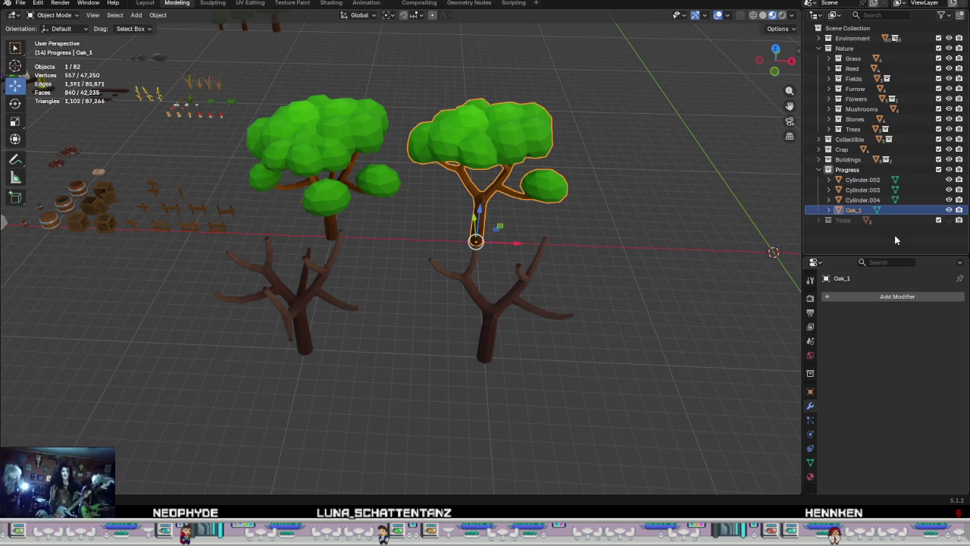